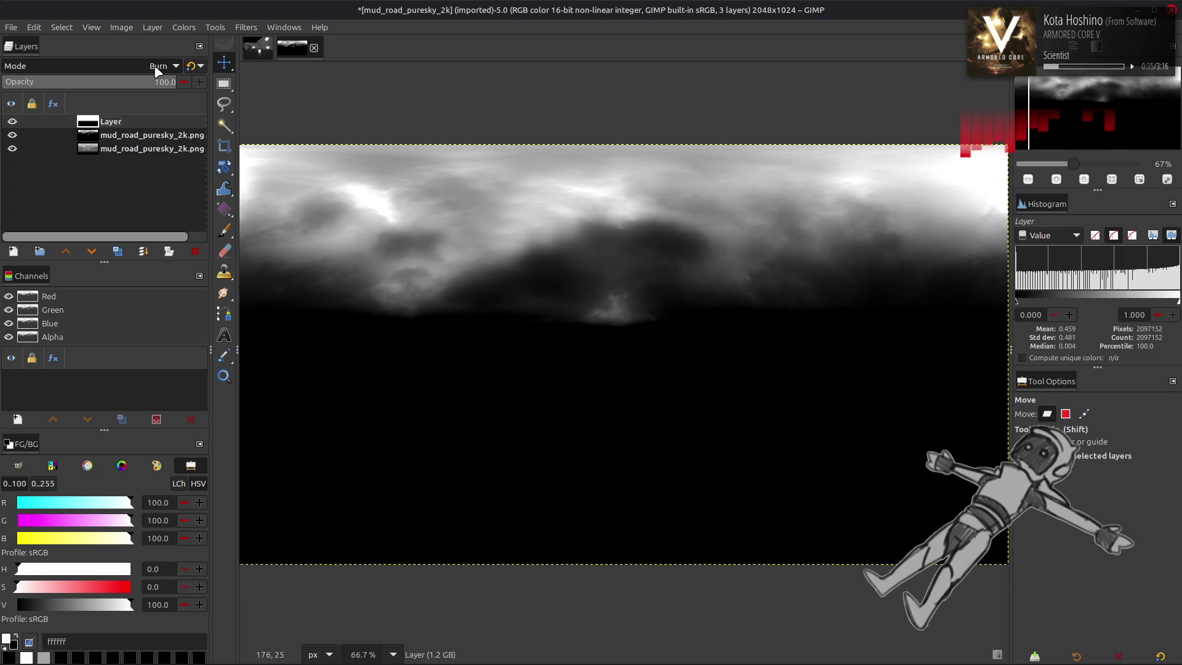
Set the top layer's mode to legacy Multiply and merge it down onto the sky copy
scroll(157, 71, "up", 1)
scroll(157, 71, "down", 1)
scroll(157, 71, "up", 1)
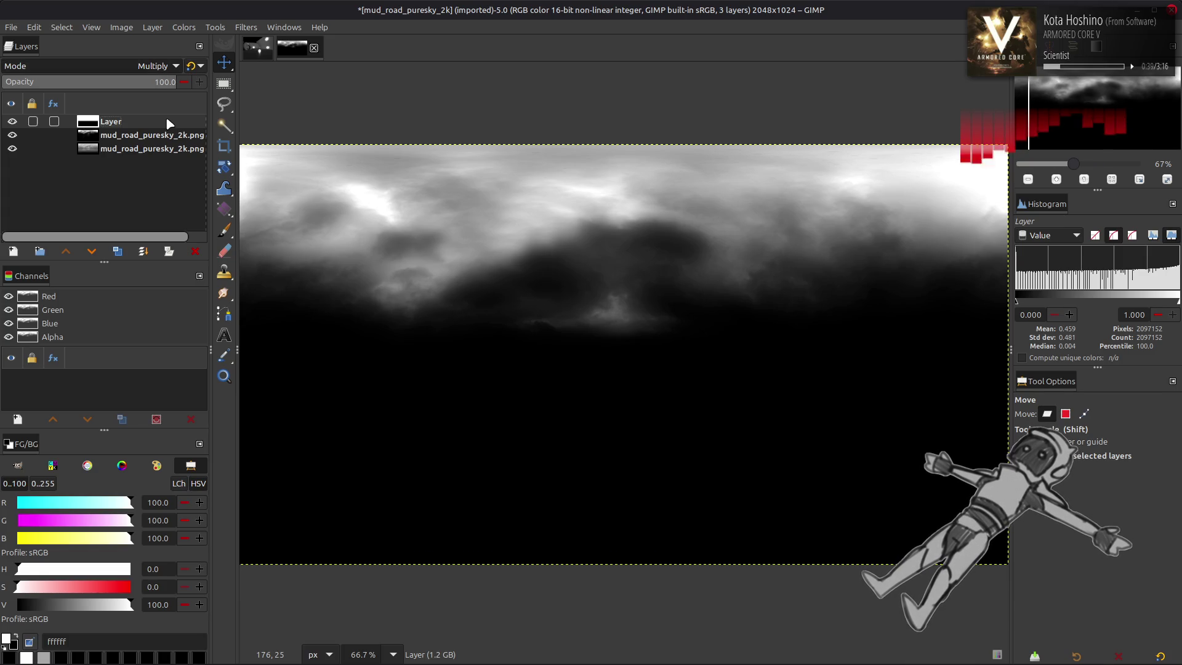
left_click(195, 70)
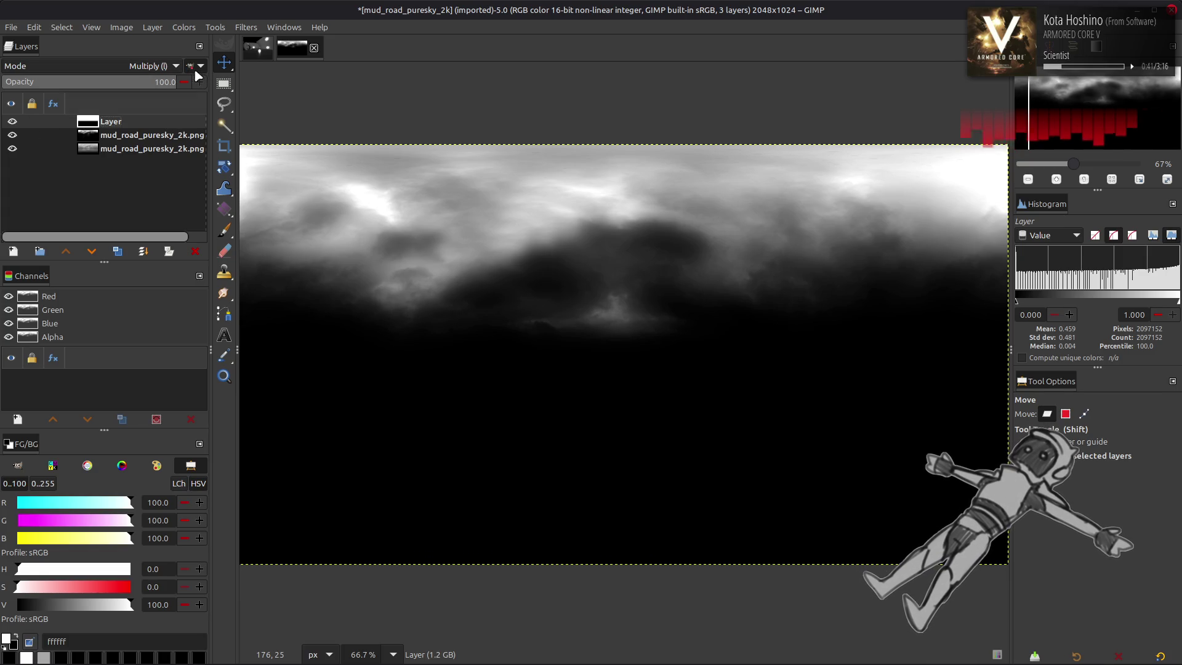
right_click(128, 129)
left_click(154, 271)
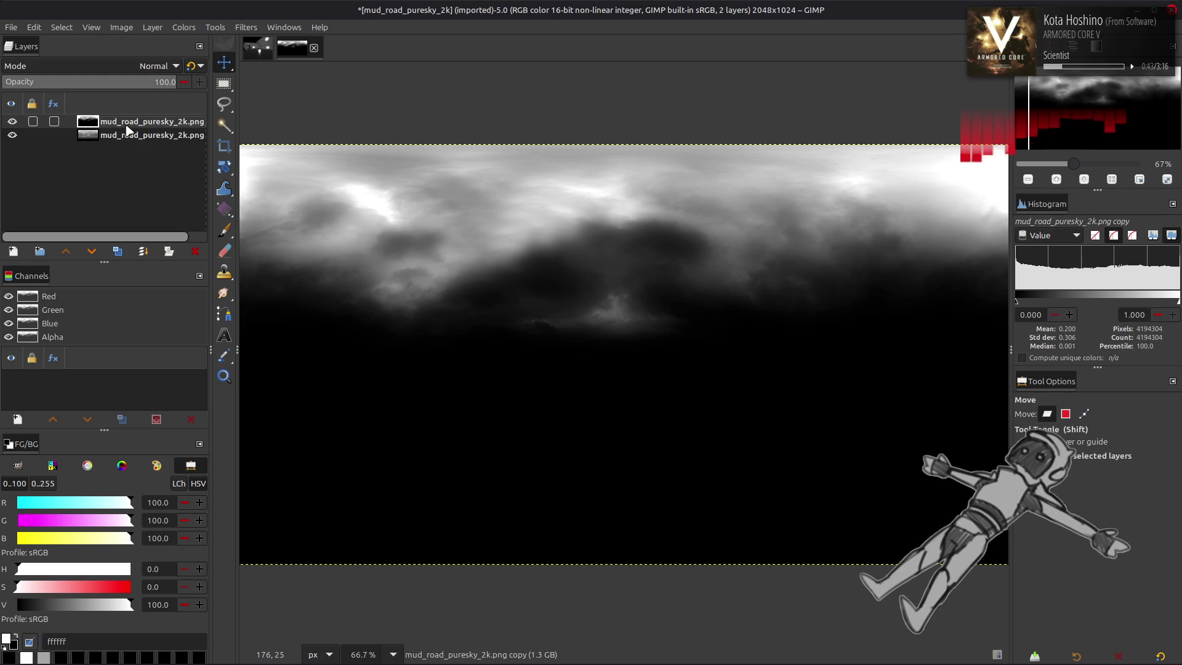
Toggle the top sky layer's visibility to compare it against the lower layer
left_click(12, 121)
left_click(13, 123)
left_click(13, 123)
left_click(12, 122)
left_click(13, 123)
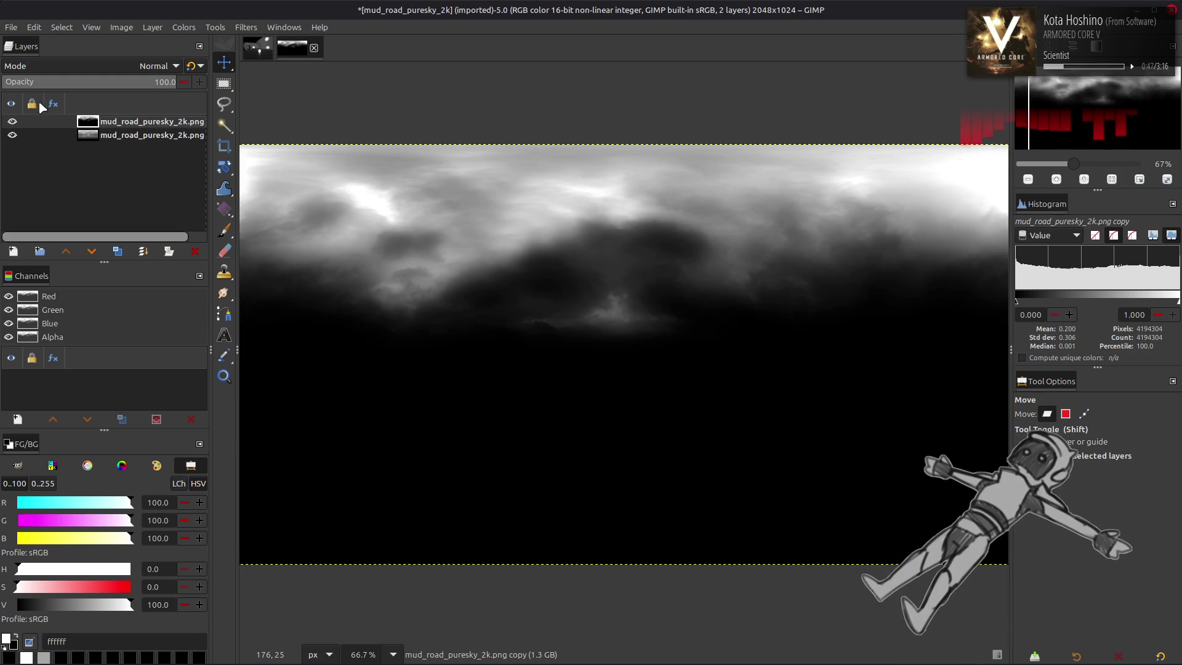
Try inverting the image's colours, then undo the inversion
left_click(183, 27)
left_click(195, 192)
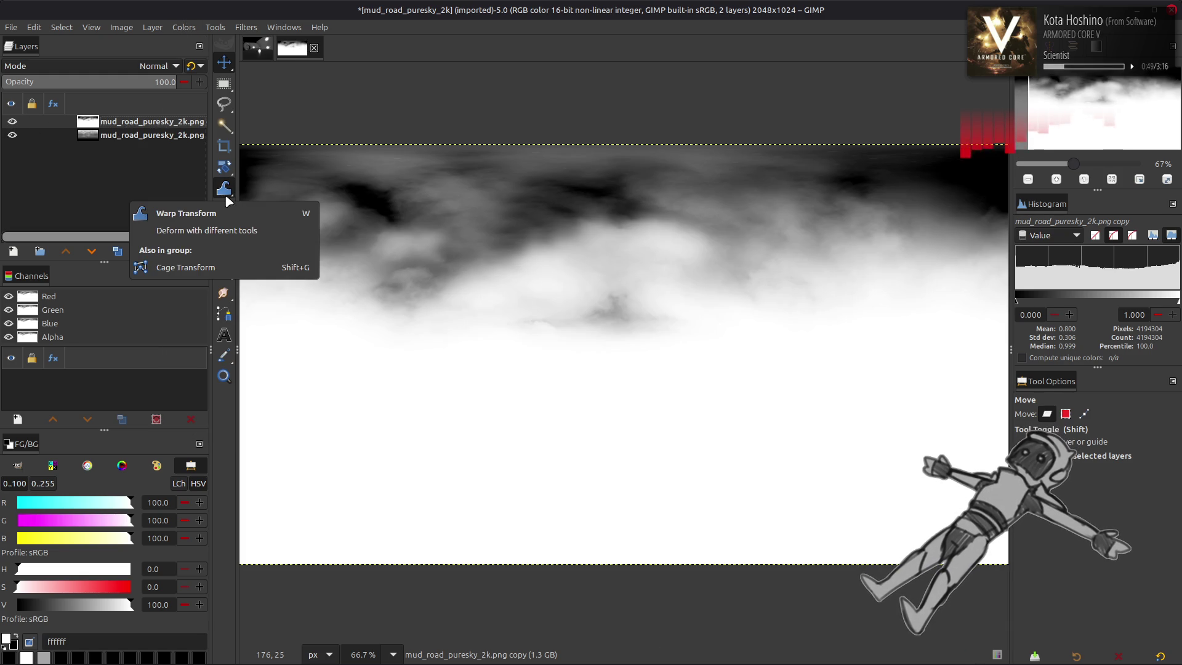
key("ctrl+z")
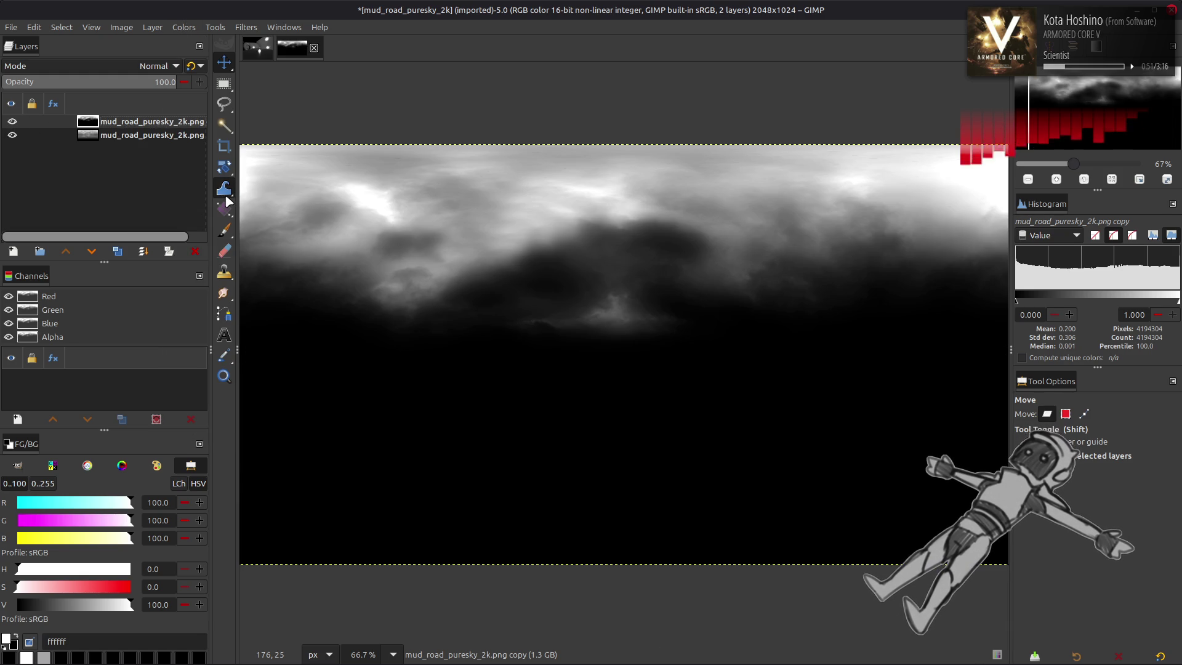
Load the channel's brightness as a selection and delete the top sky layer
right_click(32, 312)
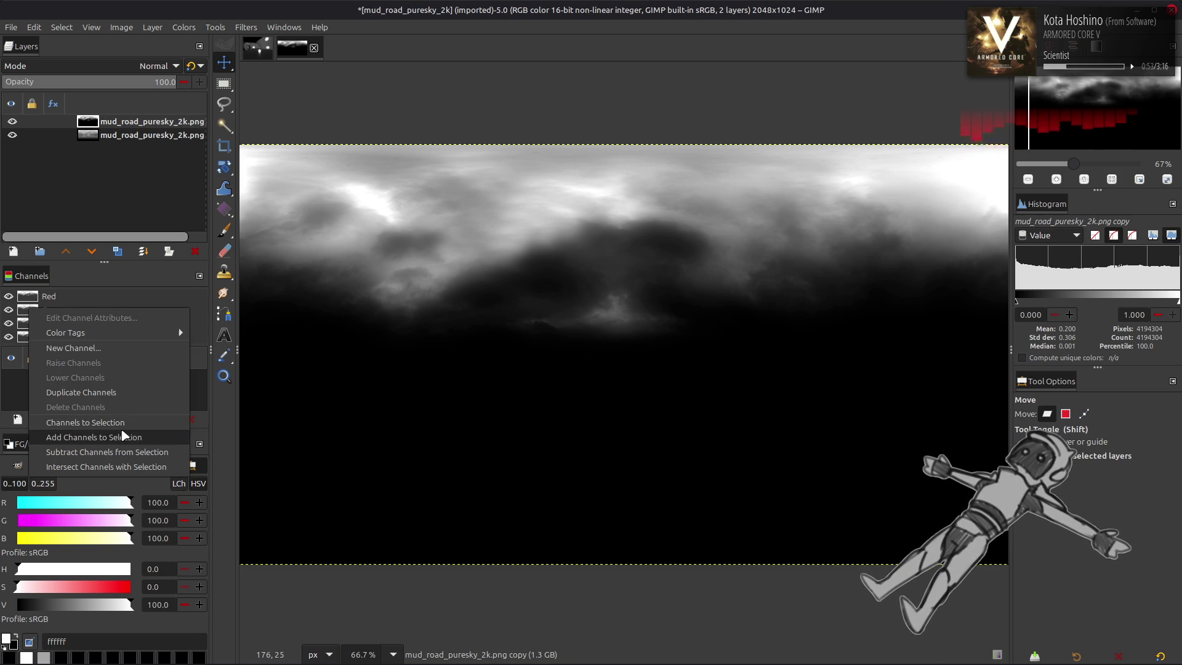
left_click(124, 422)
left_click(195, 251)
Add a layer mask from the selection, clear the selection, and apply the mask
right_click(132, 134)
left_click(154, 339)
left_click(645, 461)
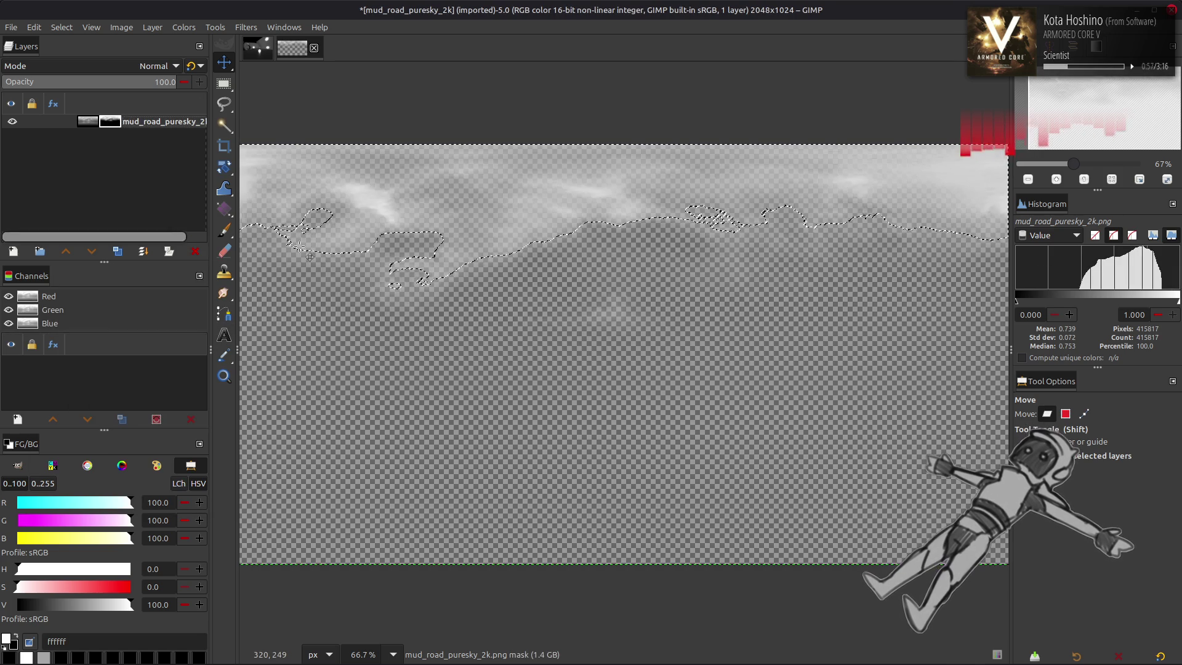
left_click(63, 28)
left_click(74, 60)
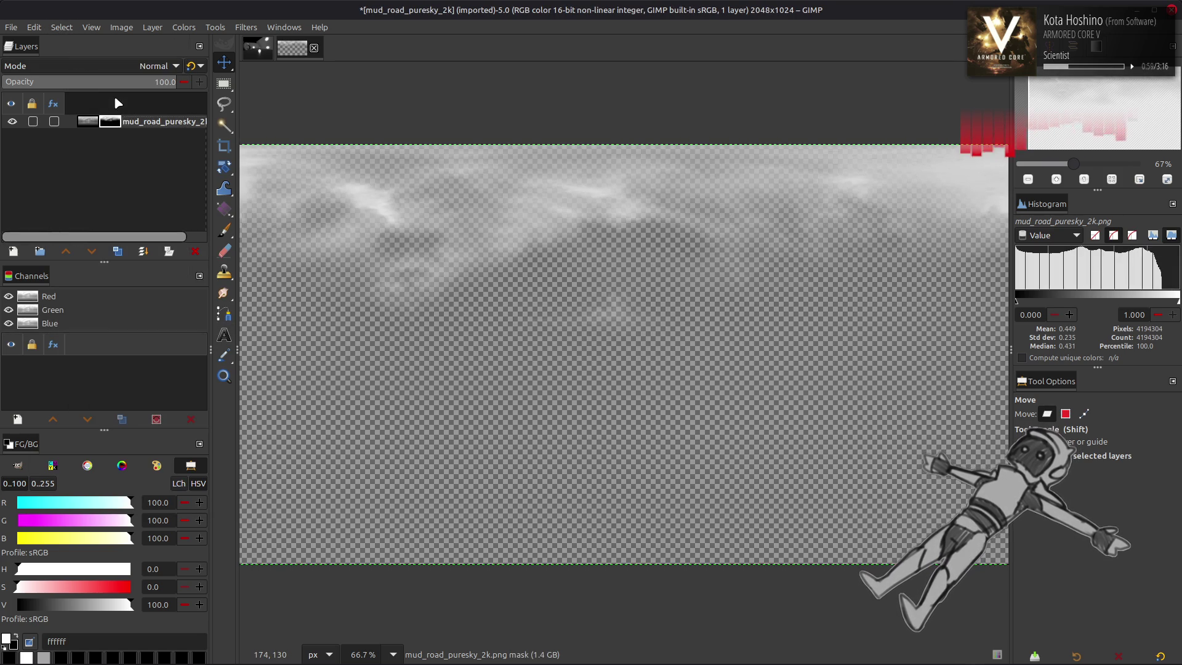
right_click(144, 135)
left_click(223, 366)
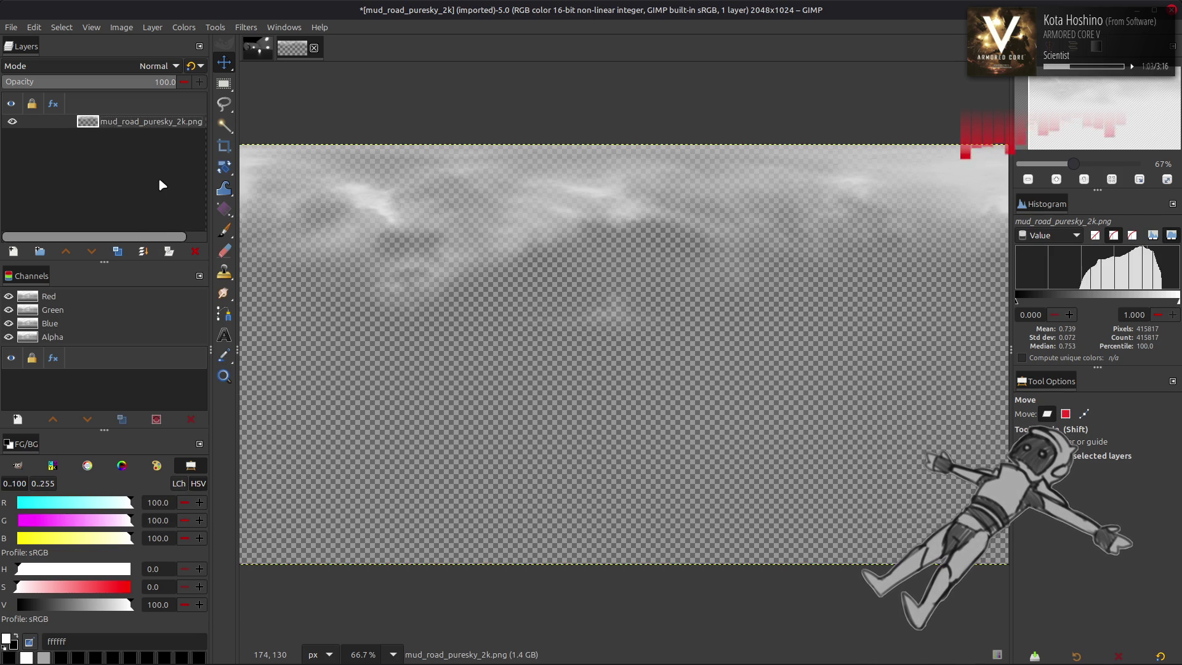
Export over mud_road_puresky_2k.png as PNG with 'Save color values from transparent pixels' ticked
left_click(11, 28)
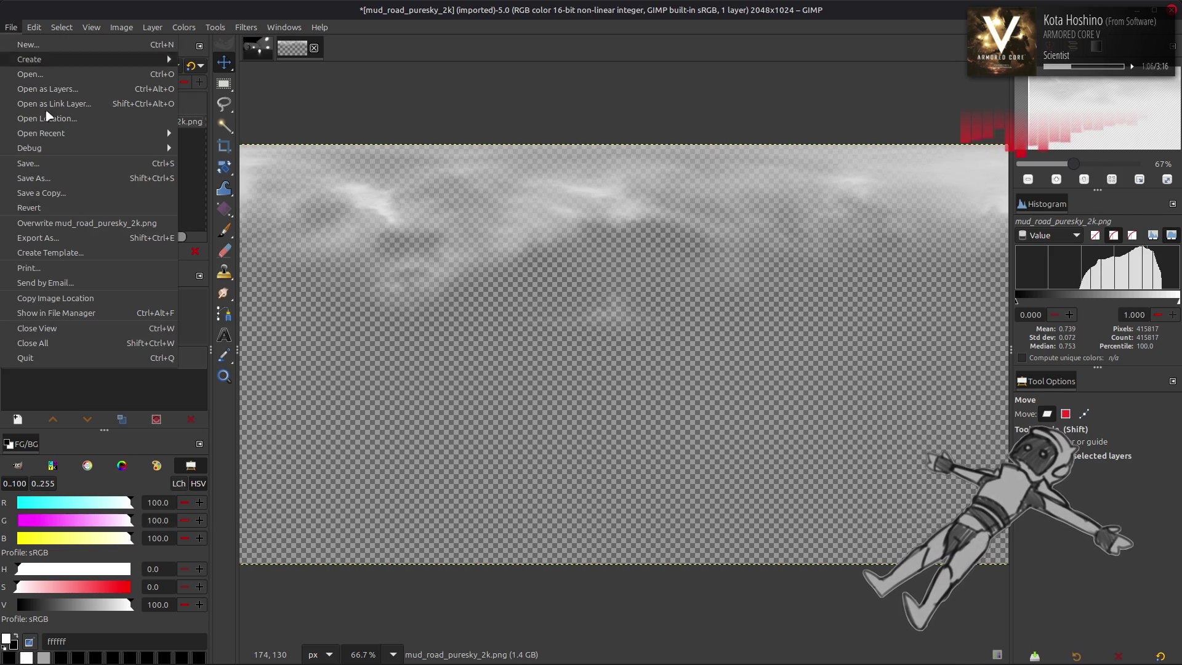
left_click(106, 242)
left_click(908, 600)
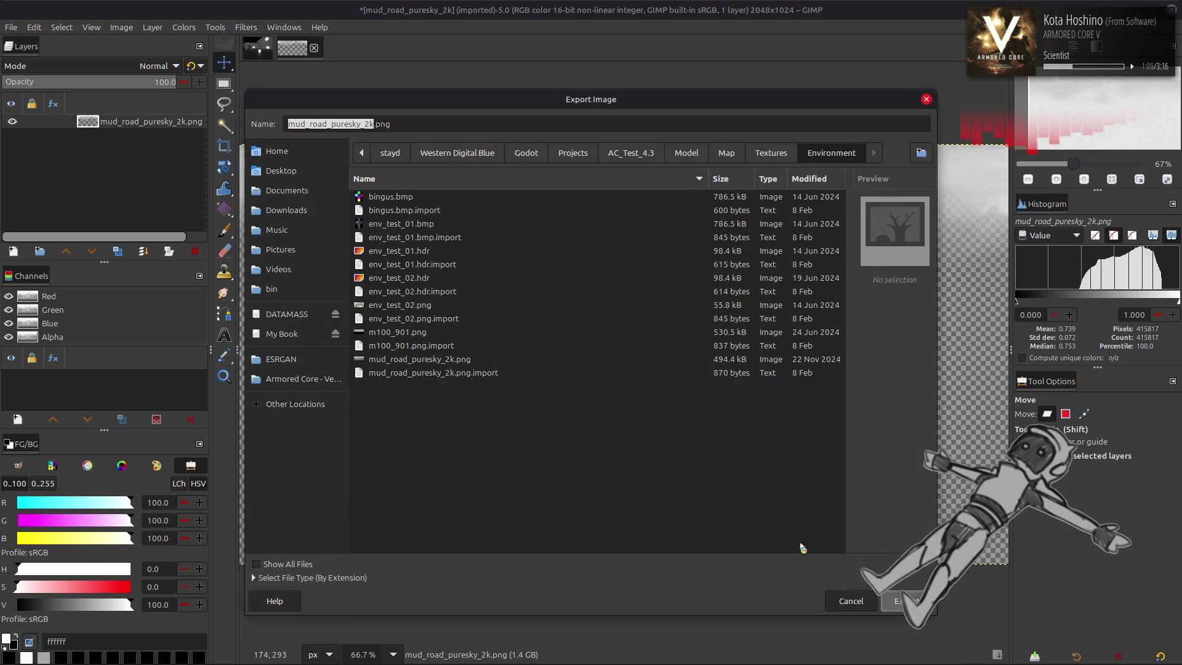
left_click(656, 416)
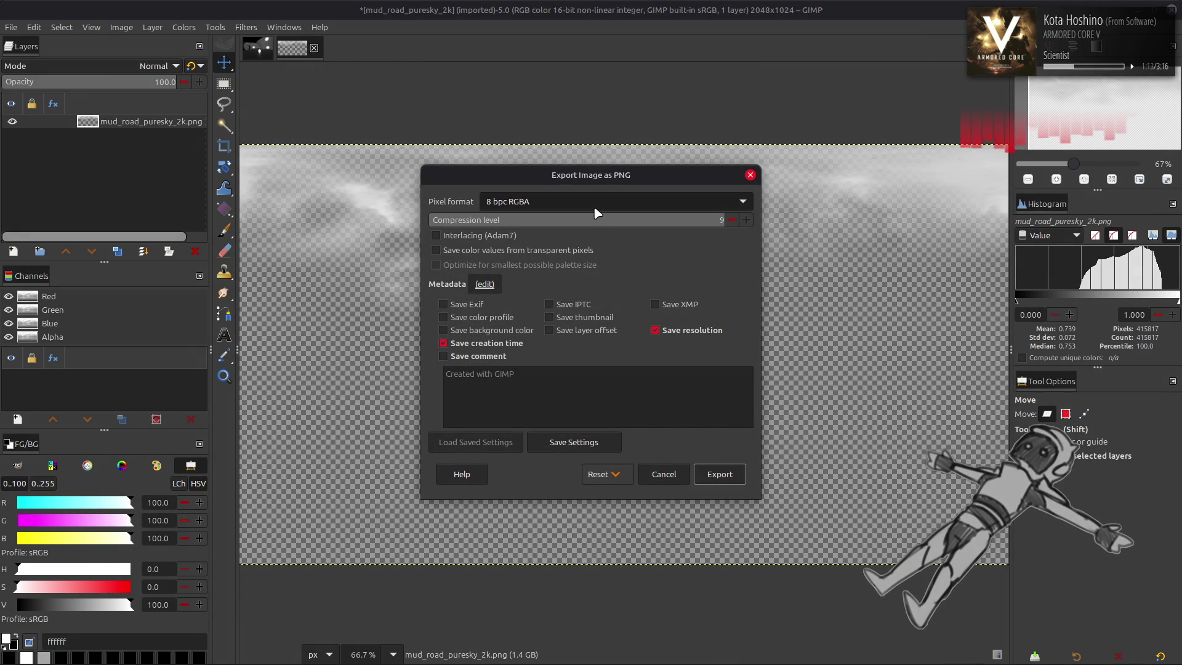
left_click(525, 252)
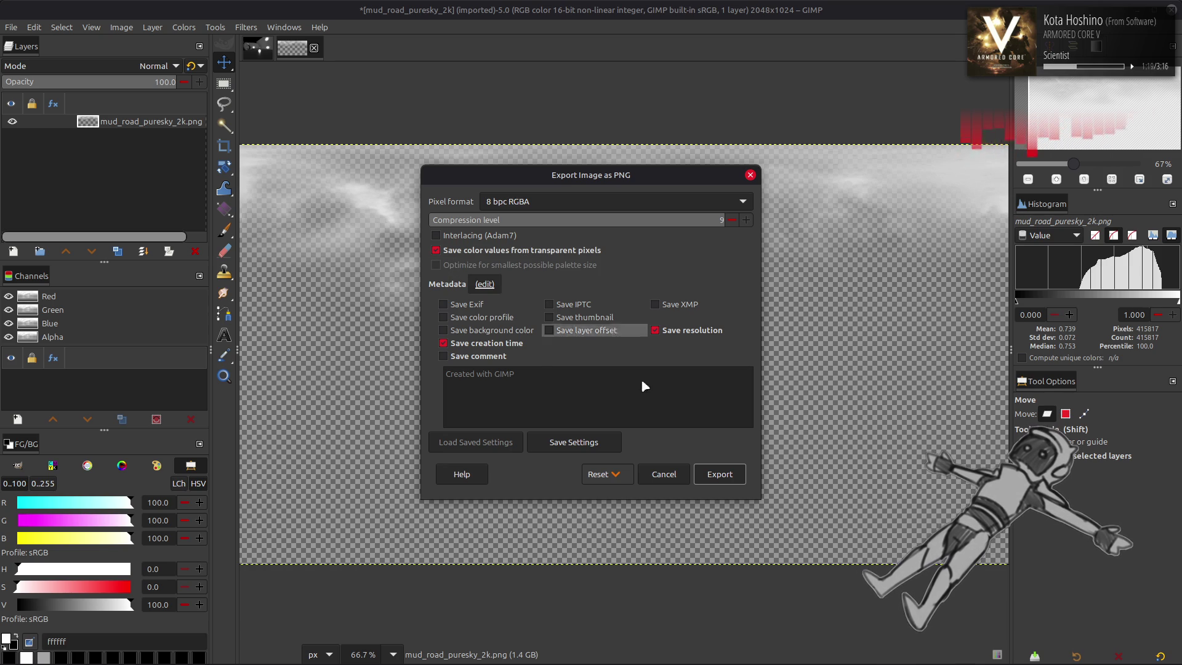
left_click(717, 473)
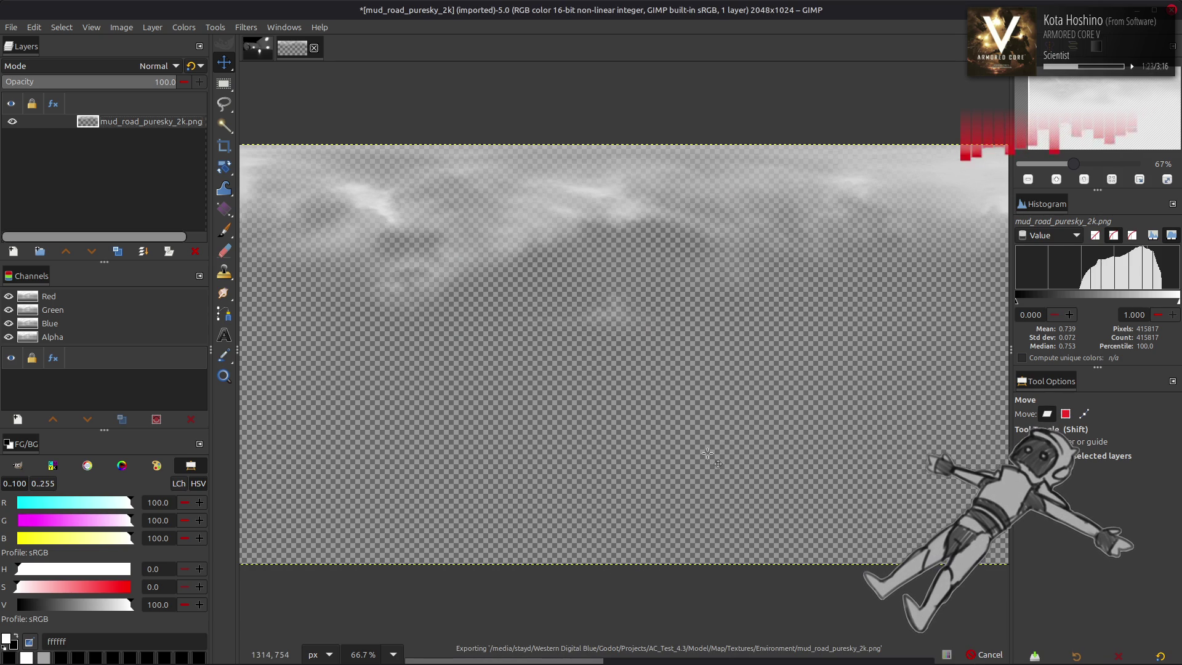
left_click(122, 27)
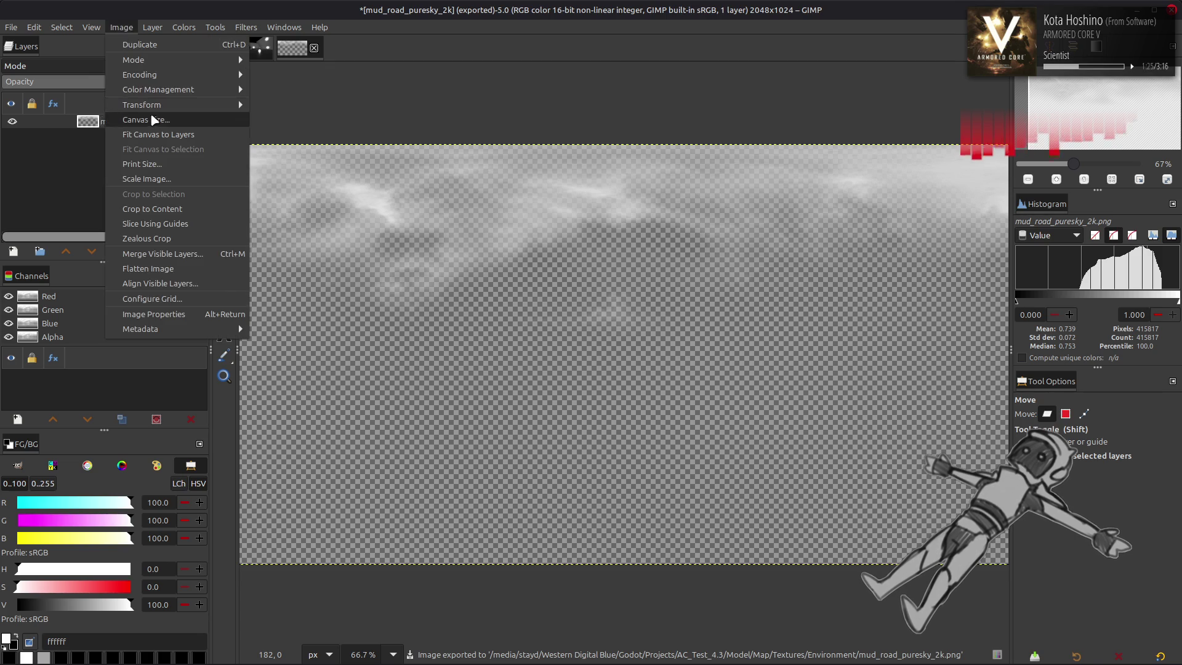
Resize the canvas to 1024 wide, centred, fit the layer to it, and export
left_click(153, 118)
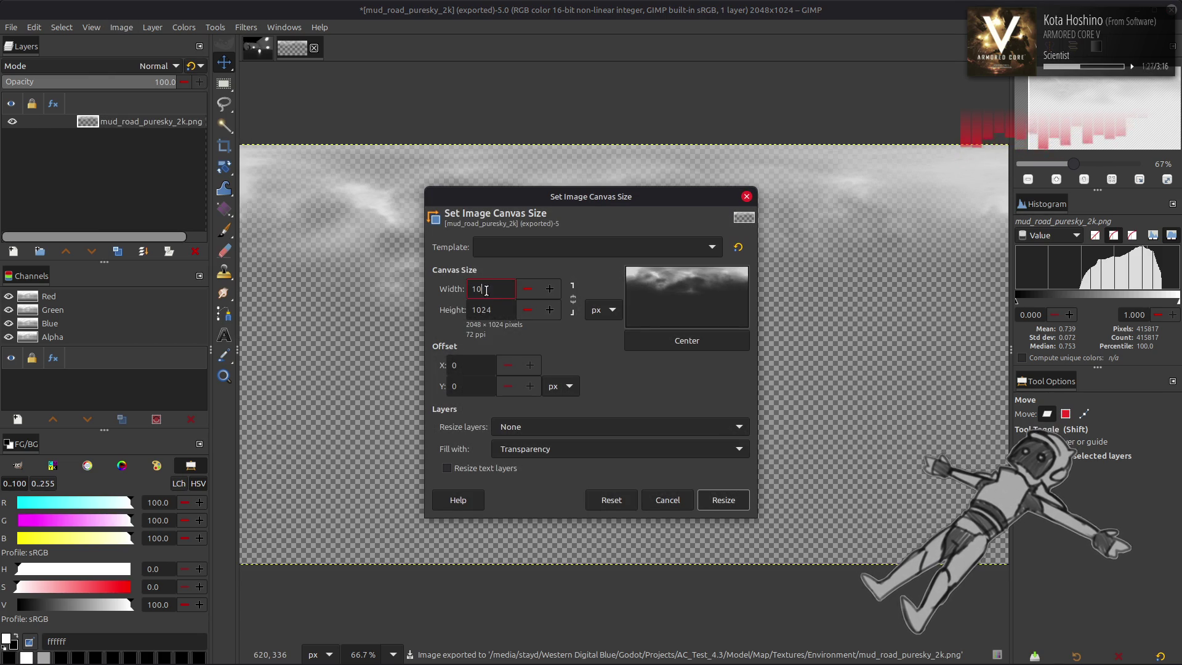
type("24")
left_click(684, 340)
left_click(714, 498)
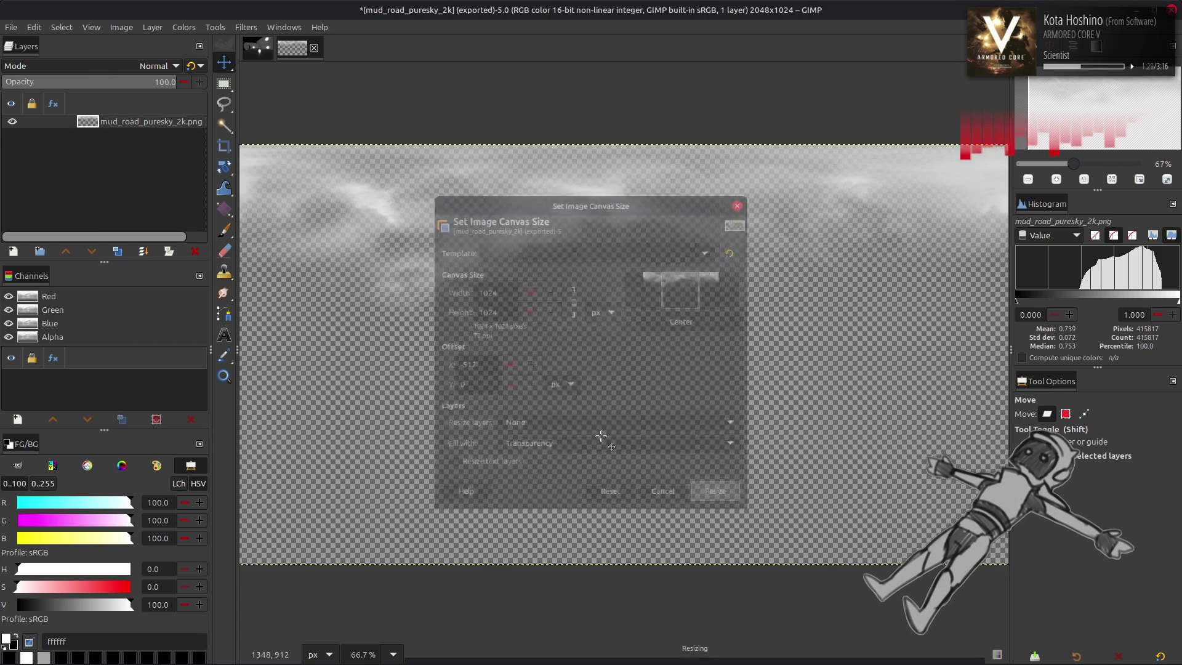
right_click(149, 133)
left_click(184, 321)
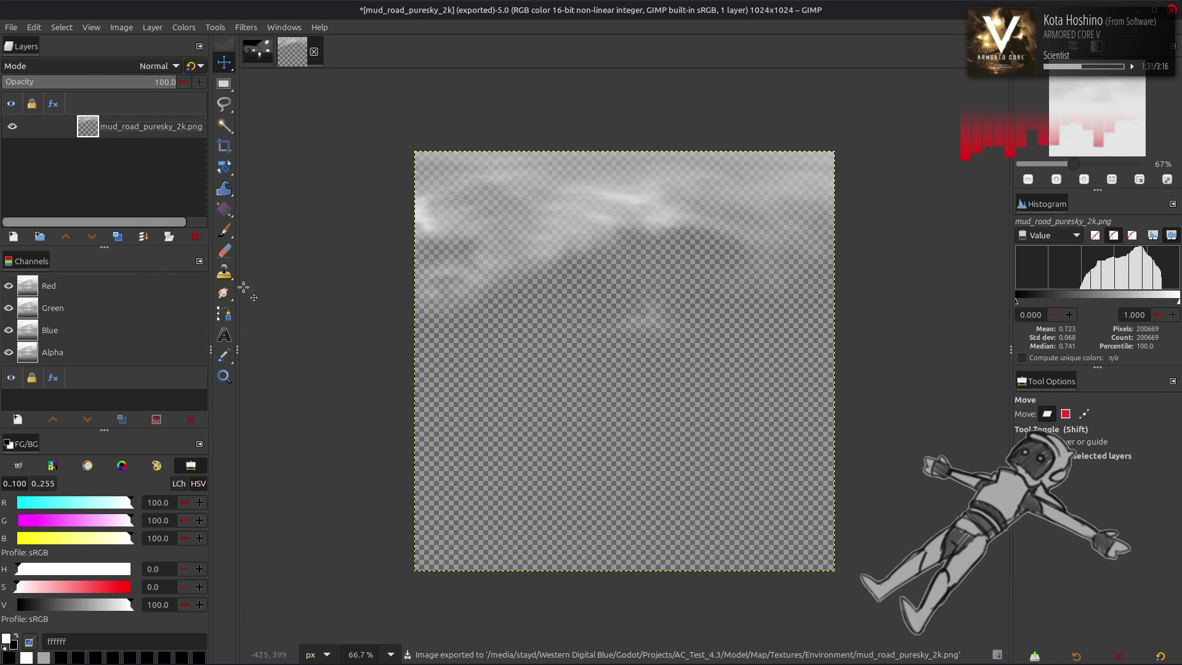
left_click(11, 27)
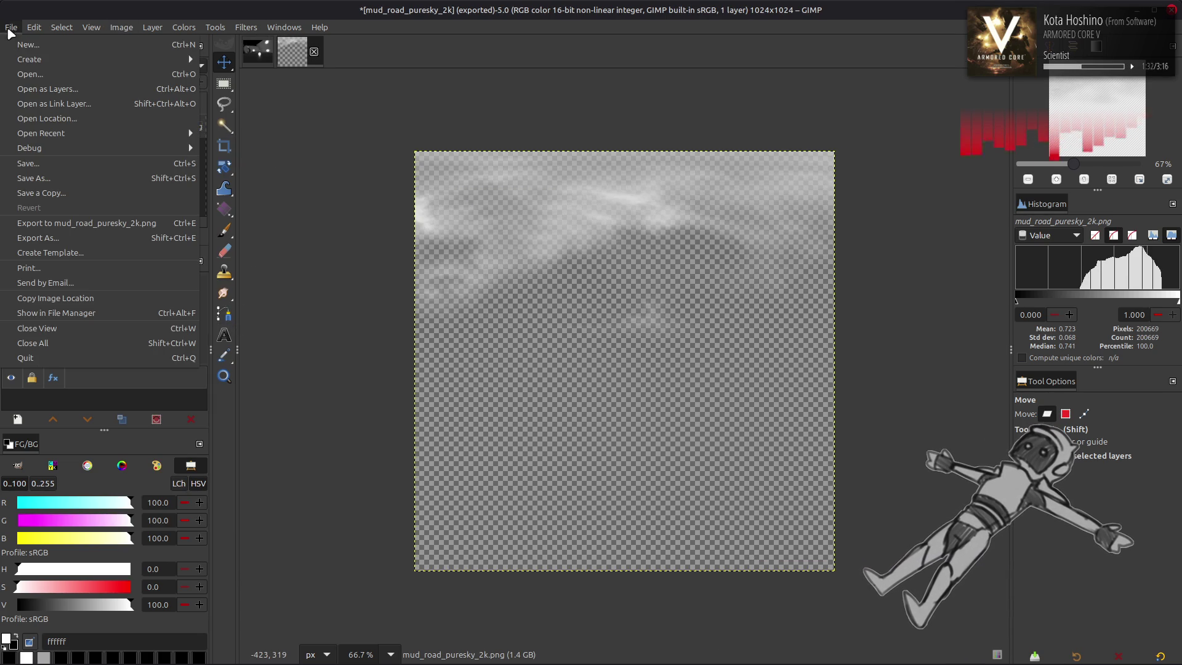
left_click(83, 223)
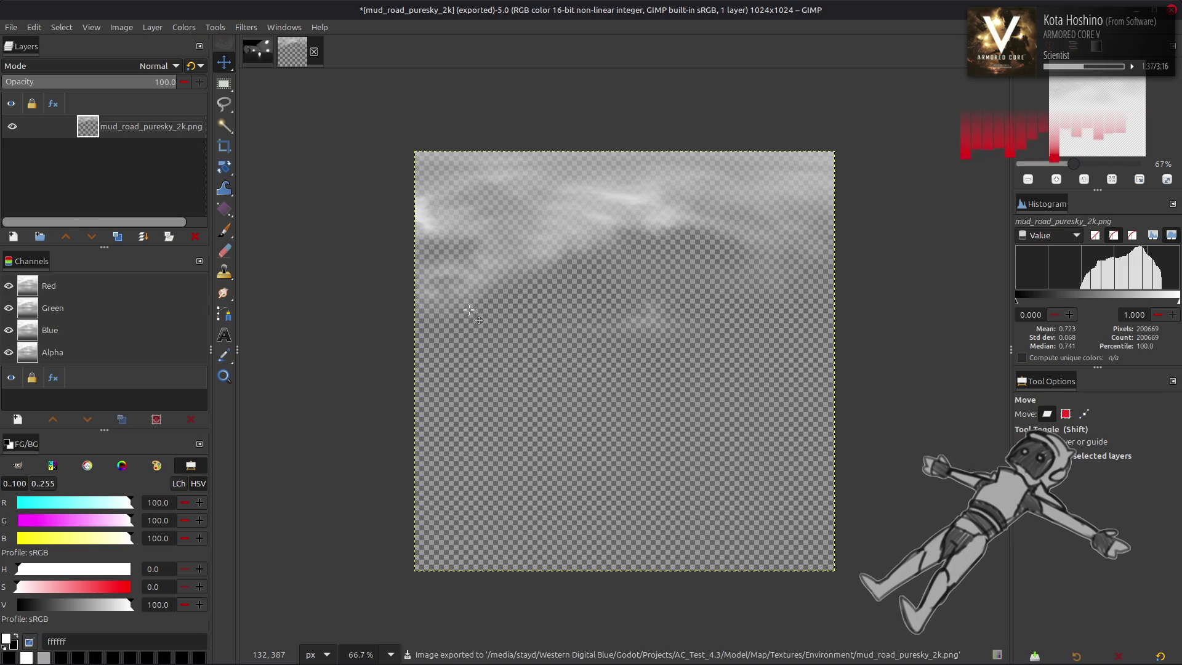
Restore the full 2048×1024 image and re-export it over mud_road_puresky_2k.png
mouse_move(545, 663)
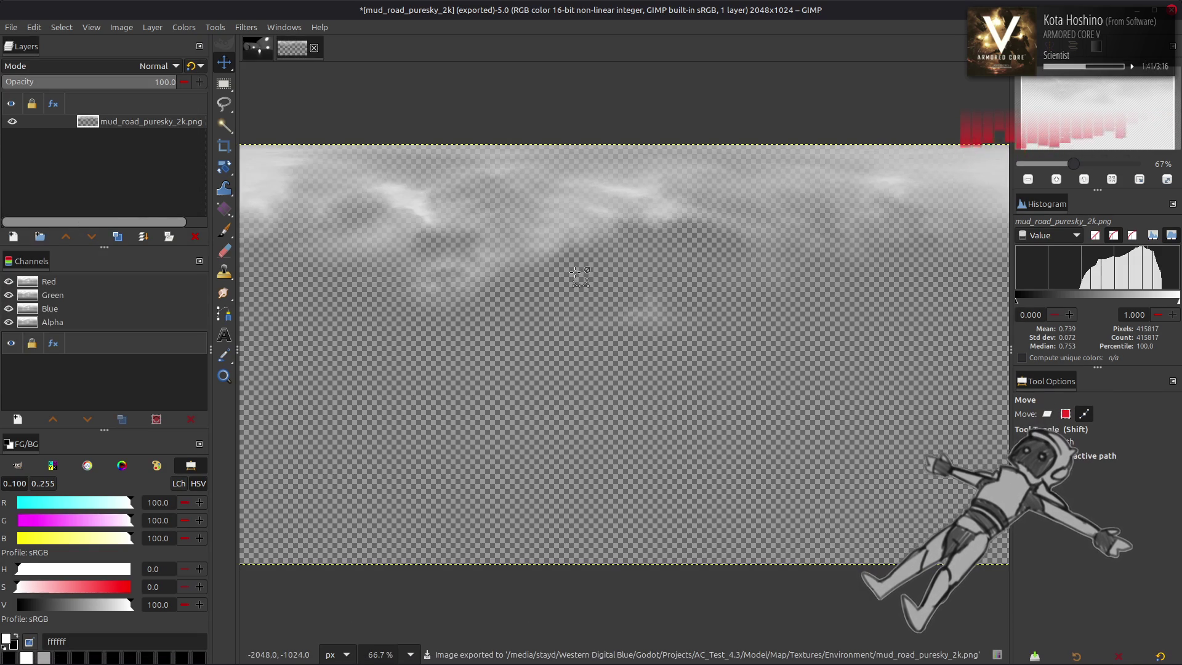
scroll(576, 278, "down", 3)
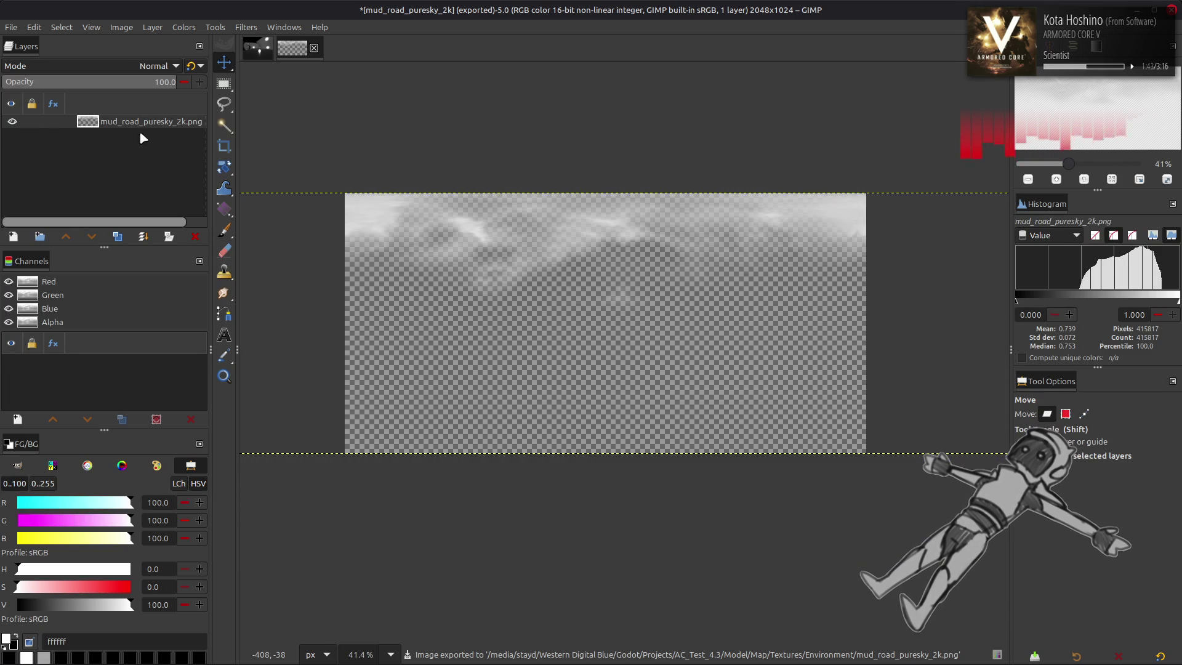
right_click(137, 126)
left_click(21, 44)
left_click(11, 27)
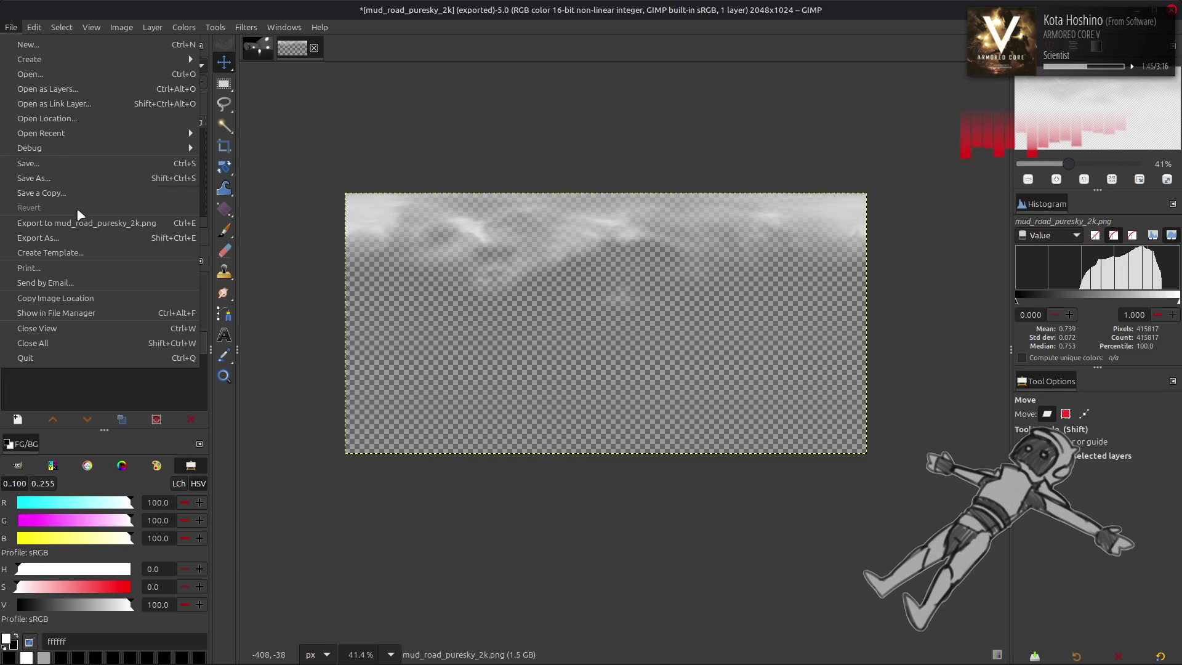
left_click(89, 224)
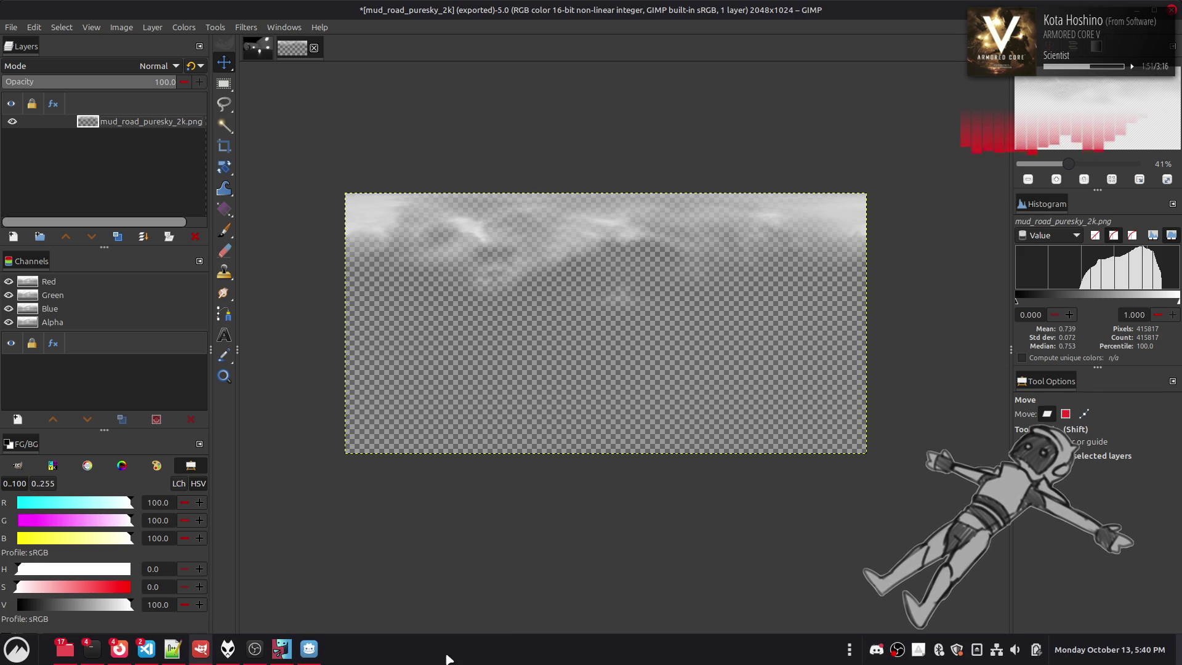
left_click(309, 648)
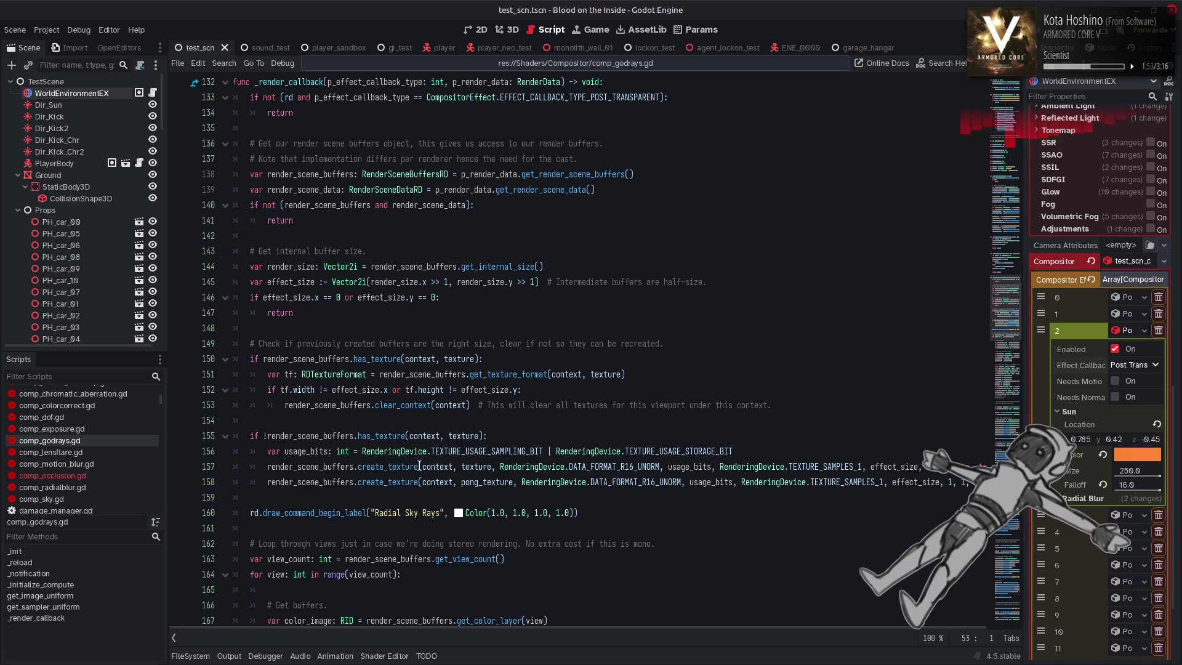
View the godrays in the 3D scene, then go back to the comp_godrays.gd script
left_click(508, 30)
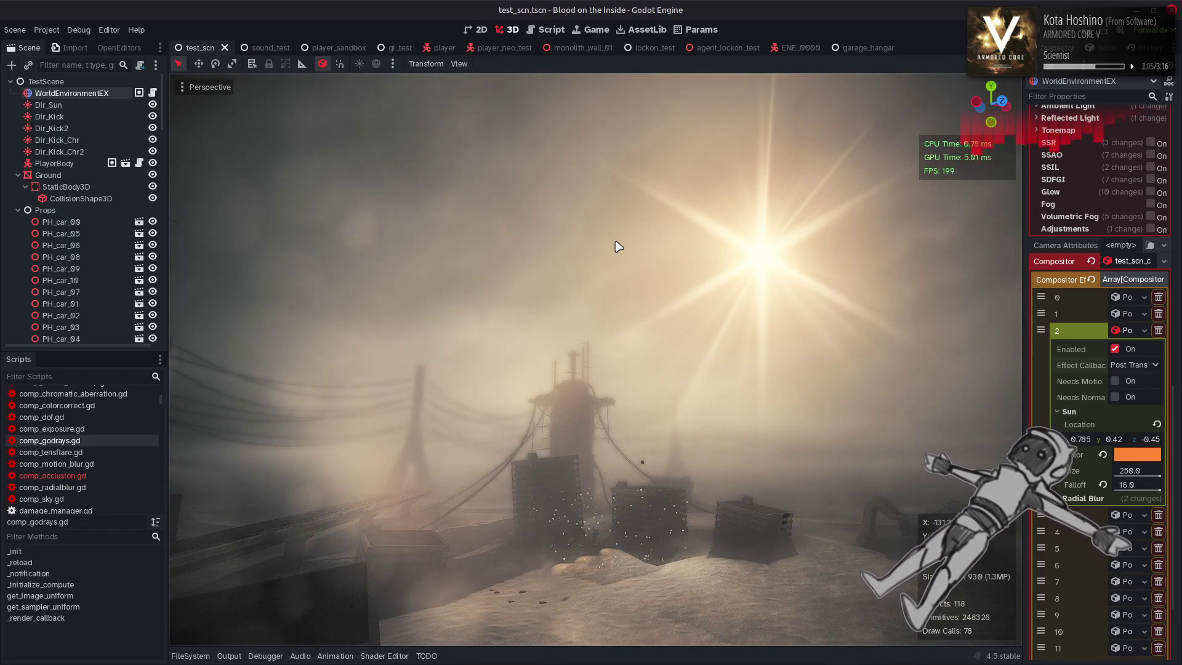
left_click(544, 31)
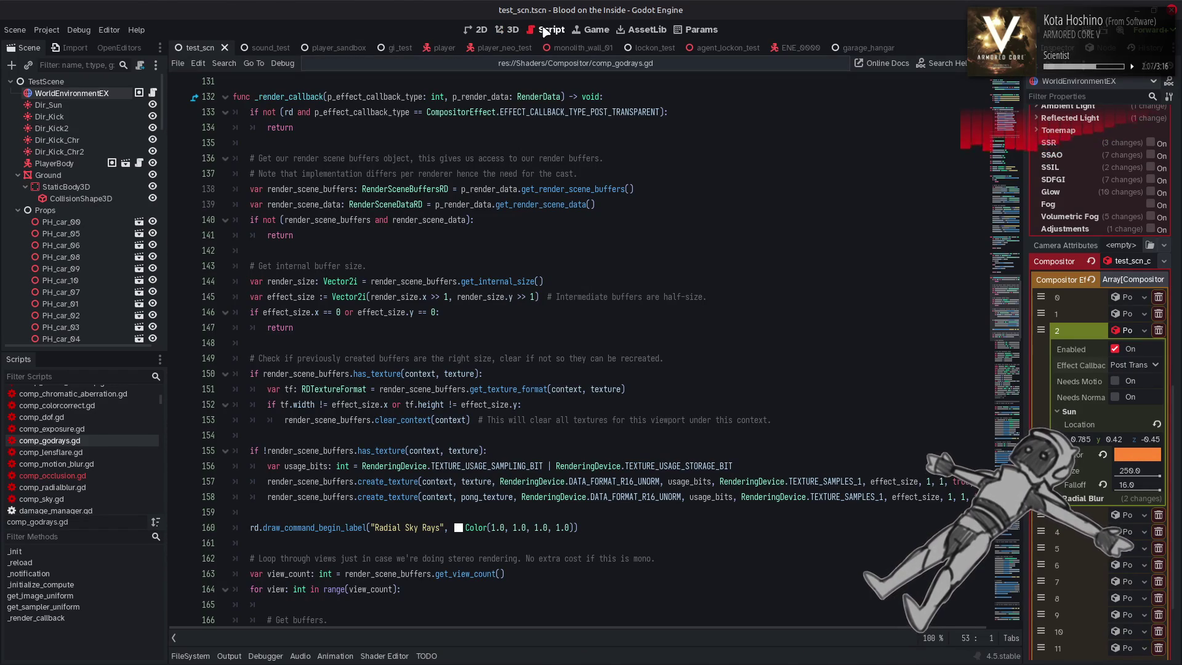
Open comp_sky.gd and scroll to its _render_callback function around line 265
scroll(120, 419, "down", 2)
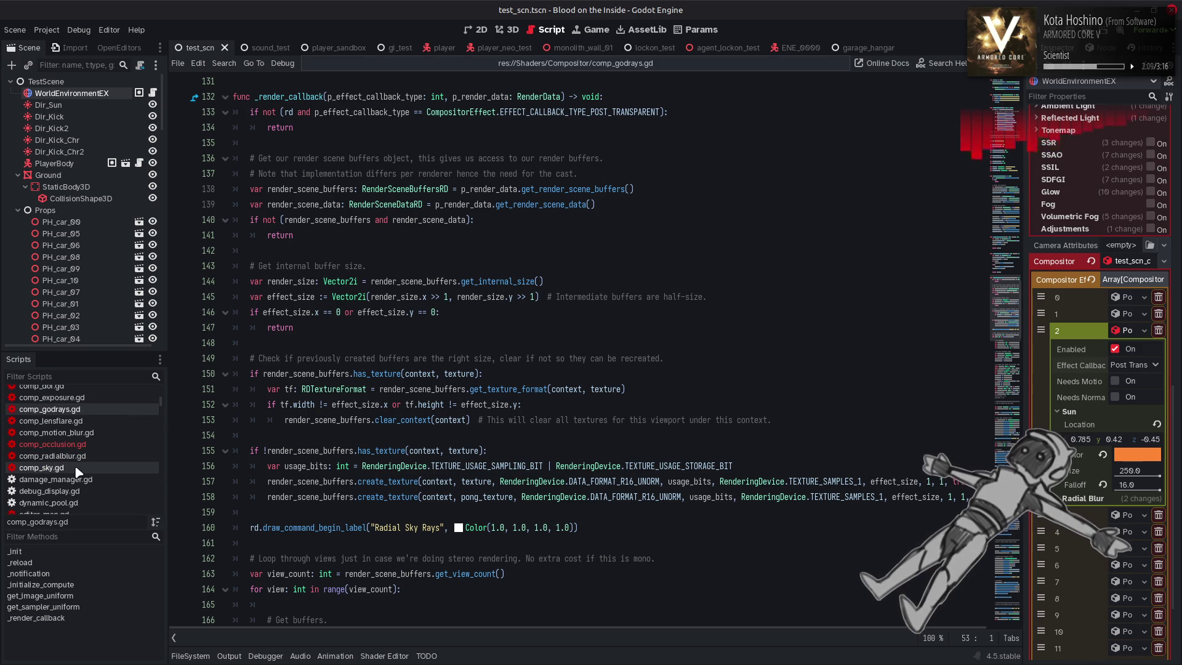
left_click(77, 469)
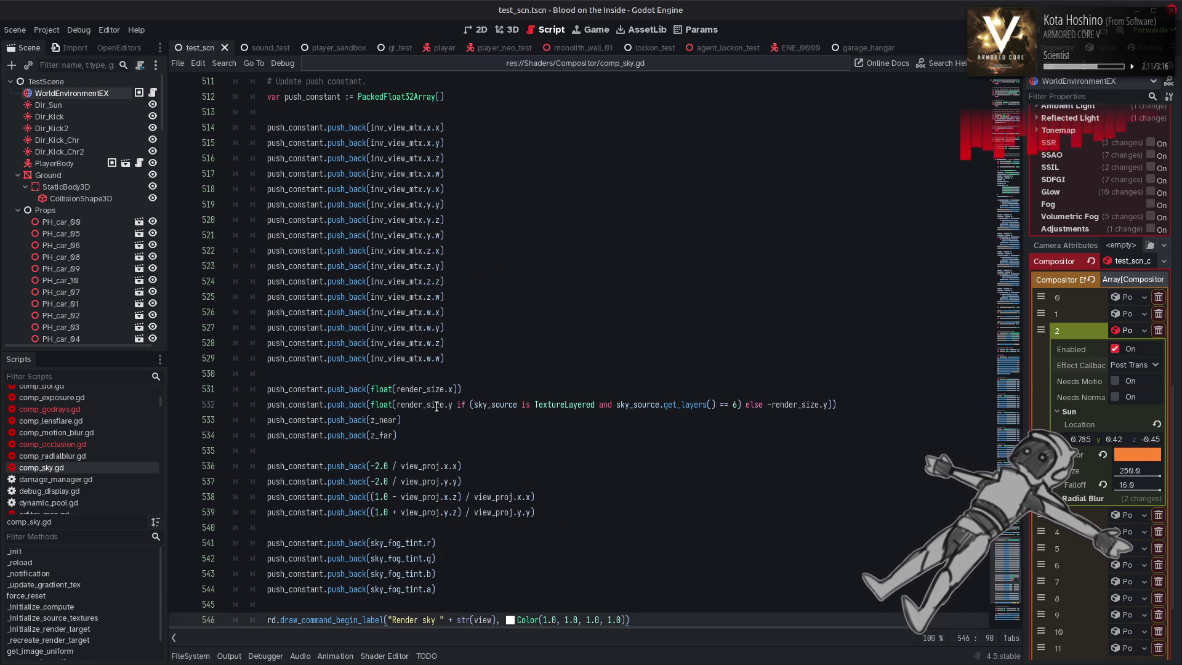
mouse_move(437, 407)
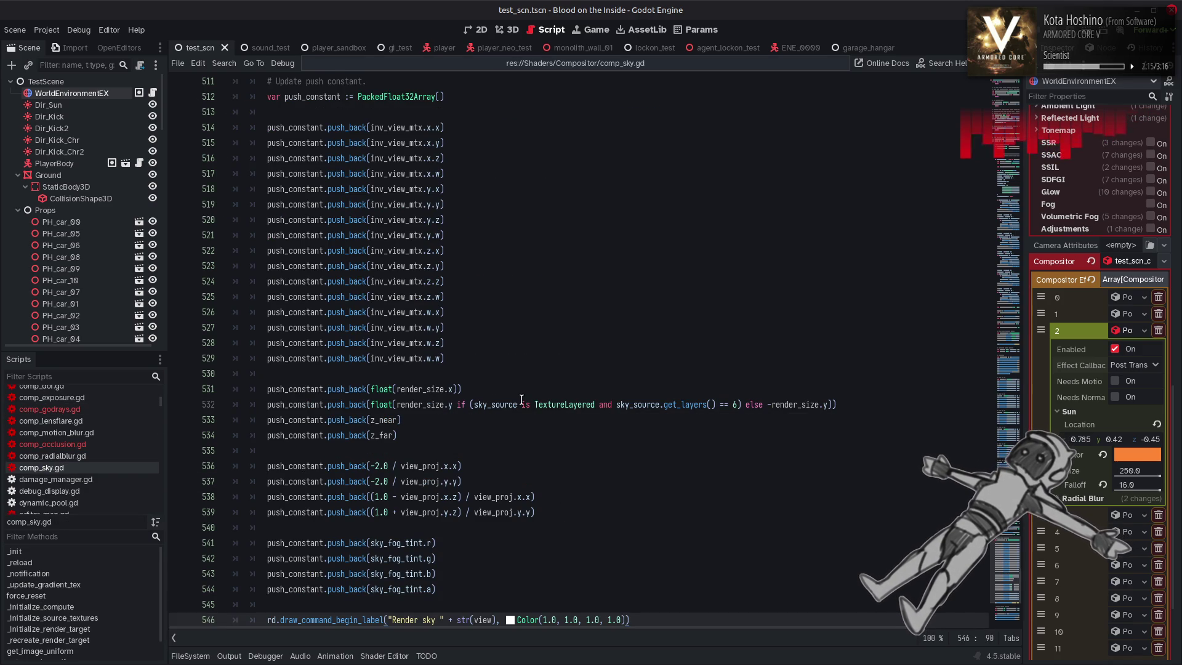
scroll(842, 464, "down", 6)
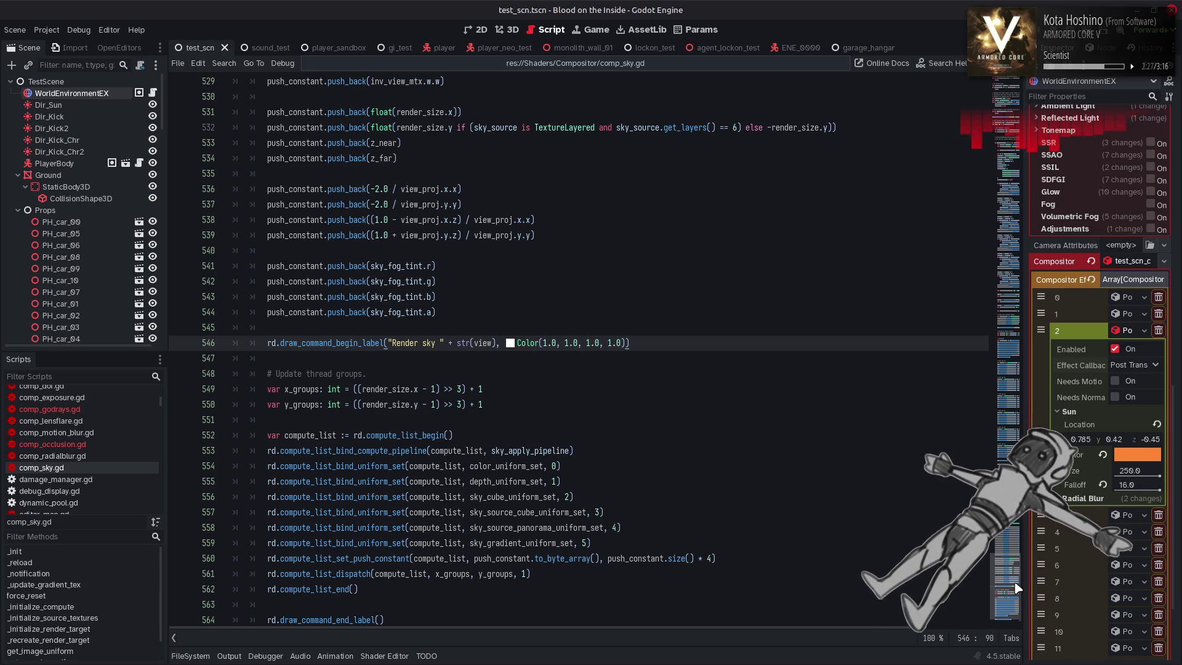
left_click_drag(1015, 559, 987, 334)
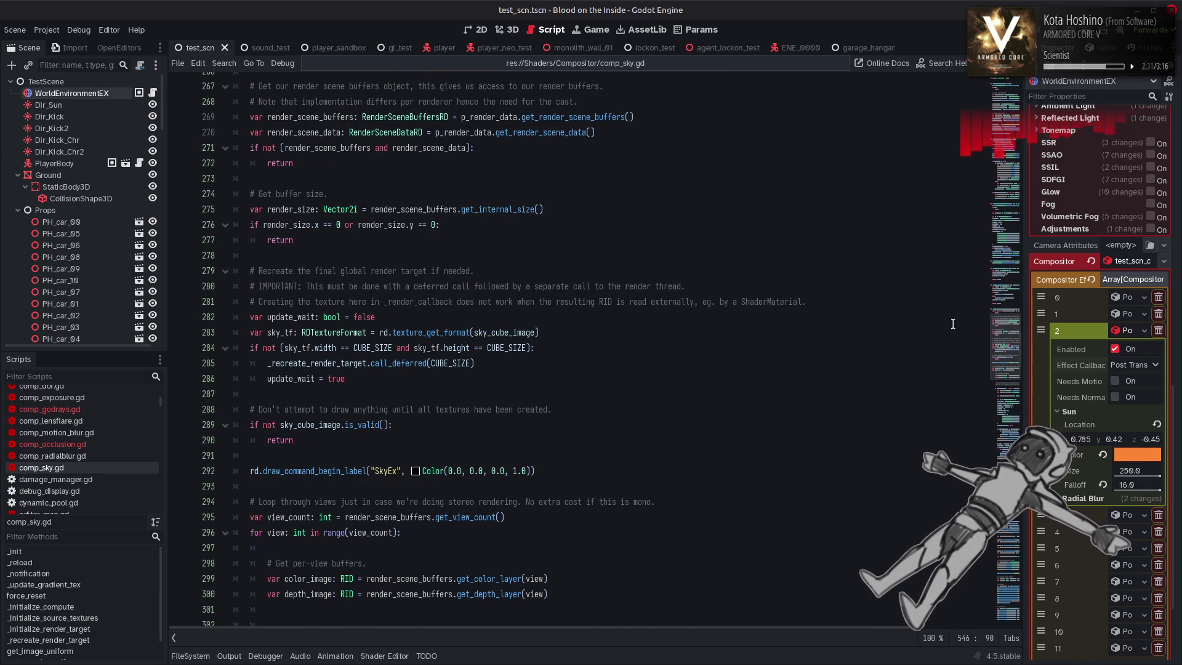
scroll(708, 400, "up", 10)
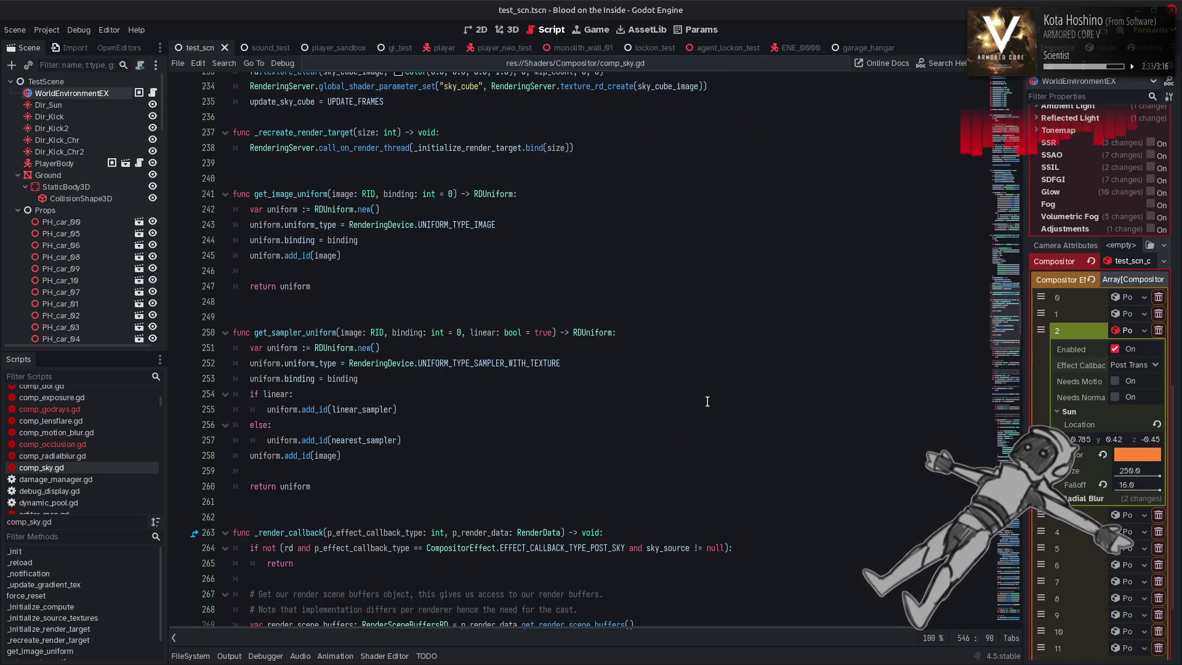
scroll(710, 398, "down", 8)
scroll(997, 347, "up", 1)
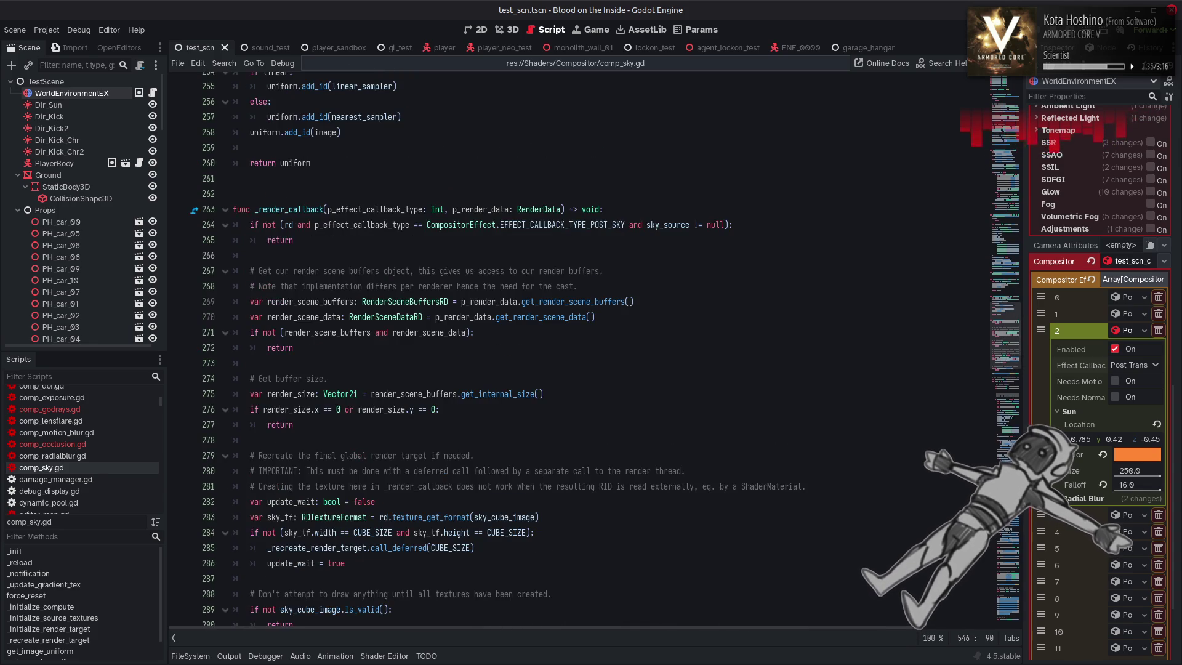
mouse_move(997, 346)
left_mouse_down()
mouse_move(989, 110)
mouse_move(952, 366)
mouse_move(954, 350)
left_mouse_up()
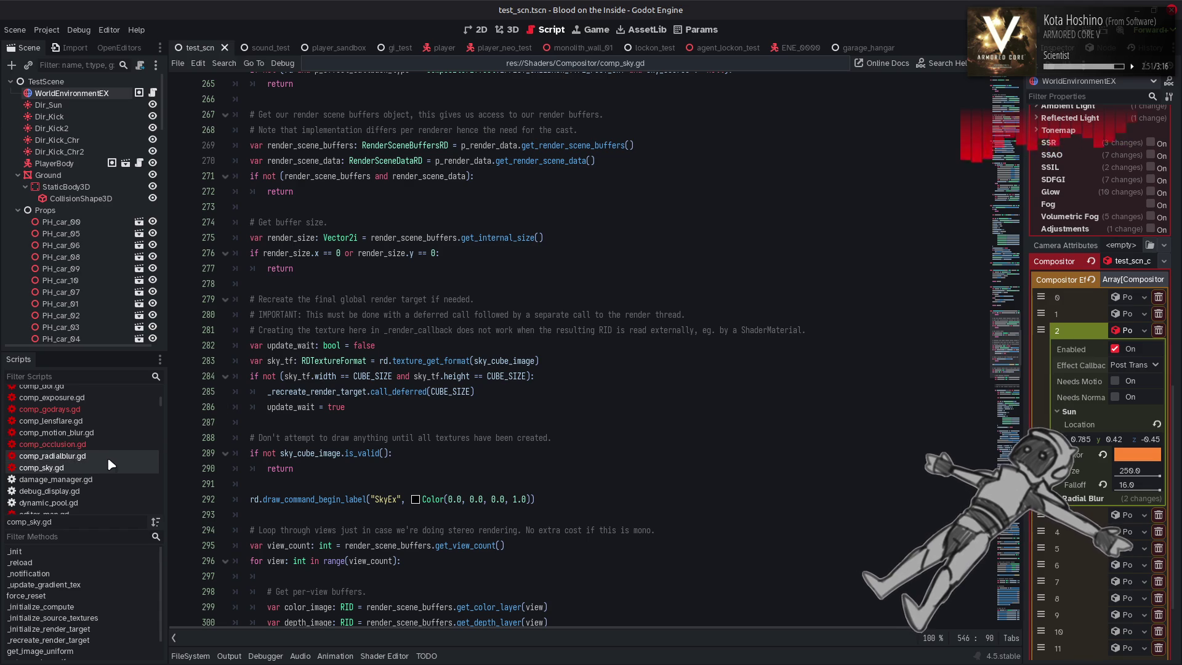
Copy lines 149–159 of comp_godrays.gd and paste them into comp_sky.gd after line 277
left_click(96, 409)
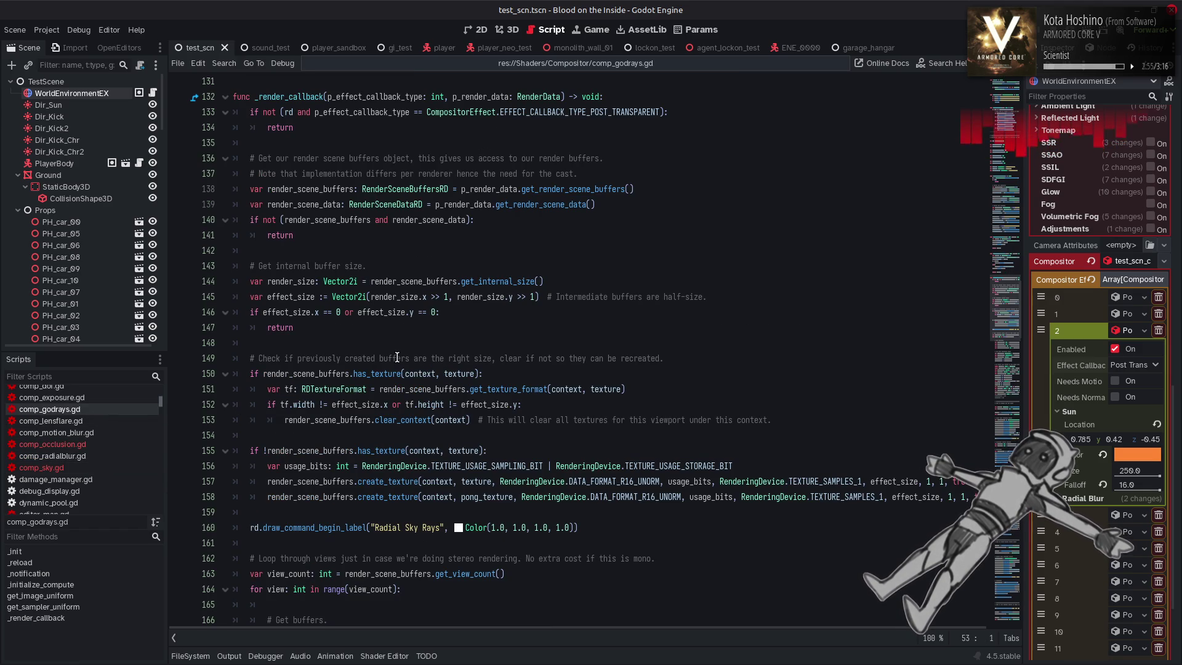
left_click_drag(243, 527, 250, 359)
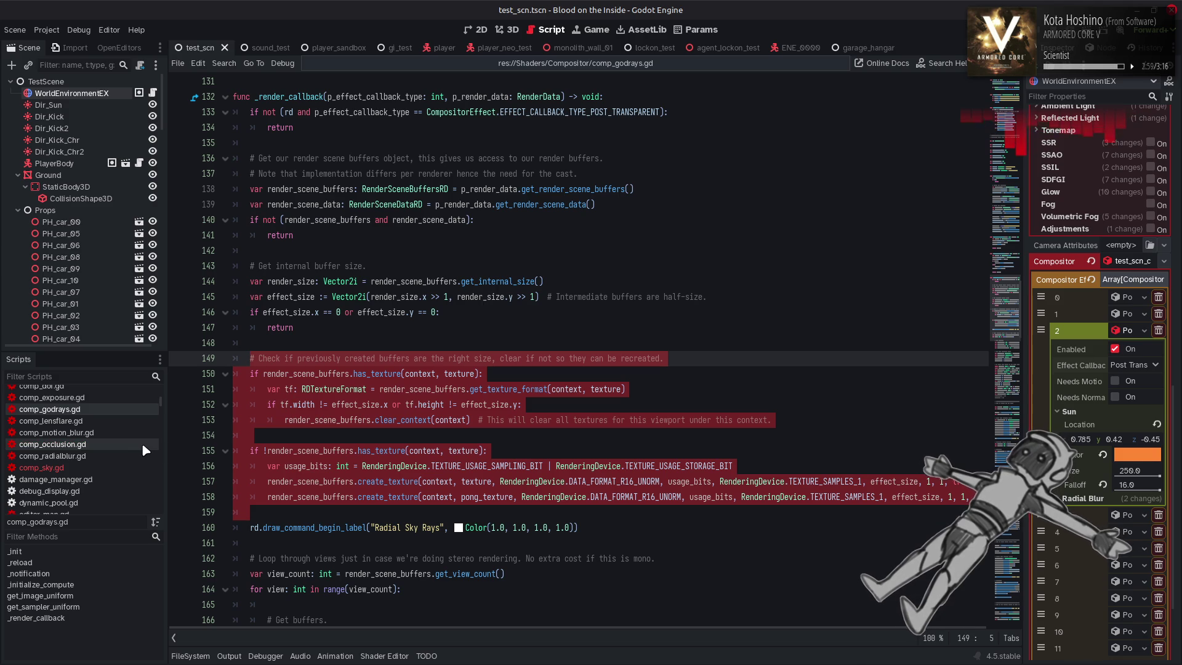
left_click(103, 466)
left_click(315, 288)
key("Return")
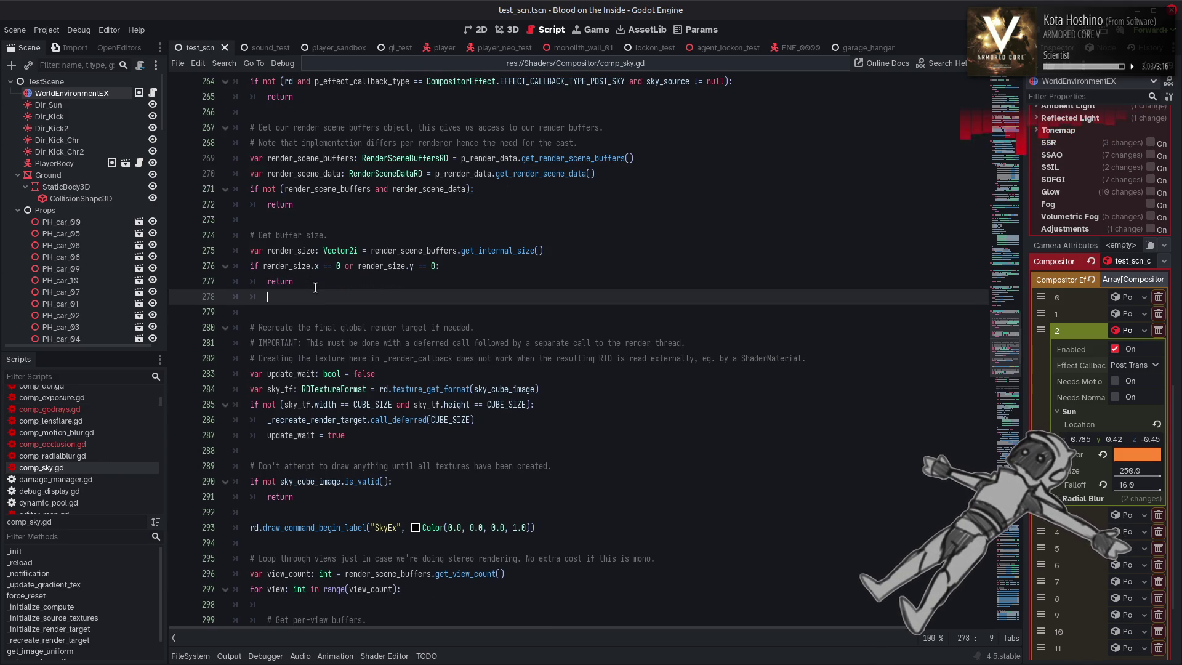
key("ctrl+v")
Select the undeclared 'texture' name on line 280 and save comp_sky.gd
left_click(307, 291)
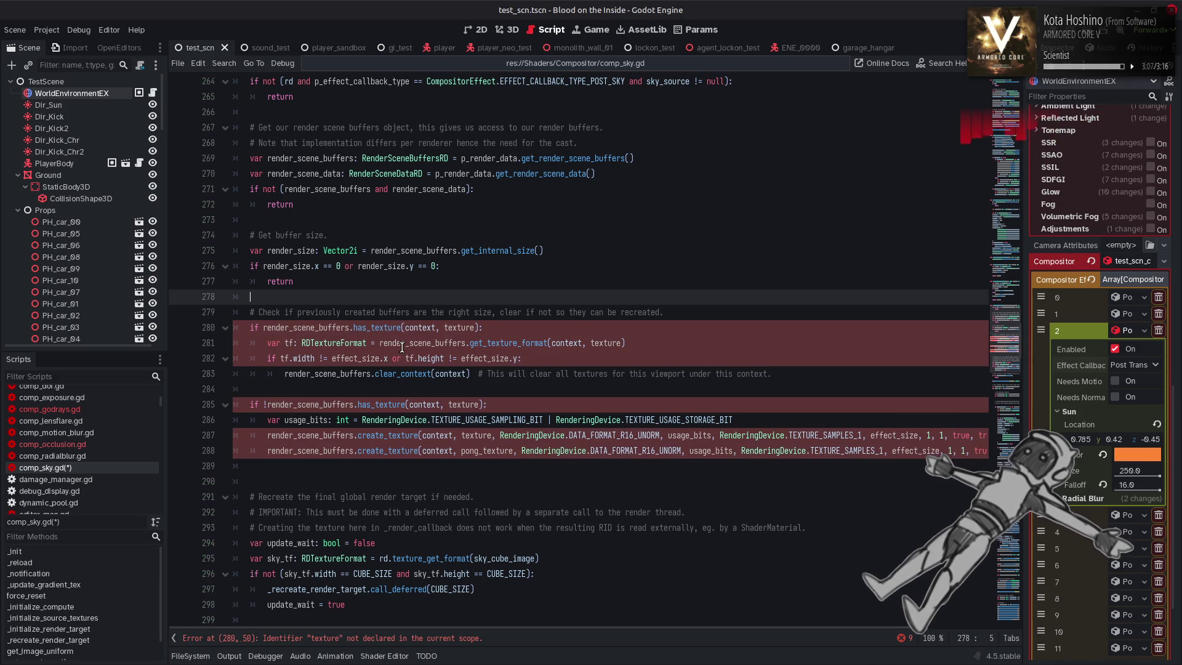
double_click(464, 328)
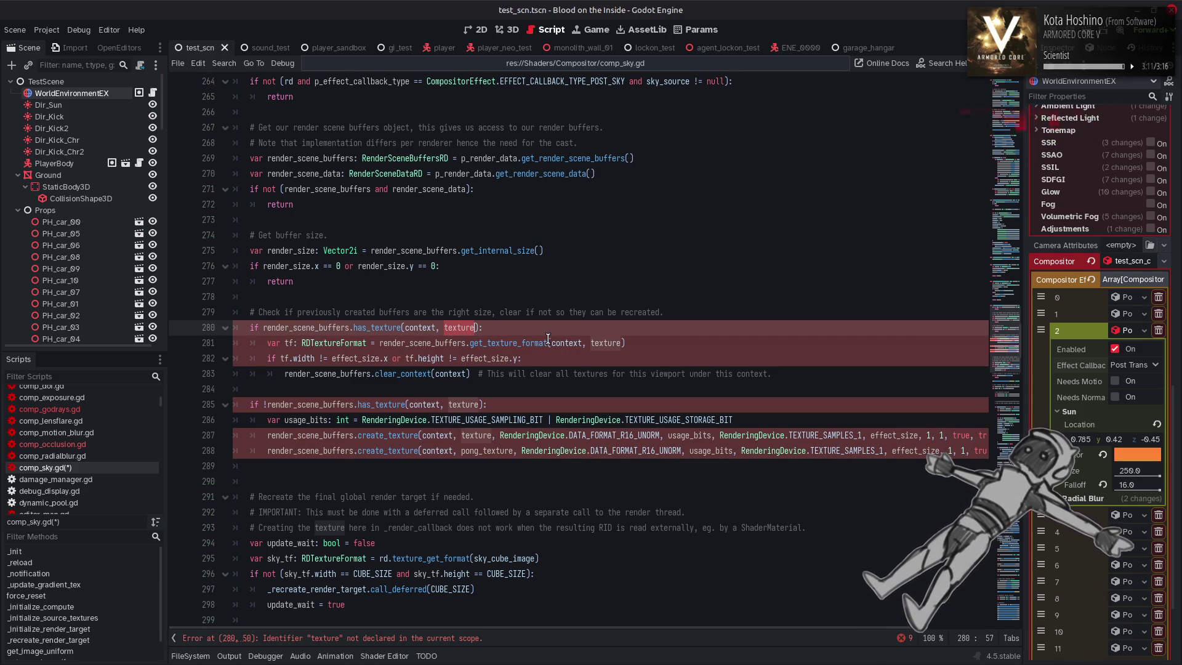
key("ctrl+s")
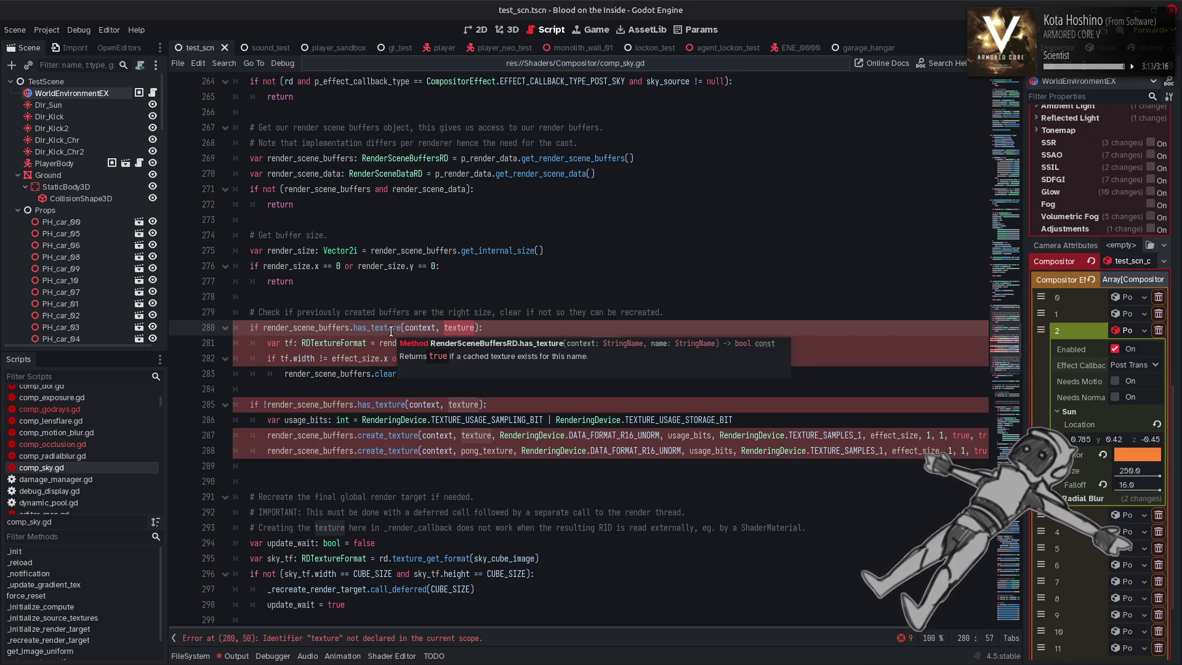
scroll(565, 344, "up", 20)
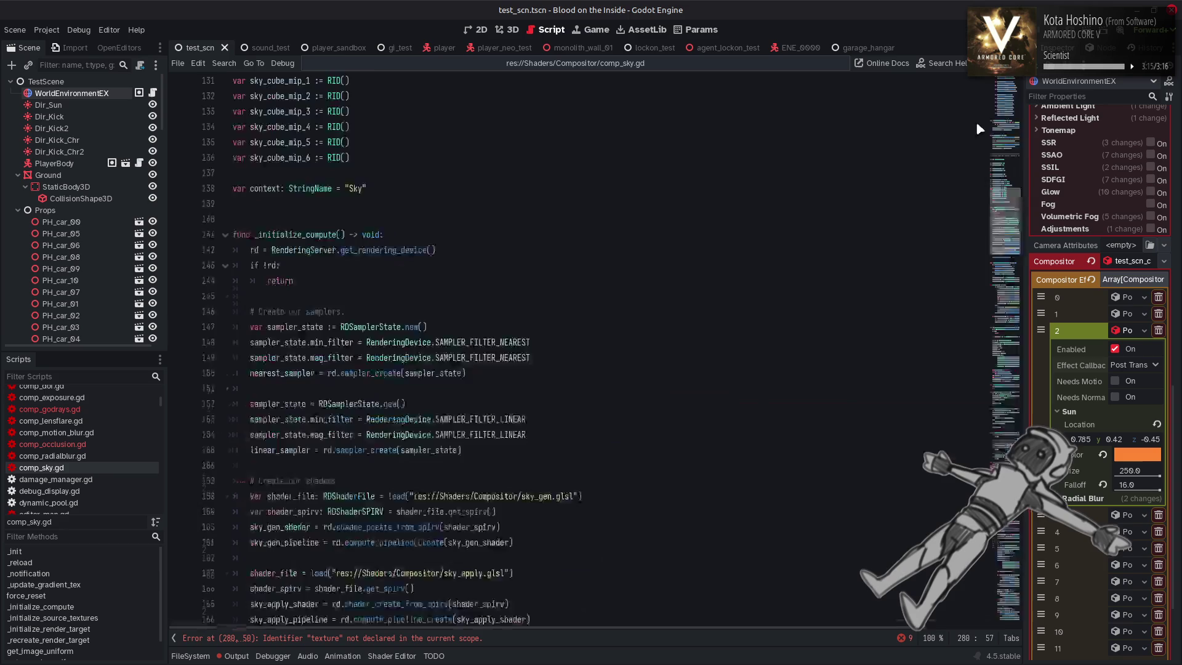
scroll(565, 343, "down", 15)
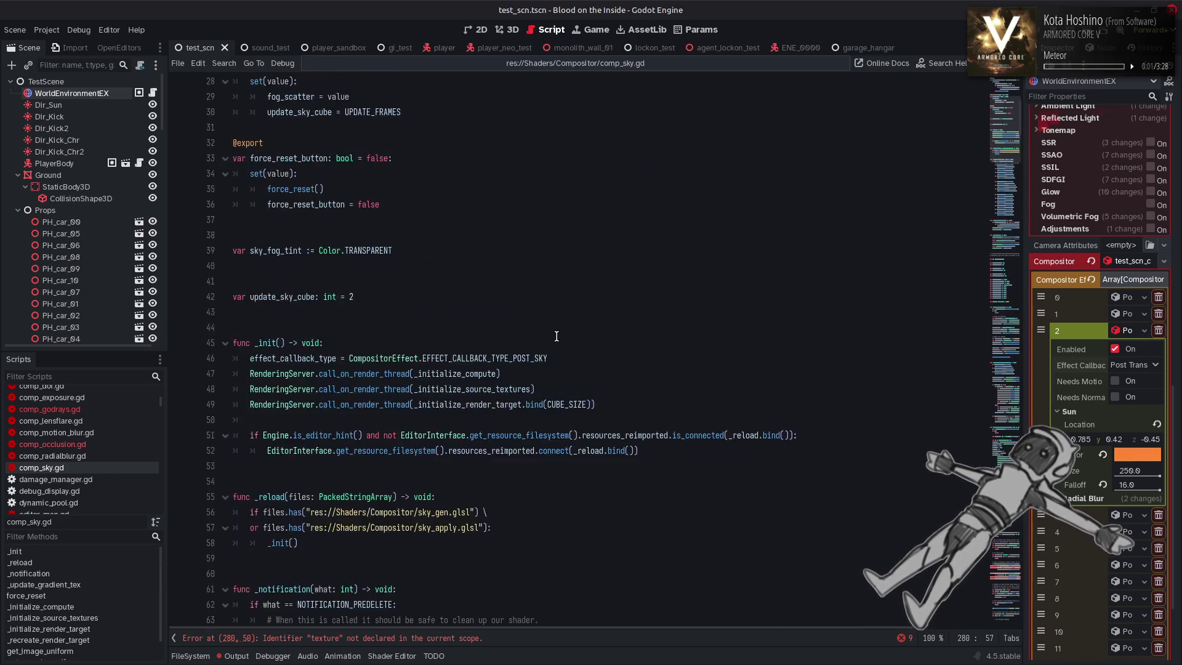
Duplicate the context declaration on line 138 and rename the copy to coverage_tex
scroll(556, 336, "down", 15)
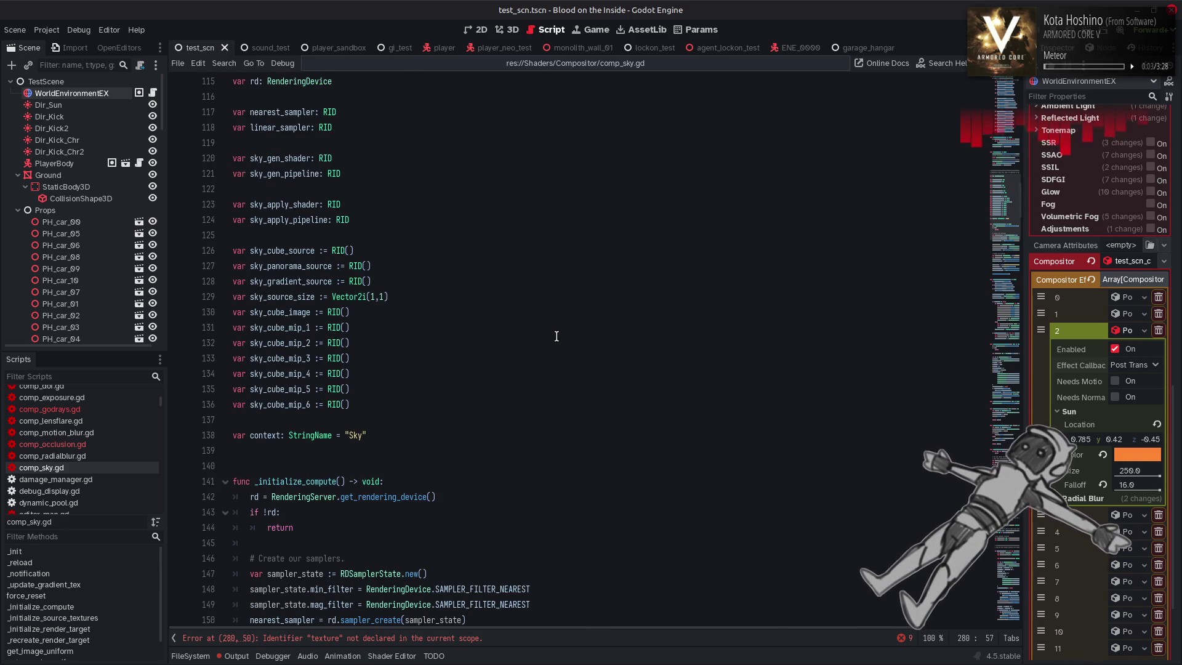
left_click_drag(378, 435, 223, 437)
key("ctrl+c")
left_click(389, 435)
key("Return")
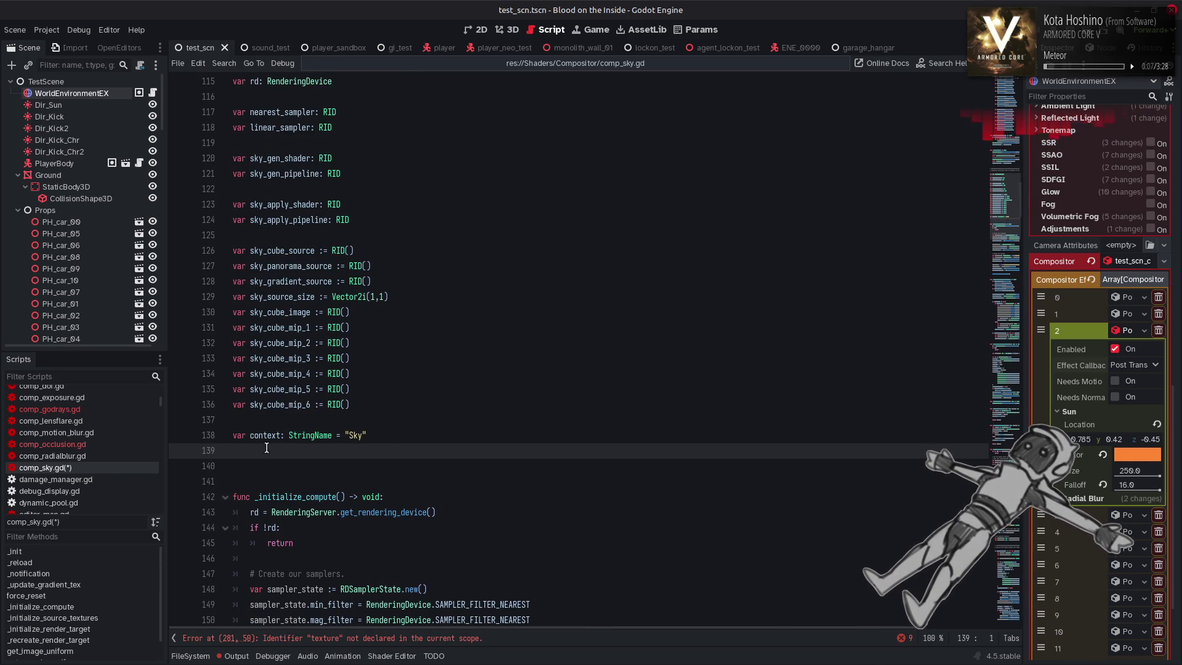
key("ctrl+v")
double_click(267, 450)
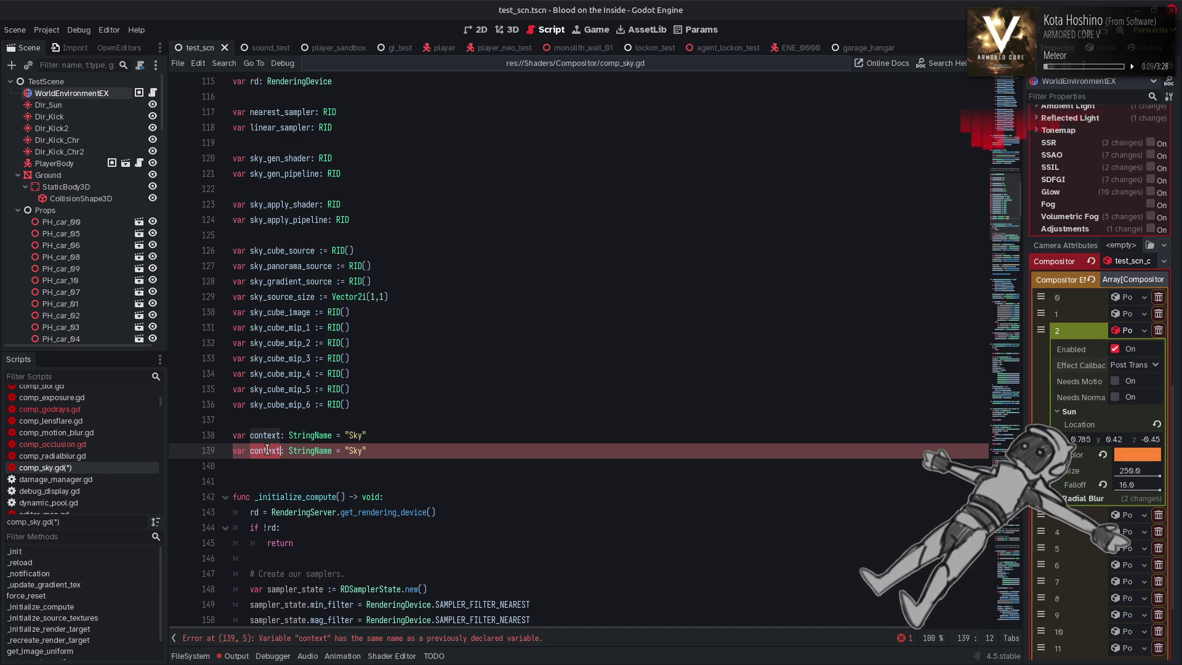
type("mask_tex")
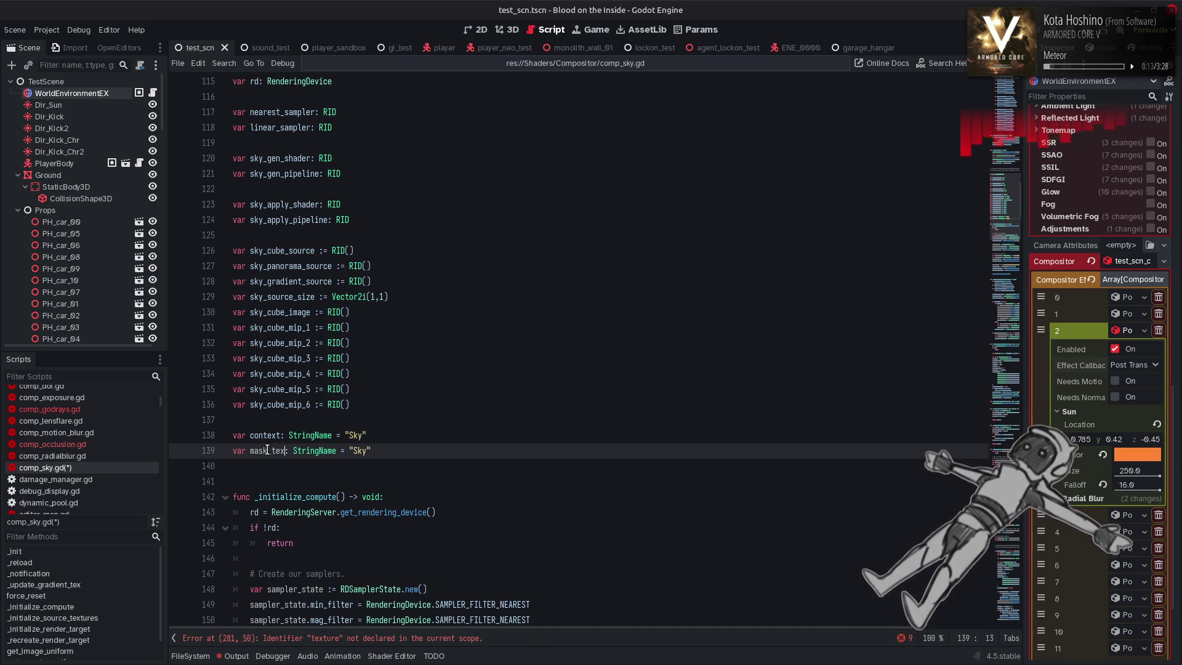
key("BackSpace")
key("BackSpace")
key("BackSpace")
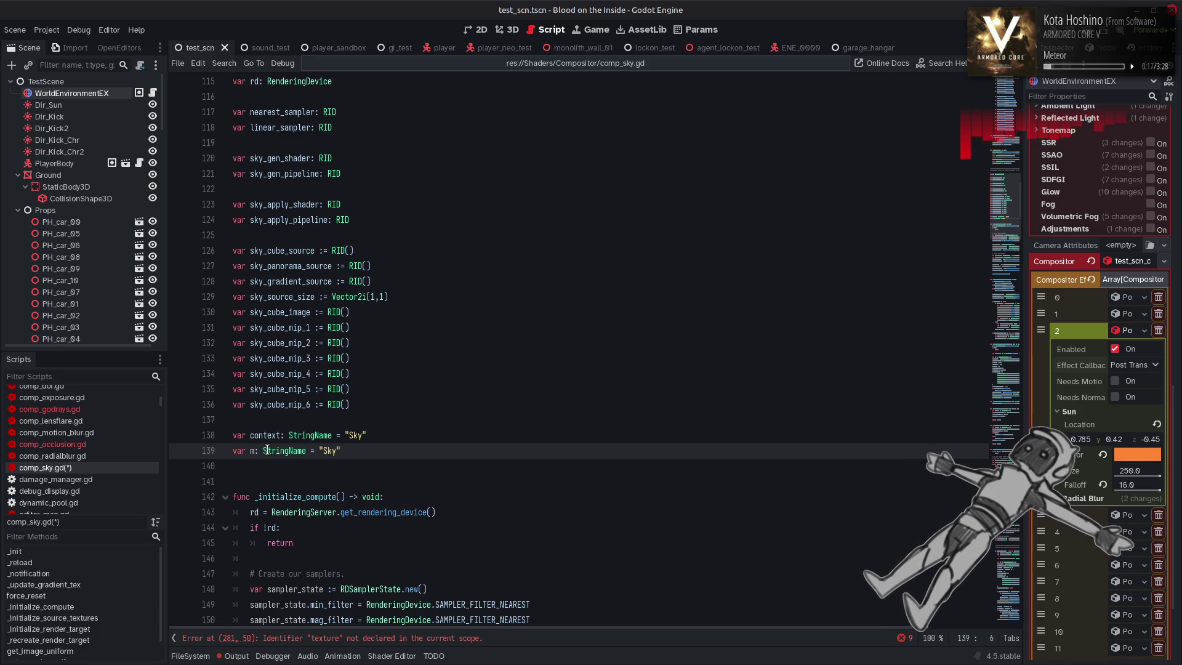
key("BackSpace")
type("coverage_tex")
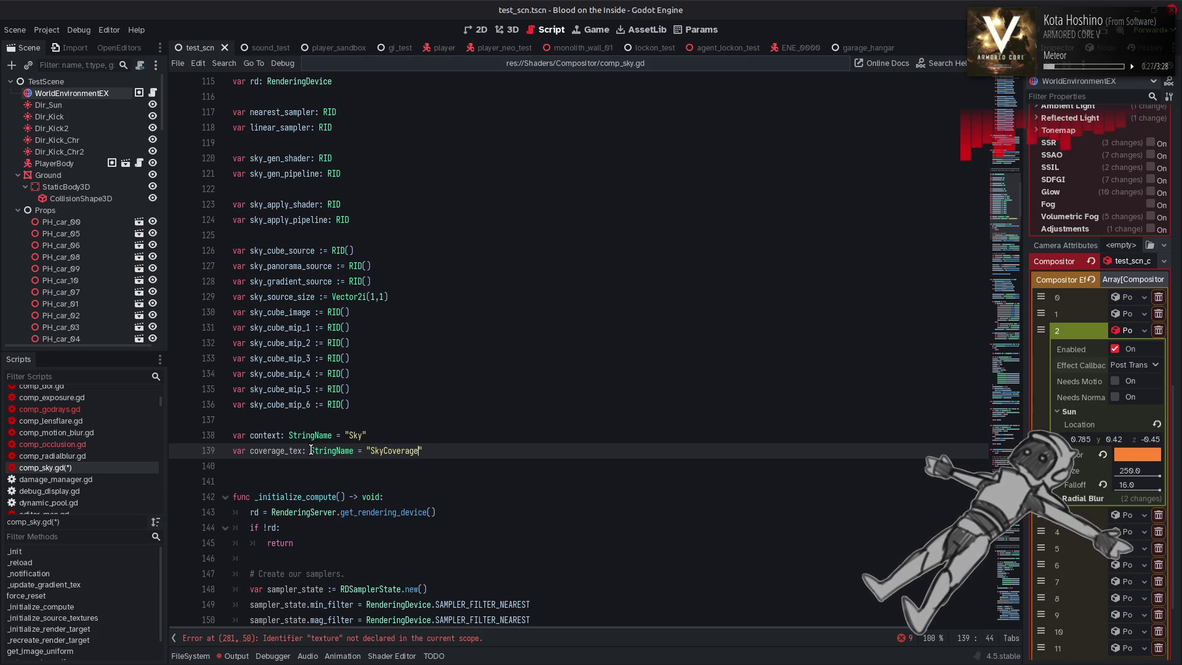
Prefix the "SkyCoverage" and "Sky" strings with & to make StringNames, then save
mouse_move(319, 450)
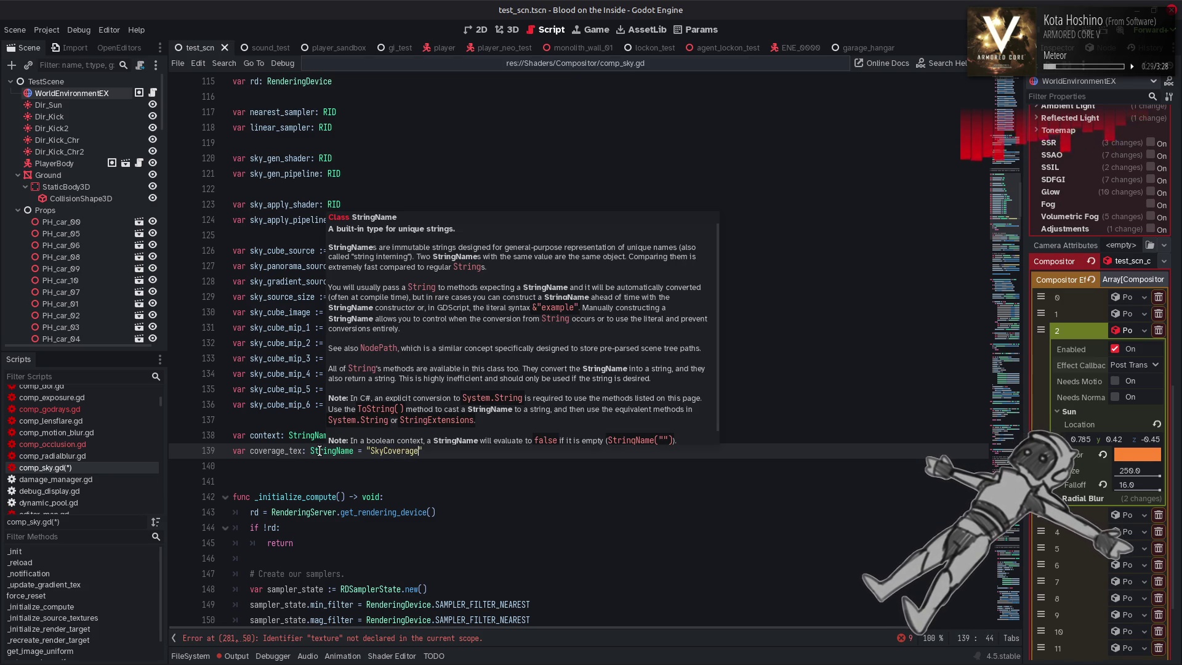
left_click(367, 450)
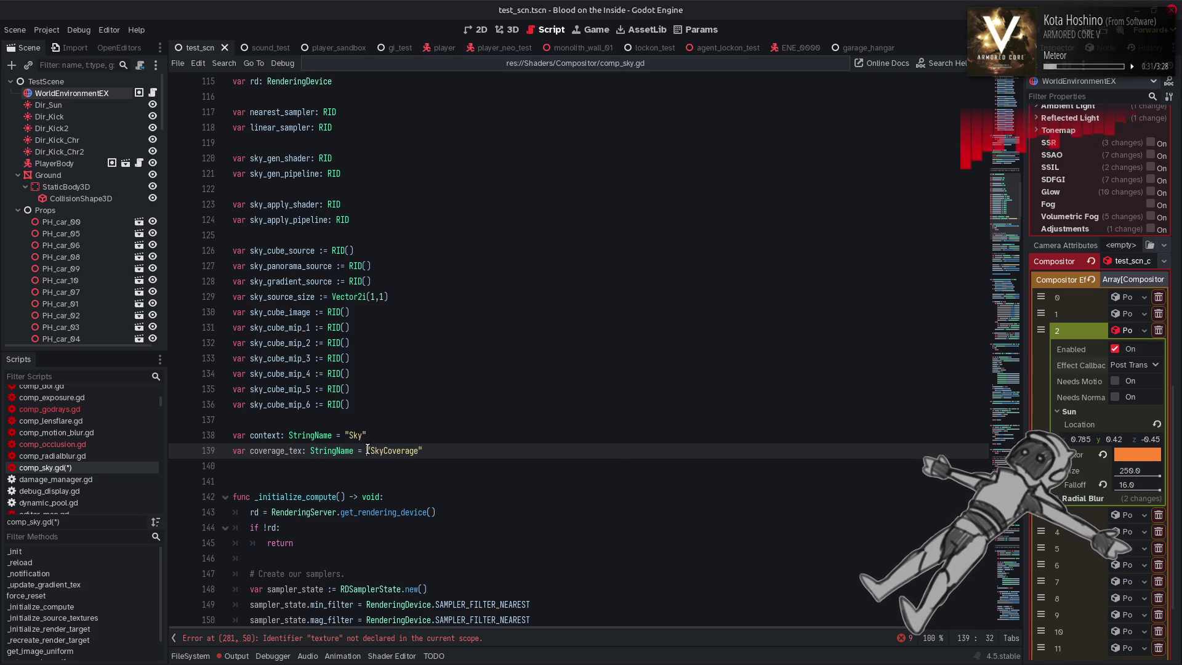
type("&")
left_click(345, 435)
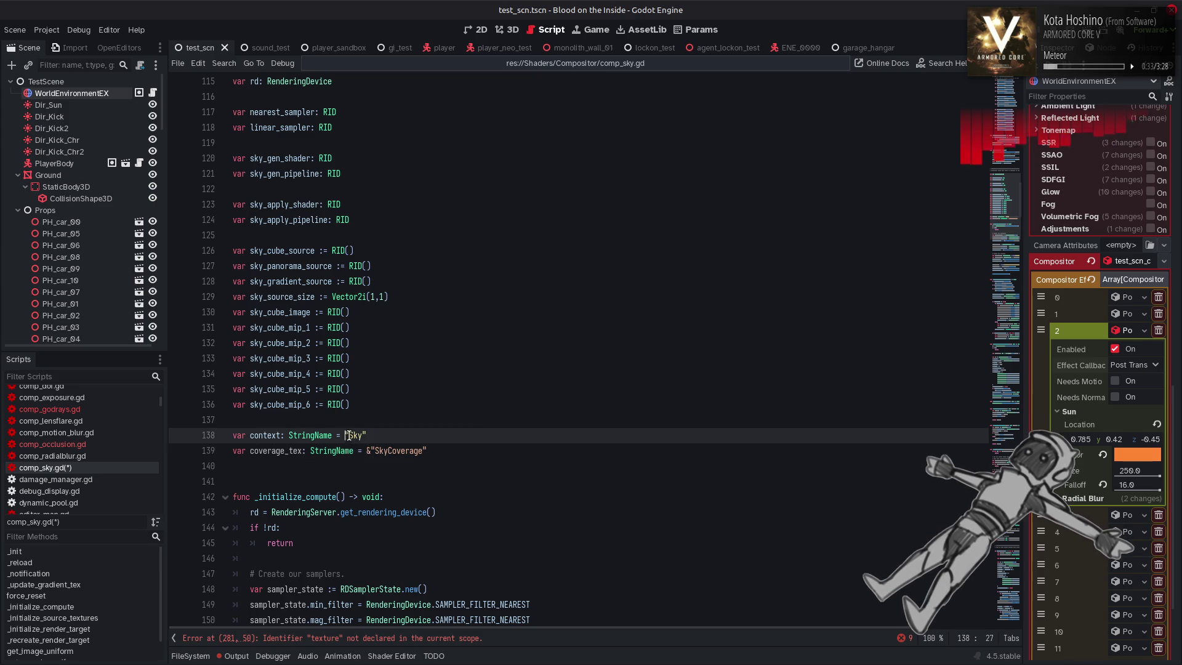
type("&")
key("ctrl+s")
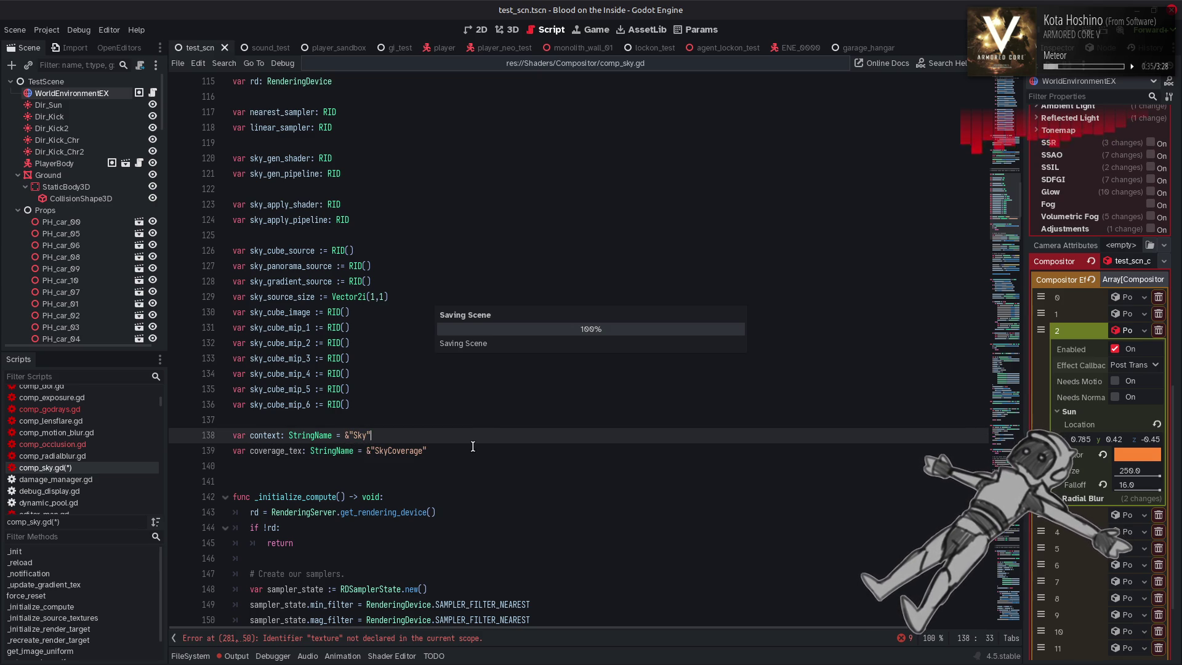
double_click(265, 450)
key("ctrl+c")
left_click(453, 639)
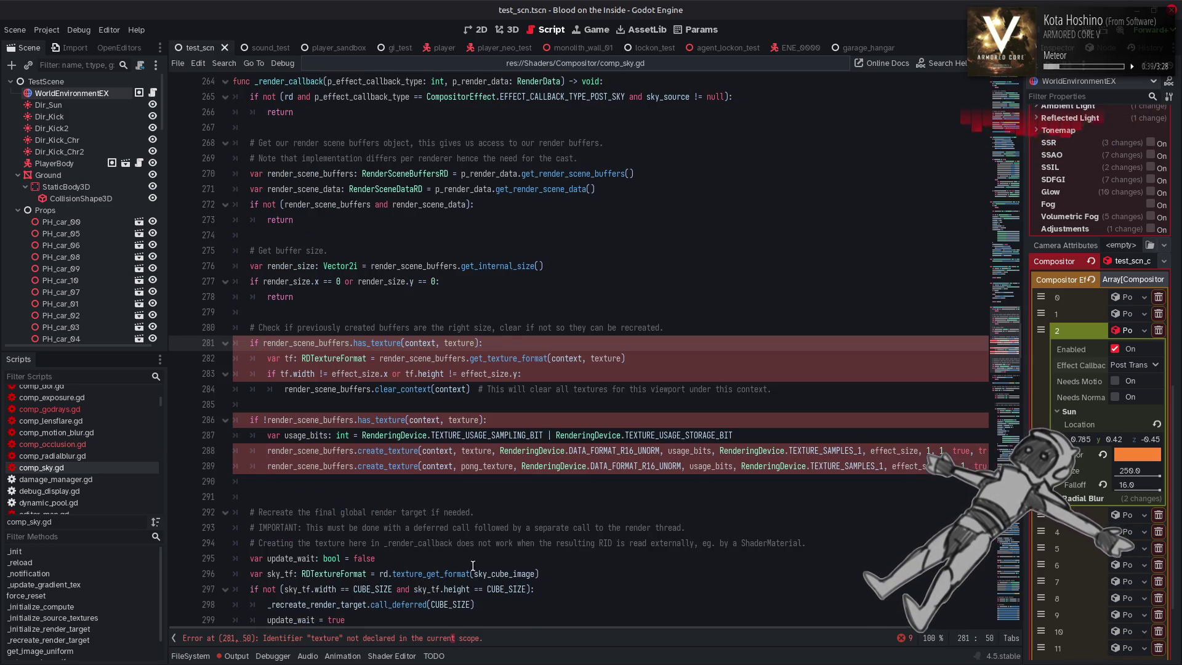
Replace 'texture' with coverage_tex on lines 281, 282, 286 and 288
left_click(469, 342)
key("ctrl+v")
double_click(609, 358)
key("ctrl+v")
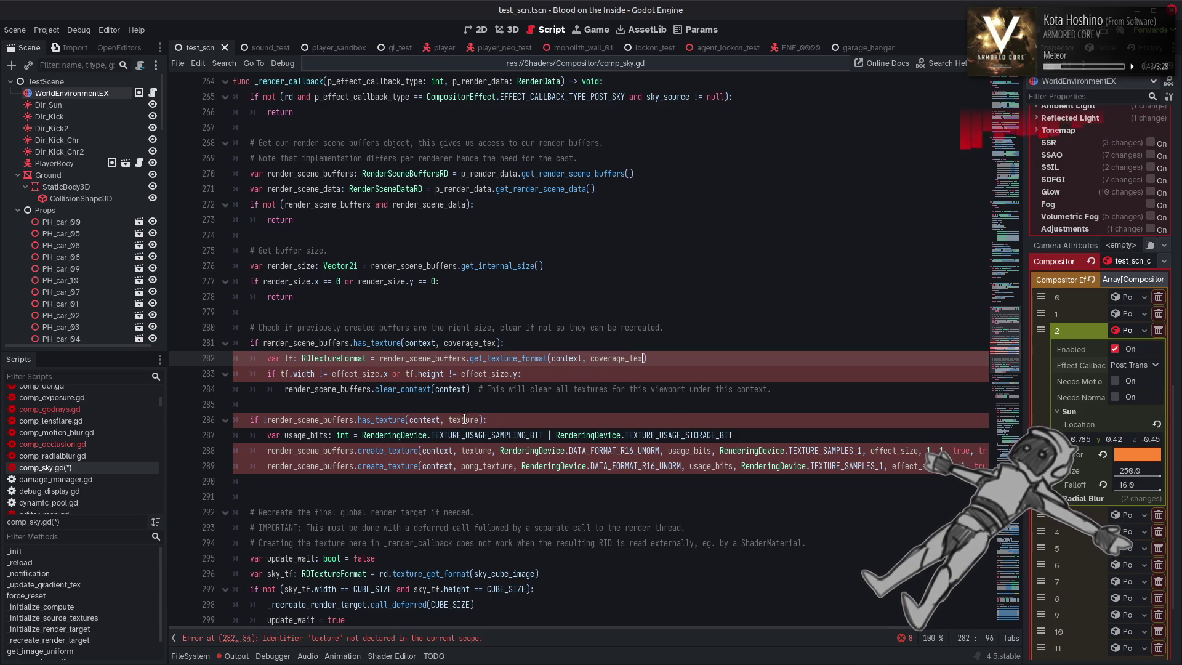
double_click(464, 420)
key("ctrl+v")
double_click(474, 451)
key("ctrl+v")
Delete the pong_texture creation line from the pasted block, then open comp_godrays.gd
left_click(246, 480)
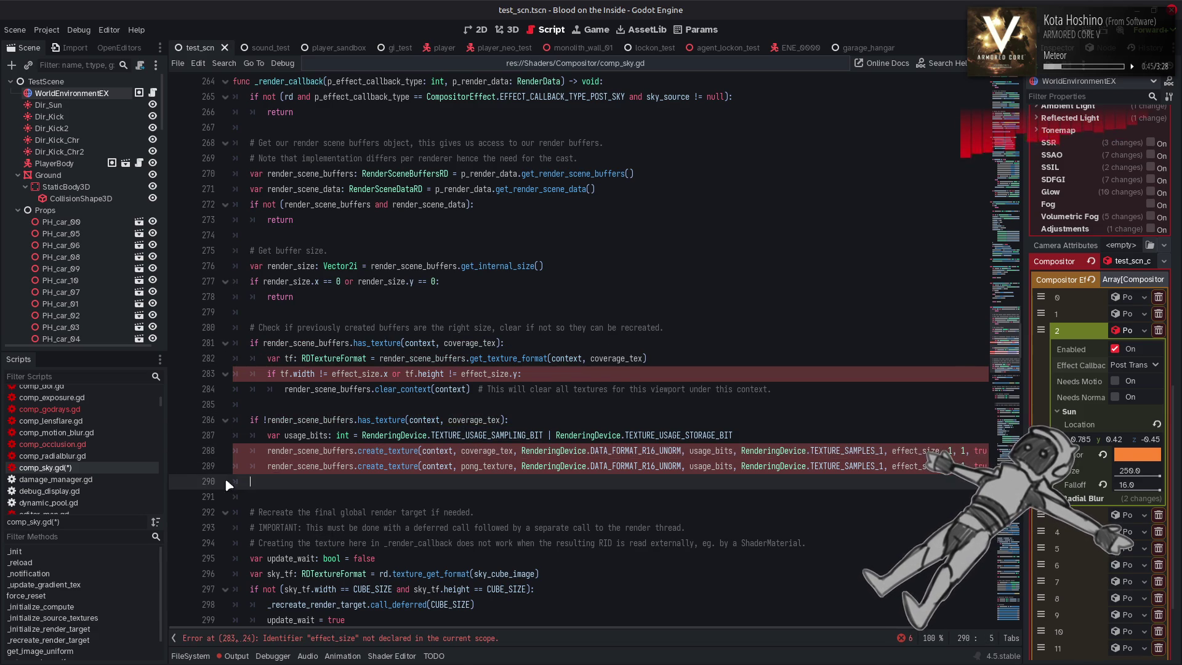
key("shift+Up")
key("BackSpace")
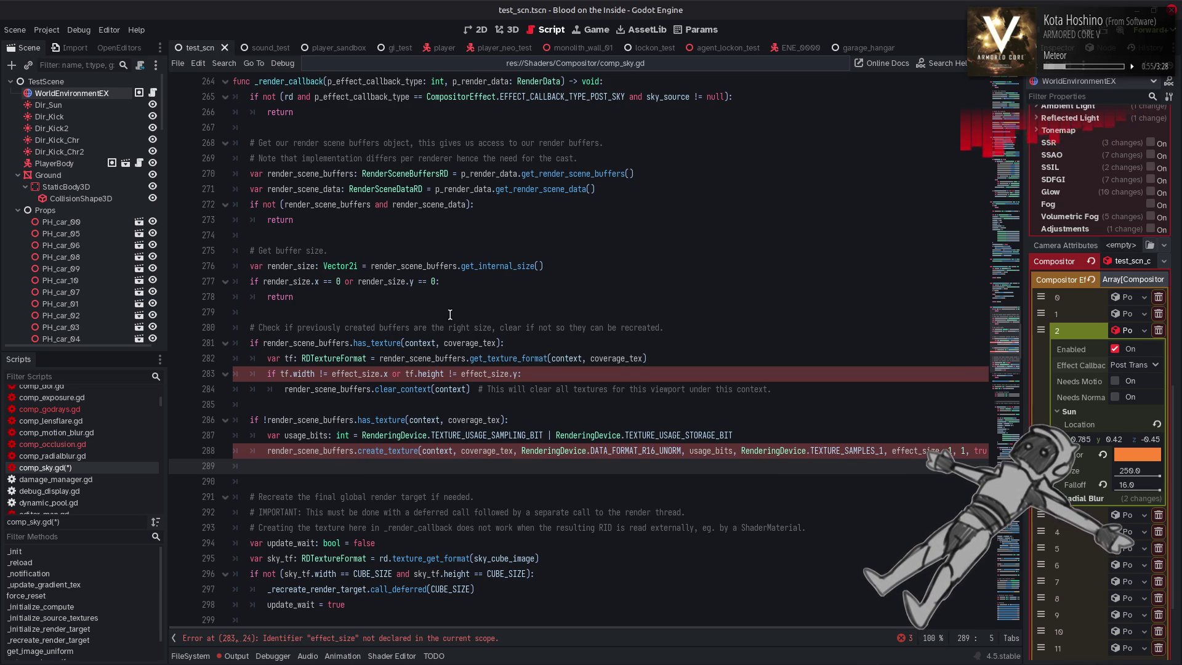
left_click(49, 409)
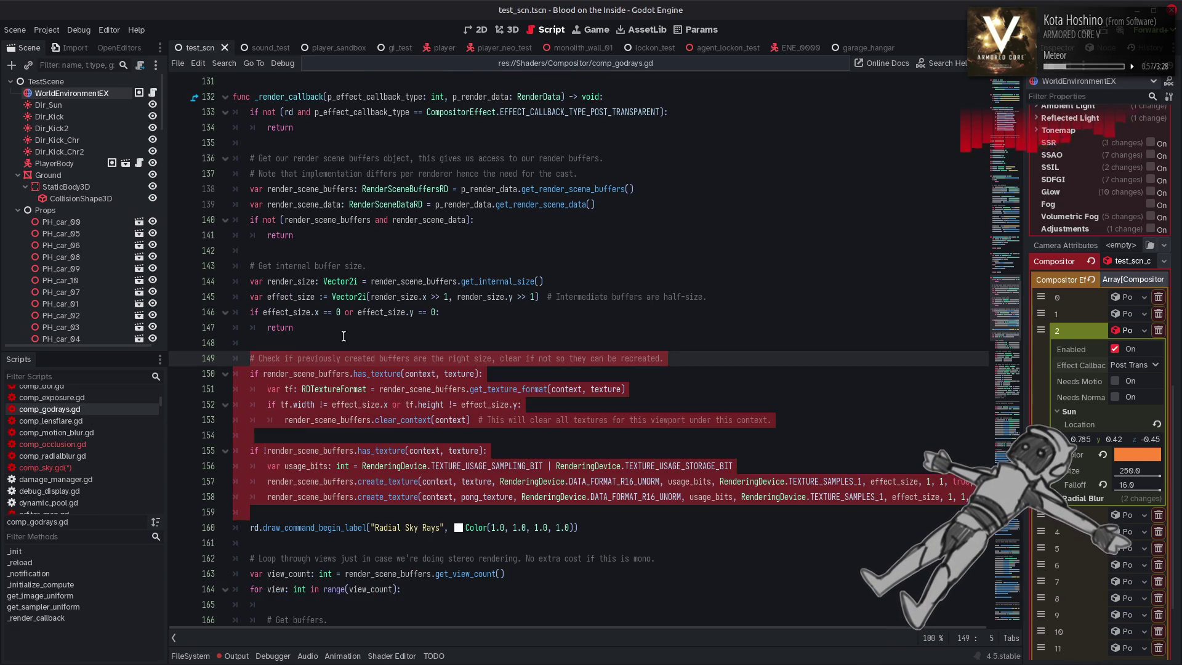
Copy the half-size effect_size line from comp_godrays.gd and paste it below render_size in comp_sky.gd
left_click_drag(717, 298, 249, 298)
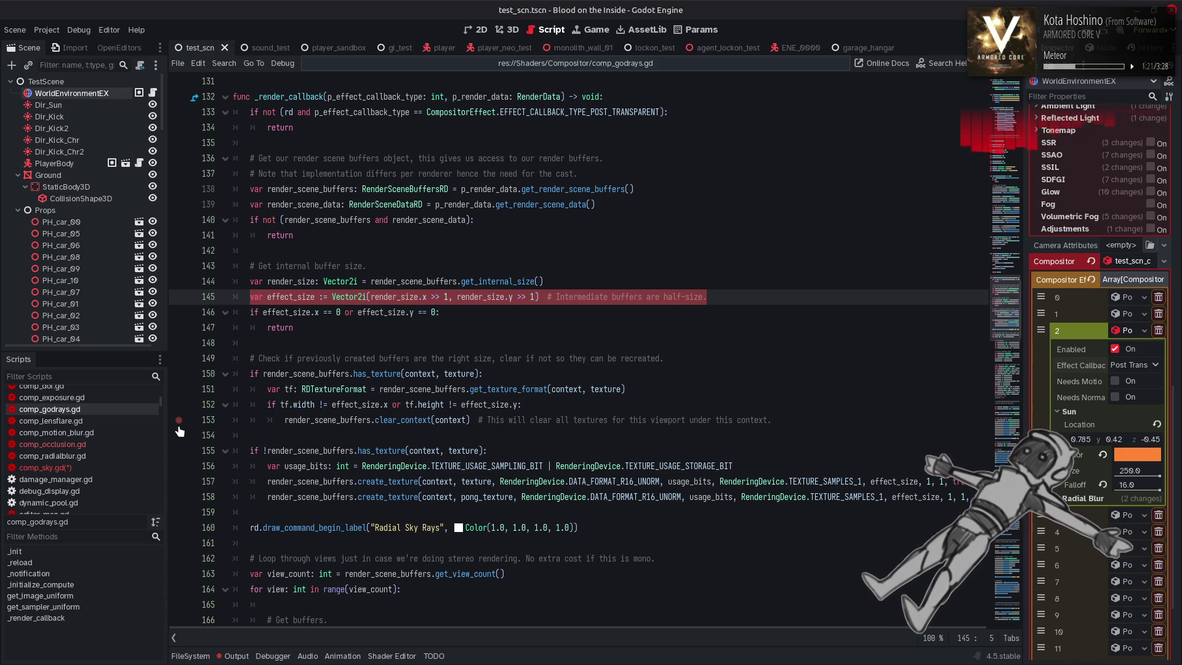
left_click(86, 469)
left_click(559, 266)
key("Return")
type("var effect_size := Vector2i(render_size.x >> 1, render_size.y >> 1)  # Intermediate buffers are half-size.")
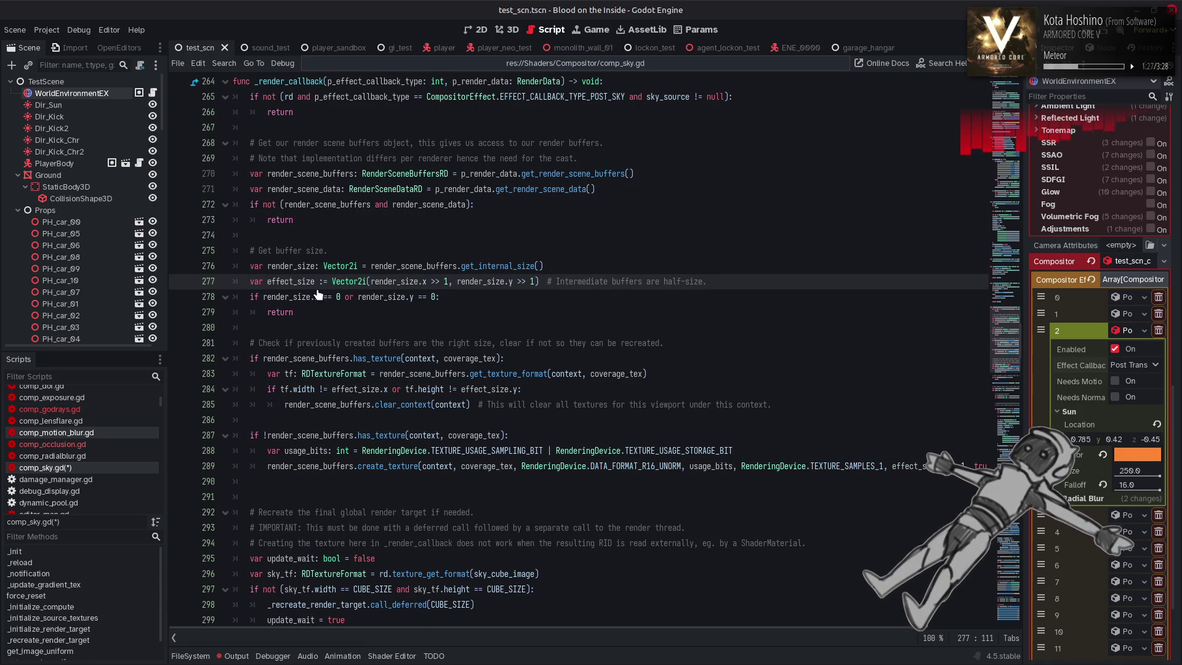
Reword the line 277 comment to 'Coverage buffer is half-size' and save
key("ctrl+s")
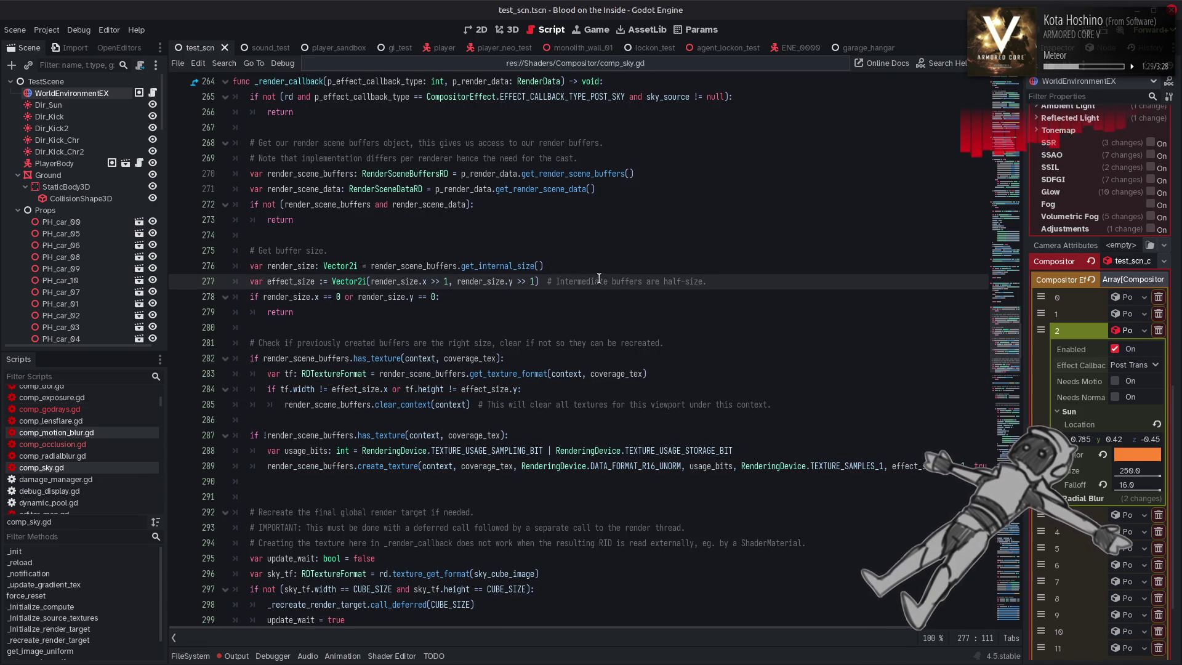
double_click(586, 281)
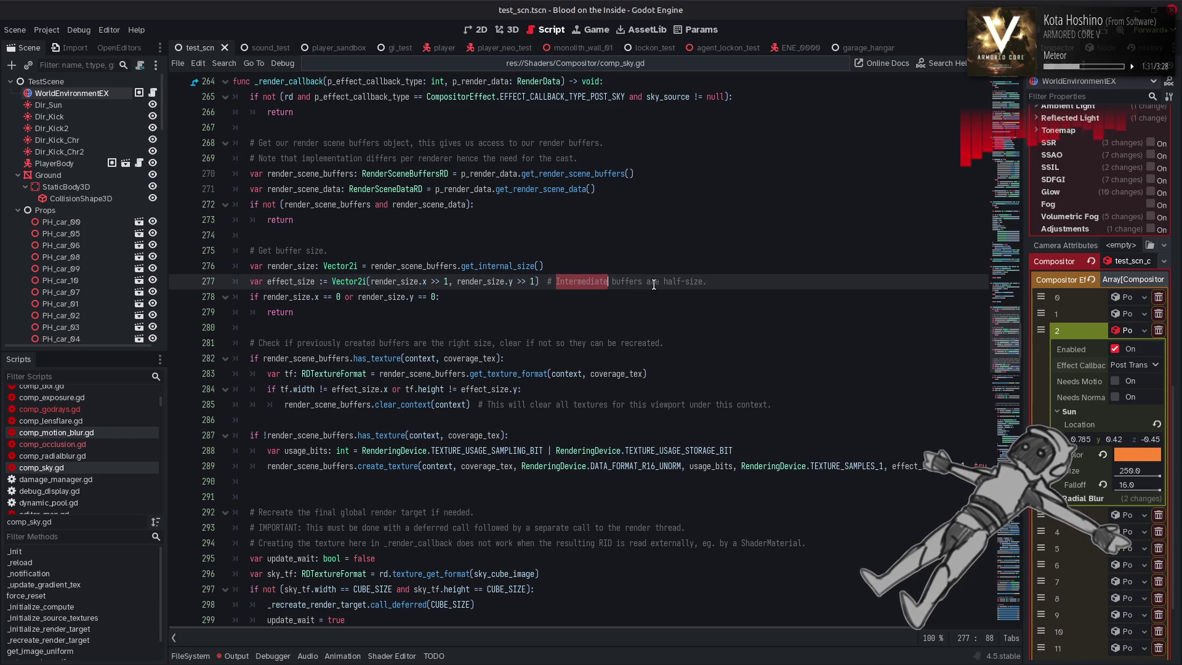
left_click(658, 284)
key("BackSpace")
key("BackSpace")
key("BackSpace")
type("is")
double_click(575, 281)
type("Coverage")
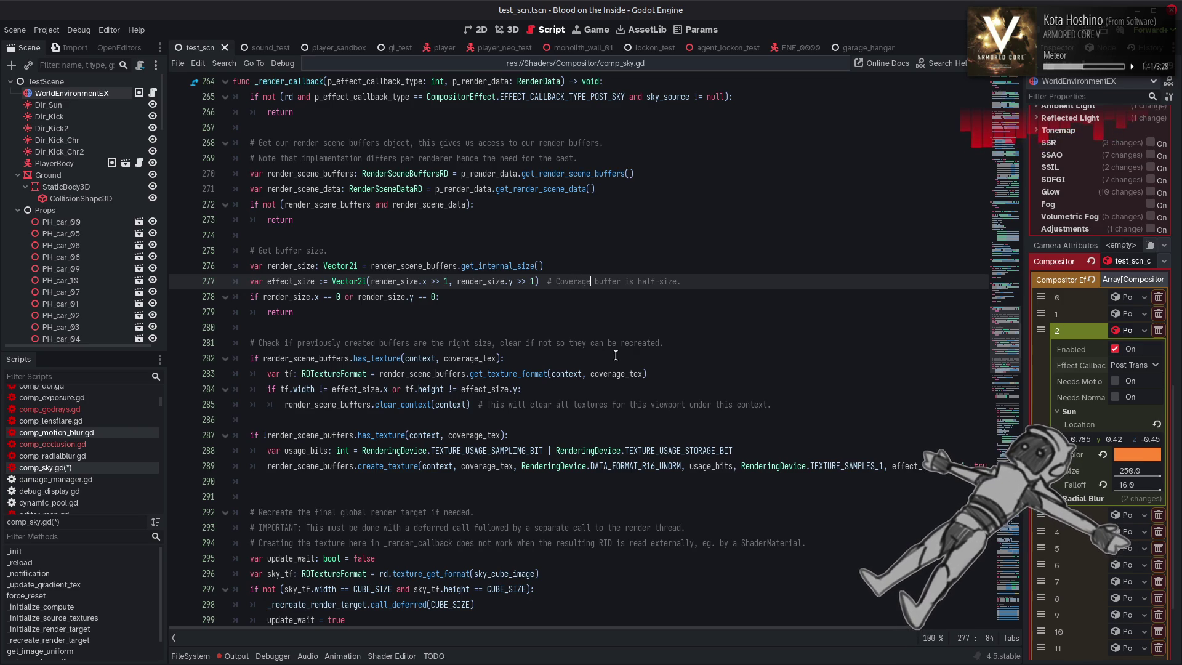
scroll(616, 355, "down", 1)
key("ctrl+s")
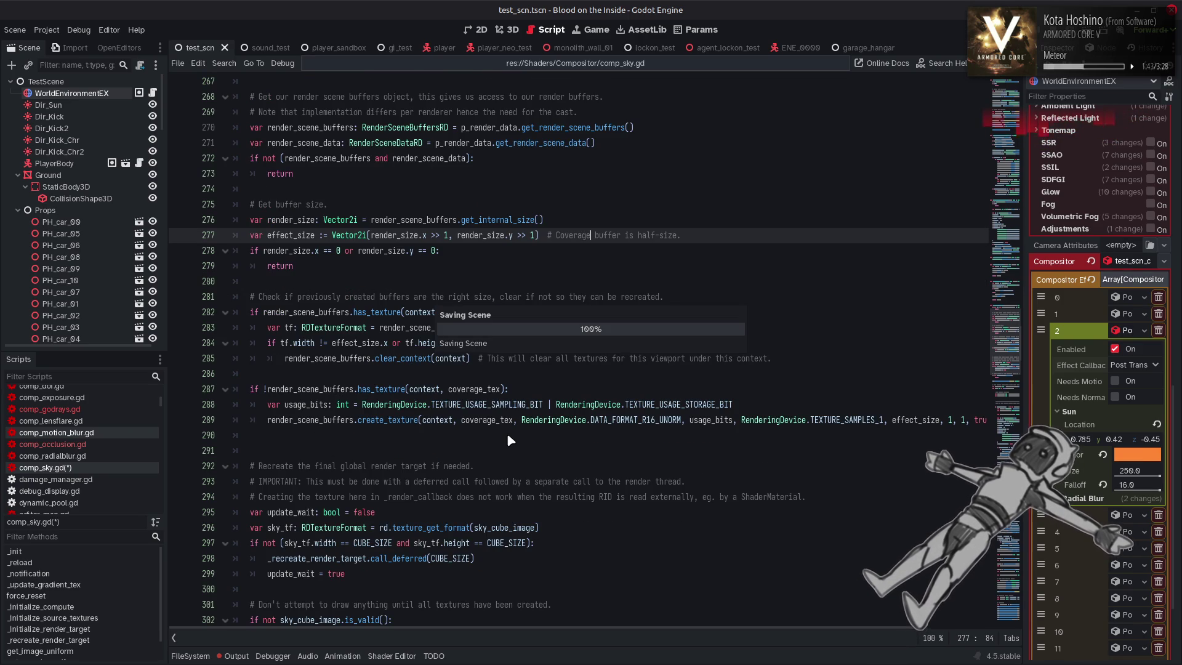
Change the coverage texture format from R16_UNORM to R8_UNORM on line 289
left_click(654, 420)
key("BackSpace")
key("BackSpace")
type("8")
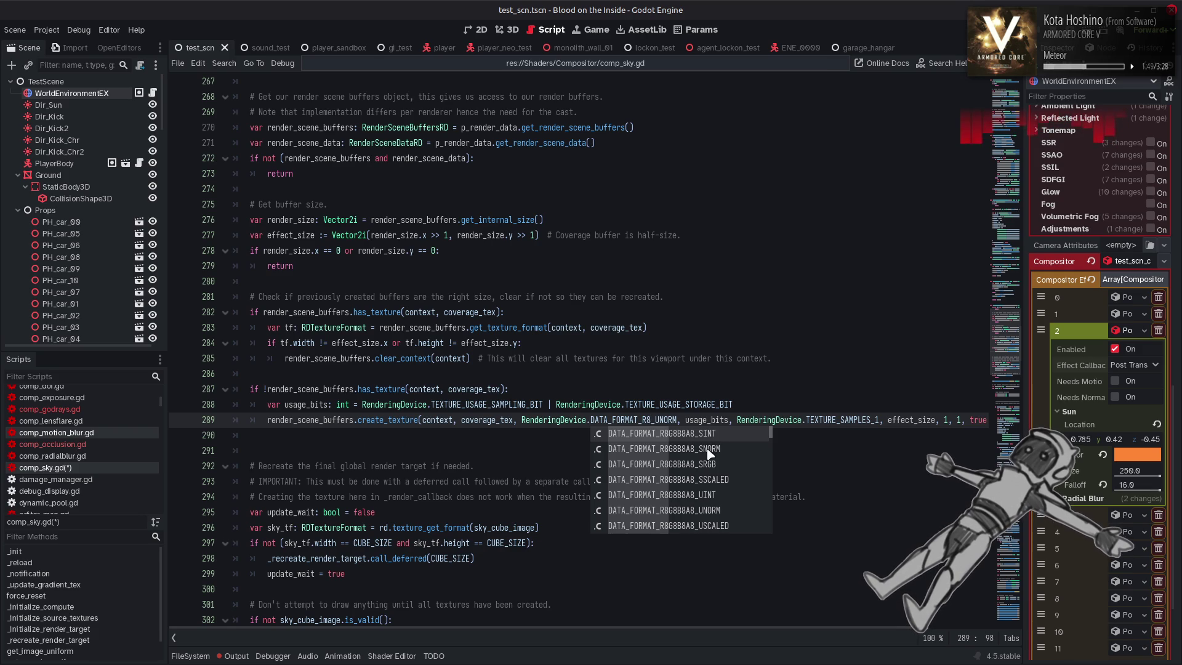
scroll(710, 453, "down", 8)
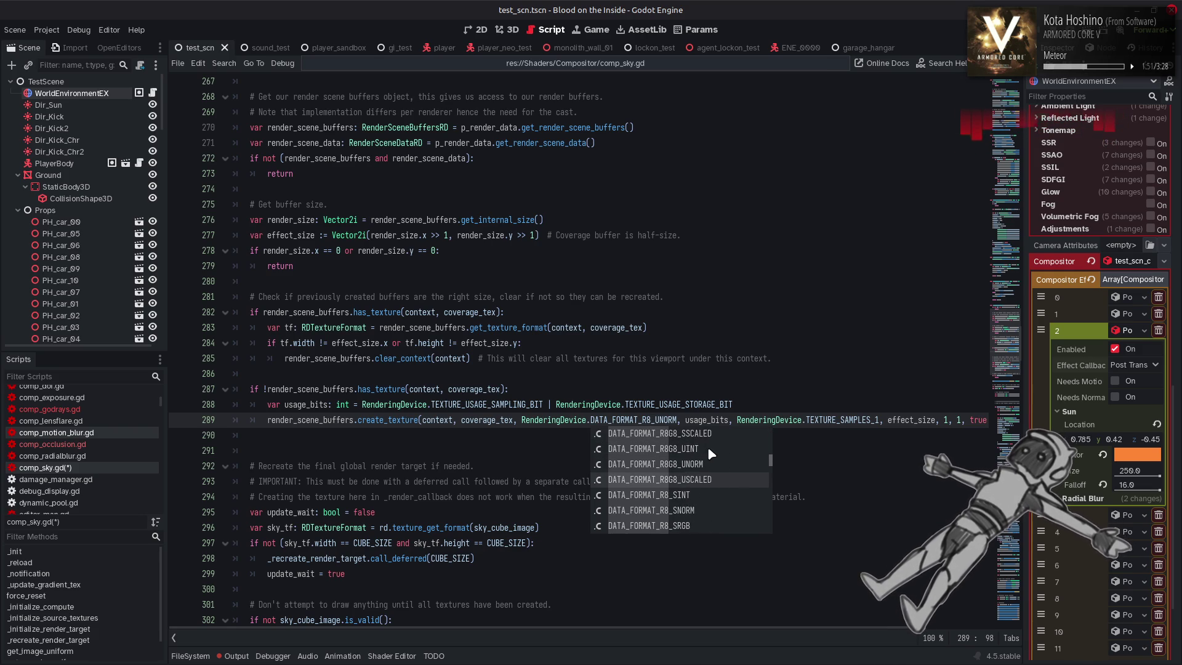
scroll(711, 454, "down", 5)
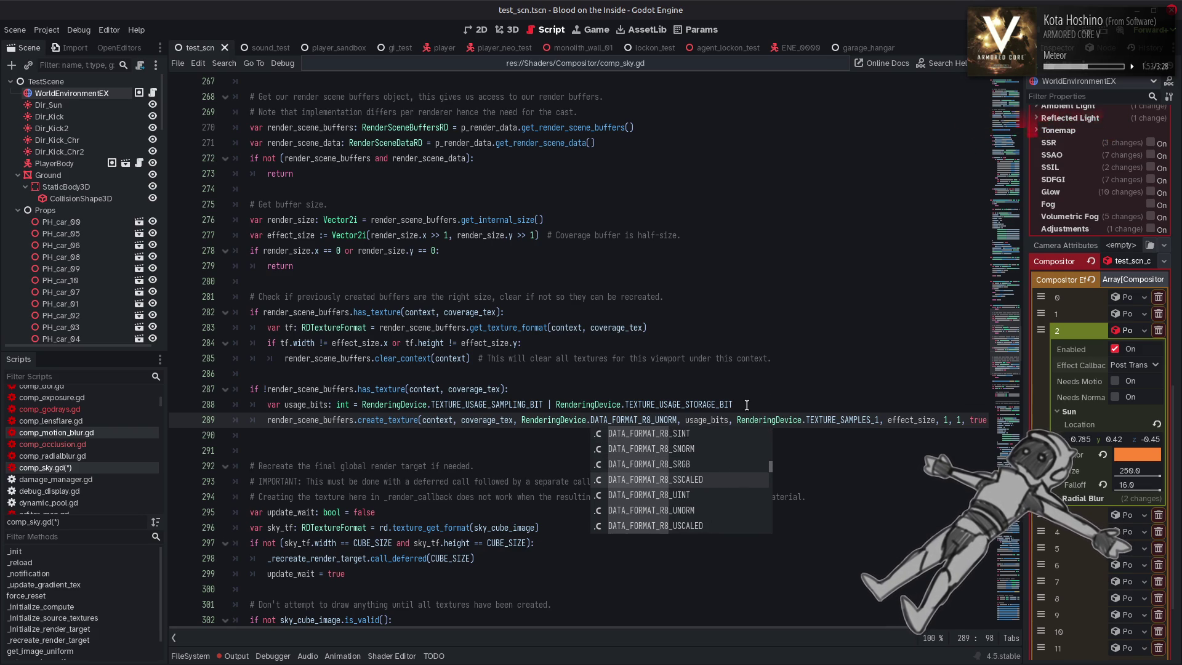
left_click(765, 387)
Delete an extra blank line and save comp_sky.gd
left_click_drag(801, 631, 891, 630)
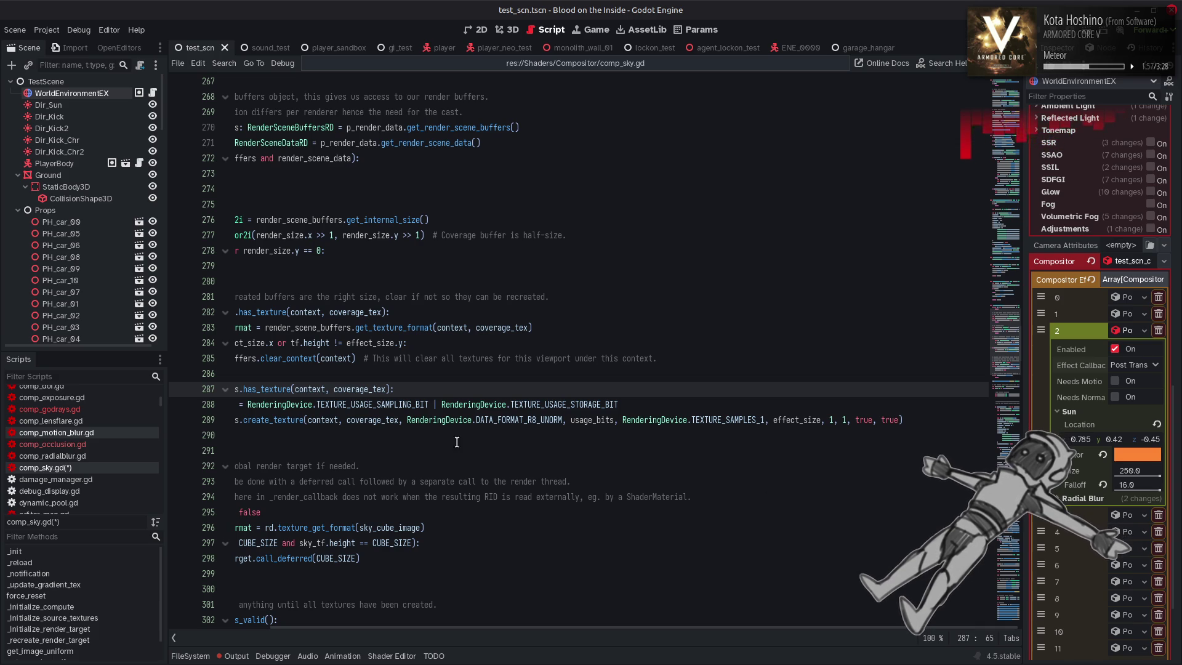
mouse_move(276, 424)
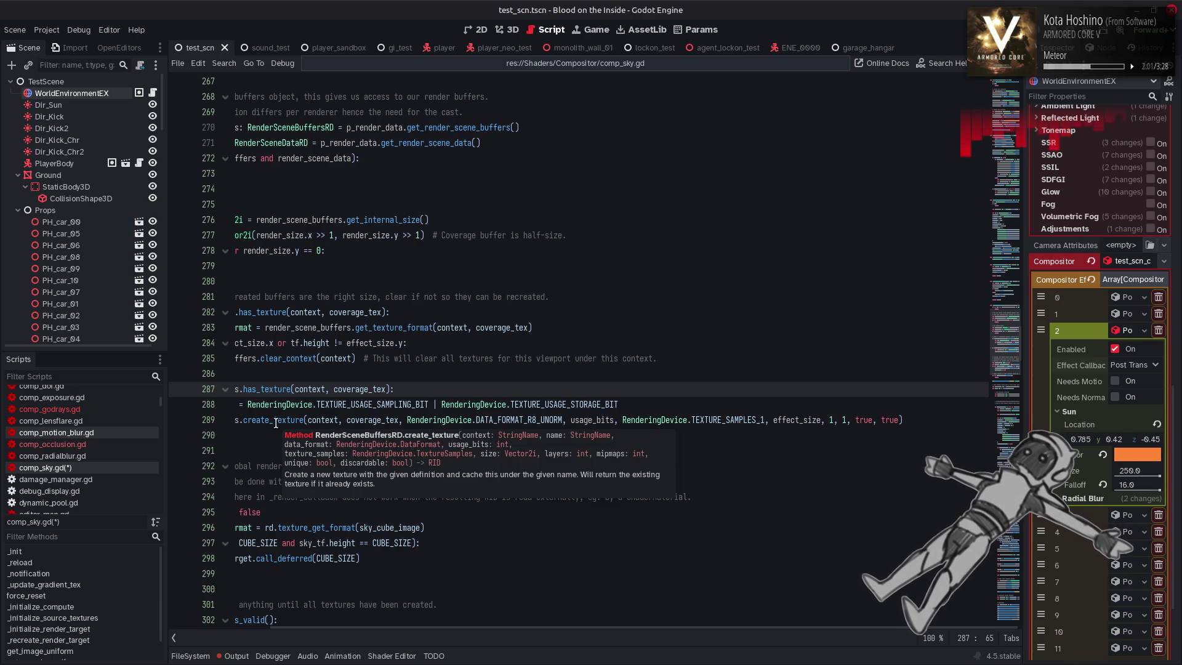
mouse_move(736, 626)
left_mouse_down()
mouse_move(634, 617)
mouse_move(408, 543)
left_mouse_up()
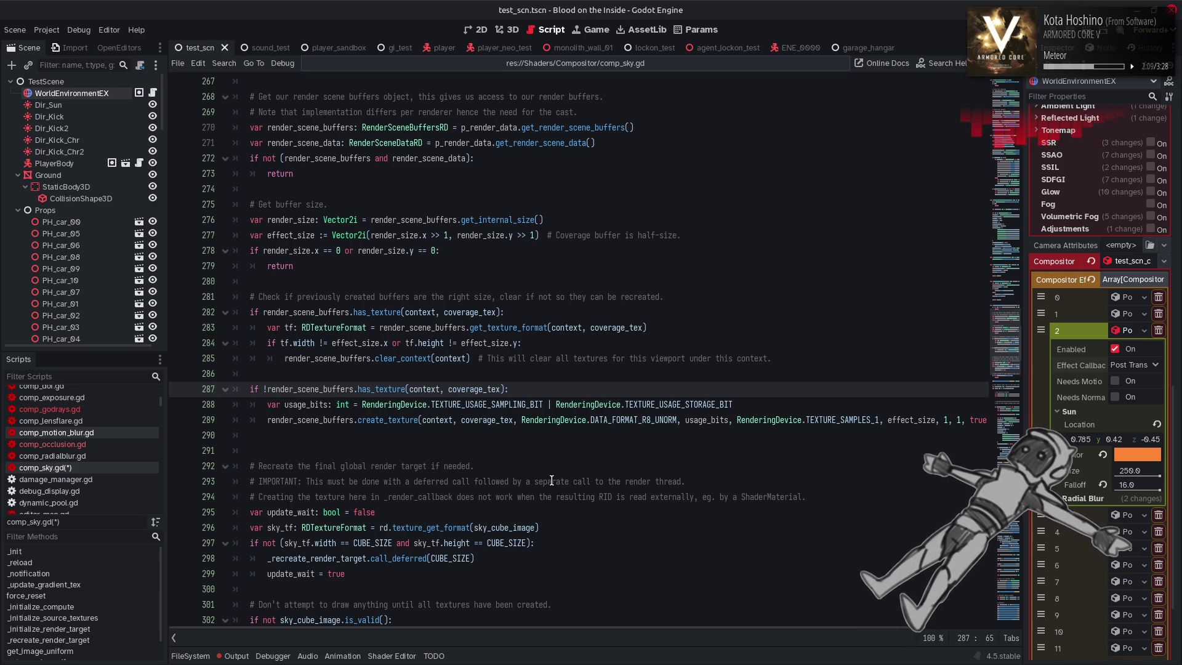
left_click(394, 449)
key("BackSpace")
key("BackSpace")
key("ctrl+s")
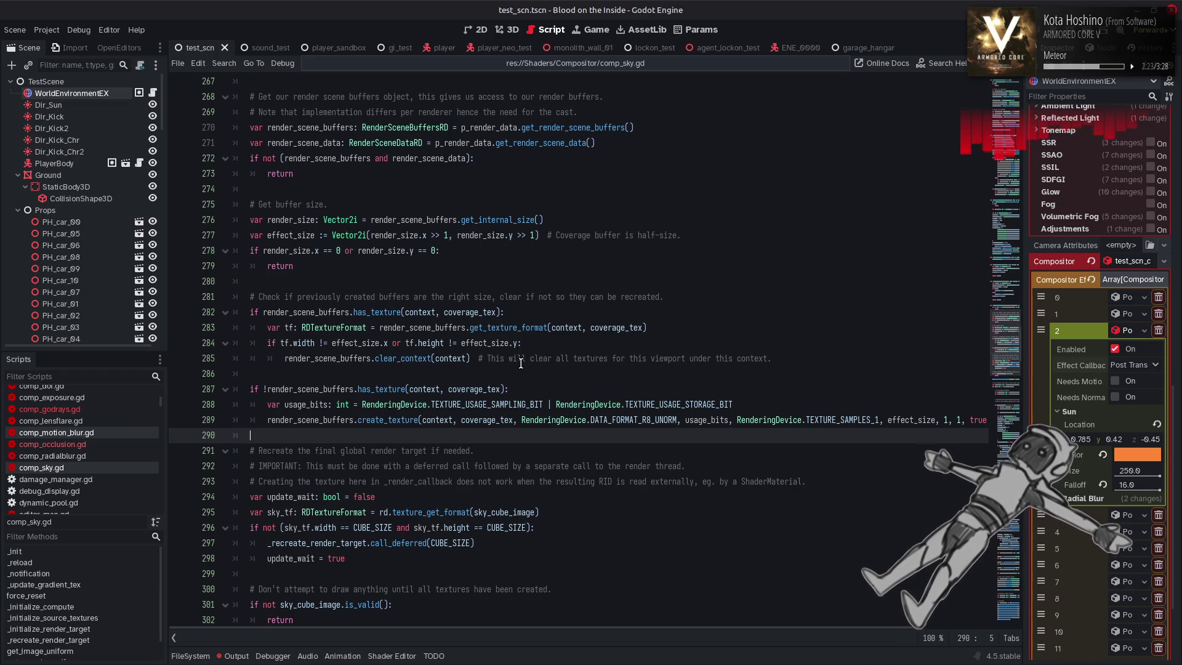
Copy the texture_image get_texture_slice line 169 from comp_godrays.gd
left_click(49, 409)
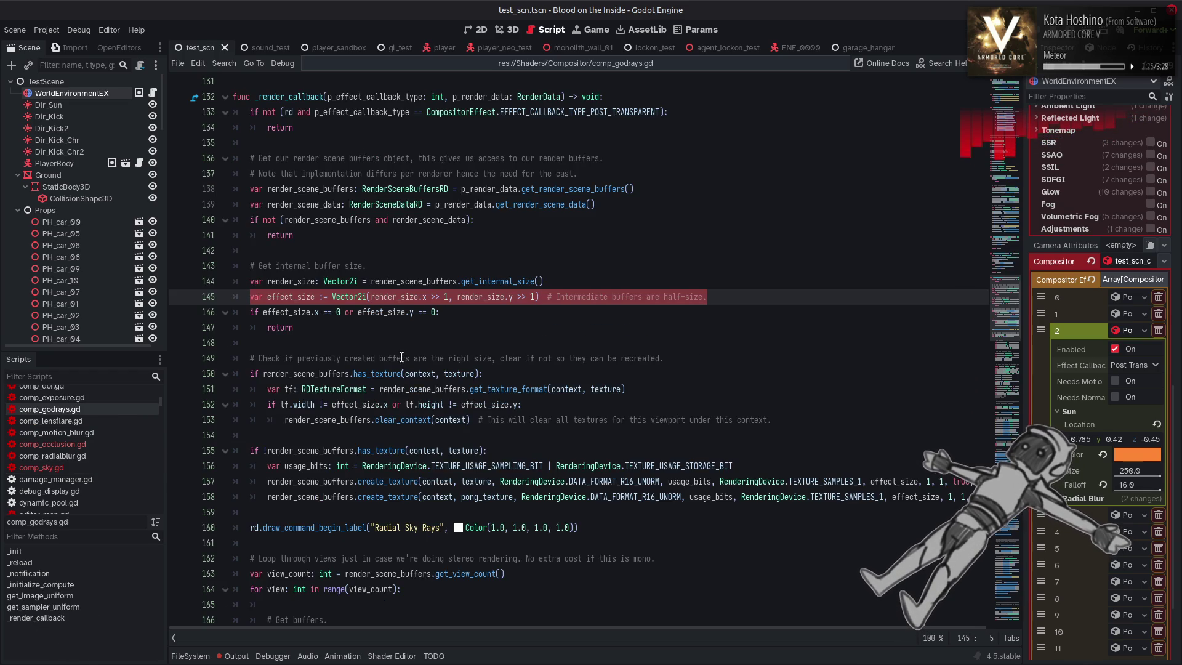
left_click(436, 496)
double_click(476, 481)
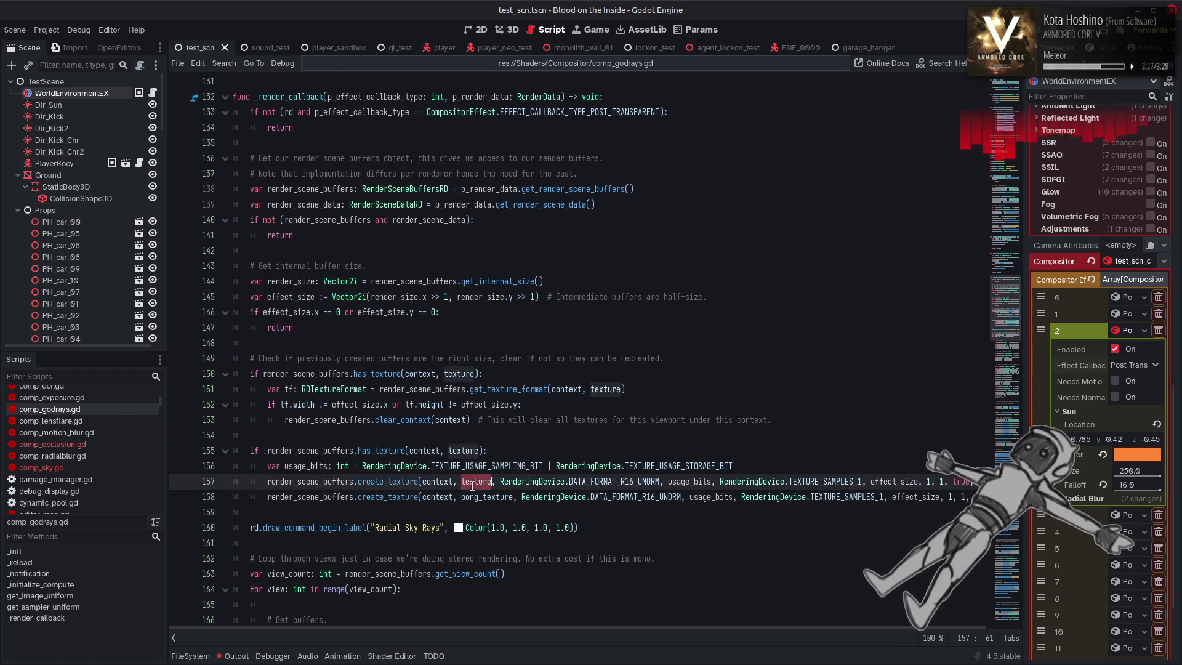
scroll(428, 451, "down", 4)
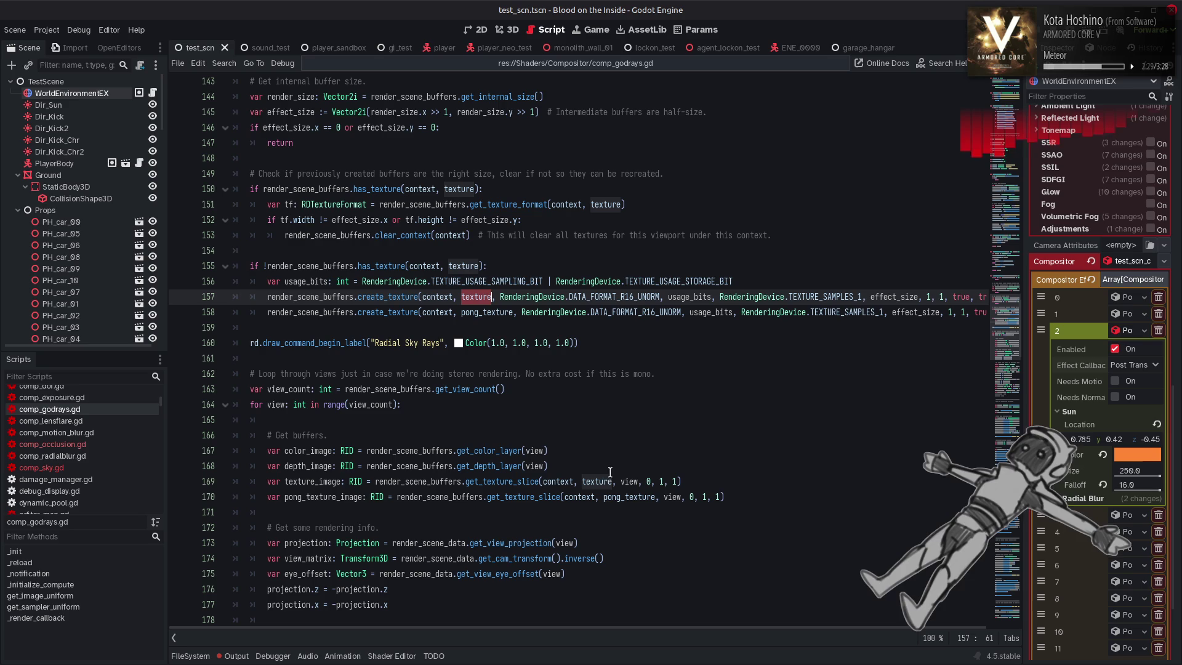
left_click_drag(704, 481, 267, 481)
key("ctrl+c")
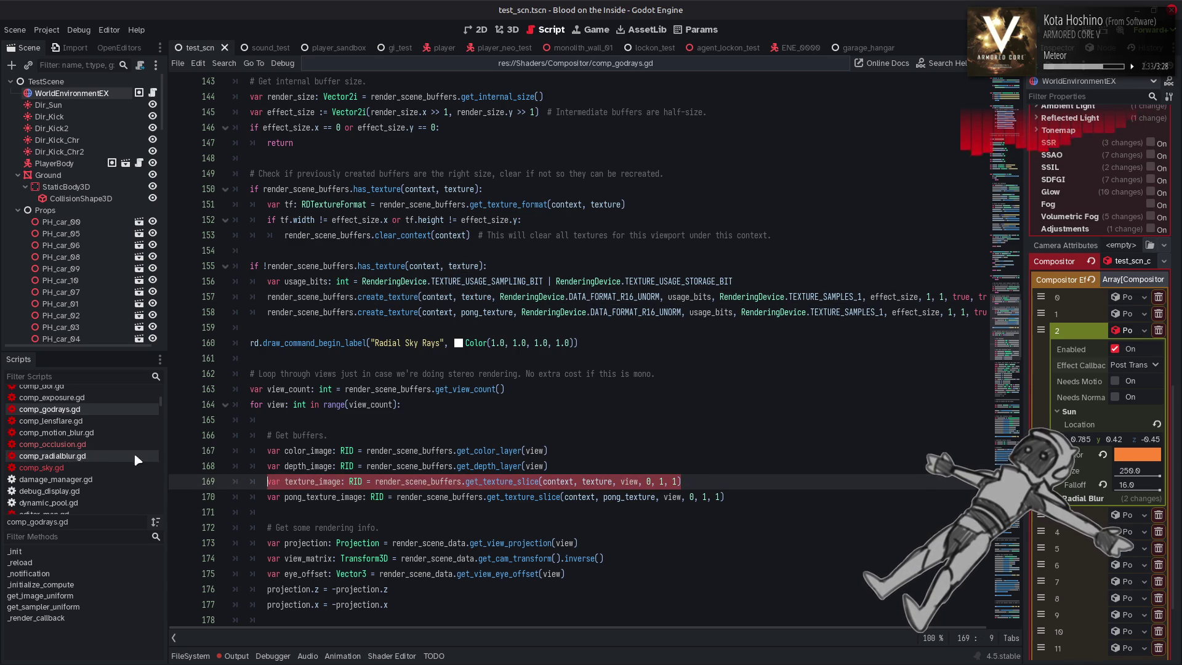
Paste the slice line into comp_sky.gd below the depth_image line
left_click(94, 467)
scroll(371, 455, "down", 5)
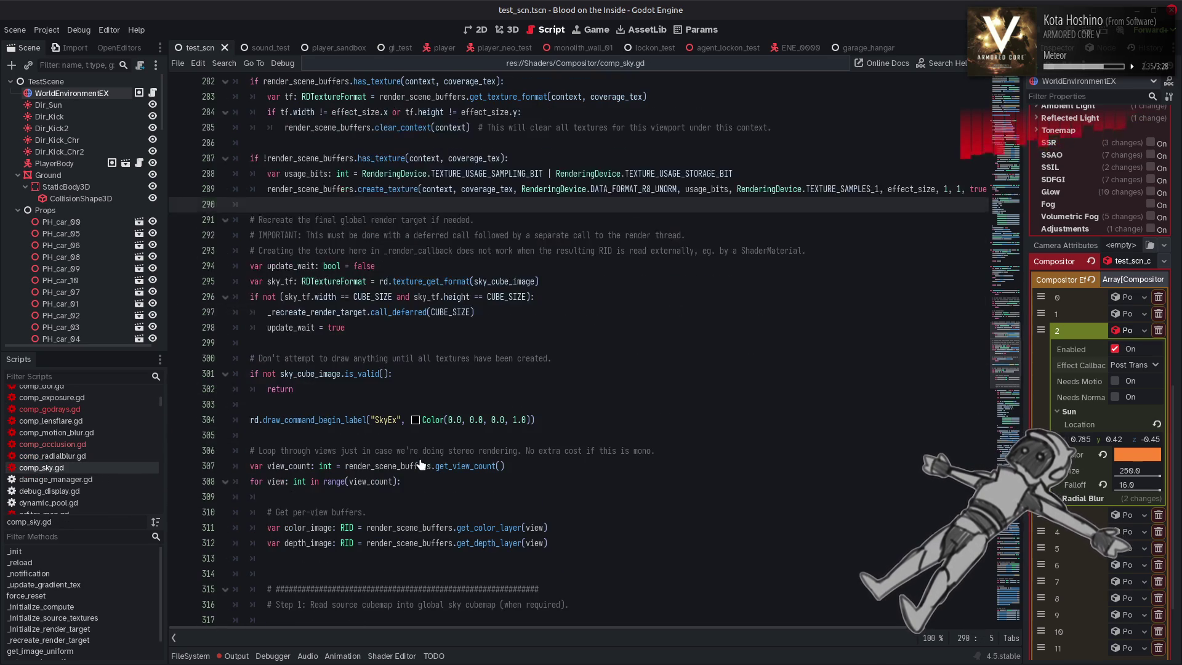
mouse_move(458, 461)
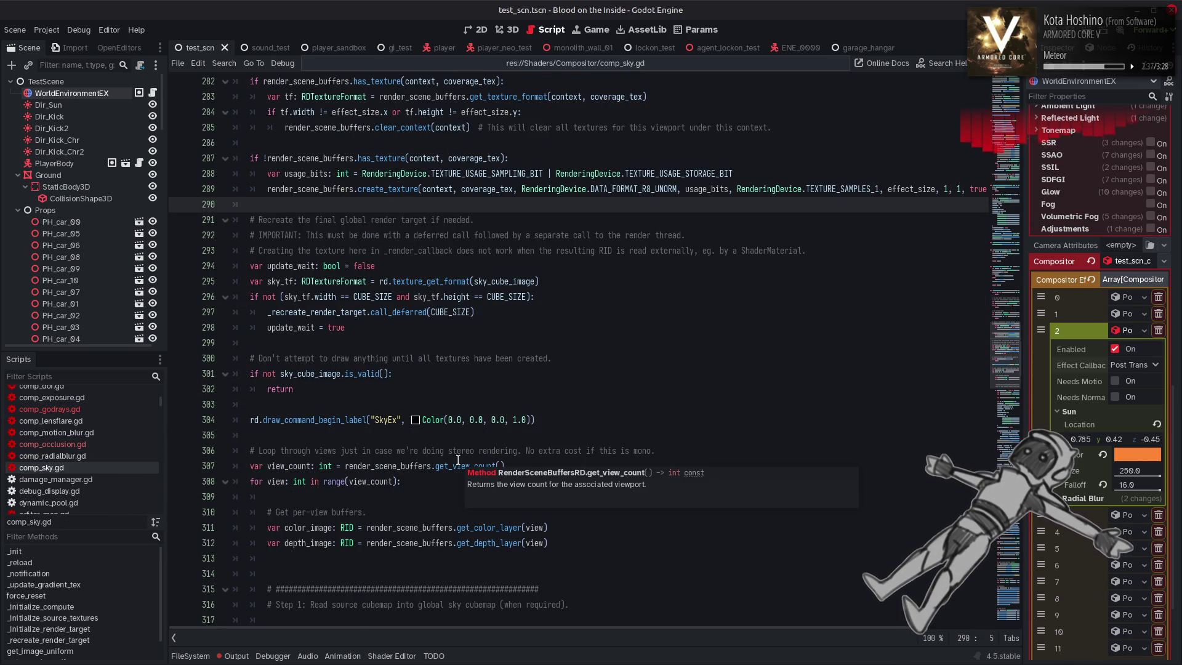
scroll(459, 460, "down", 2)
left_click(552, 449)
key("Return")
key("ctrl+v")
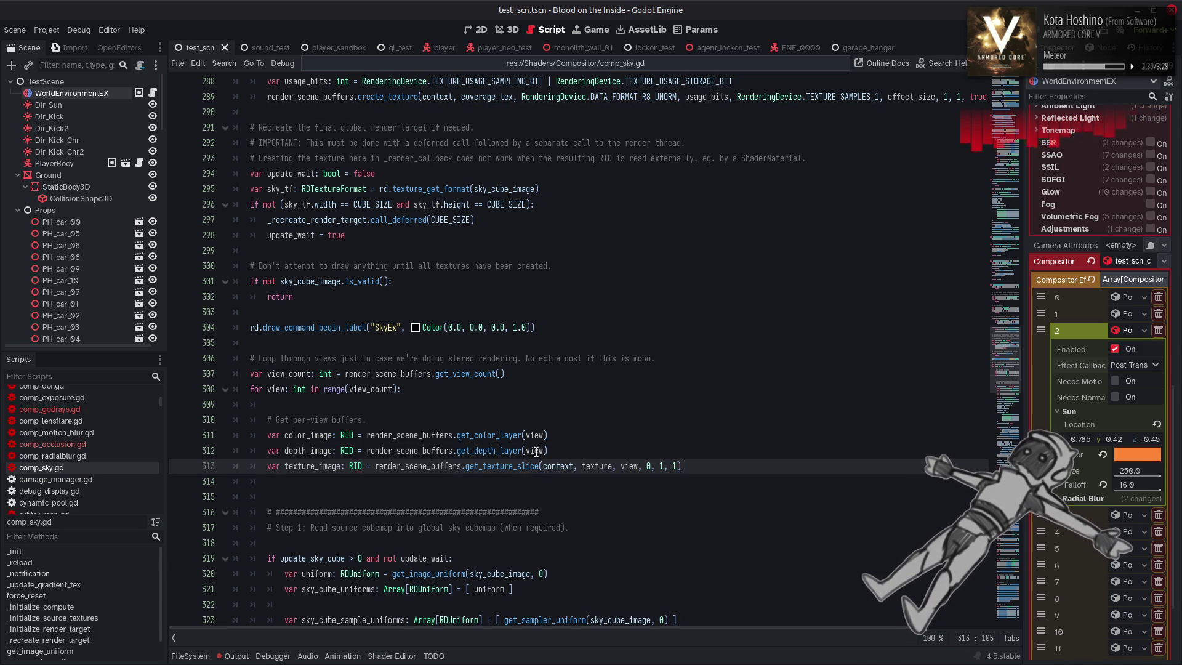
Rename it to coverage_image, slice coverage_tex instead, and save
left_click_drag(314, 468, 283, 469)
type("coverage")
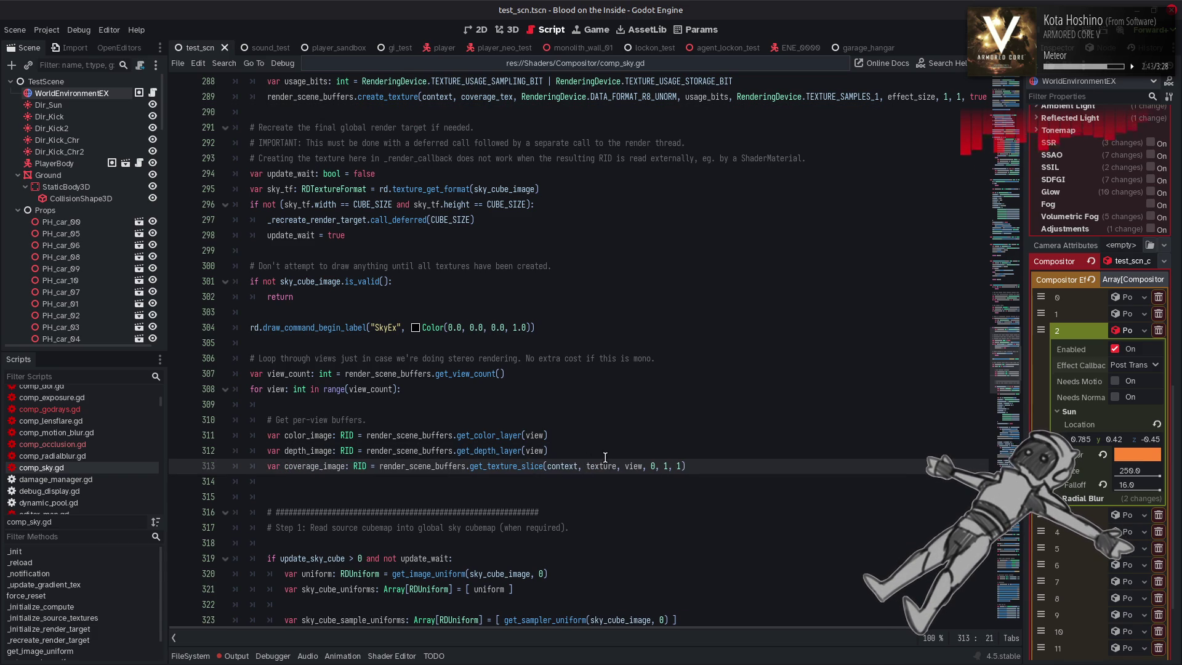
double_click(603, 466)
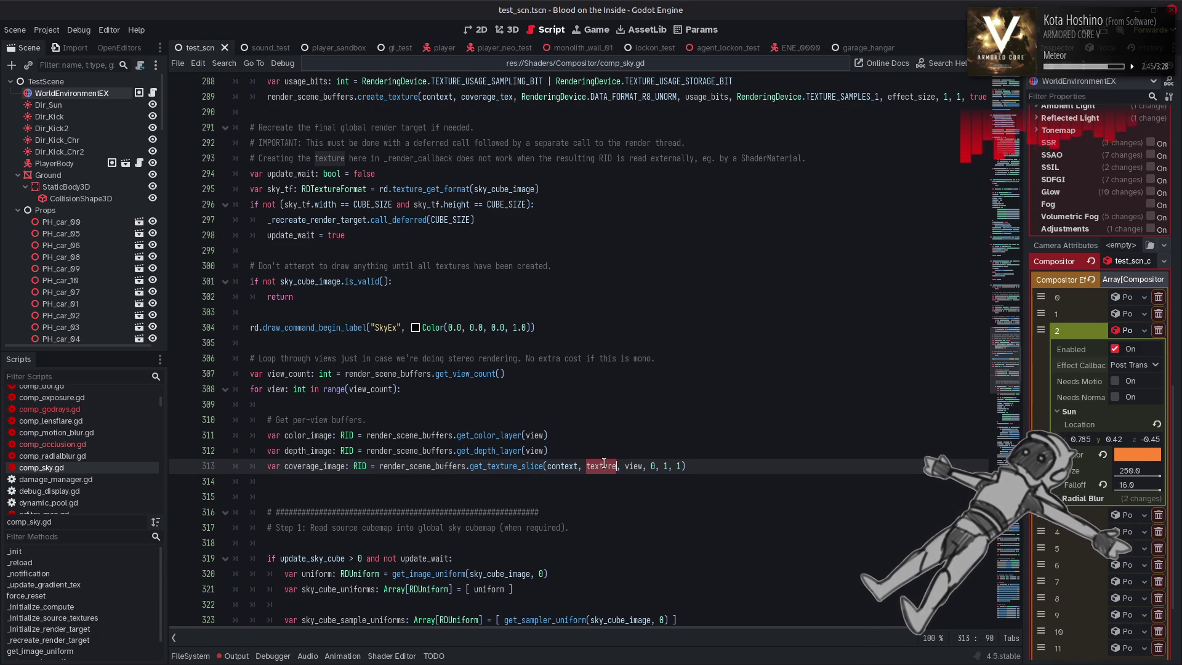
type("c")
scroll(604, 462, "up", 3)
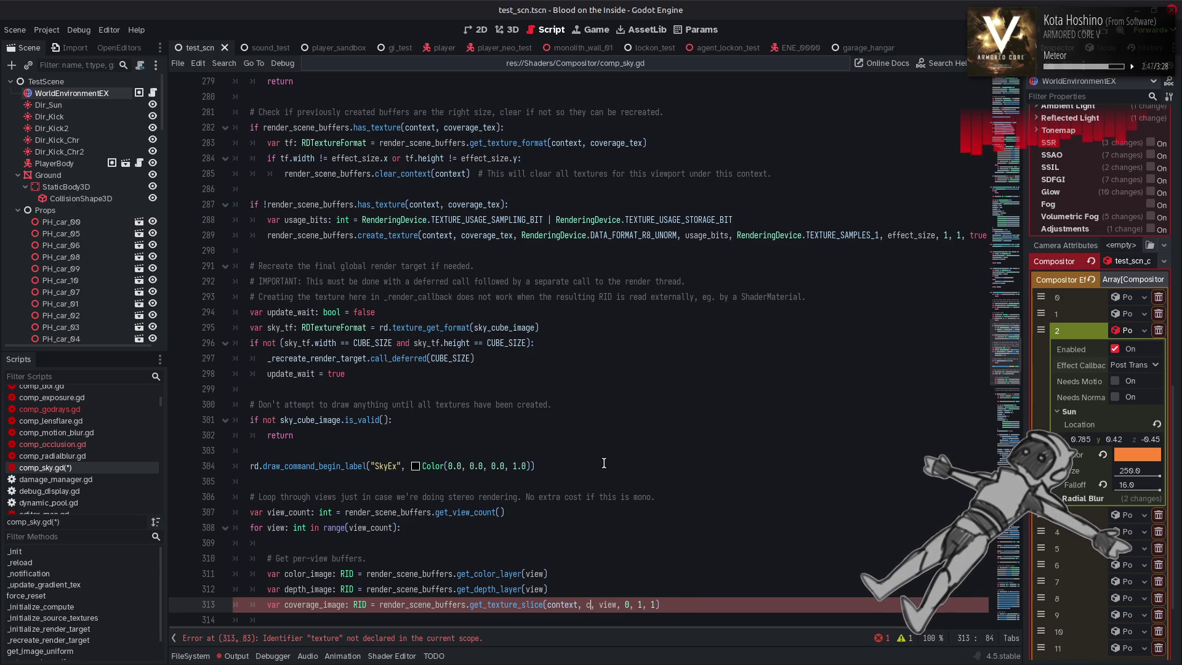
type("ov")
key("Down")
key("Return")
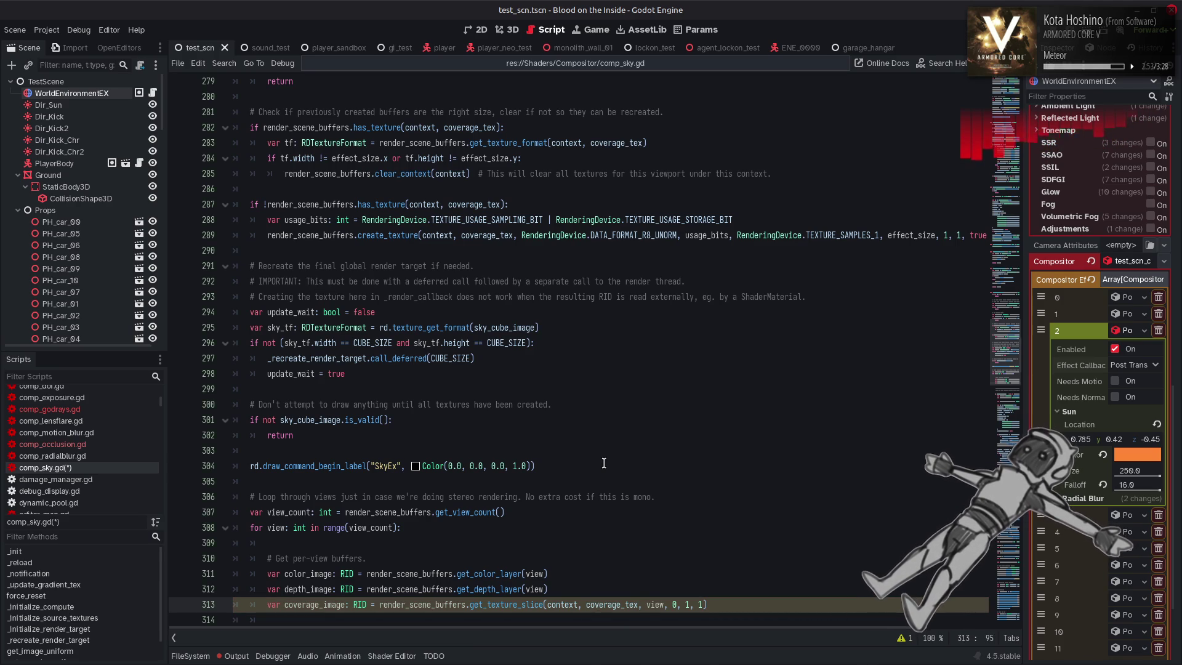
left_click(604, 463)
key("ctrl+s")
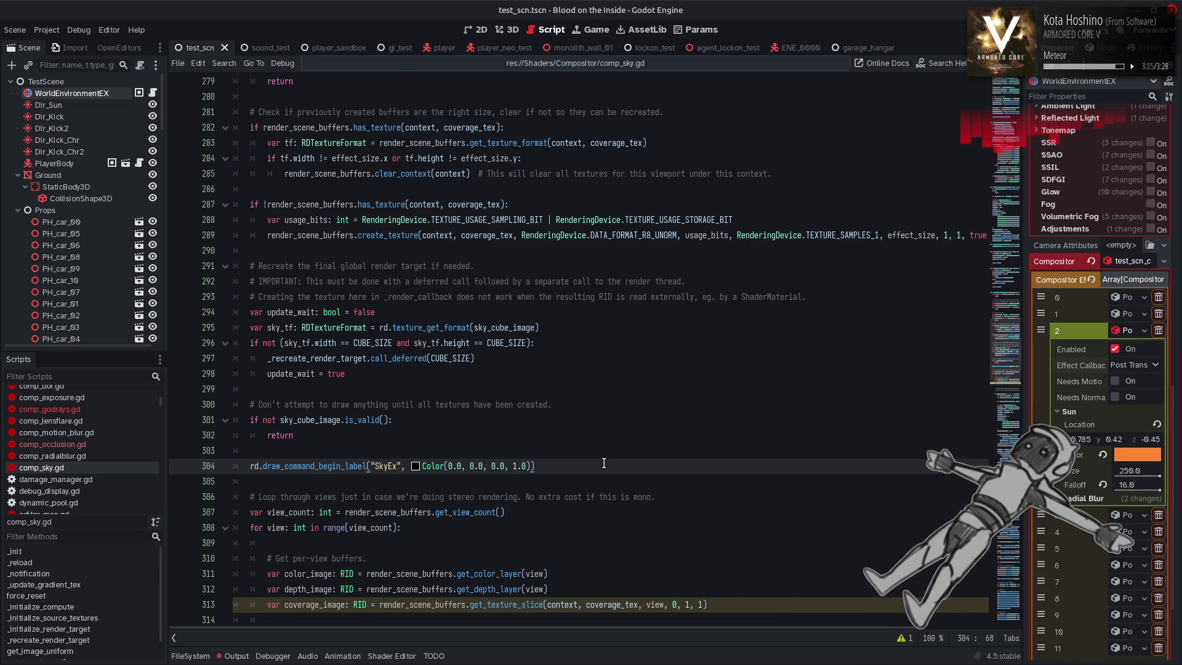
Select the sky_gradient_source uniform and its uniform set on lines 521–522
scroll(604, 463, "down", 4)
double_click(314, 419)
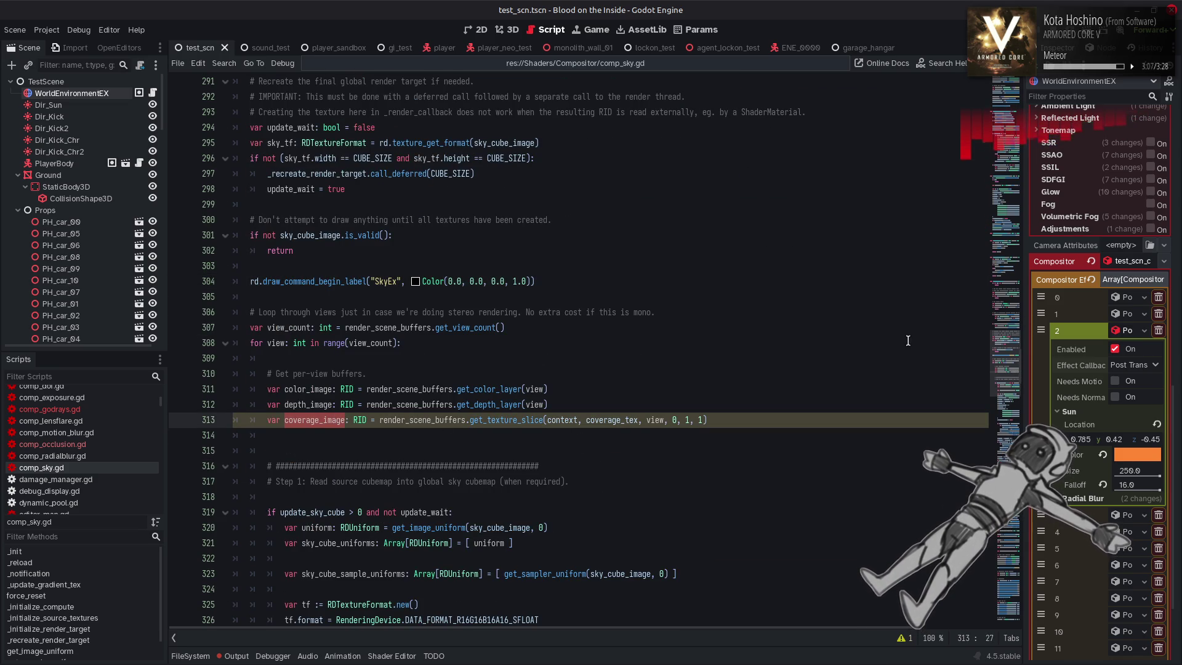
left_click(1006, 382)
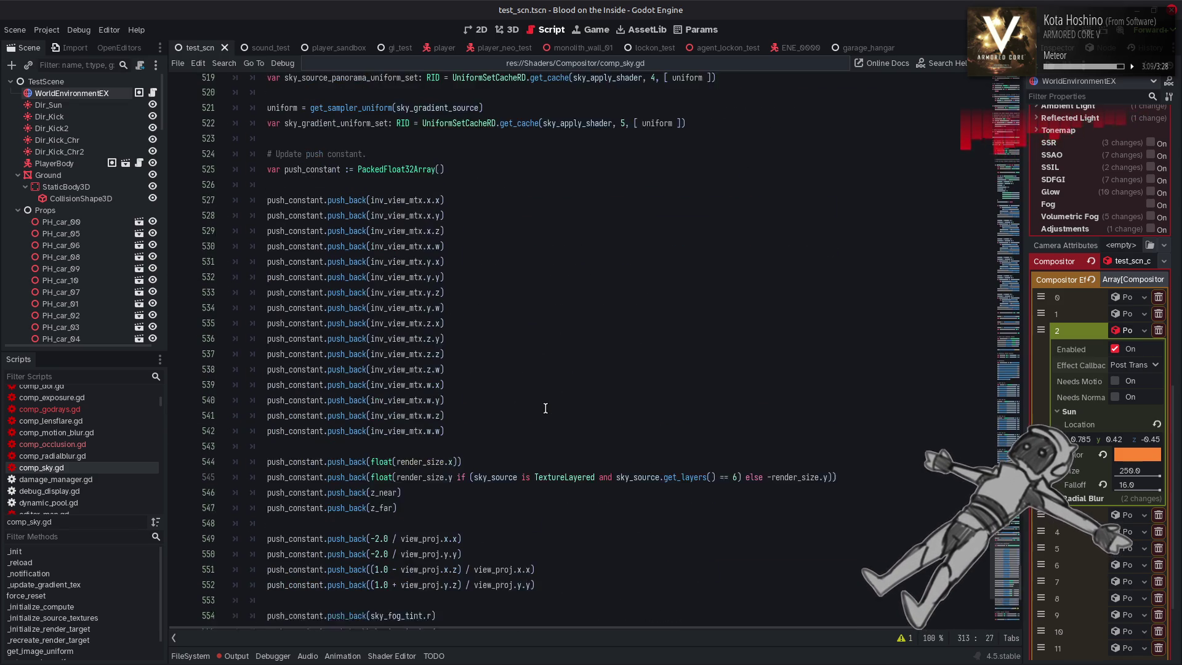
scroll(545, 408, "up", 6)
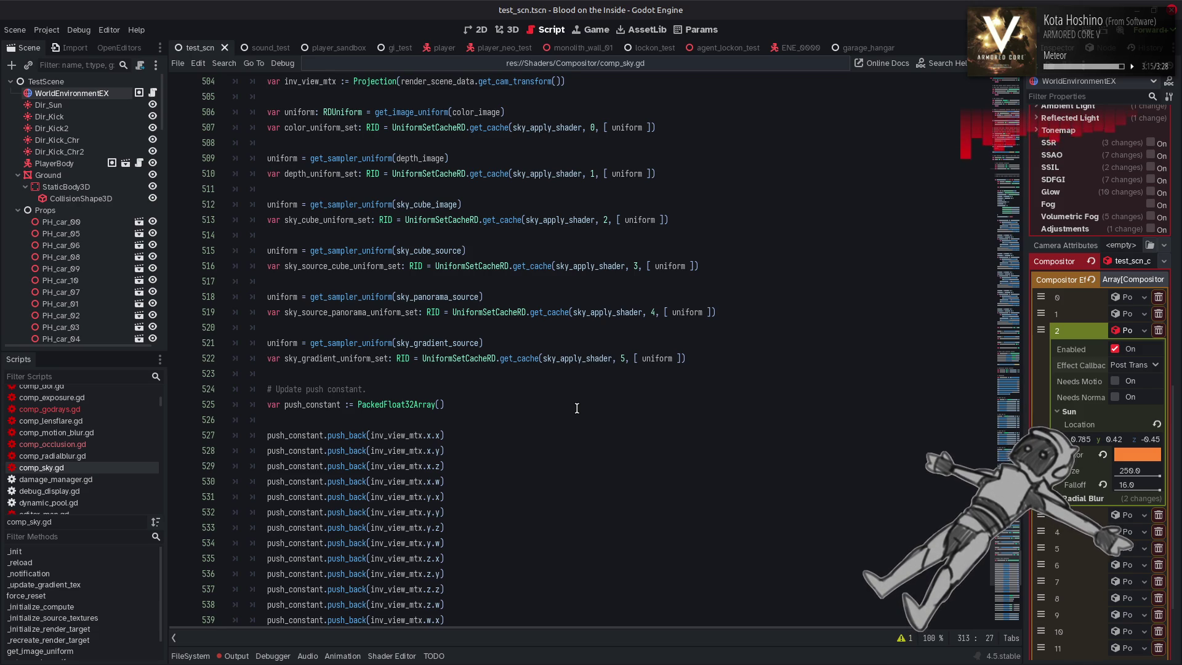
scroll(577, 408, "up", 1)
left_click_drag(689, 404, 253, 392)
key("ctrl+c")
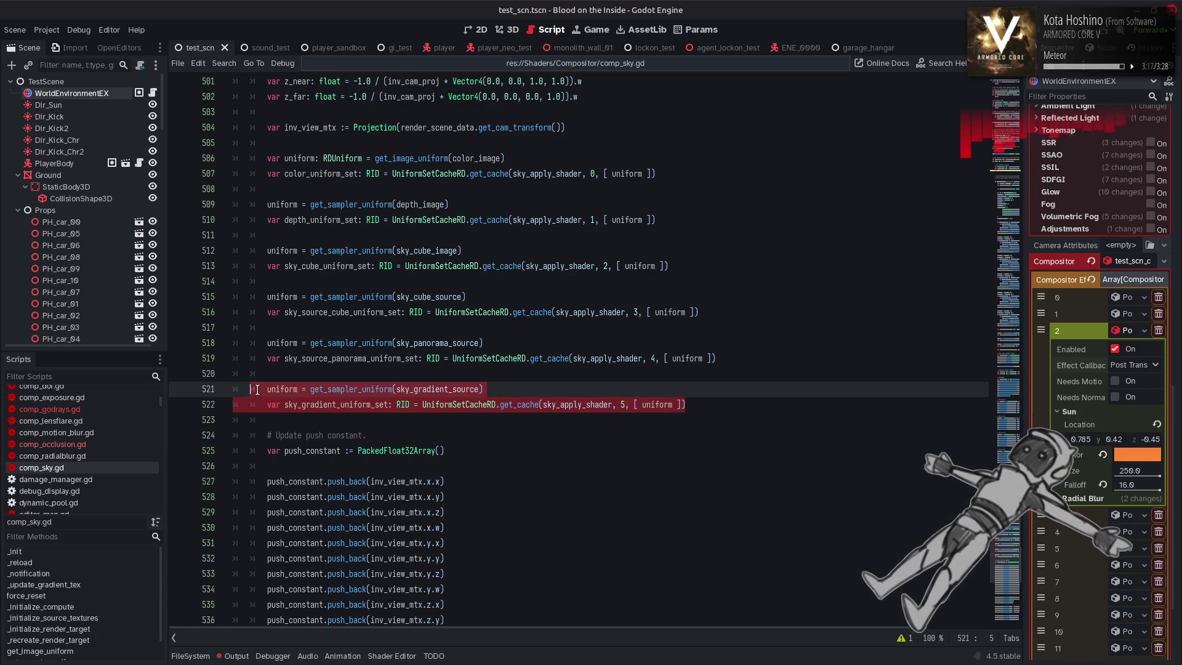
Paste the gradient uniform lines below and switch the source to coverage_image
left_click(701, 401)
key("Return")
key("Return")
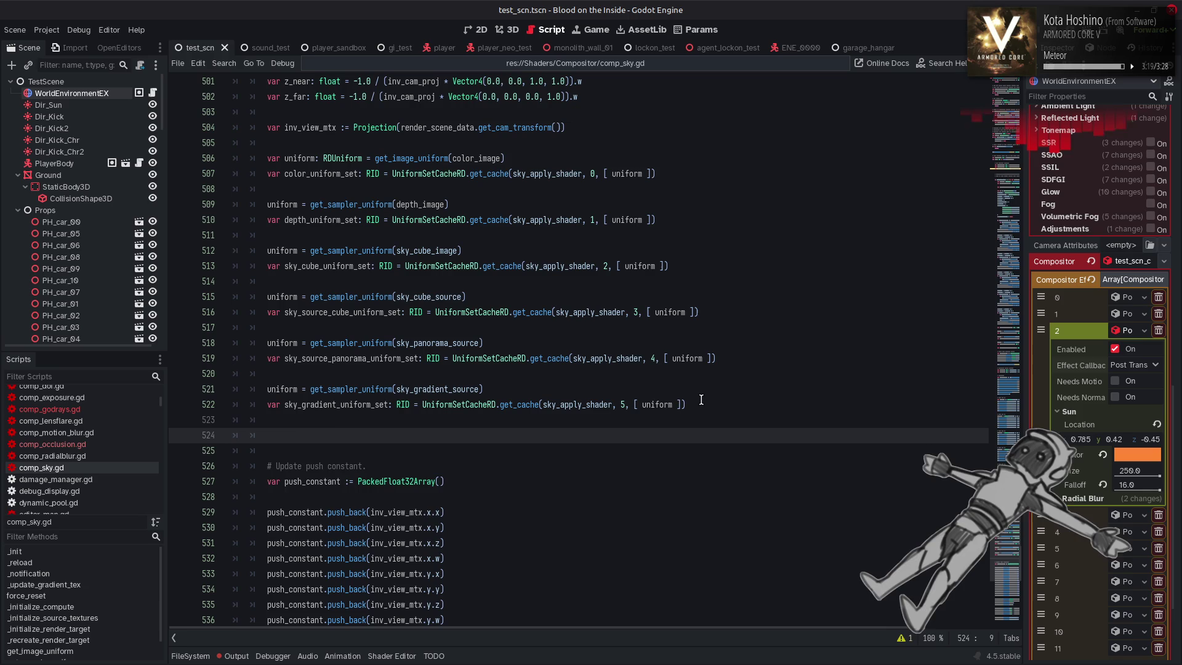
key("ctrl+v")
double_click(425, 435)
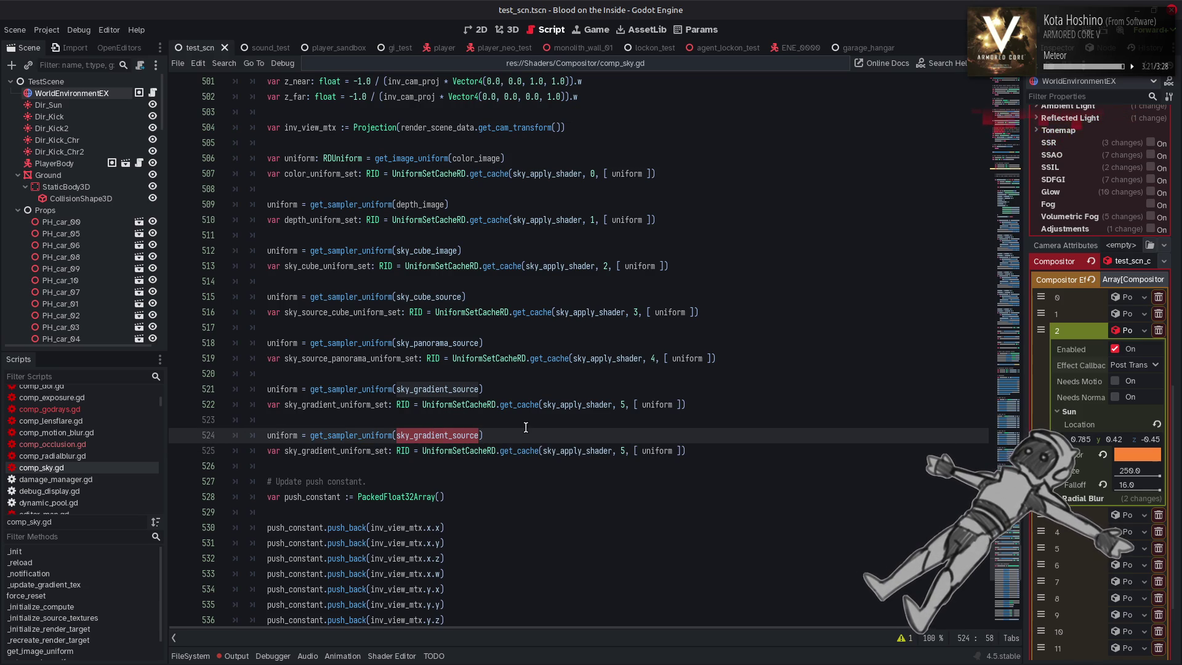
type("cov")
key("Return")
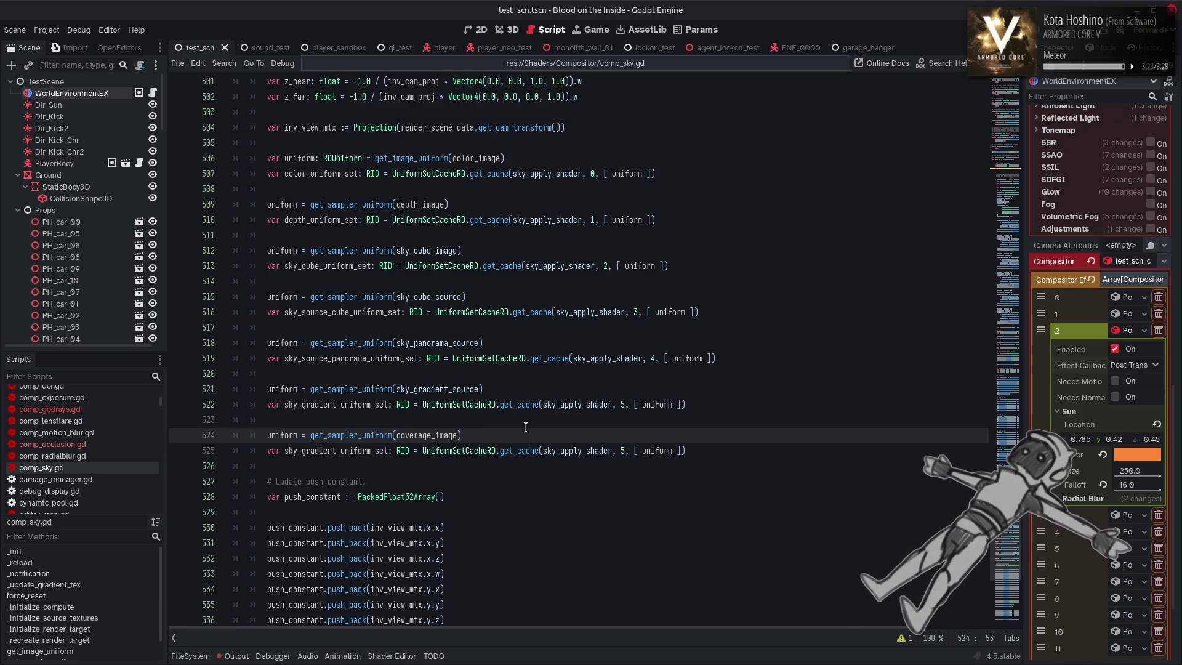
Name the new set sky_coverage_uniform_set, change its binding to 6, and save
left_click_drag(302, 453, 338, 450)
type("coverage")
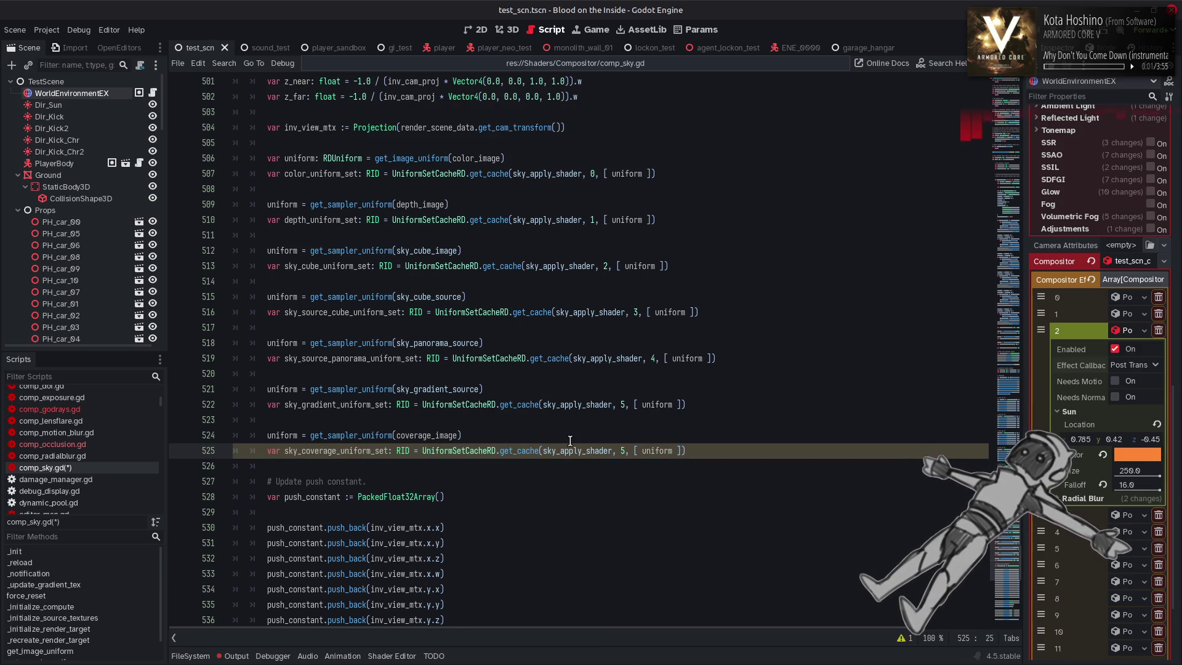
double_click(624, 451)
type("6")
left_click(703, 433)
key("ctrl+s")
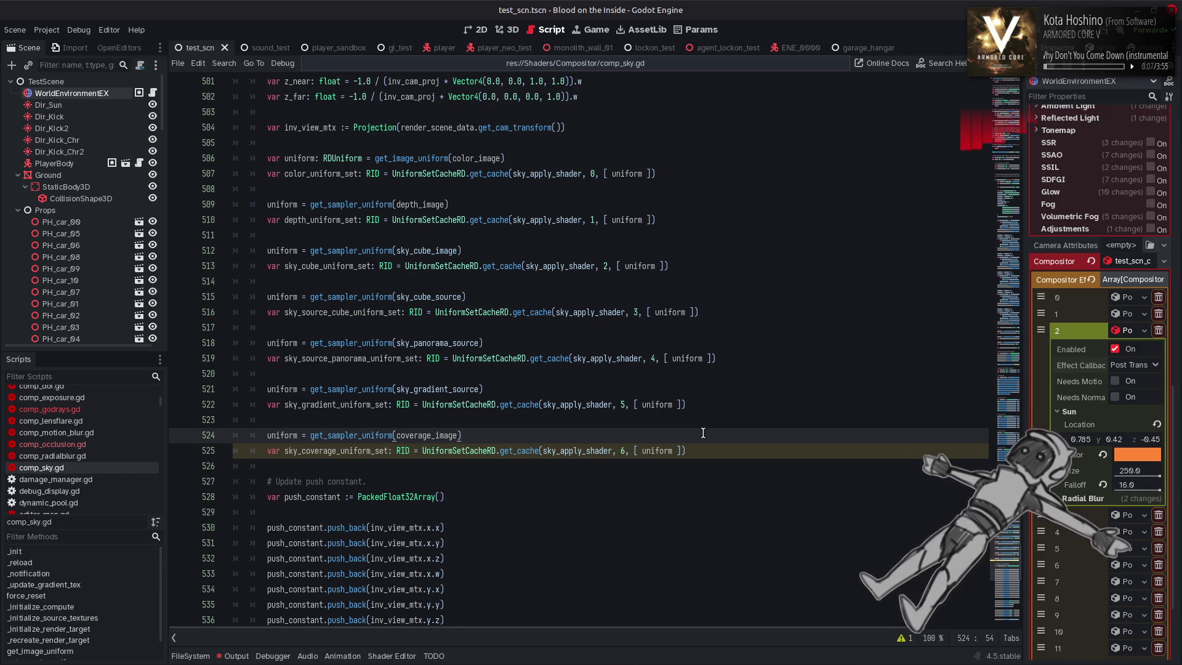
scroll(702, 432, "down", 13)
scroll(687, 424, "down", 1)
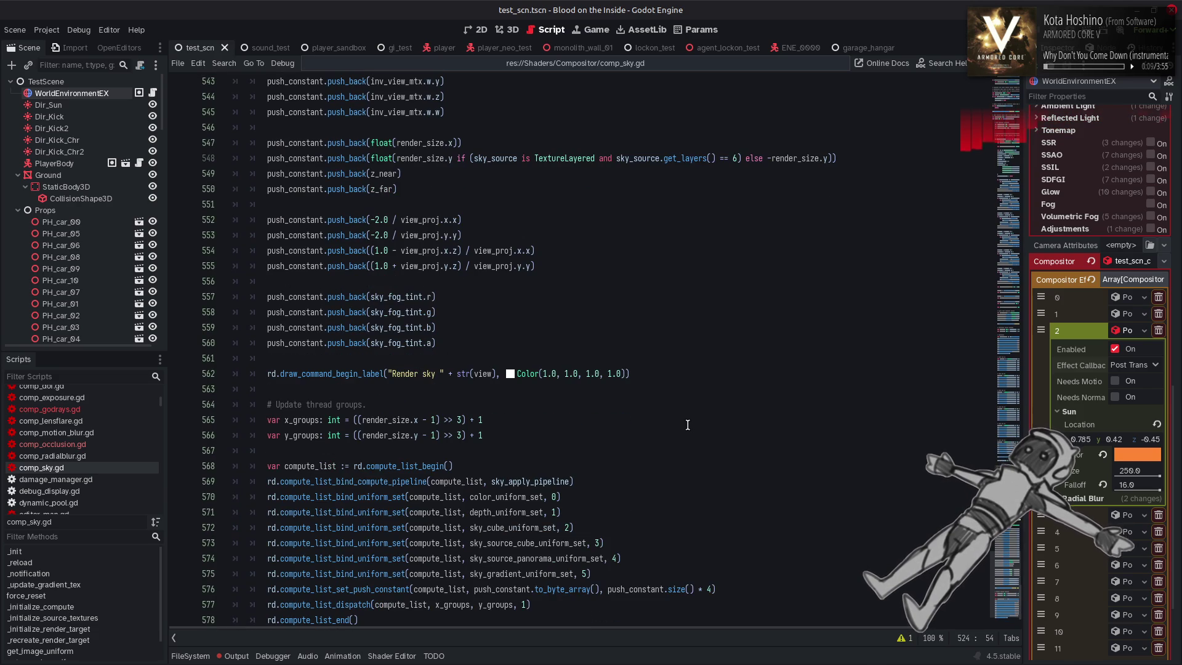
Duplicate the gradient bind line as sky_coverage_uniform_set at slot 6 and save
left_click(601, 572)
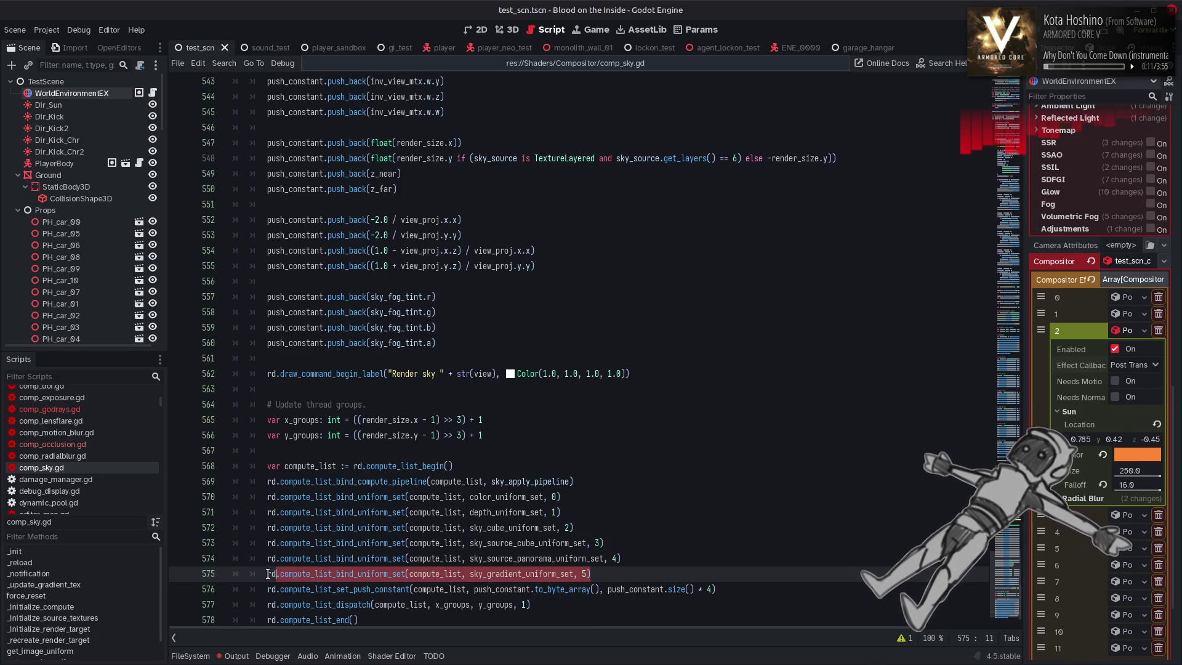
key("ctrl+shift+d")
key("Left")
key("BackSpace")
type("6")
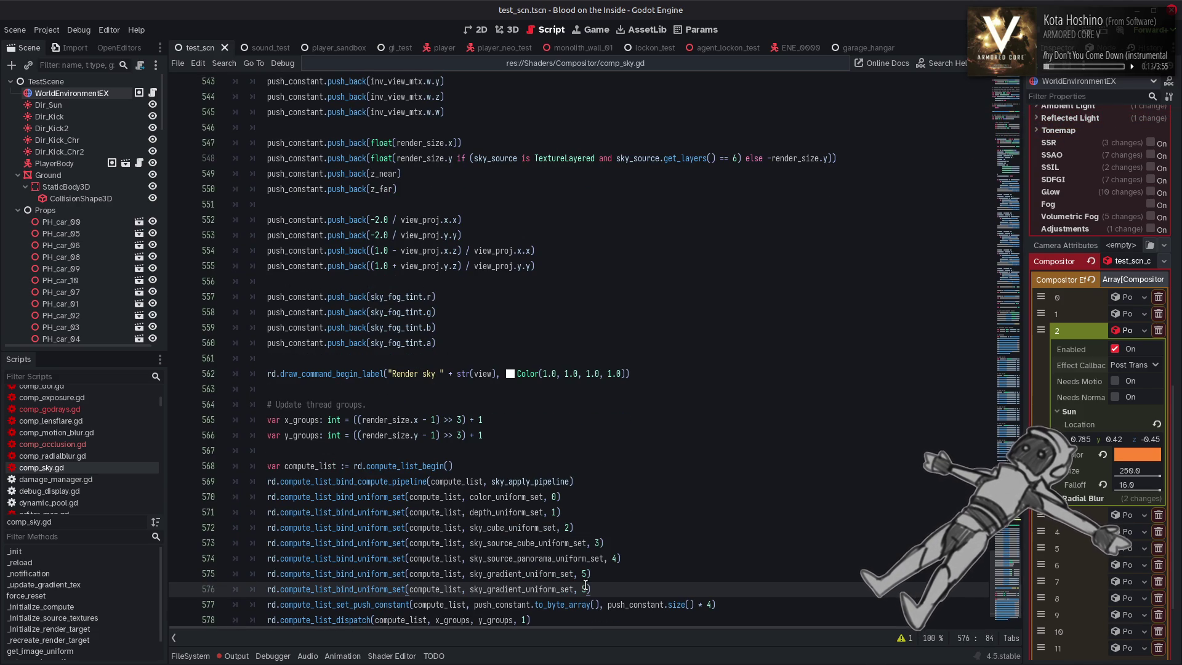
double_click(540, 589)
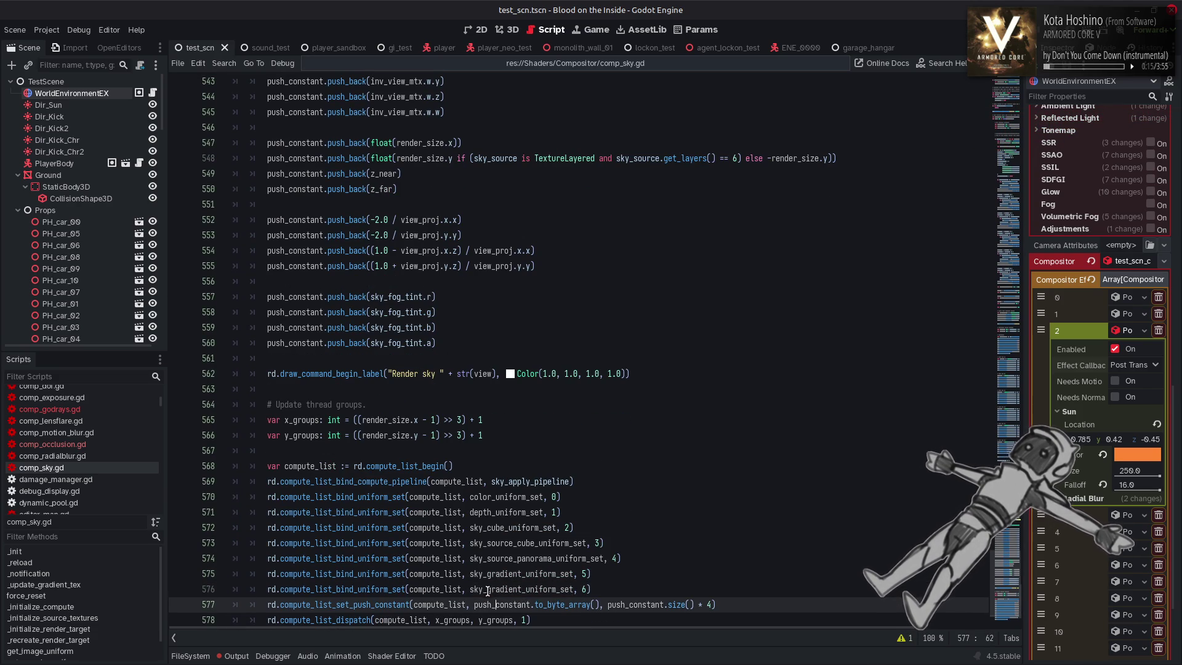
type("sky_c")
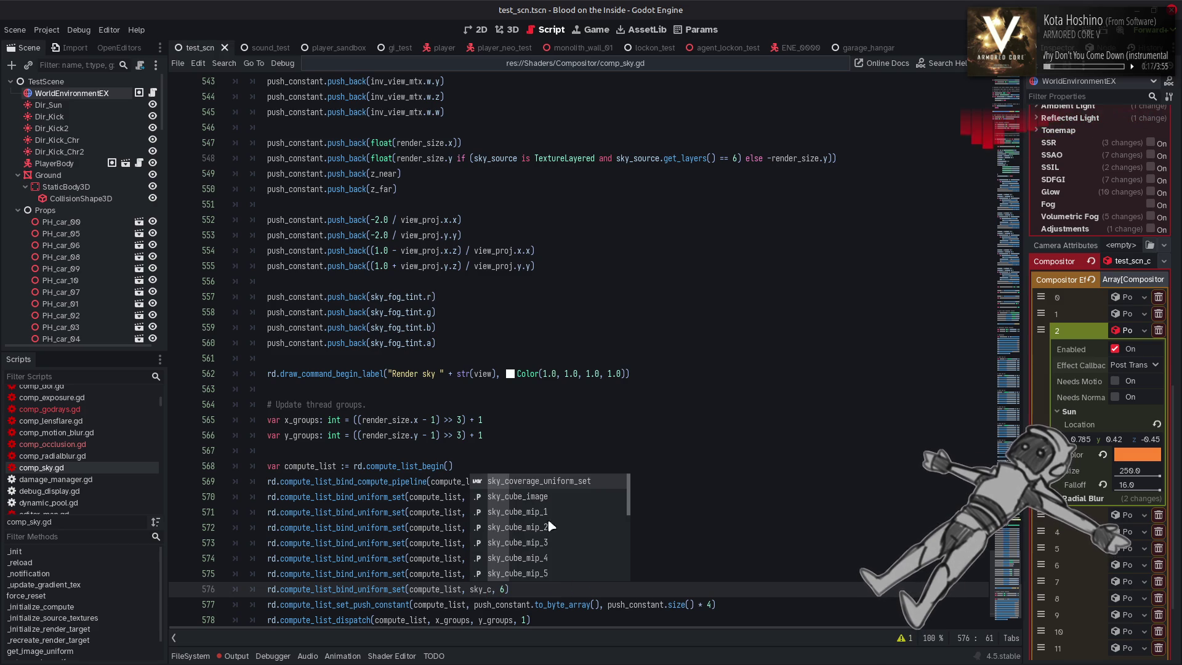
left_click(629, 518)
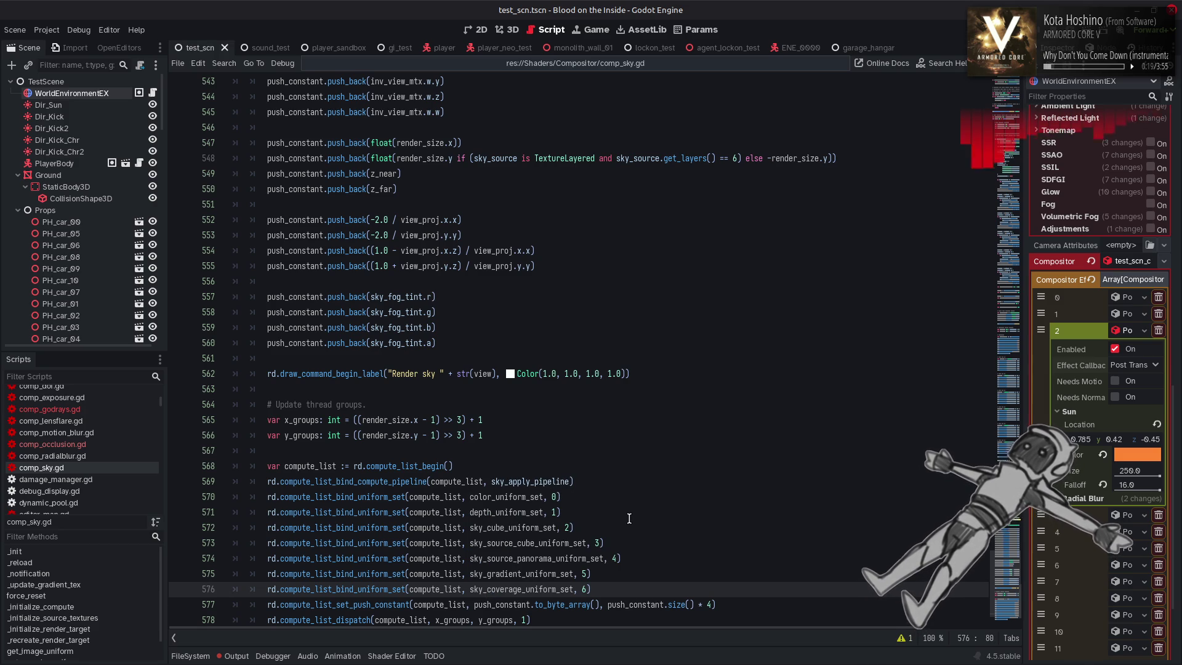
key("ctrl+s")
mouse_move(308, 654)
mouse_move(172, 655)
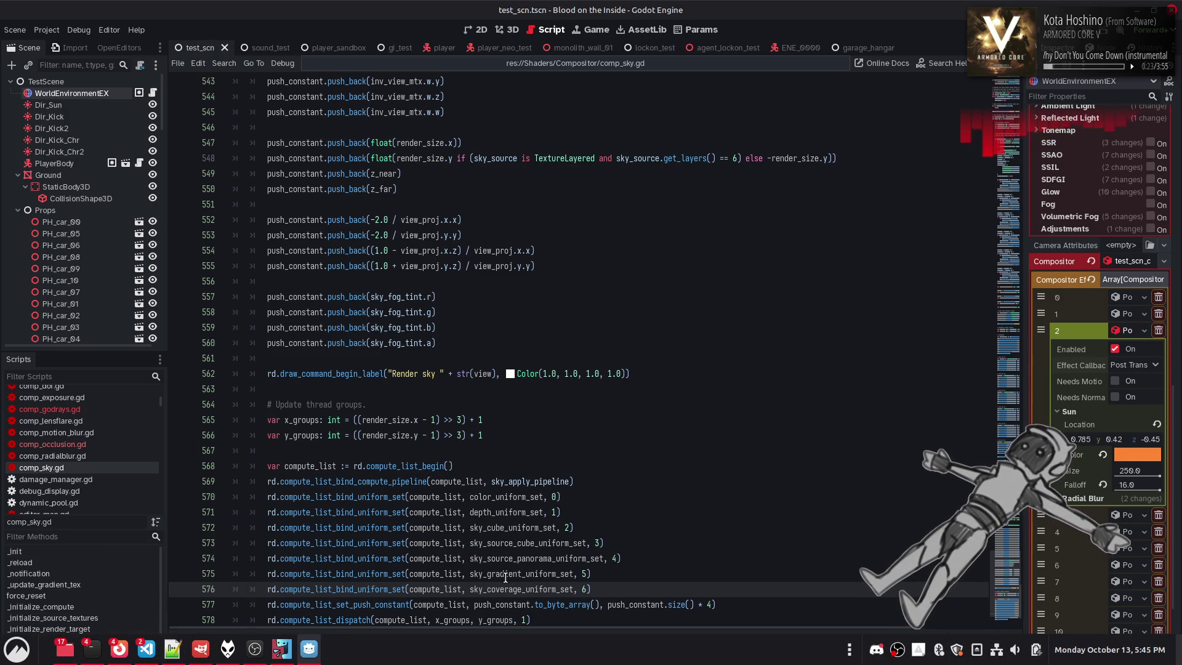
Build sky_coverage_uniform_set with get_image_uniform instead of get_sampler_uniform and save
key("ctrl+f")
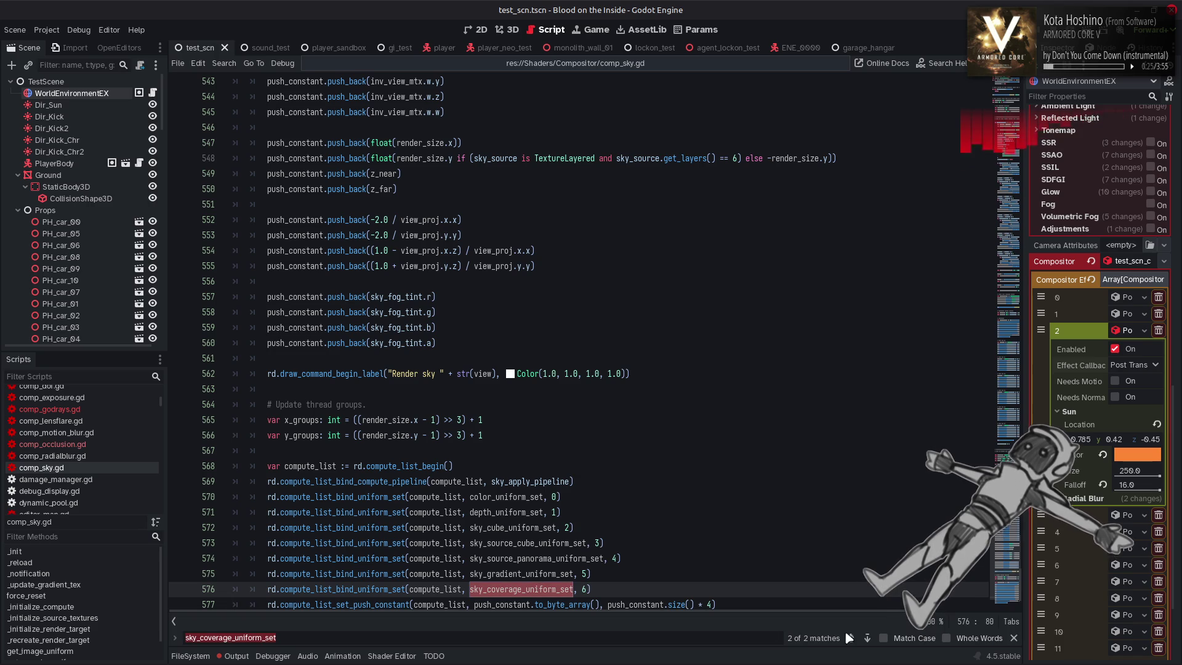
key("Return")
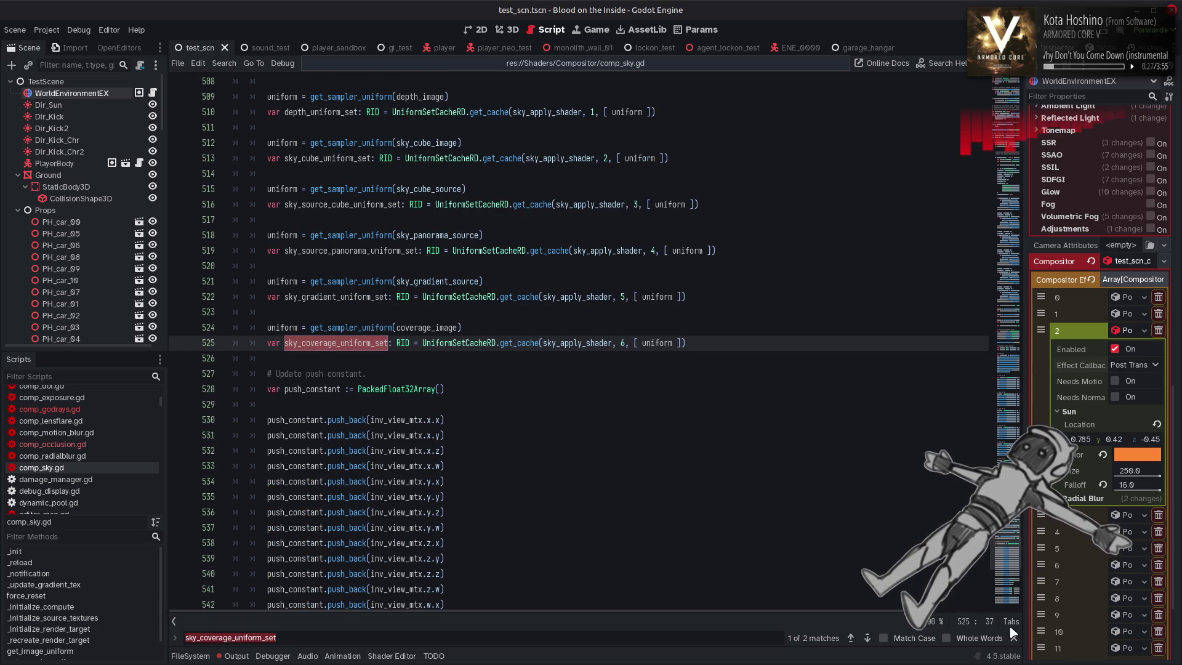
key("Escape")
scroll(384, 251, "up", 4)
double_click(387, 235)
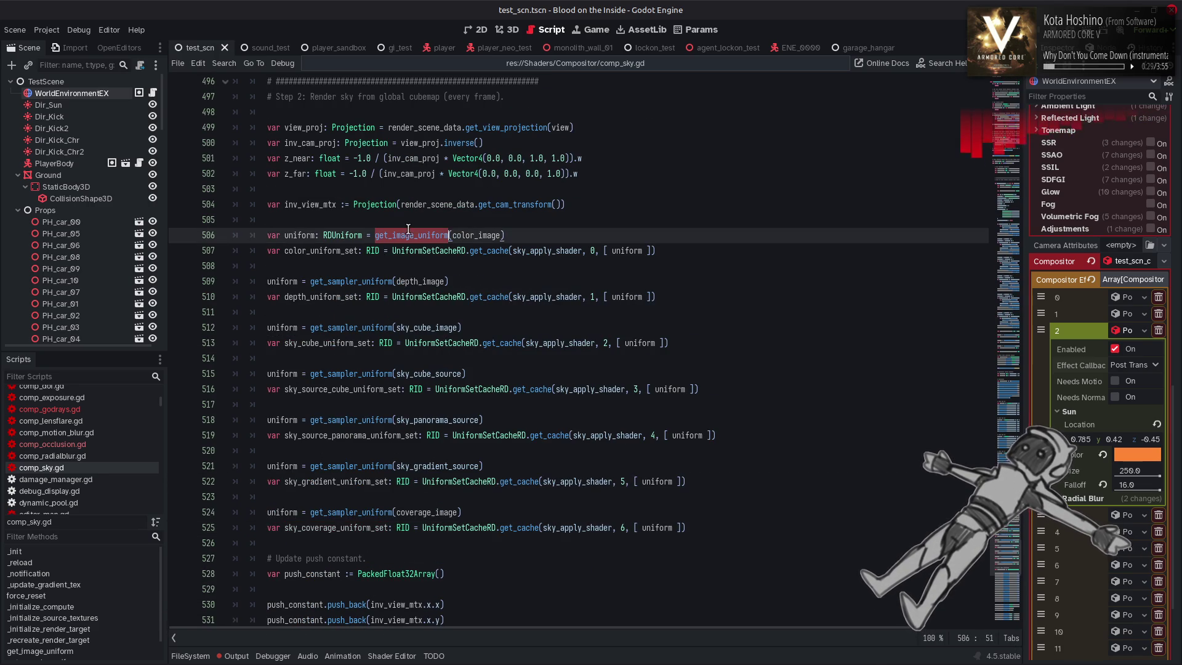
type("get_image_uniform")
key("ctrl+s")
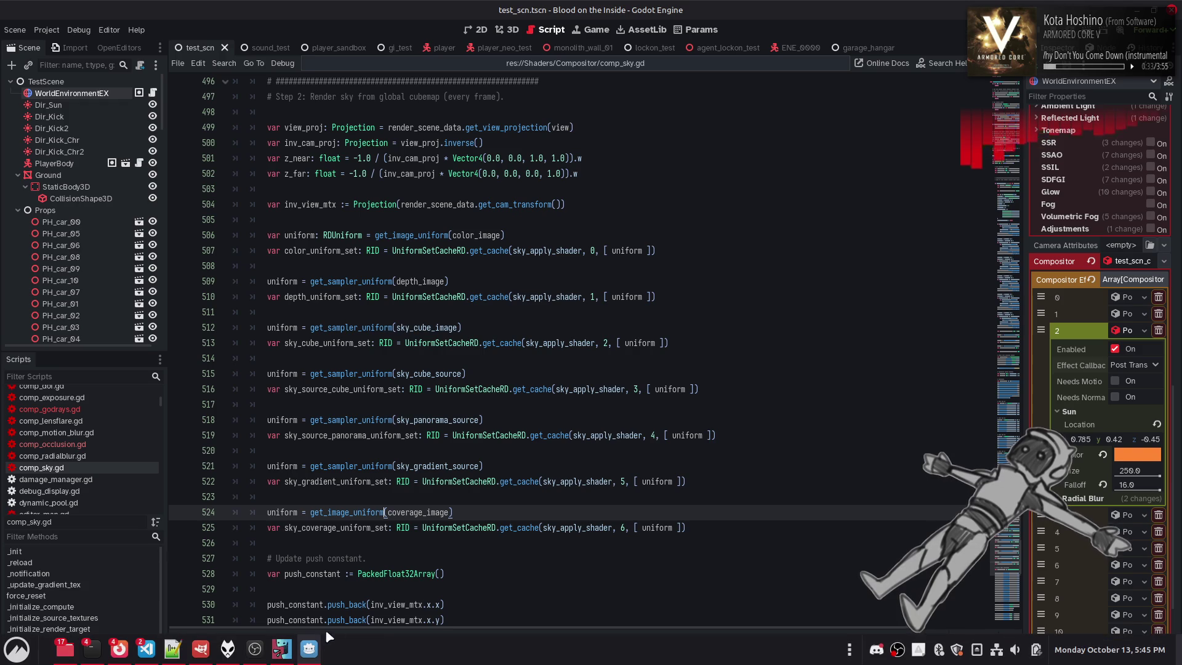
Open sky_apply.glsl and copy the color_image declaration to a new line 12
left_click(178, 651)
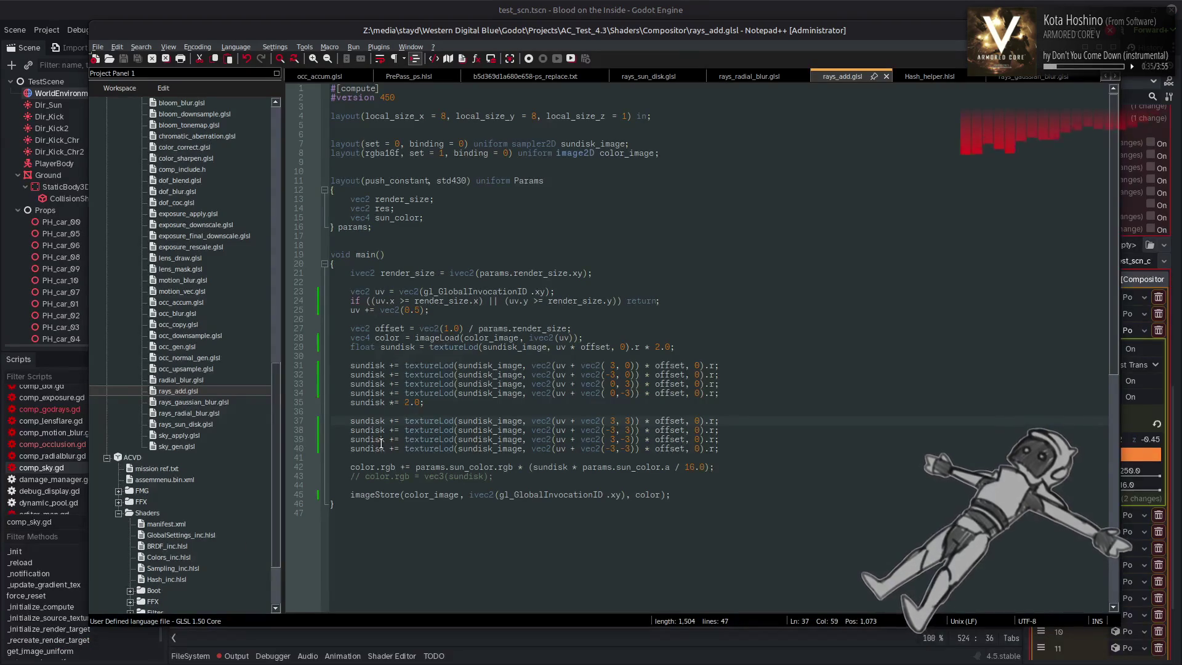
double_click(178, 435)
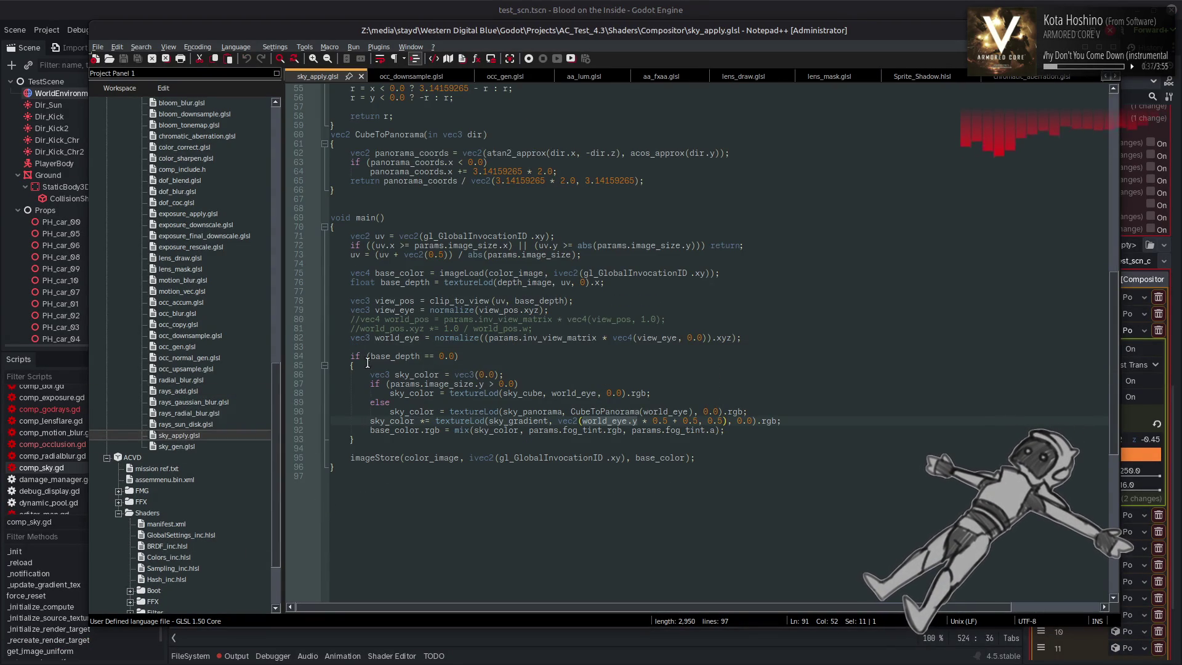
scroll(502, 310, "up", 18)
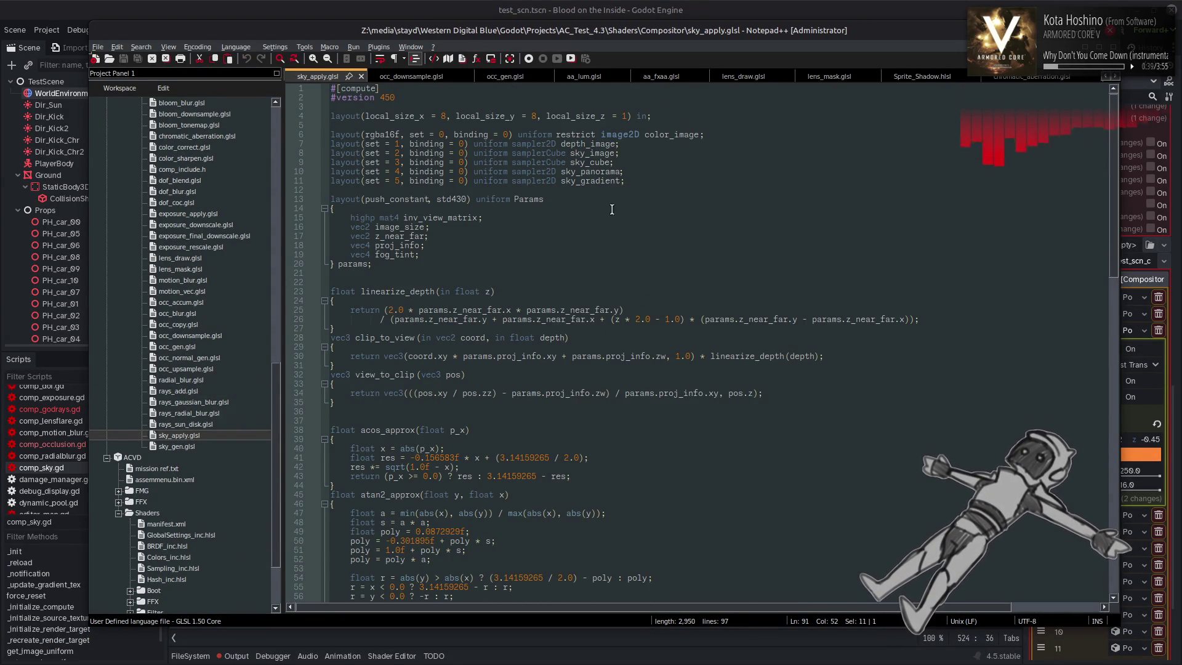
left_click(320, 181)
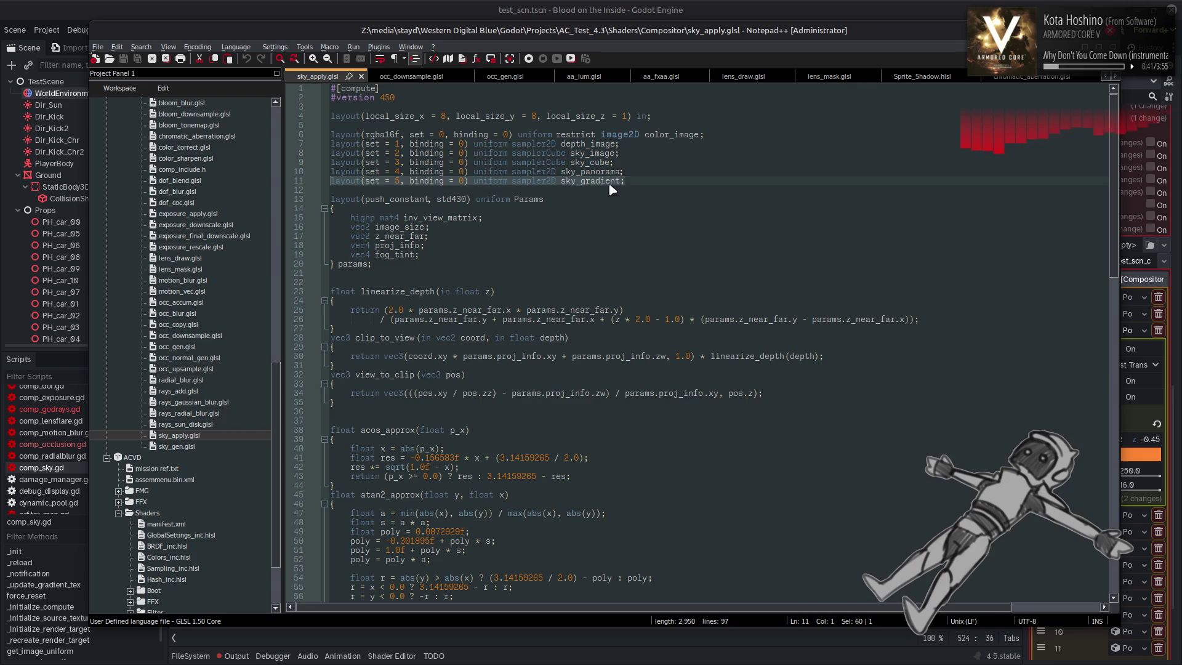
left_click_drag(712, 134, 328, 135)
key("ctrl+c")
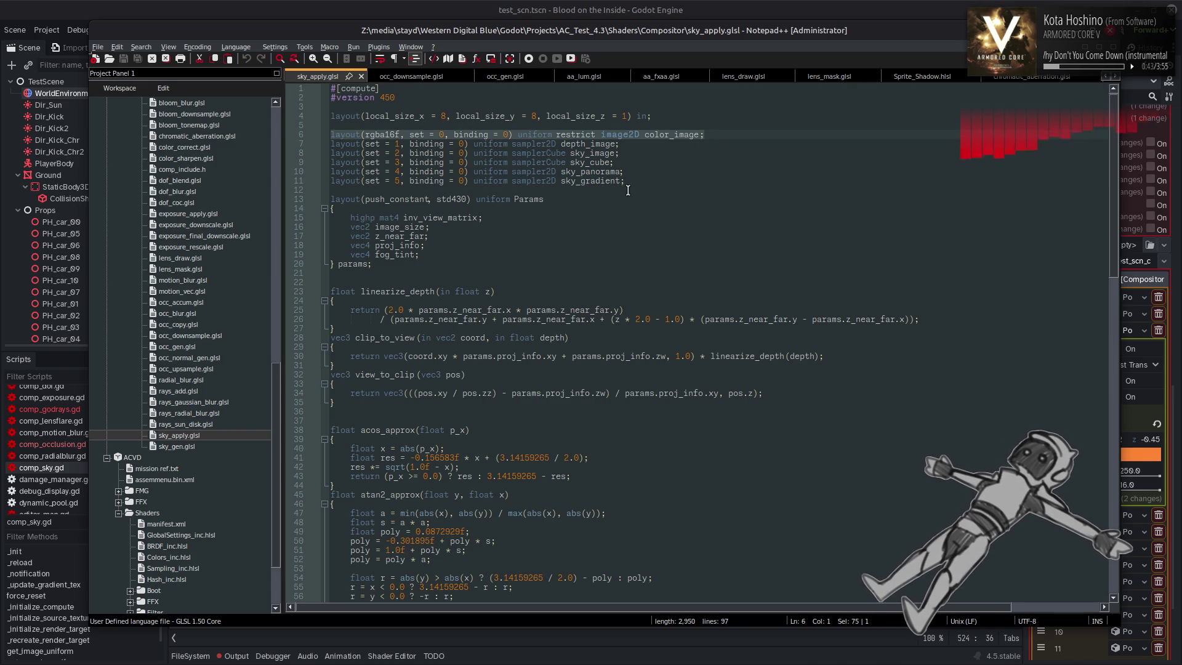
left_click(628, 180)
key("Return")
key("ctrl+v")
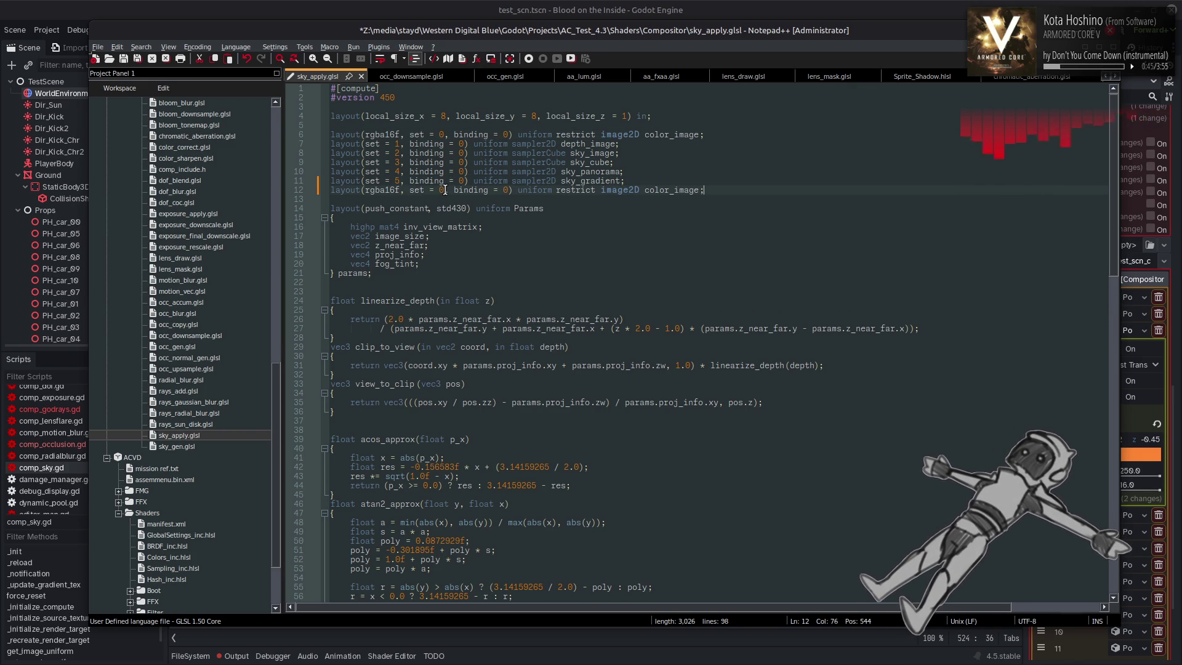
Turn line 12 into a writeonly r8 coverage_image at set 6, save, and return to Godot
double_click(443, 189)
type("6")
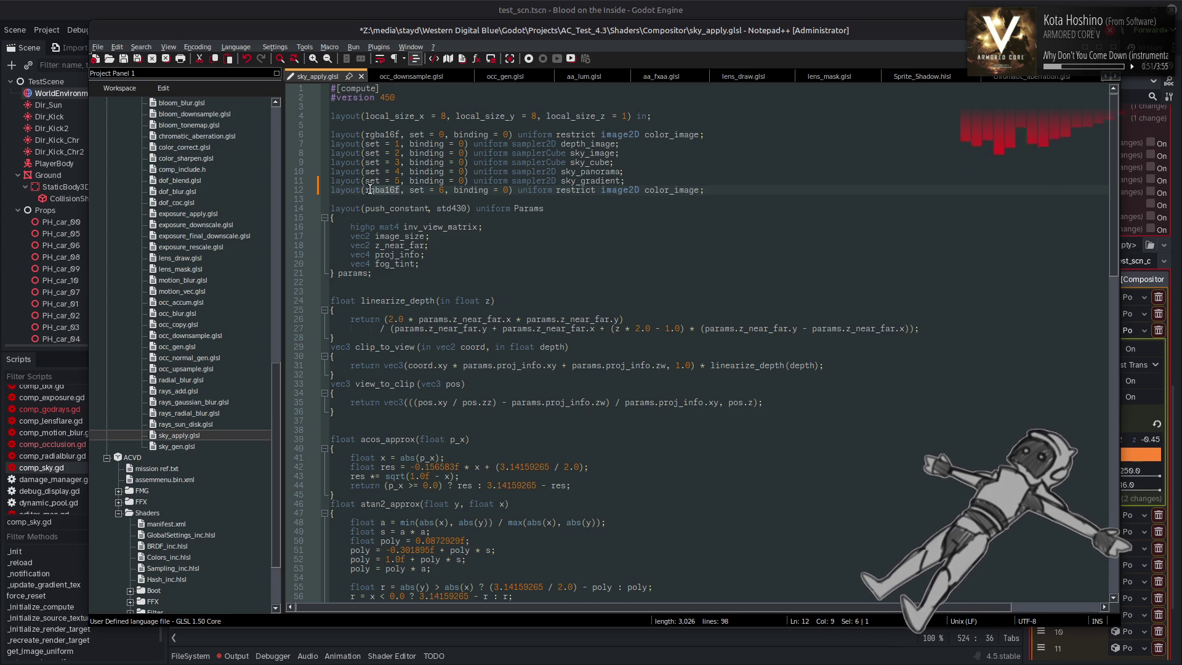
type("8")
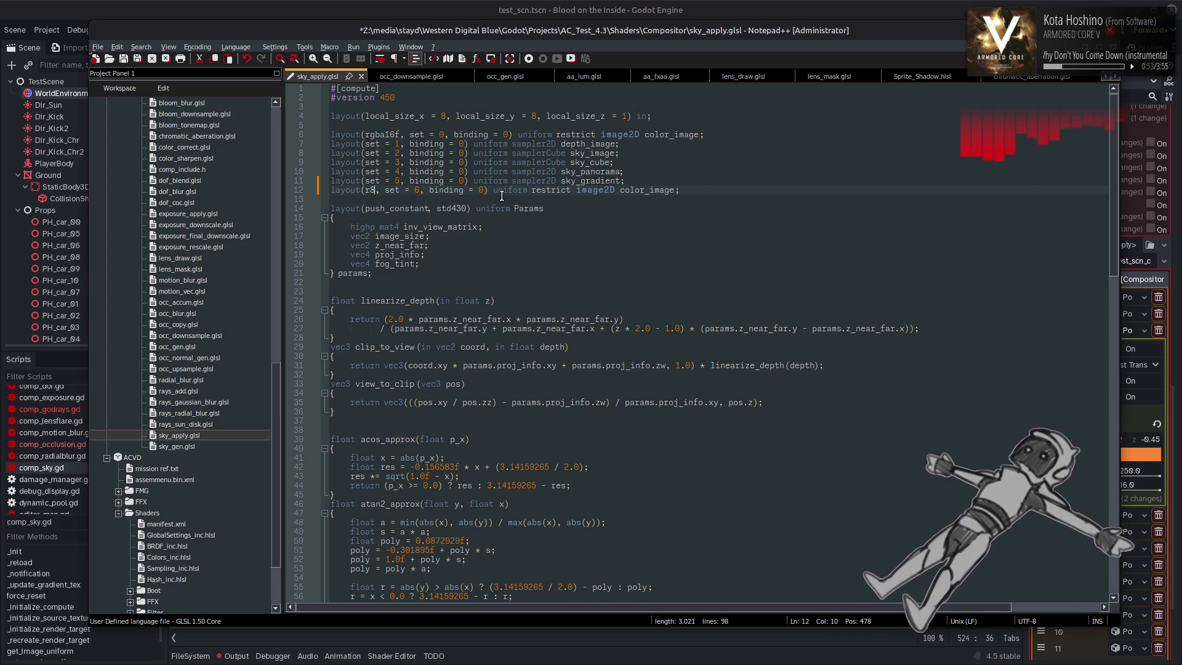
left_click(576, 190)
type("writeonly")
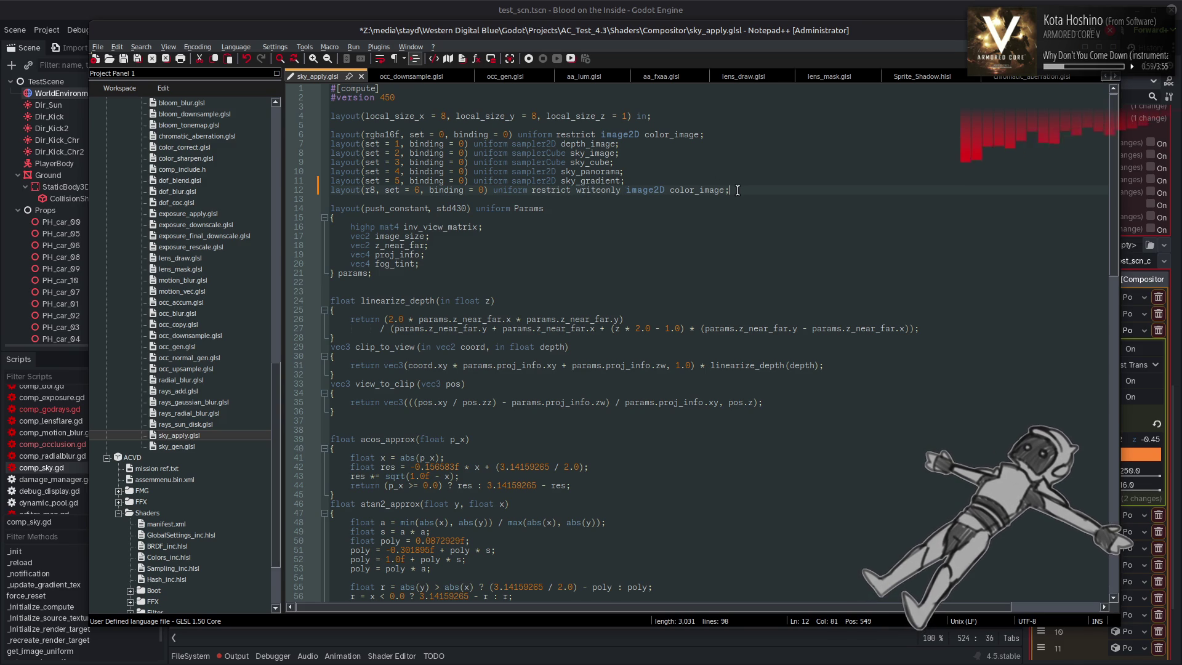
key("End")
key("ctrl+s")
left_click_drag(698, 189, 670, 189)
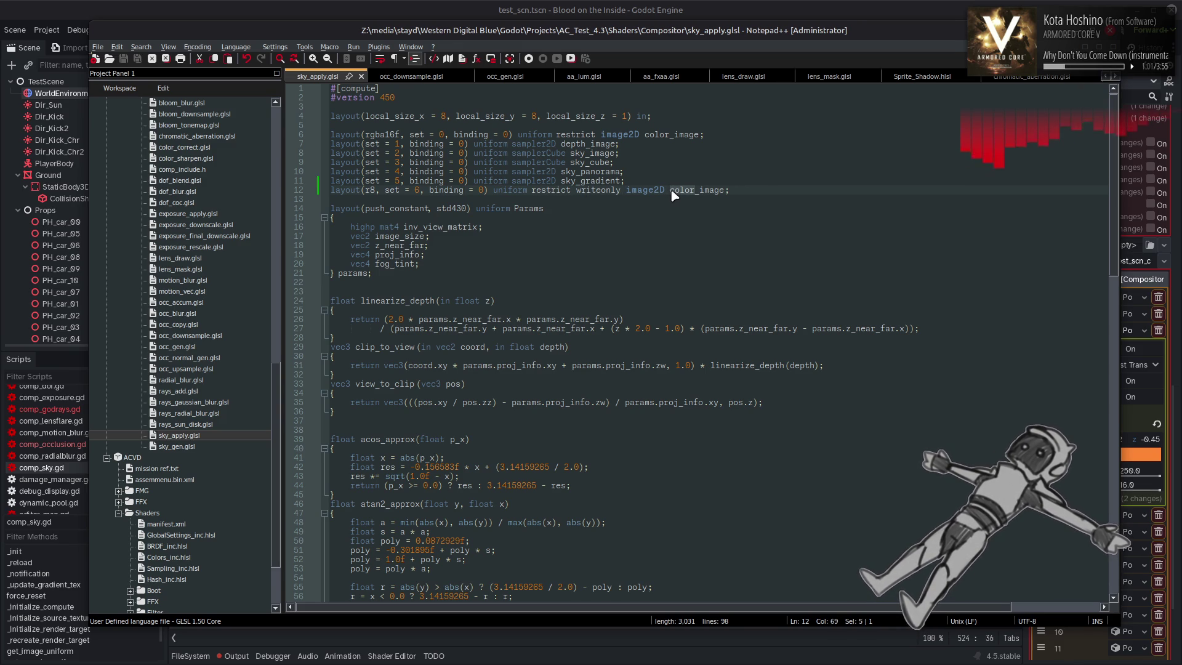
type("coverage")
key("ctrl+s")
left_click(611, 6)
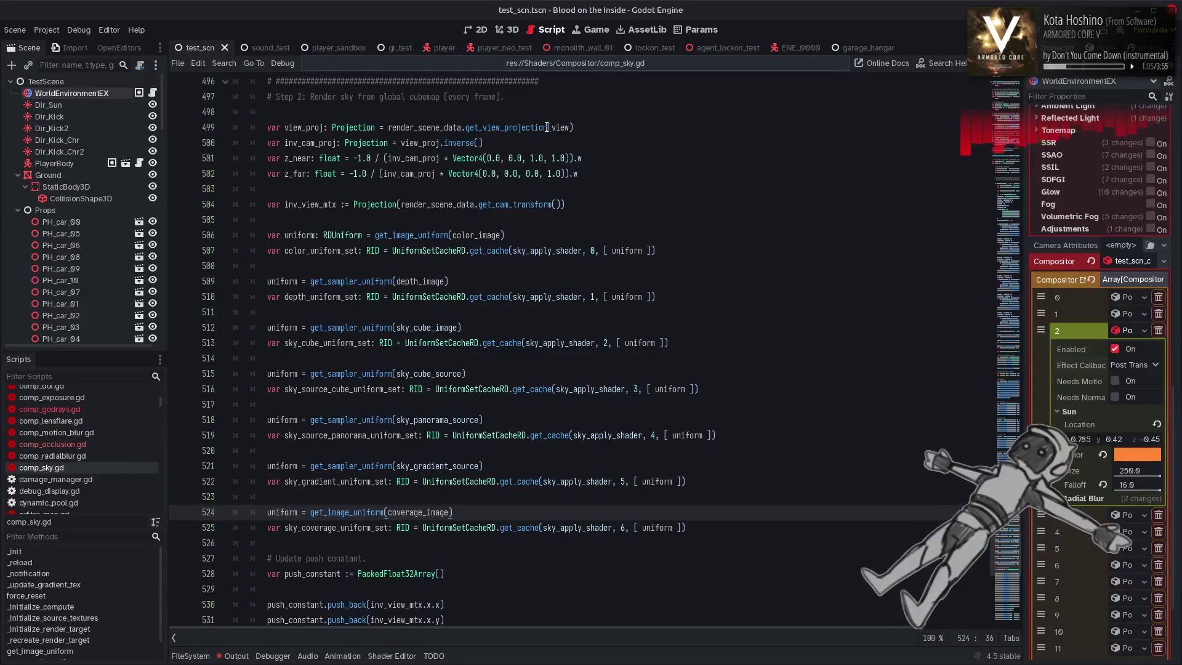
Clear the comp_sky.gd parse errors from the Output log in the 3D view
left_click(513, 34)
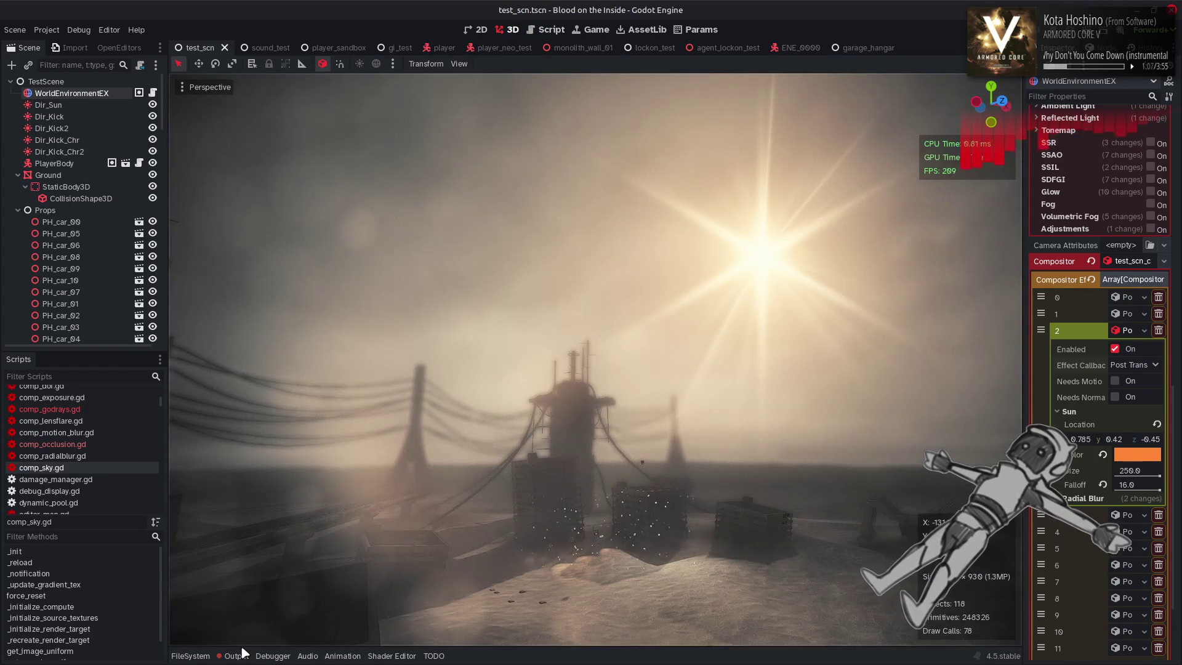
left_click(234, 655)
left_click(997, 363)
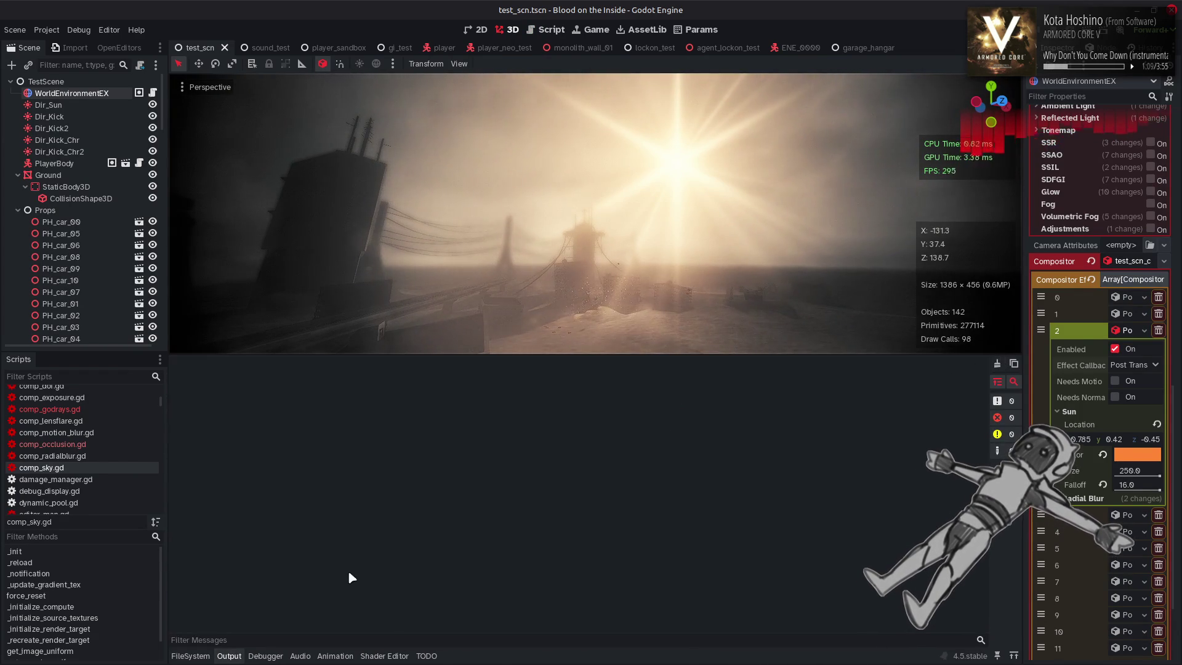
left_click(234, 656)
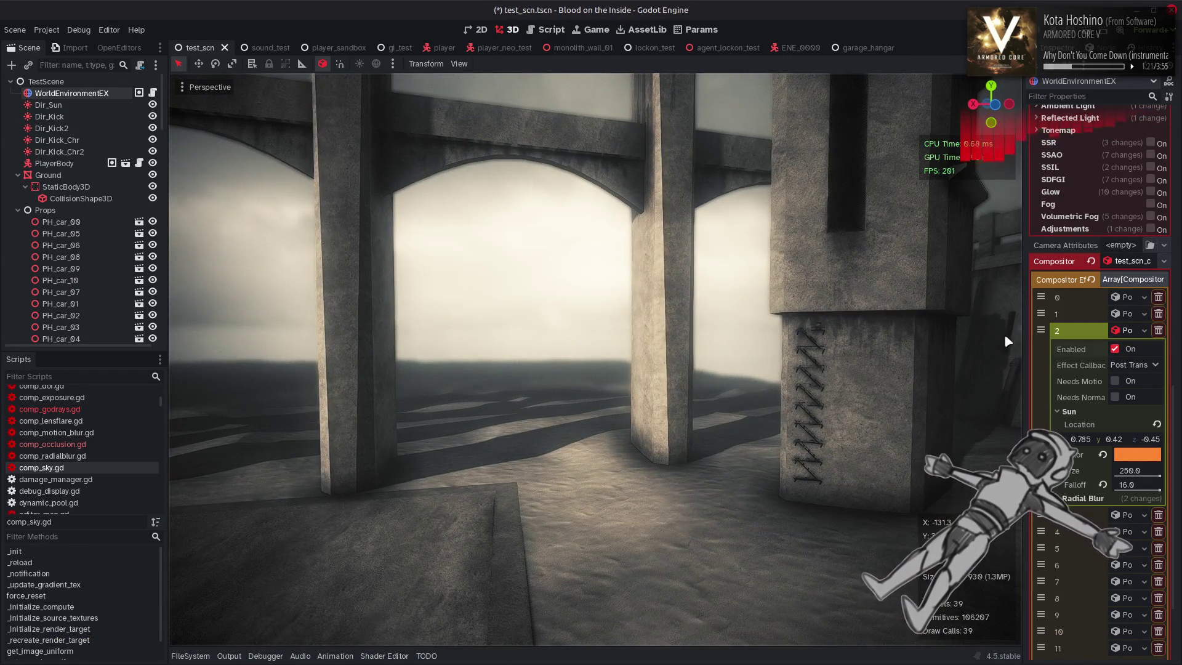
Inspect compositor effects 0 and 1, orbit toward the foggy tower, then return to Notepad++
left_click(1129, 331)
left_click(1132, 346)
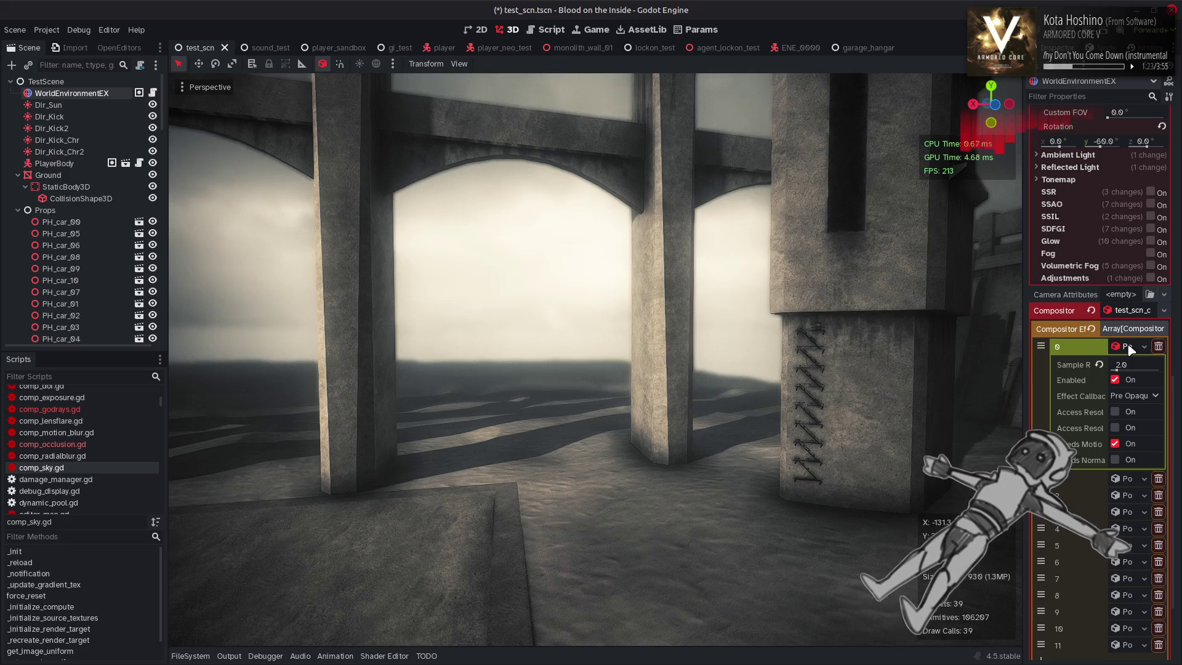
left_click(1131, 346)
left_click(1131, 363)
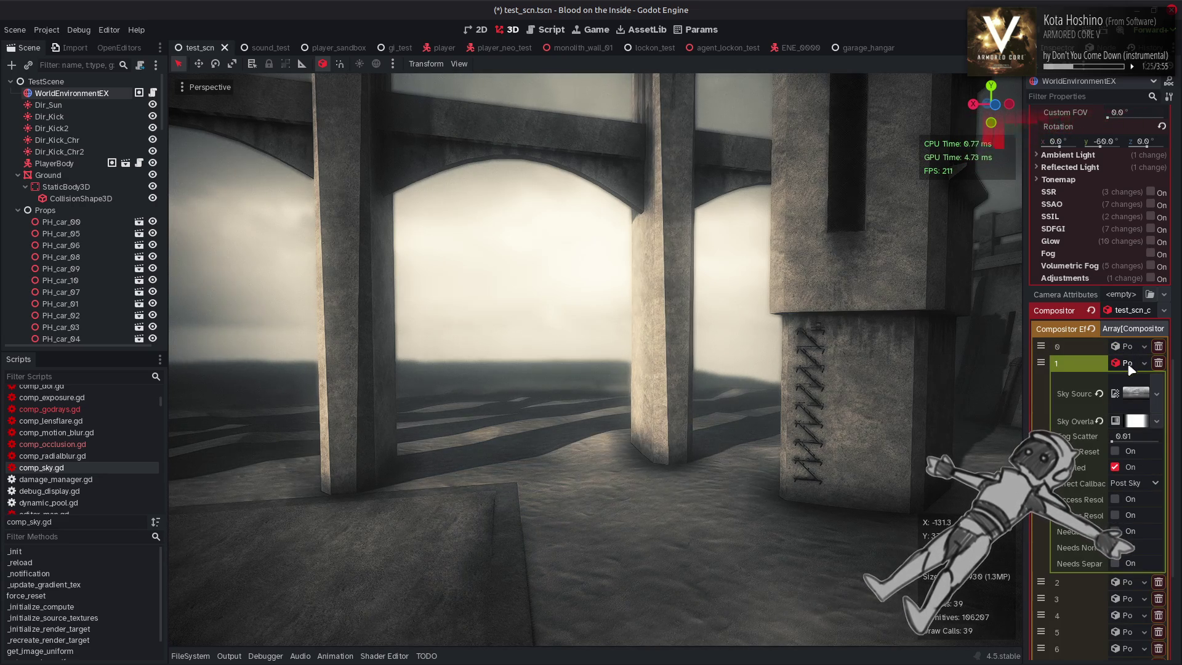
left_click(1120, 451)
mouse_move(825, 285)
left_mouse_down()
mouse_move(739, 389)
mouse_move(825, 282)
left_mouse_up()
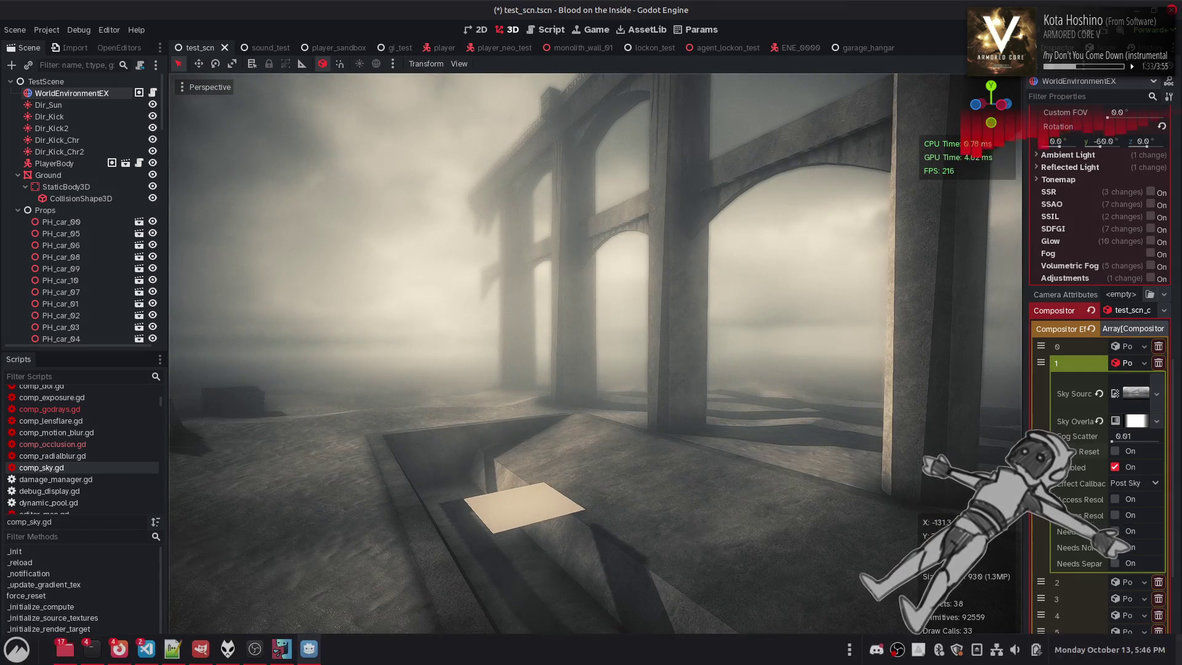
left_click(177, 654)
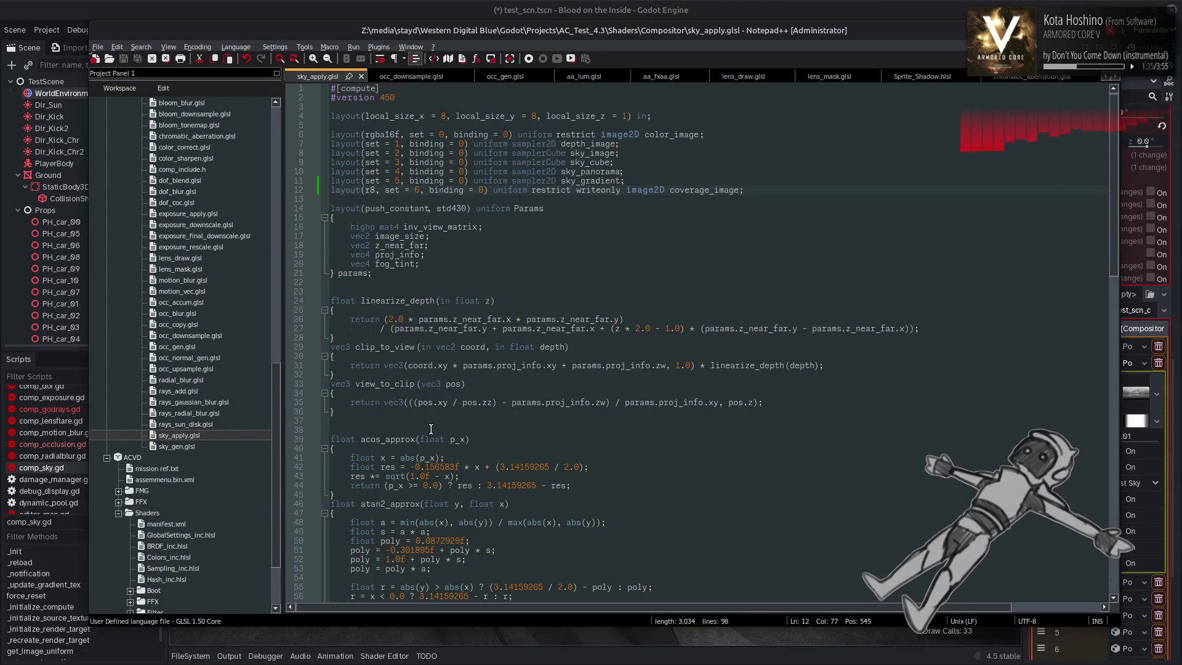
Change sky_color's type on line 87 from vec3 to vec4
scroll(639, 451, "down", 8)
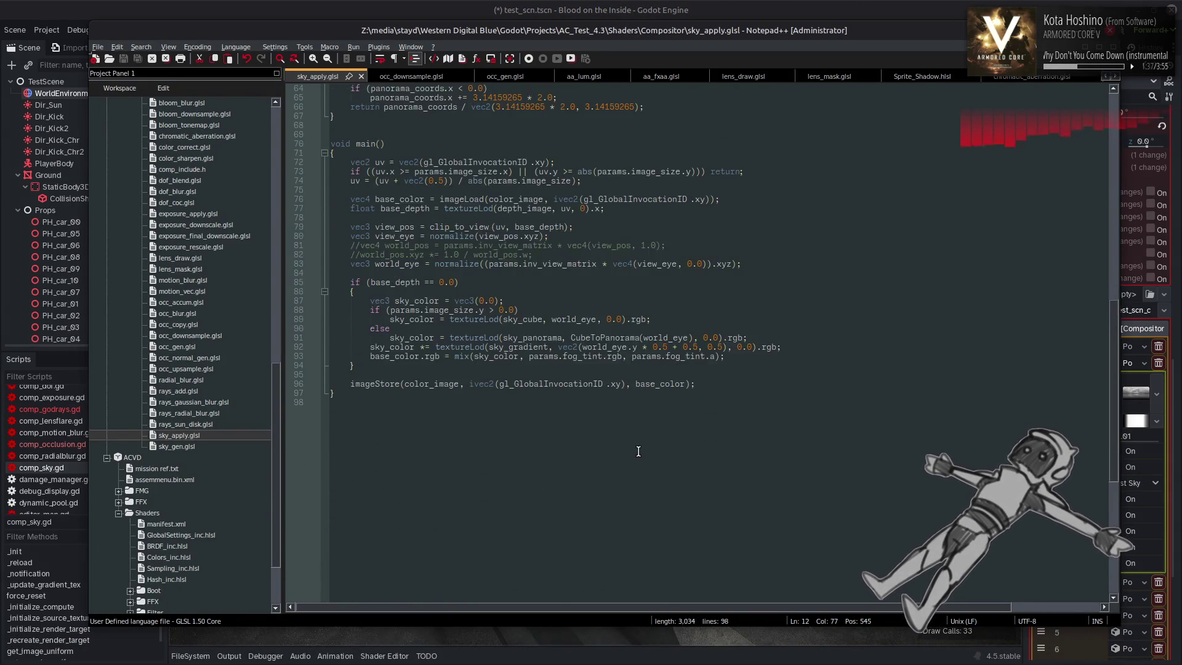
double_click(427, 349)
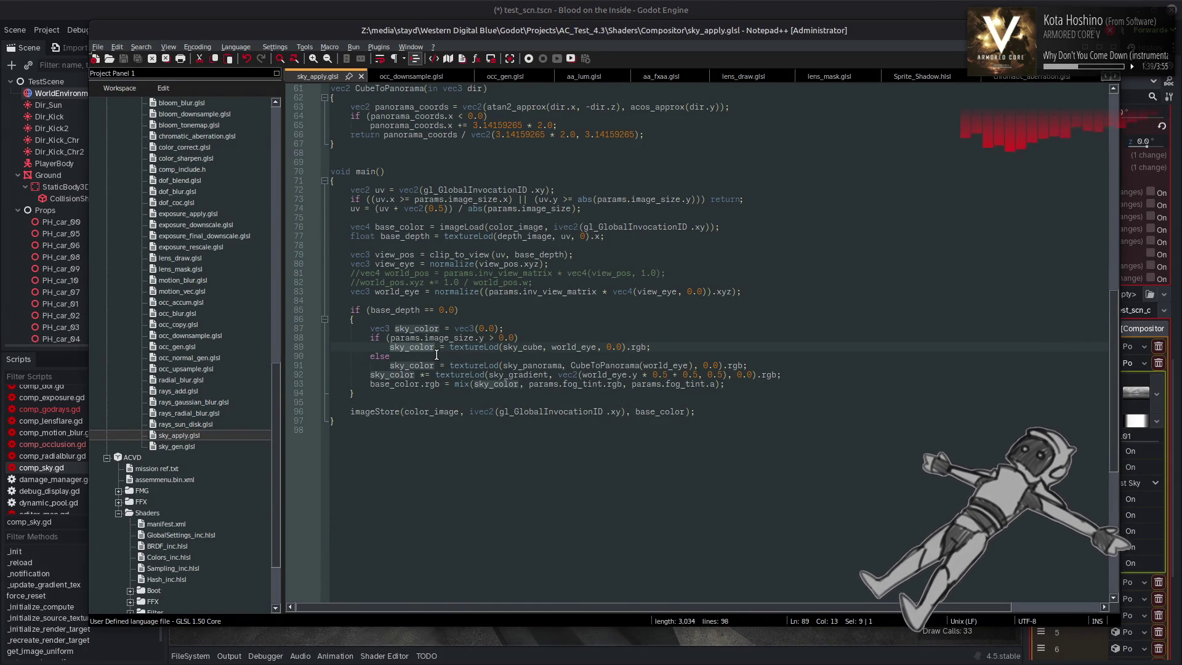
scroll(418, 366, "up", 2)
left_click(391, 383)
key("BackSpace")
type("4")
left_click_drag(473, 383, 471, 386)
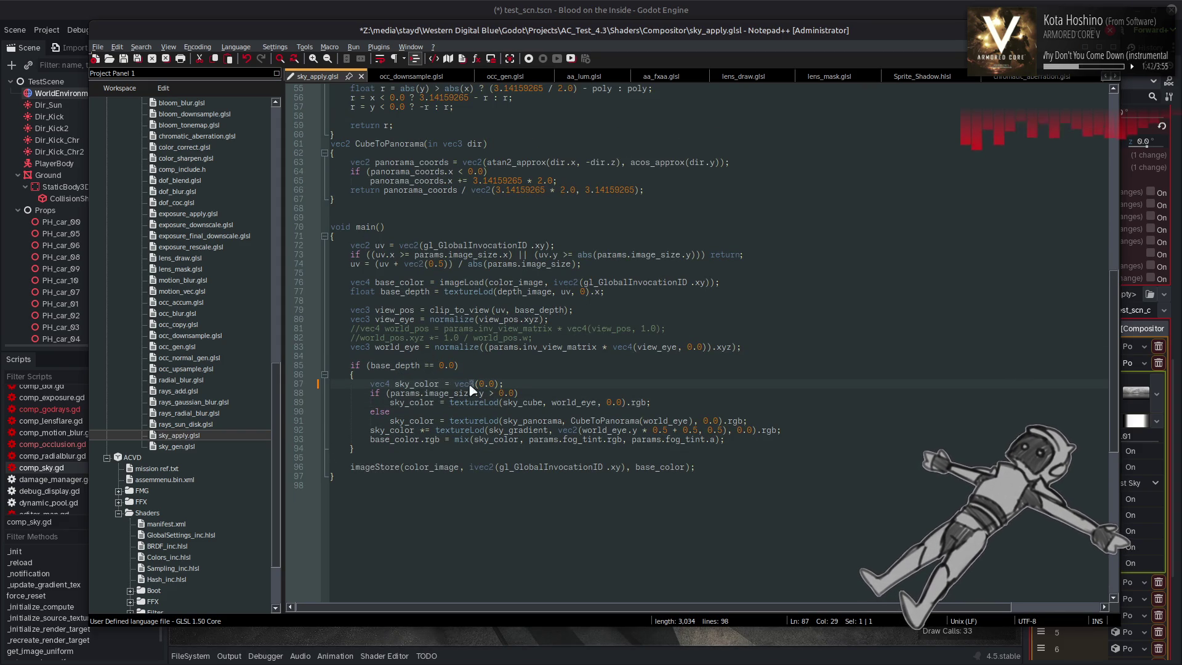
double_click(429, 402)
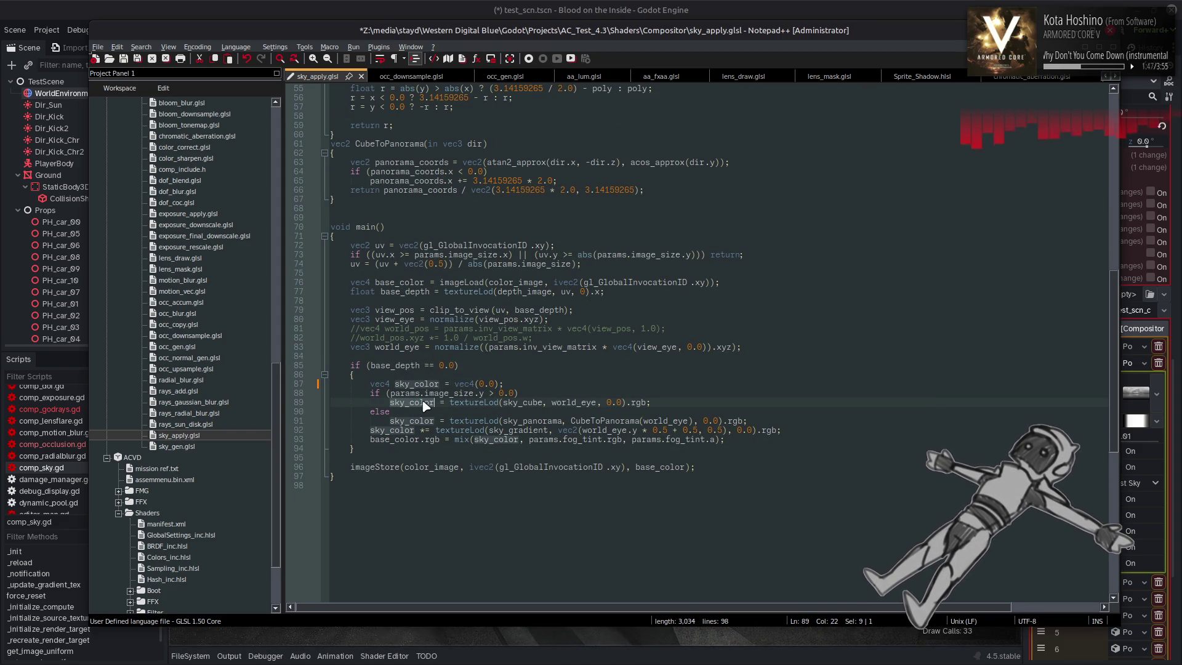
Use sky_color.rgb in the gradient and fog-mix lines 92 and 93
left_click(414, 430)
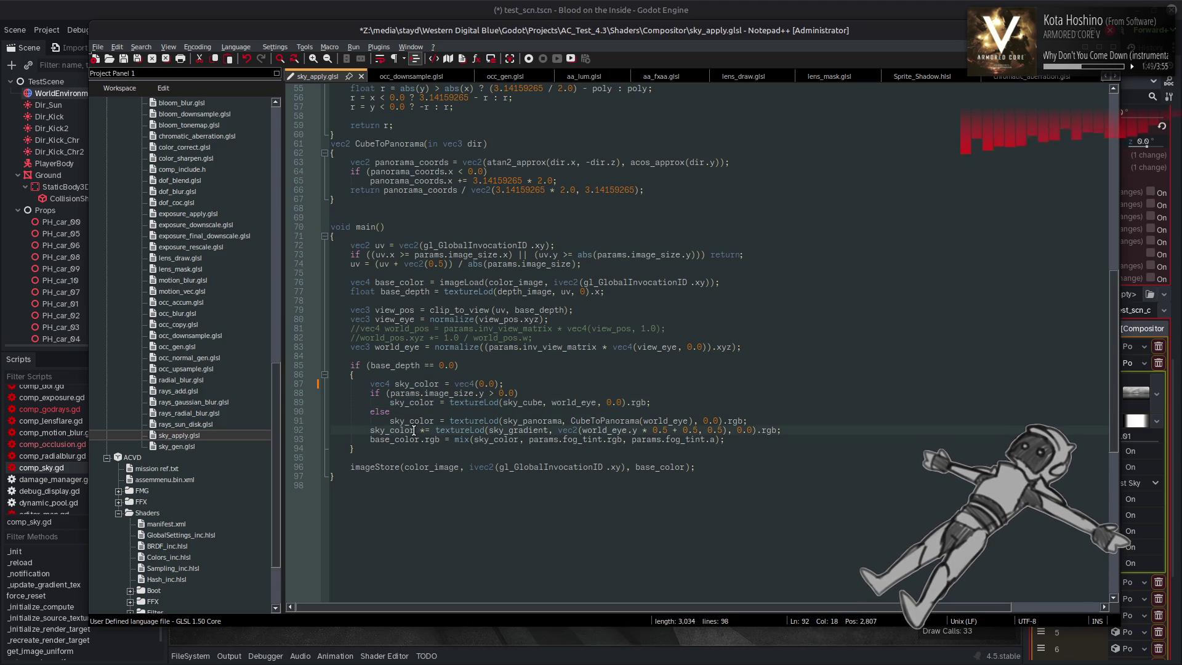
type(".rgb")
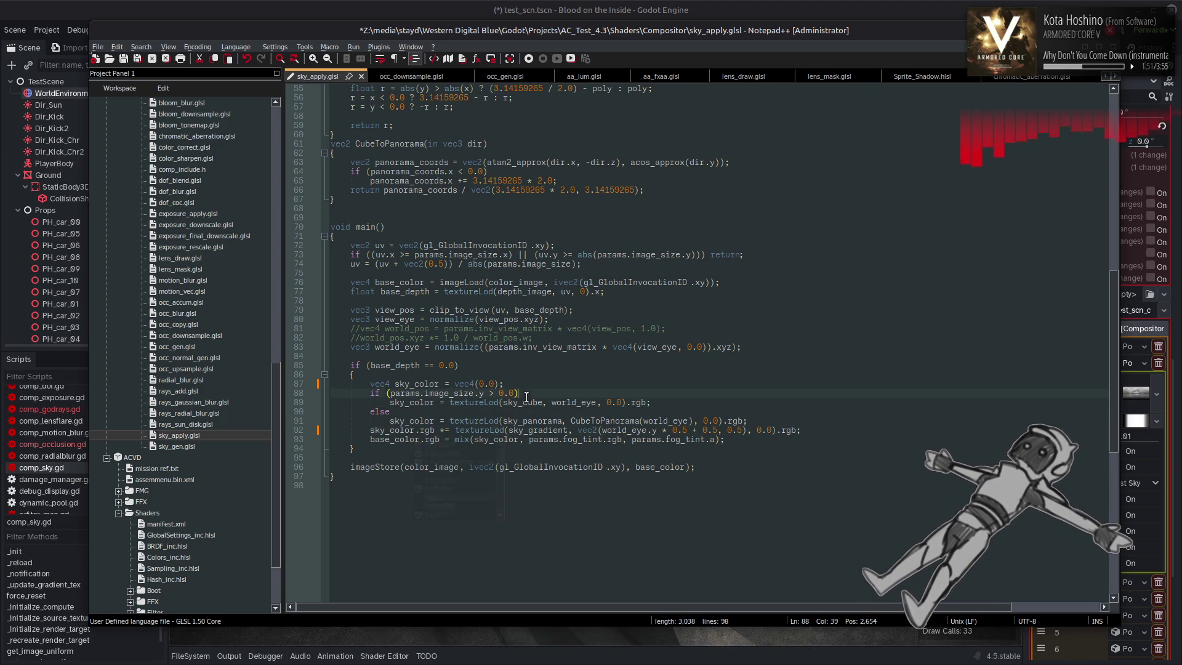
key("Up")
key("Up")
key("Up")
key("End")
type(".rgb")
left_click(563, 389)
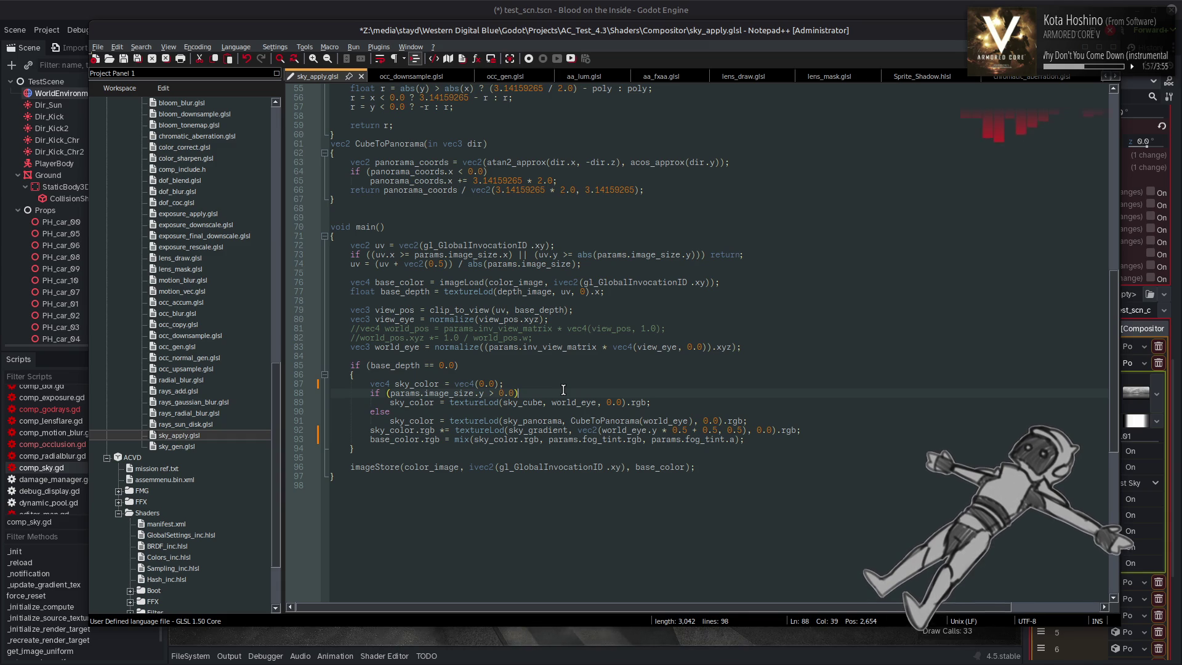
double_click(400, 440)
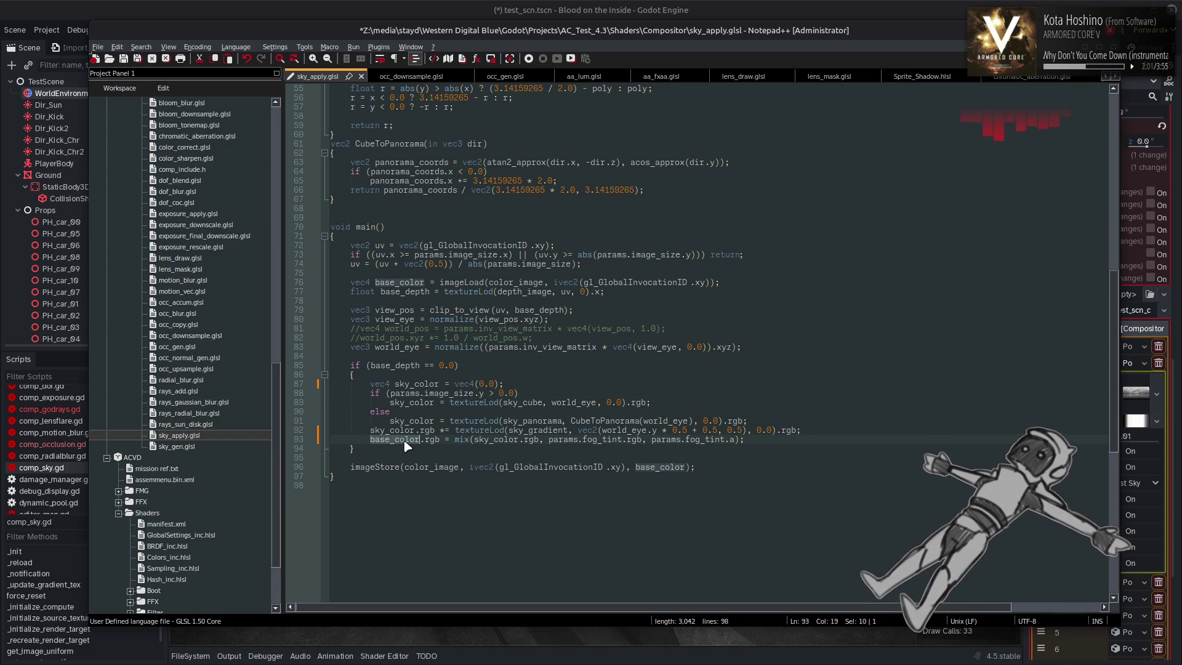
left_click_drag(350, 466, 719, 469)
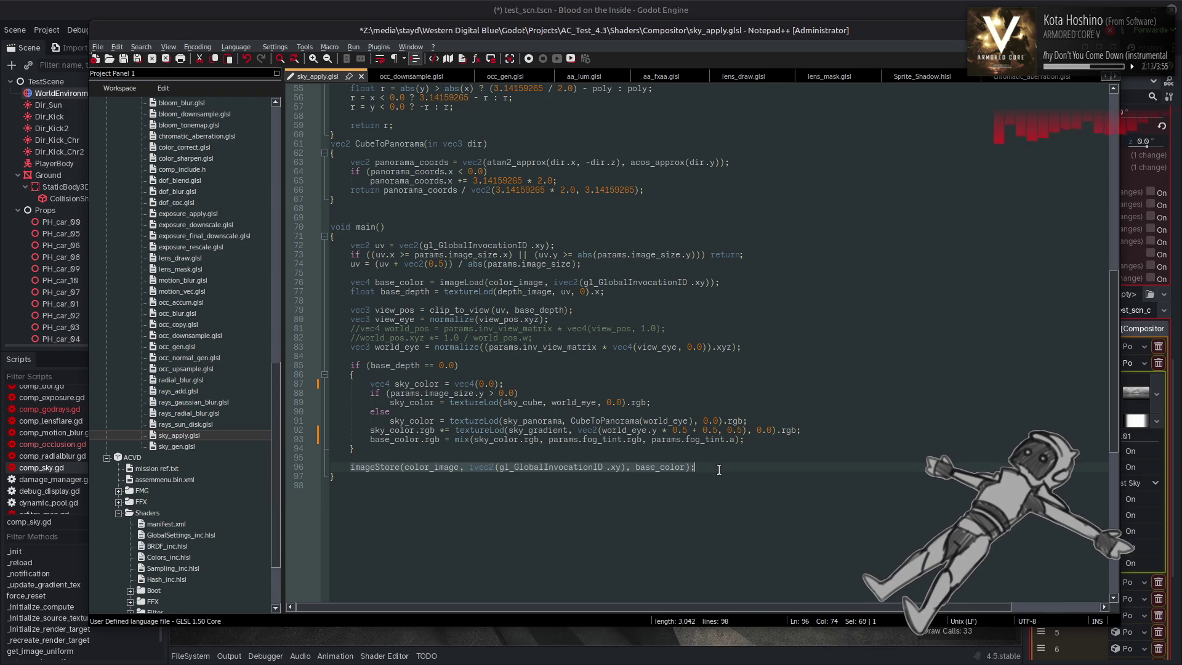
scroll(618, 412, "up", 18)
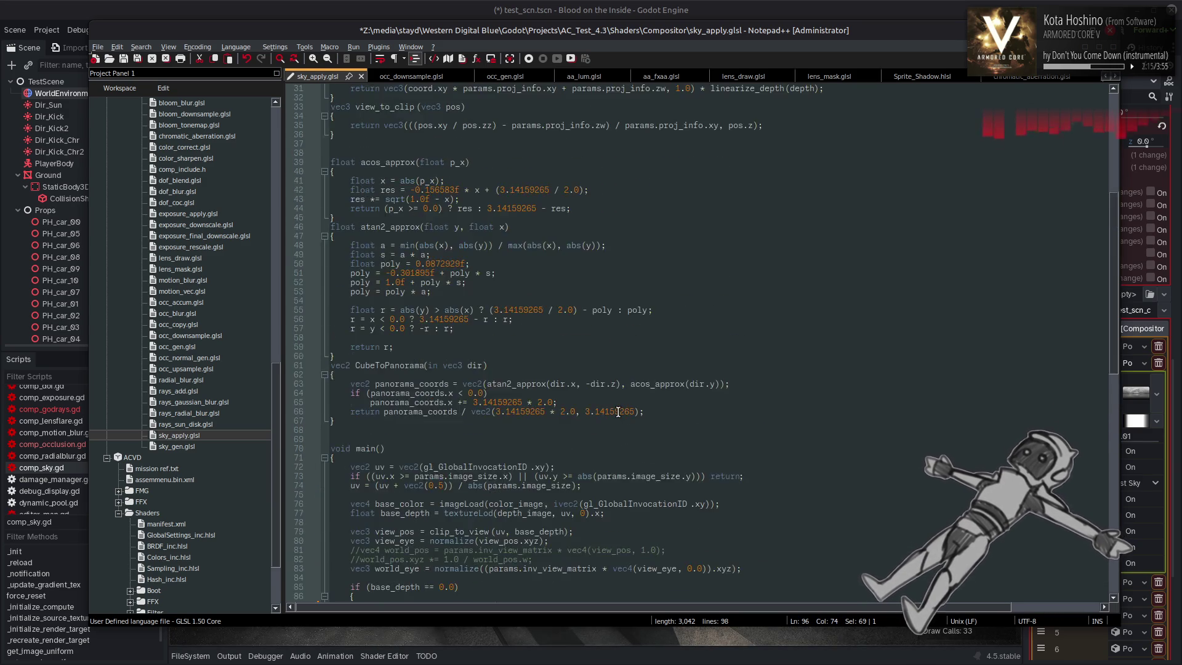
double_click(392, 236)
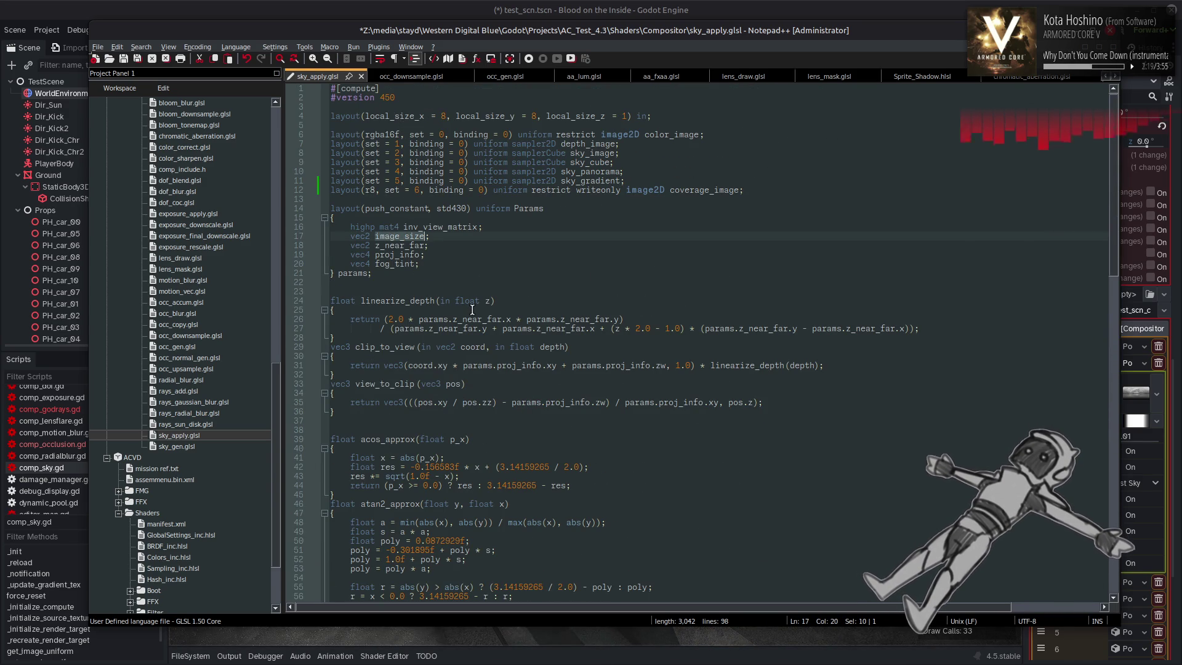
scroll(472, 309, "down", 13)
scroll(472, 309, "down", 3)
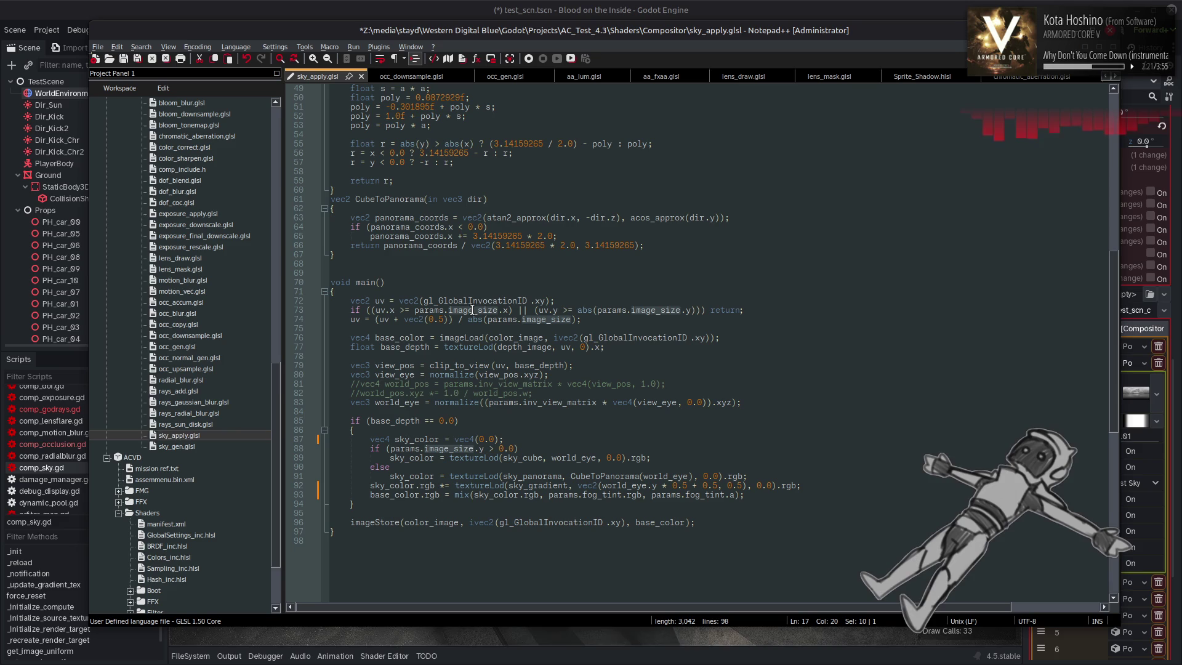
scroll(472, 310, "up", 16)
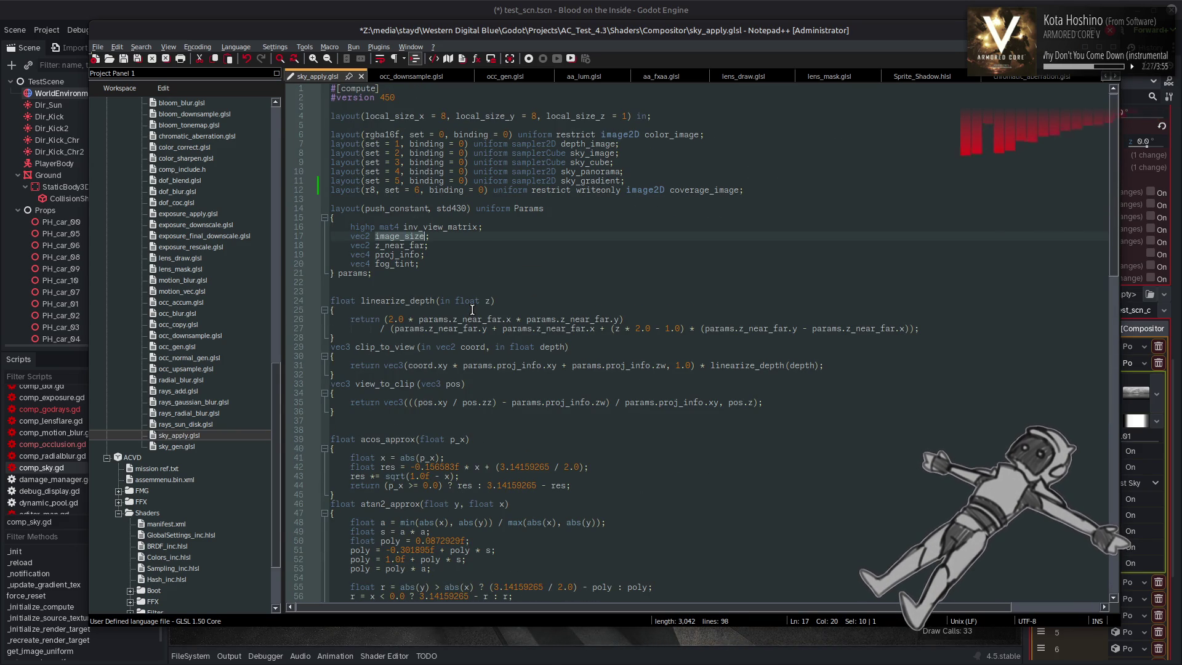
scroll(472, 309, "down", 16)
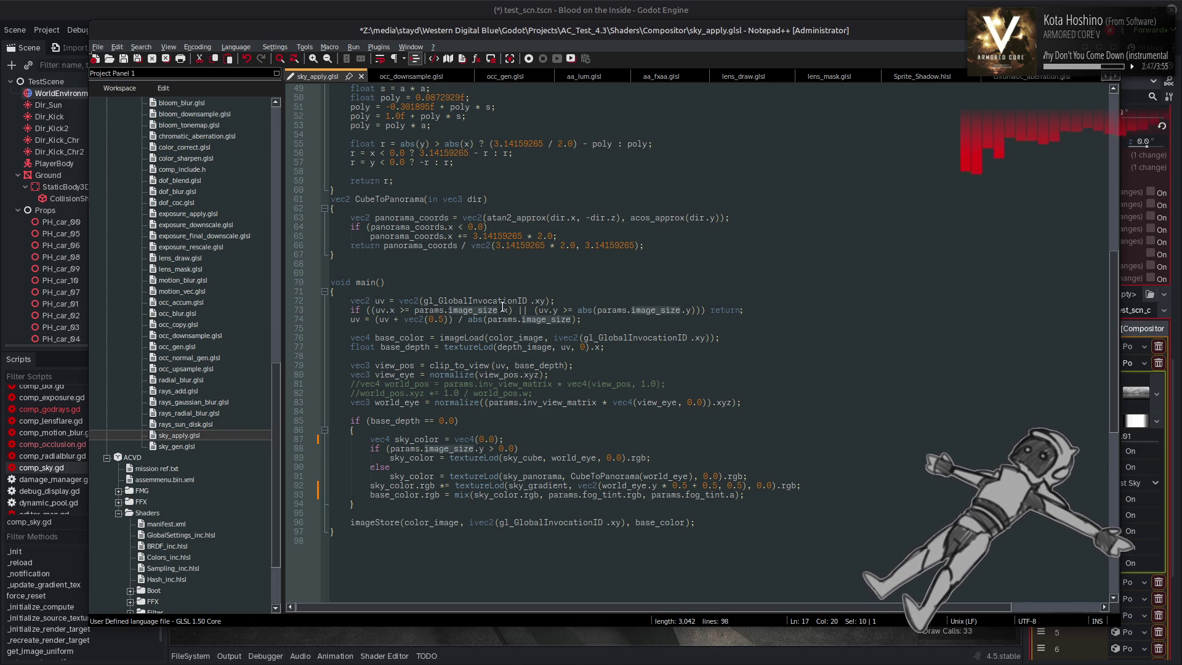
left_click(604, 315)
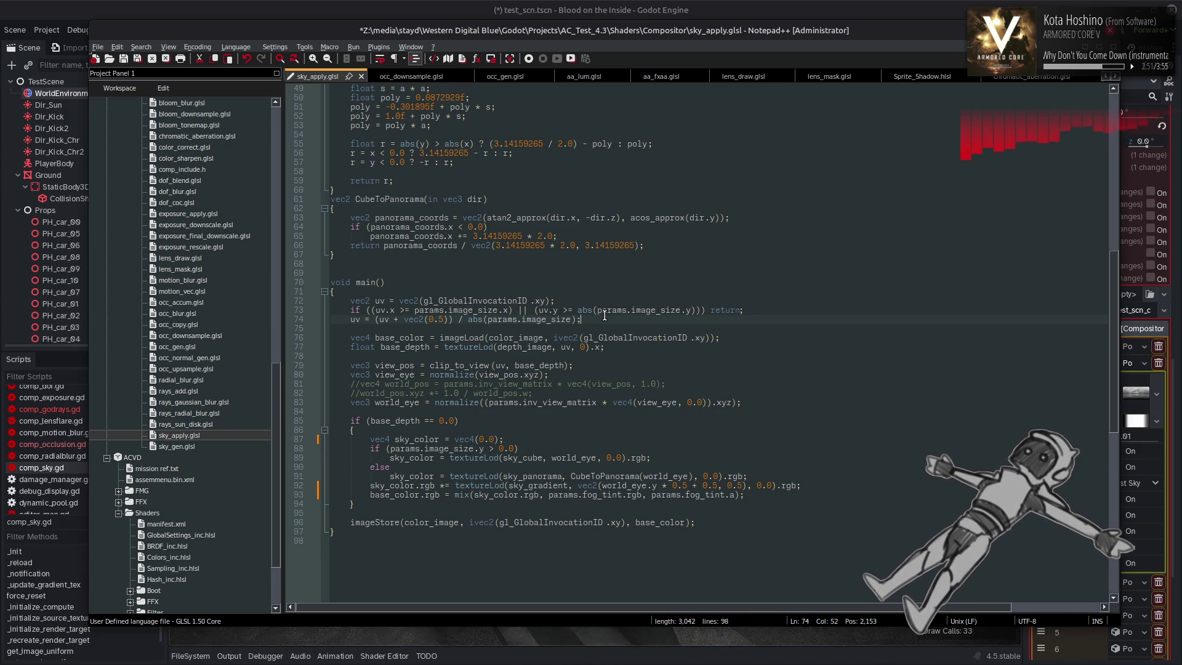
Add a new line 76 declaring coverage_image_size from a pasted params.image_size times 0.5
key("Return")
key("Return")
type("vec")
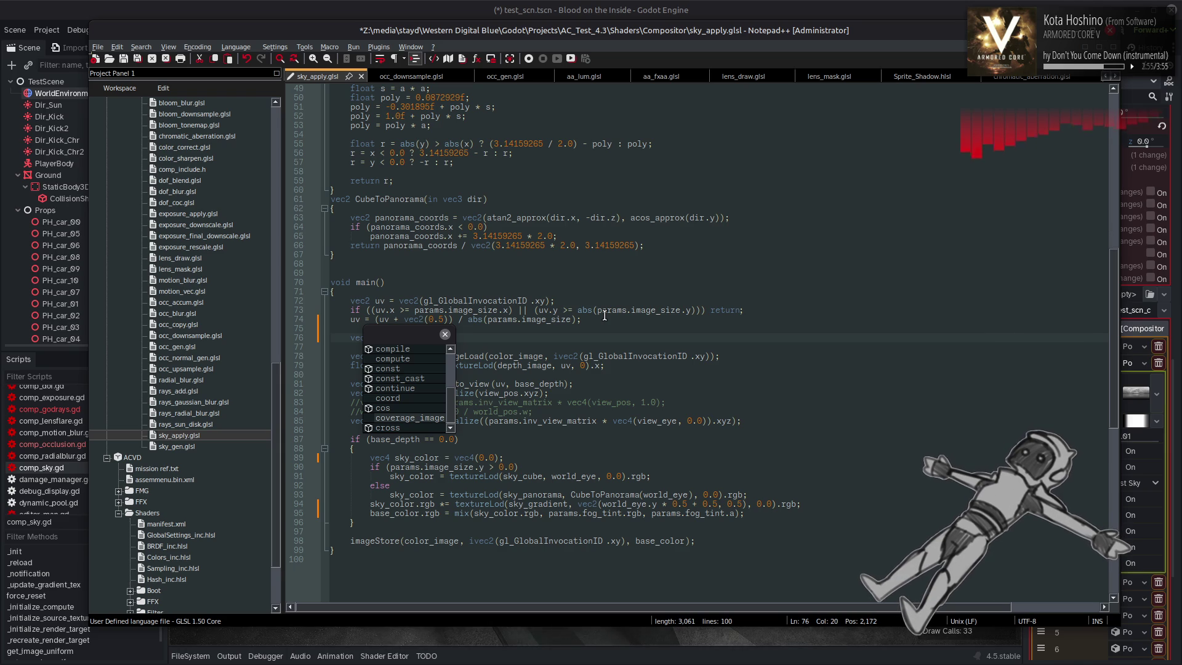
type("4 color_e_size =")
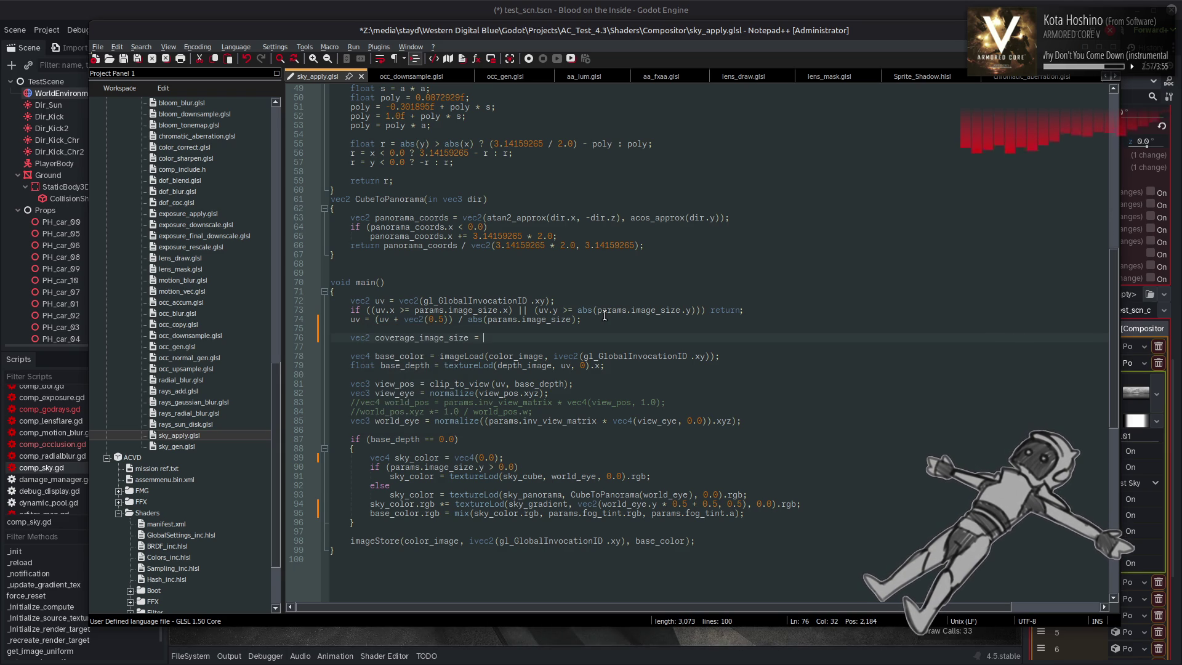
left_click_drag(487, 319, 567, 318)
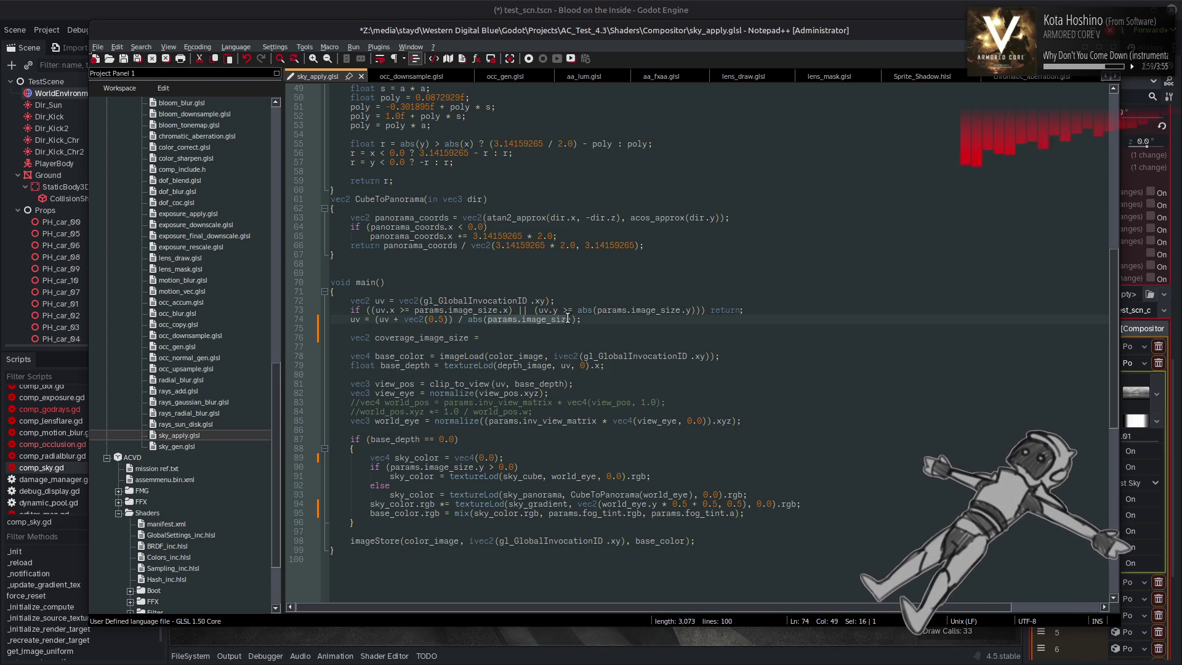
left_click(545, 343)
type("params.image_size")
type("e")
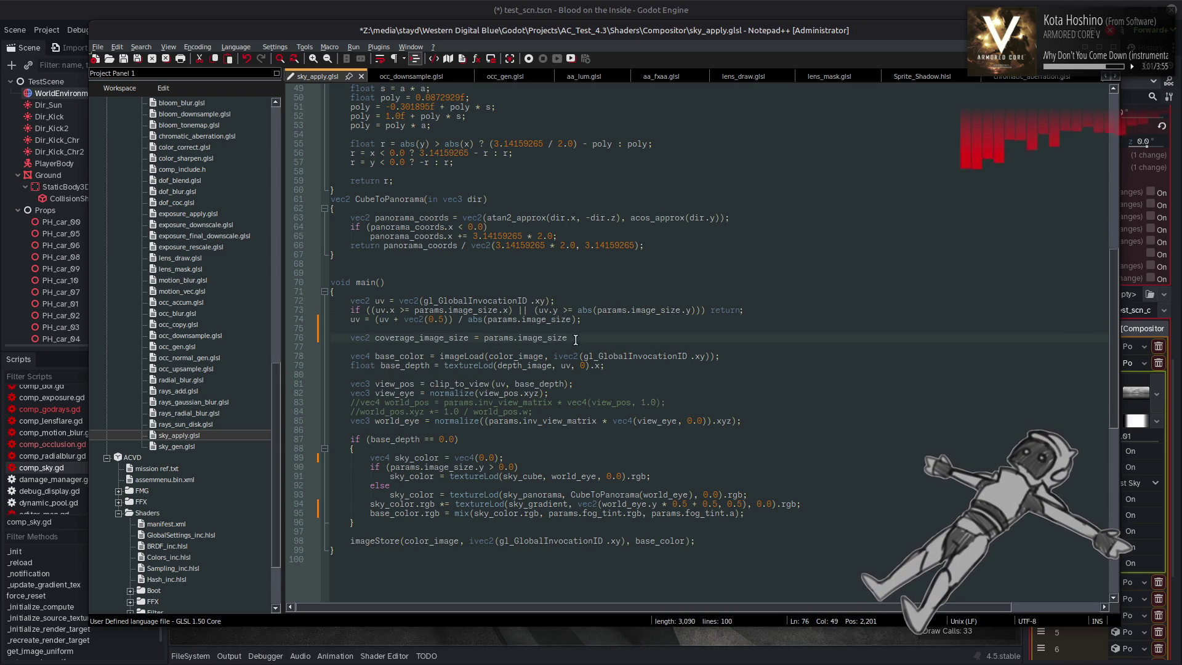
type(" *")
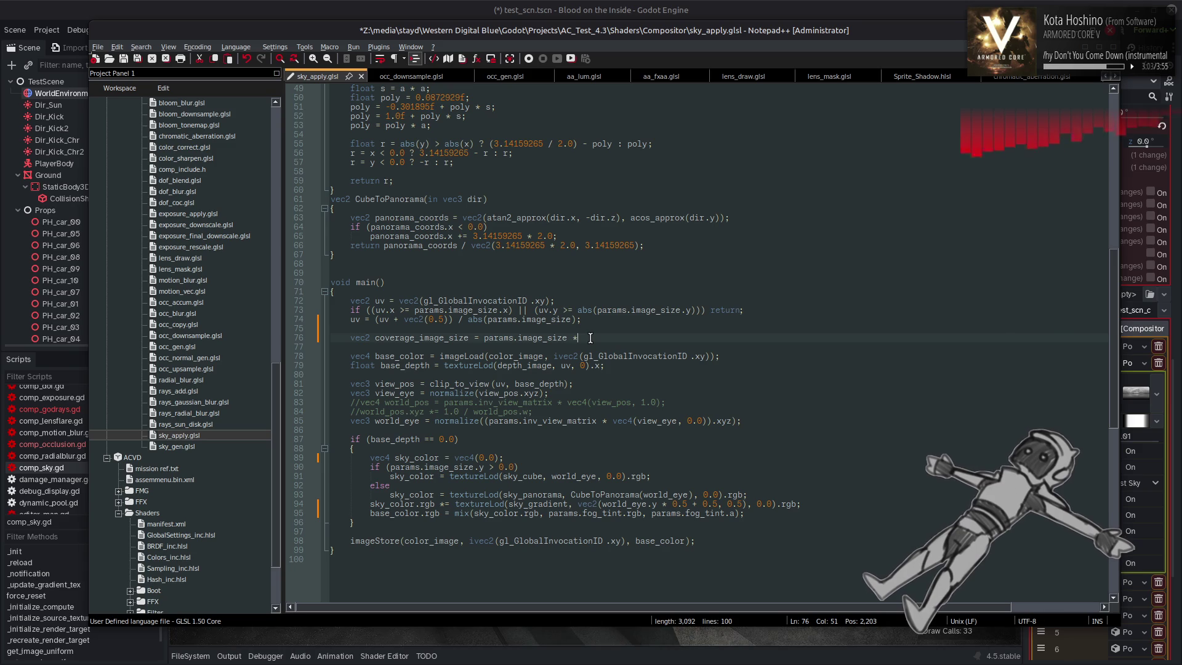
type("flo")
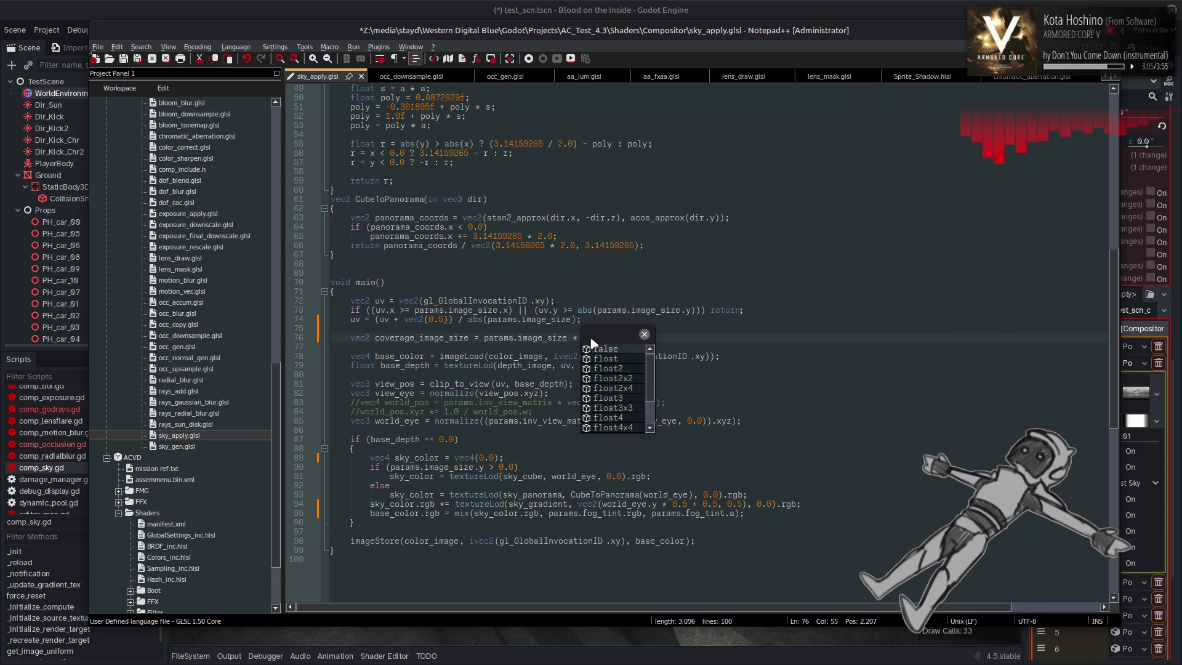
type(";")
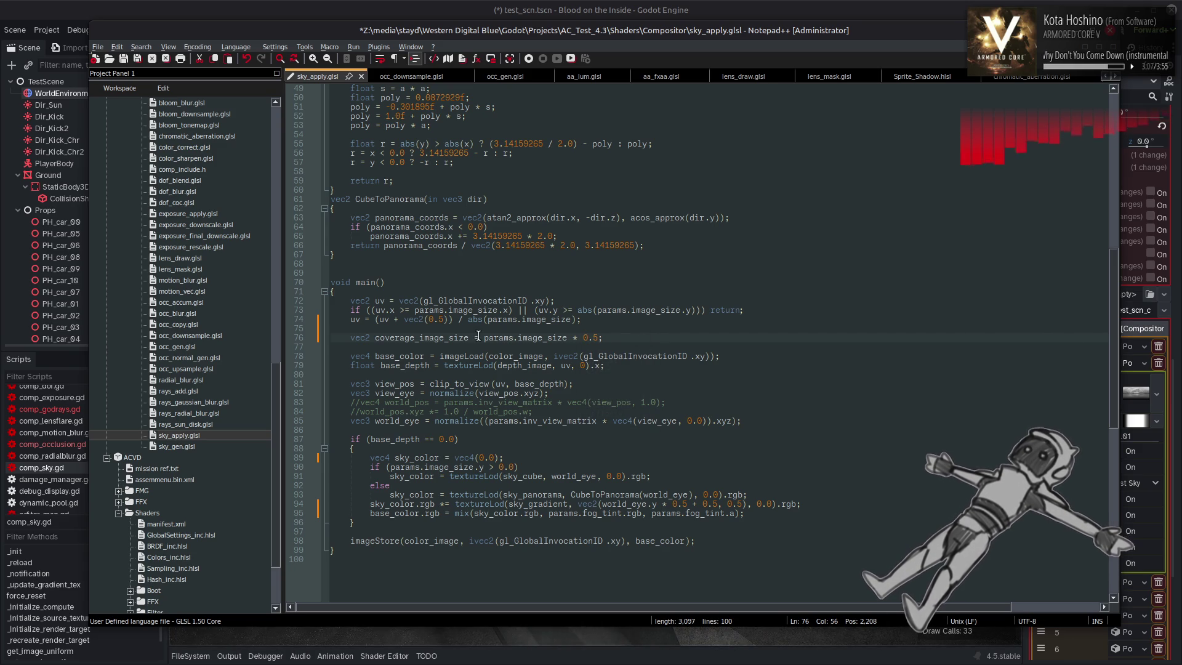
Wrap line 76's params.image_size * 0.5 in floor() and save sky_apply.glsl
left_click(486, 337)
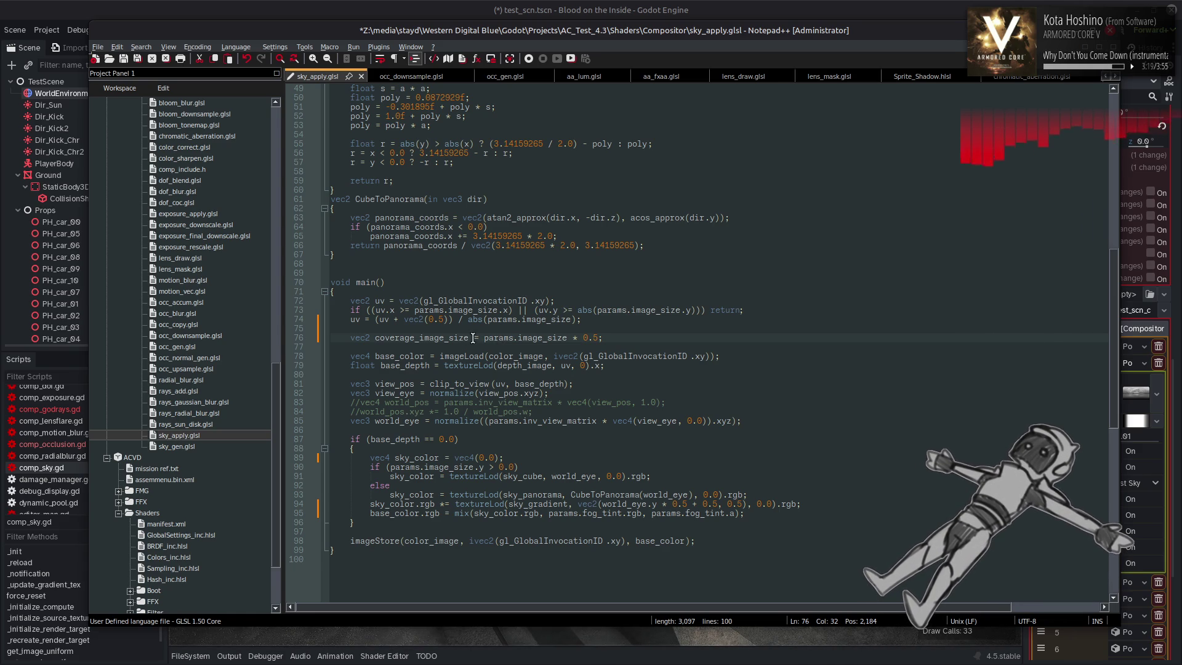
type("floor")
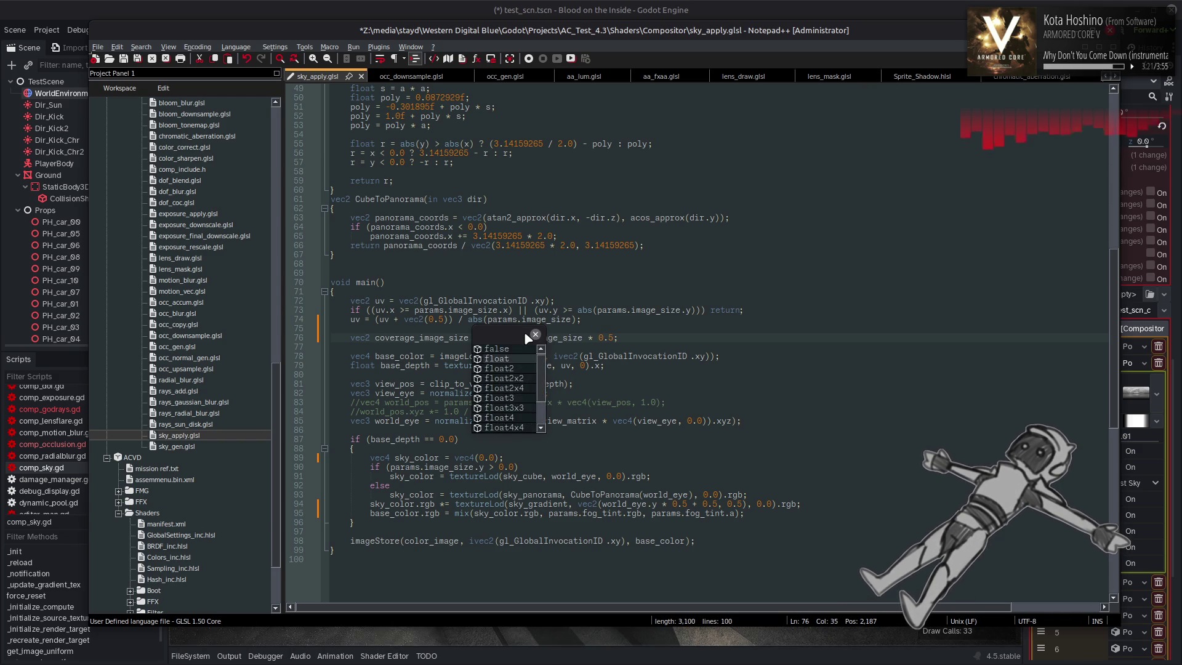
key("Escape")
key("BackSpace")
type("(")
left_click(628, 338)
type(")")
key("ctrl+s")
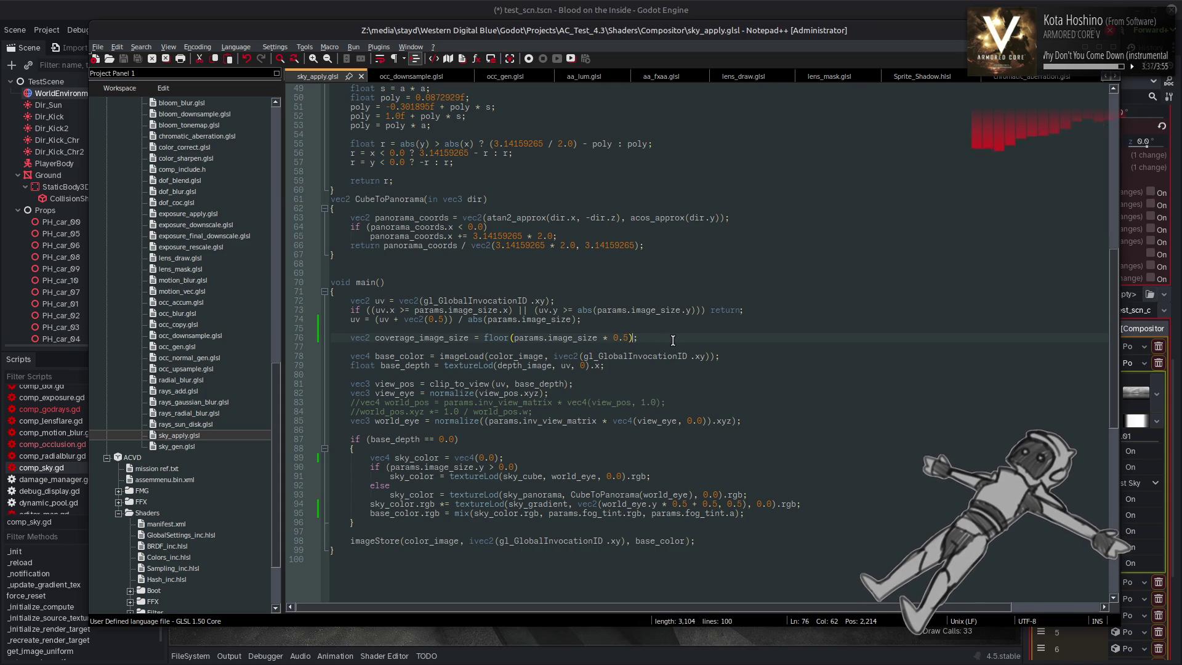
Copy line 73's image-bounds condition onto a new line 97 below the sky mix
mouse_move(745, 310)
left_mouse_down()
mouse_move(338, 328)
mouse_move(351, 307)
left_mouse_up()
key("ctrl+c")
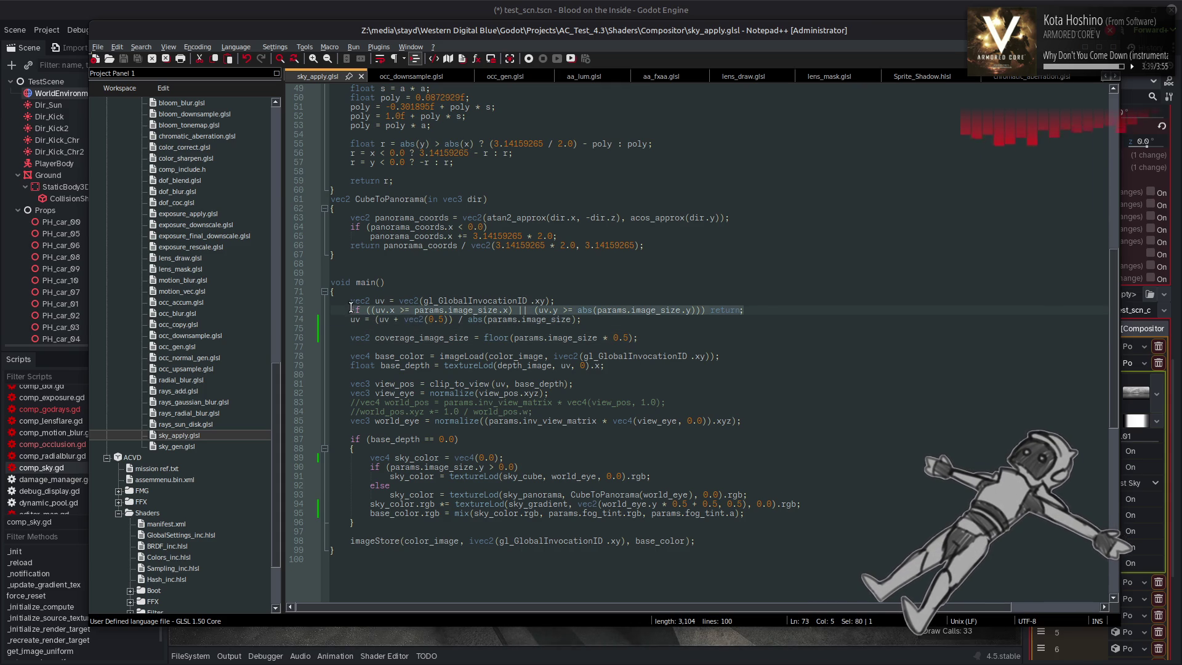
left_click(761, 514)
key("Return")
key("Return")
key("ctrl+v")
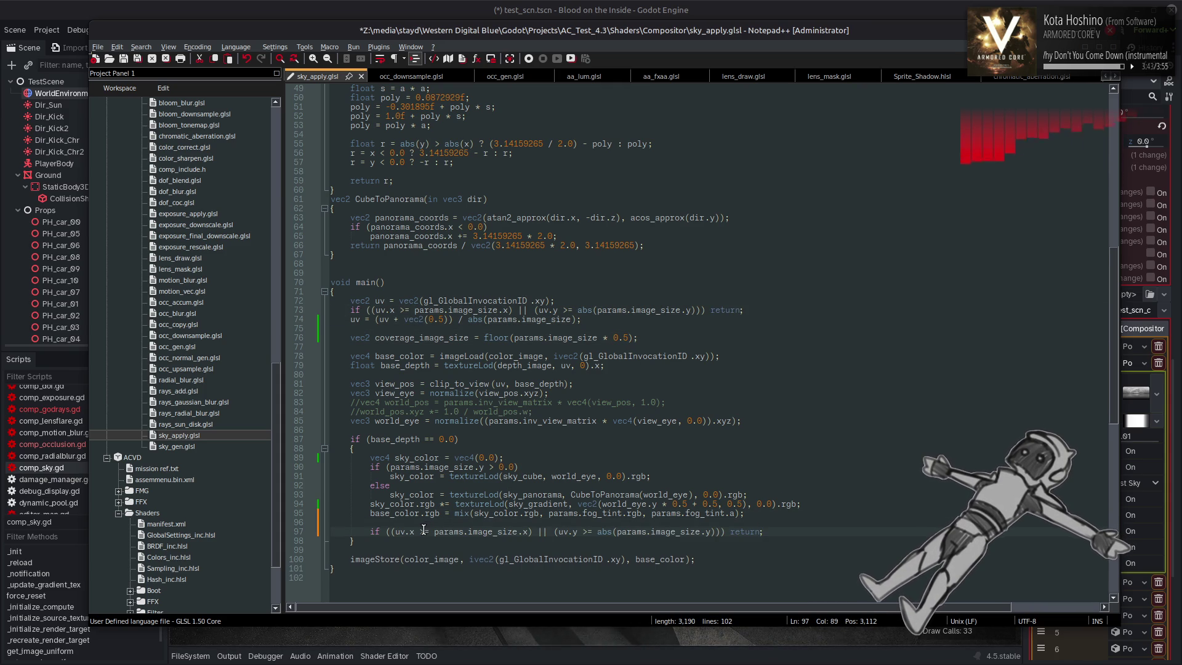
Change both >= comparisons in line 97's bounds check to <
left_click(424, 531)
key("BackSpace")
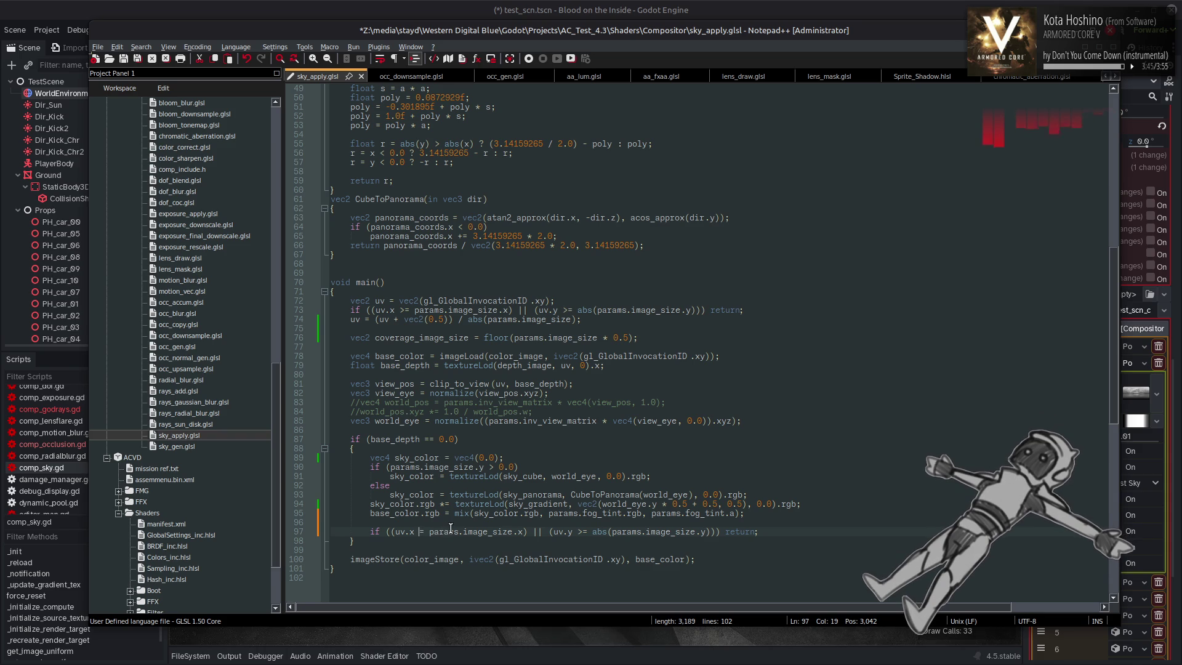
key("Delete")
type("<")
left_click(586, 531)
type("<")
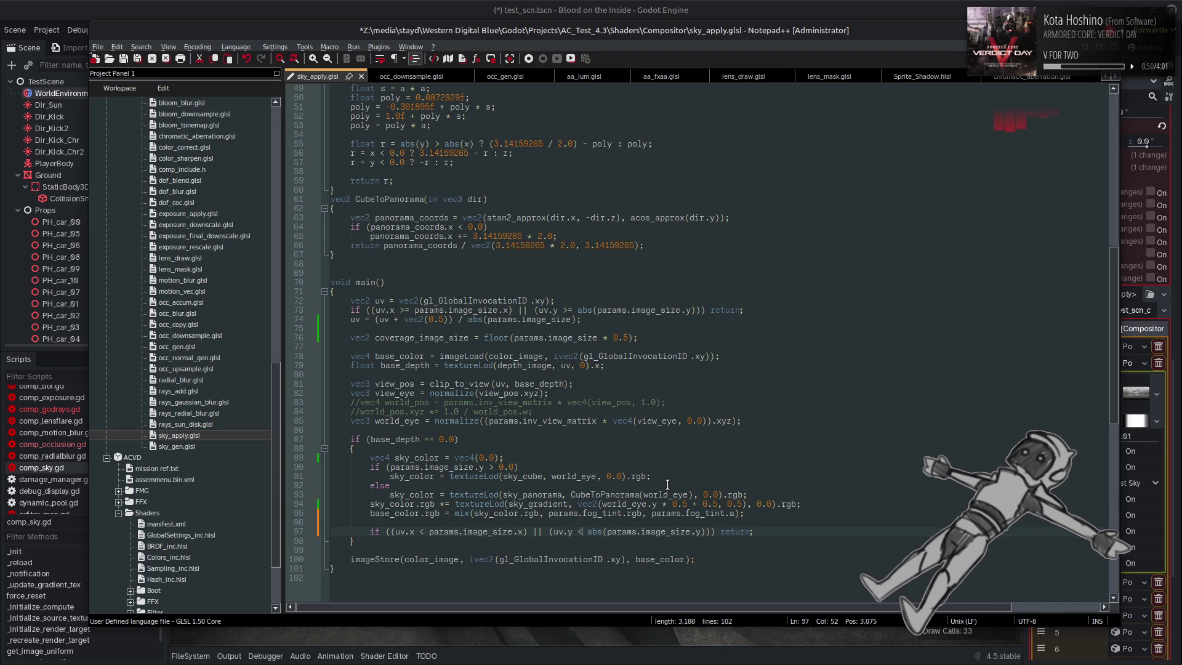
double_click(572, 478)
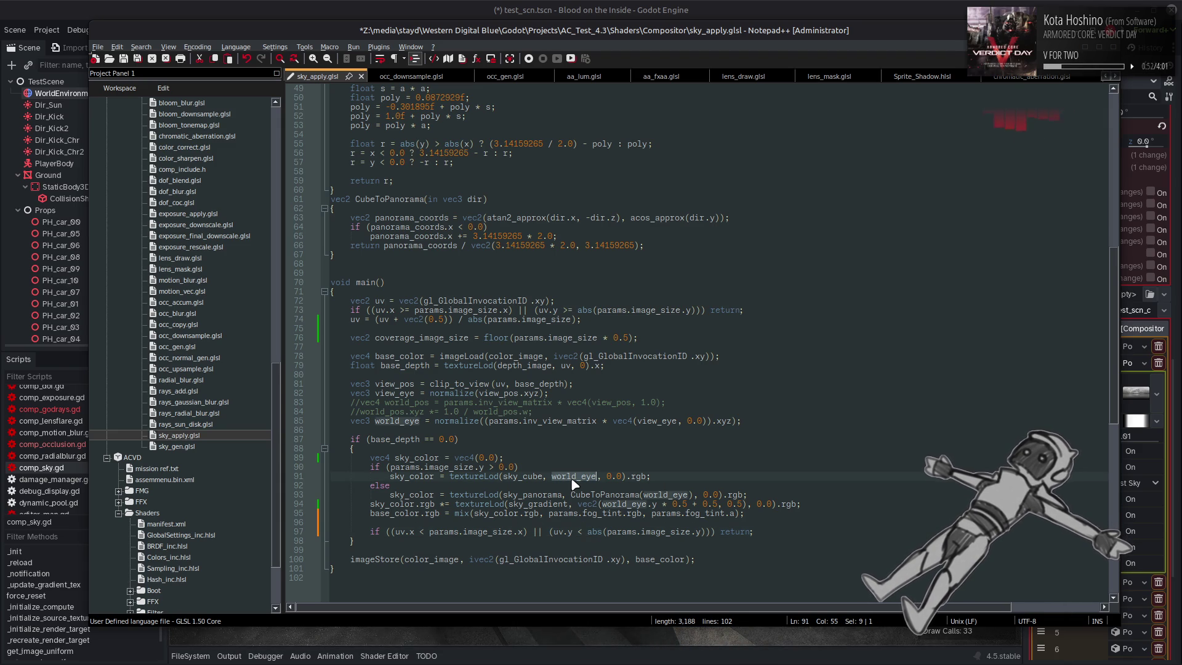
double_click(665, 423)
left_click(506, 392)
double_click(500, 383)
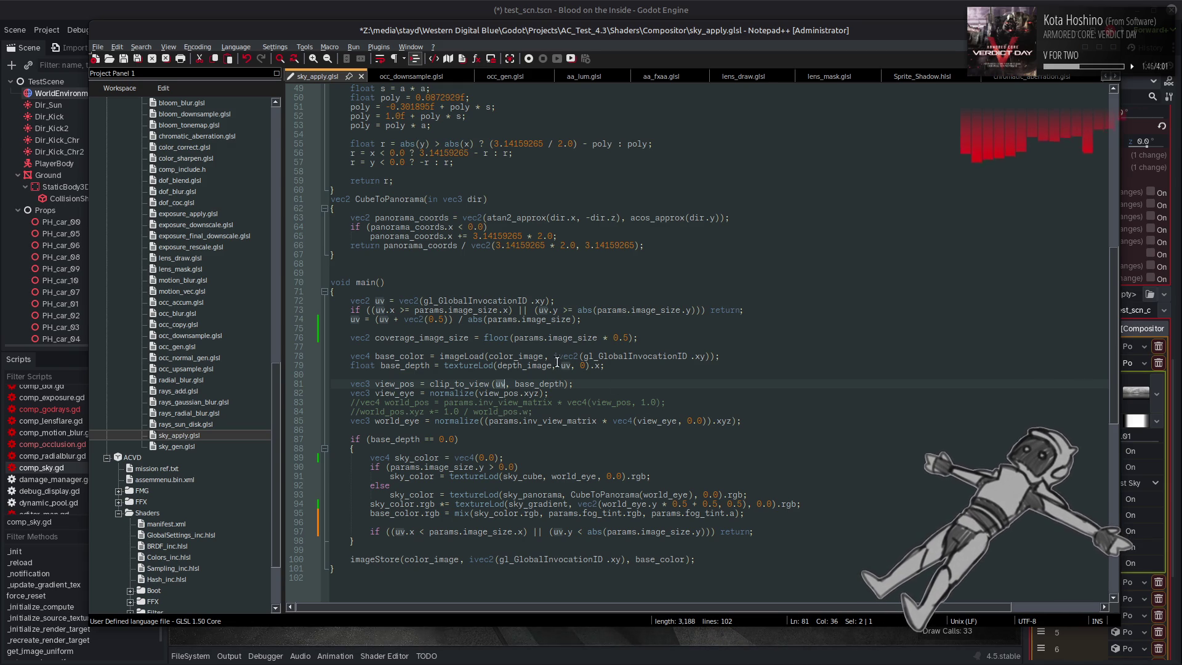
Make line 97 compare uv.x and uv.y against coverage_image_size, joined by &&
double_click(446, 339)
key("ctrl+c")
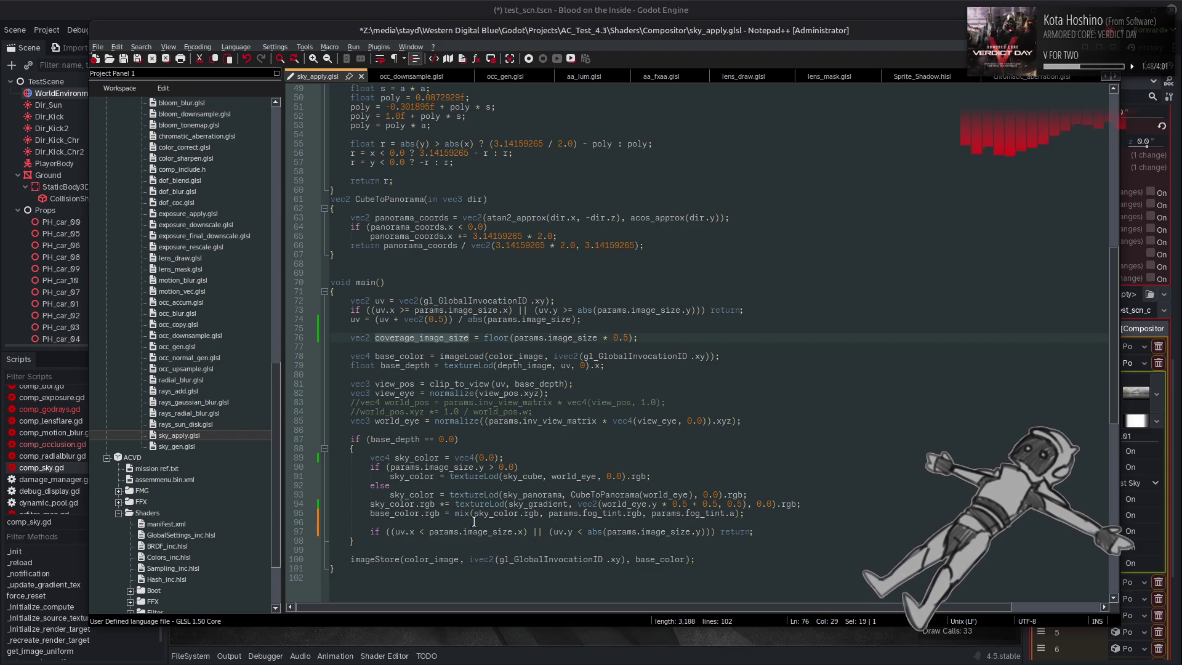
left_click_drag(429, 531, 512, 533)
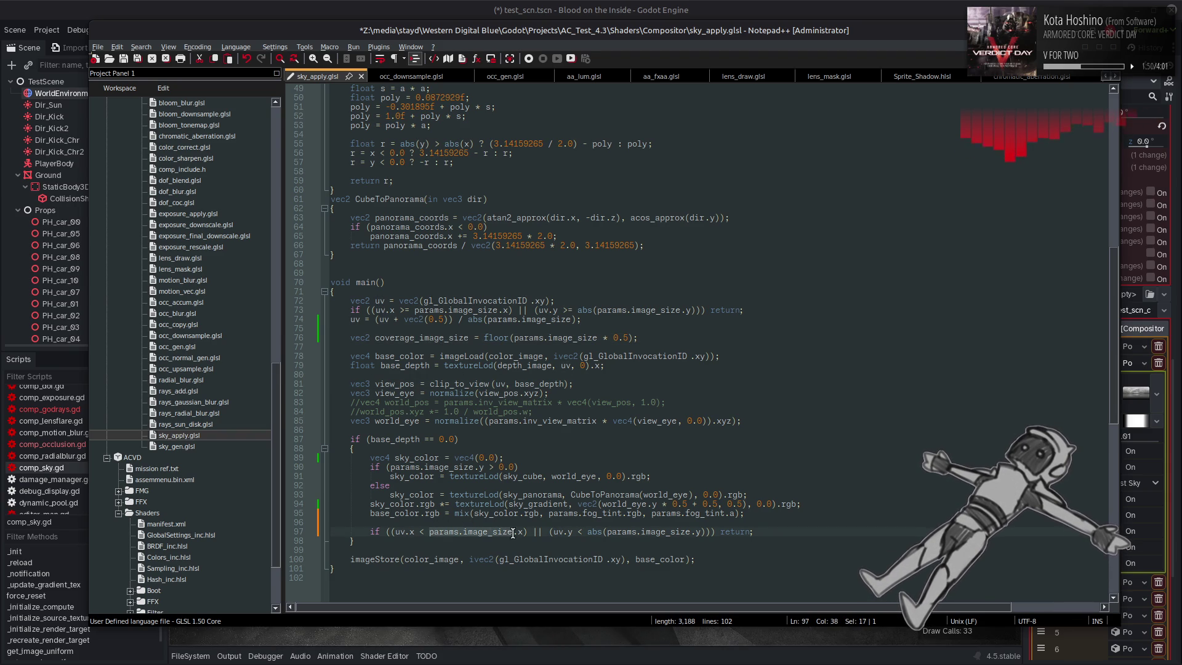
key("ctrl+v")
double_click(548, 533)
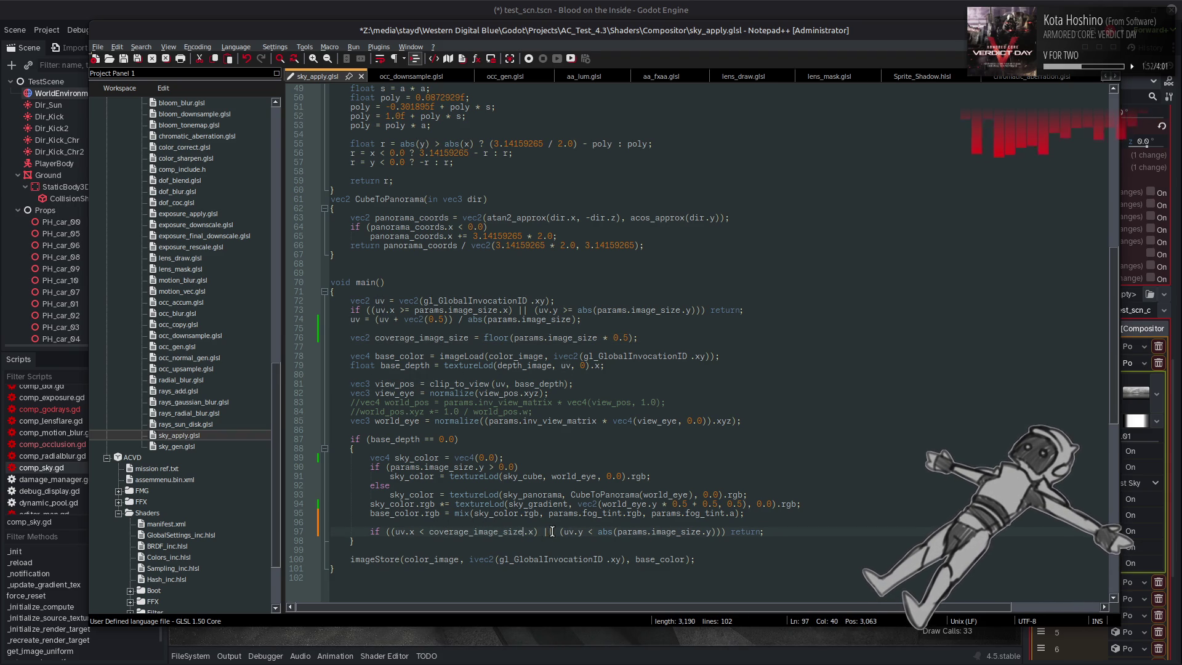
type("&&")
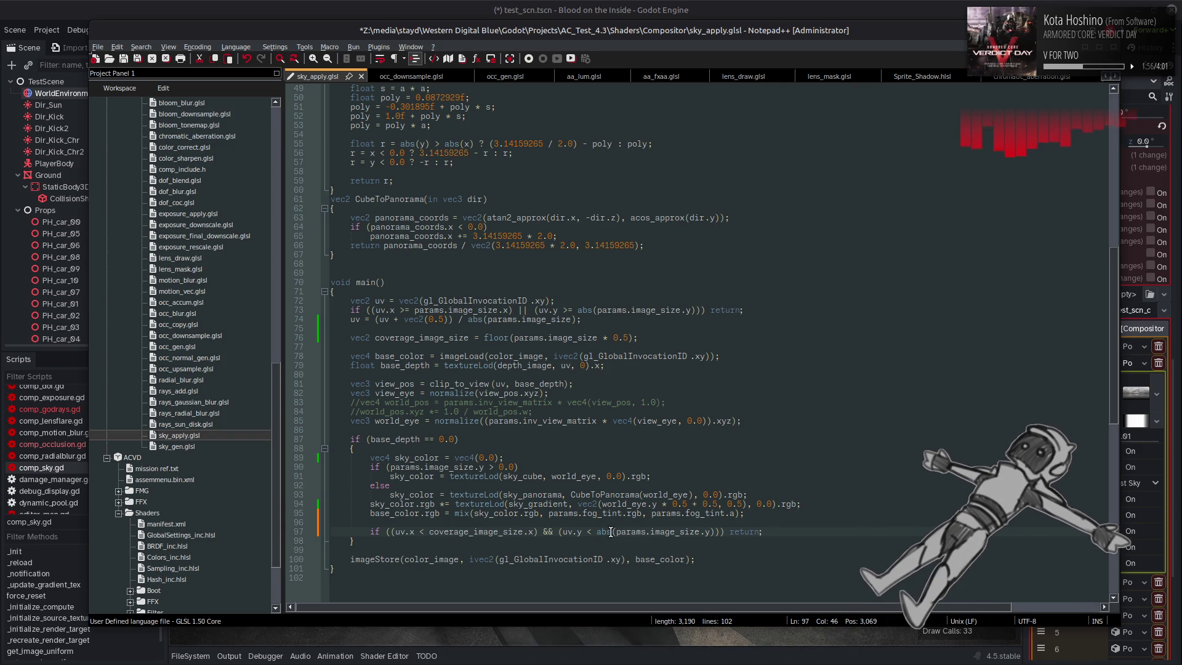
left_click(714, 531)
left_click_drag(713, 531, 597, 533)
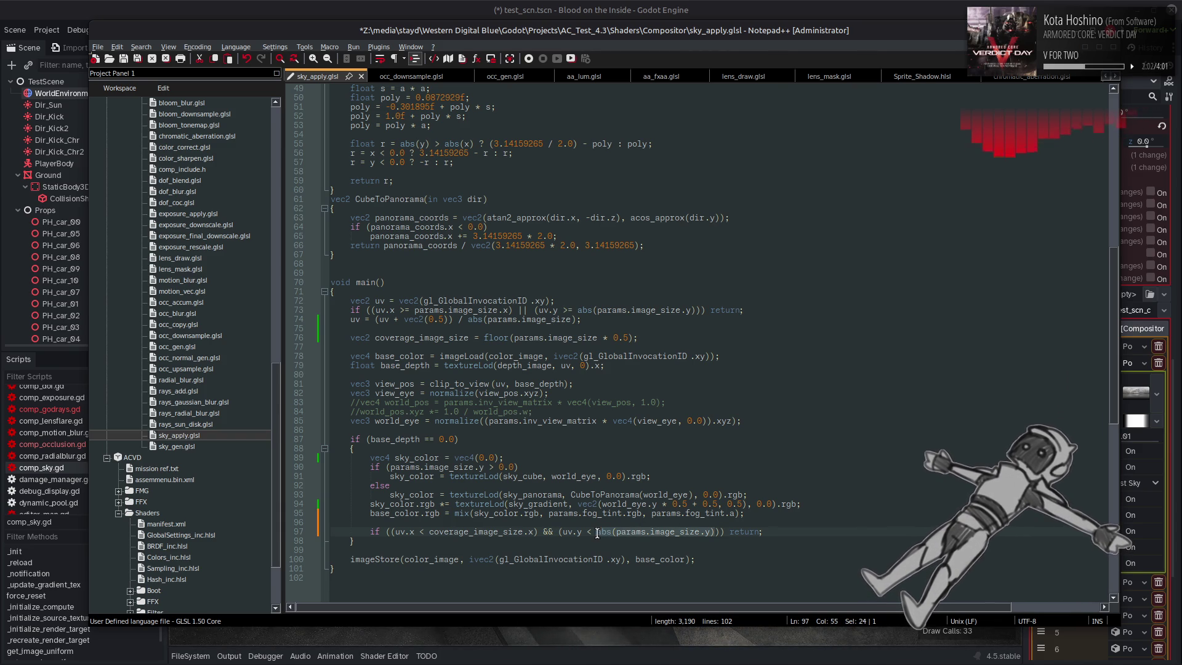
key("ctrl+z")
key("ctrl+y")
key("ctrl+y")
key("ctrl+y")
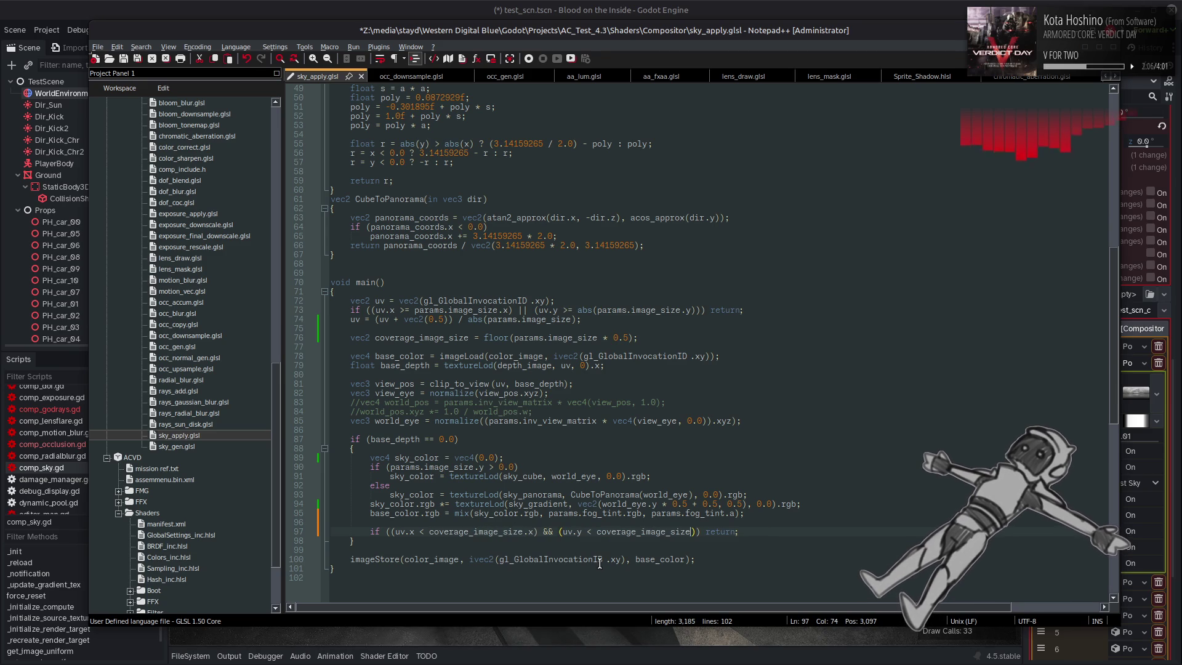
type(".y")
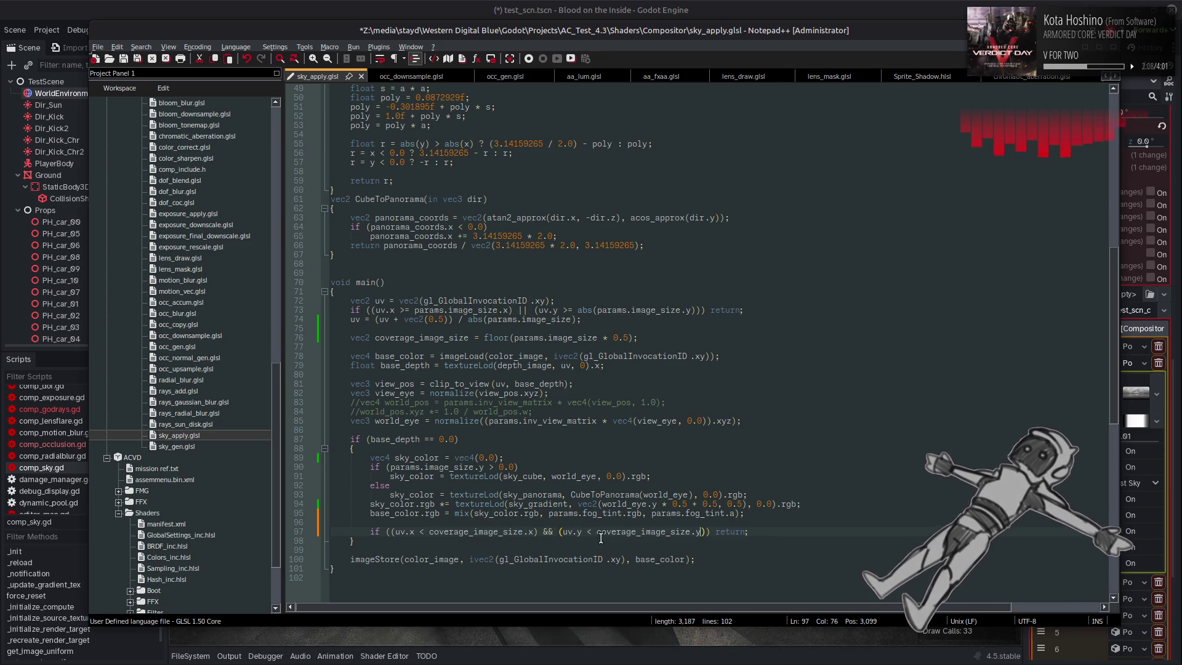
double_click(636, 533)
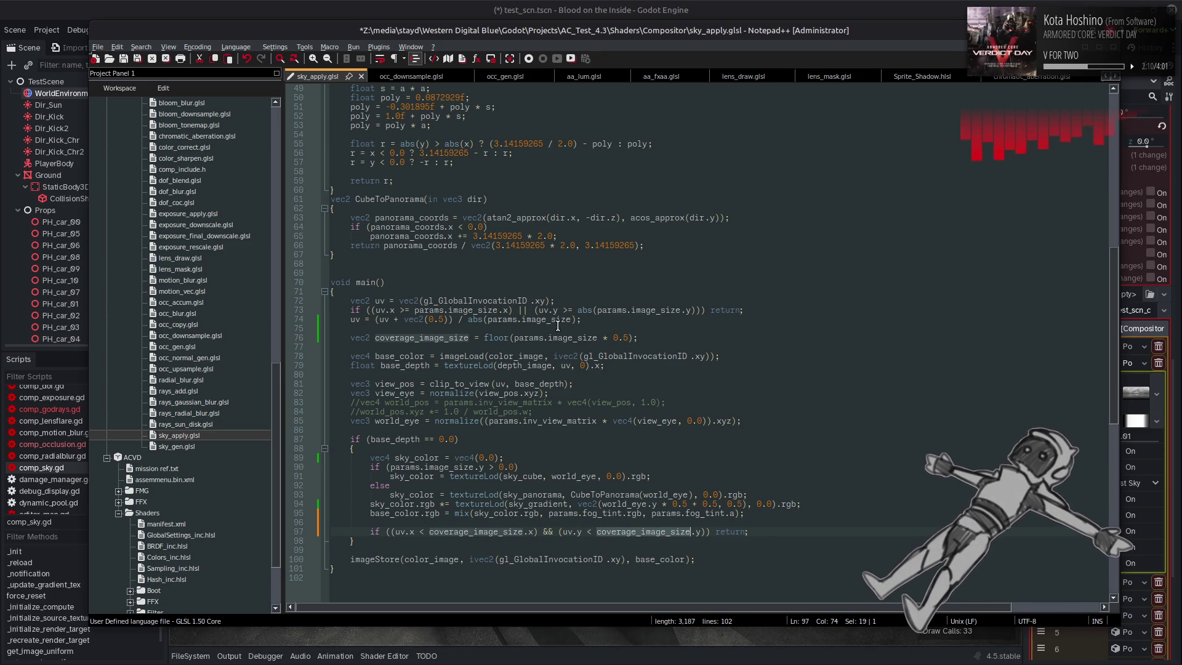
Wrap params.image_size on line 76 in abs() and save the shader
left_click(513, 337)
type("abs(")
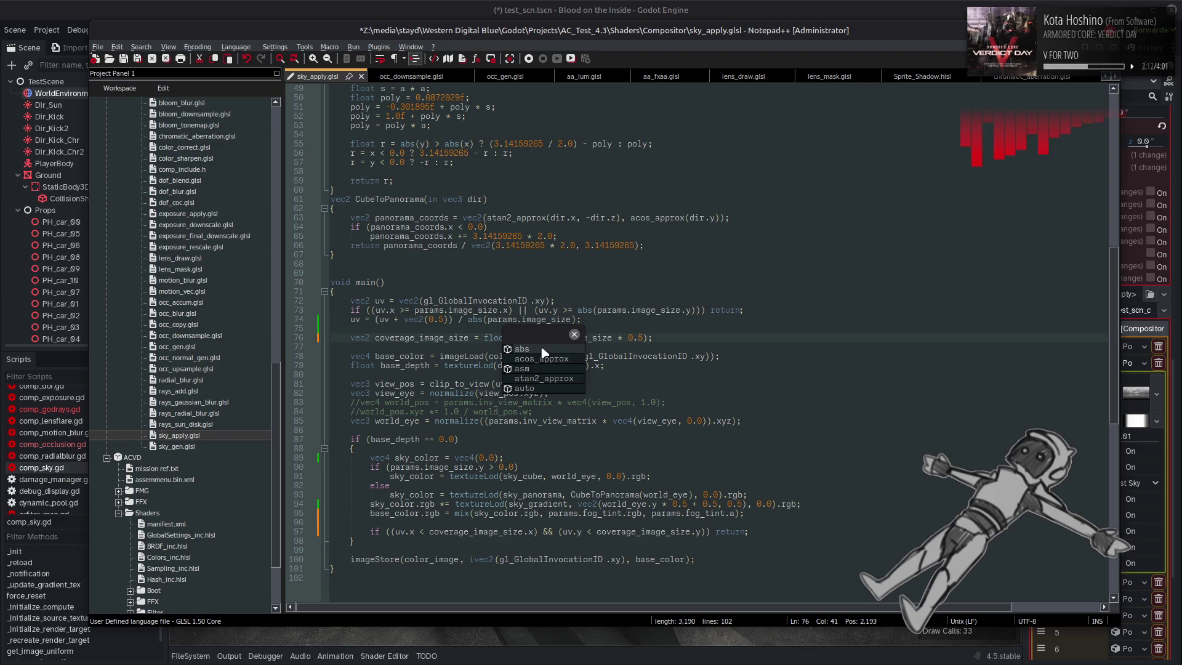
left_click(619, 337)
type(")")
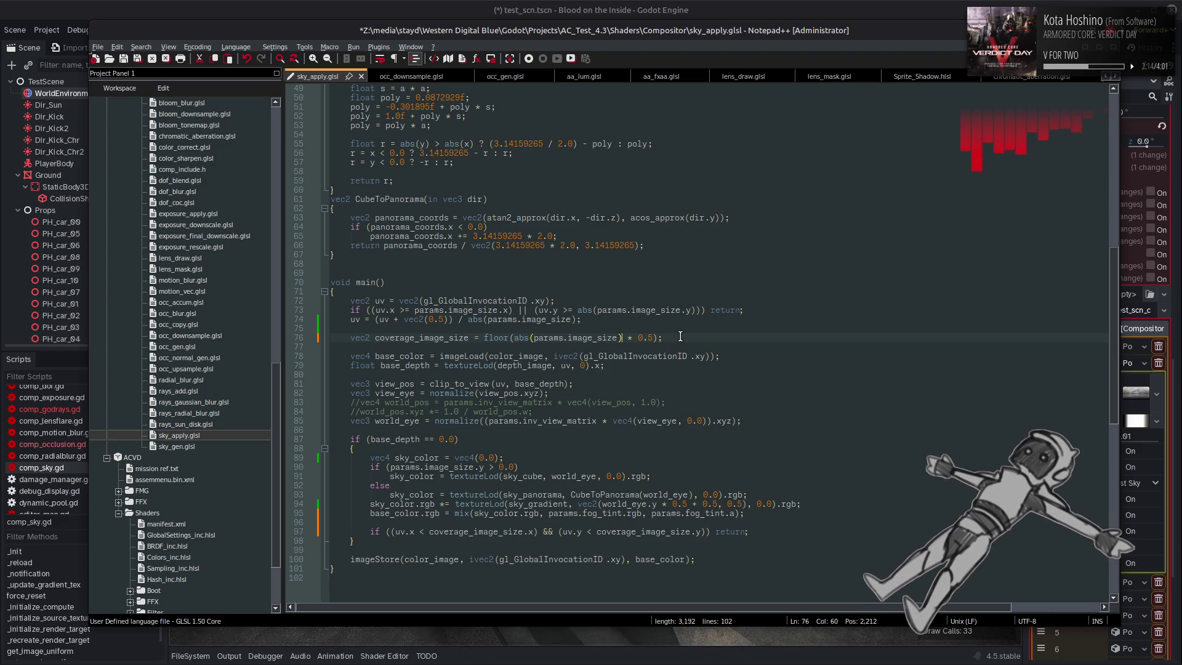
left_click(680, 337)
key("ctrl+s")
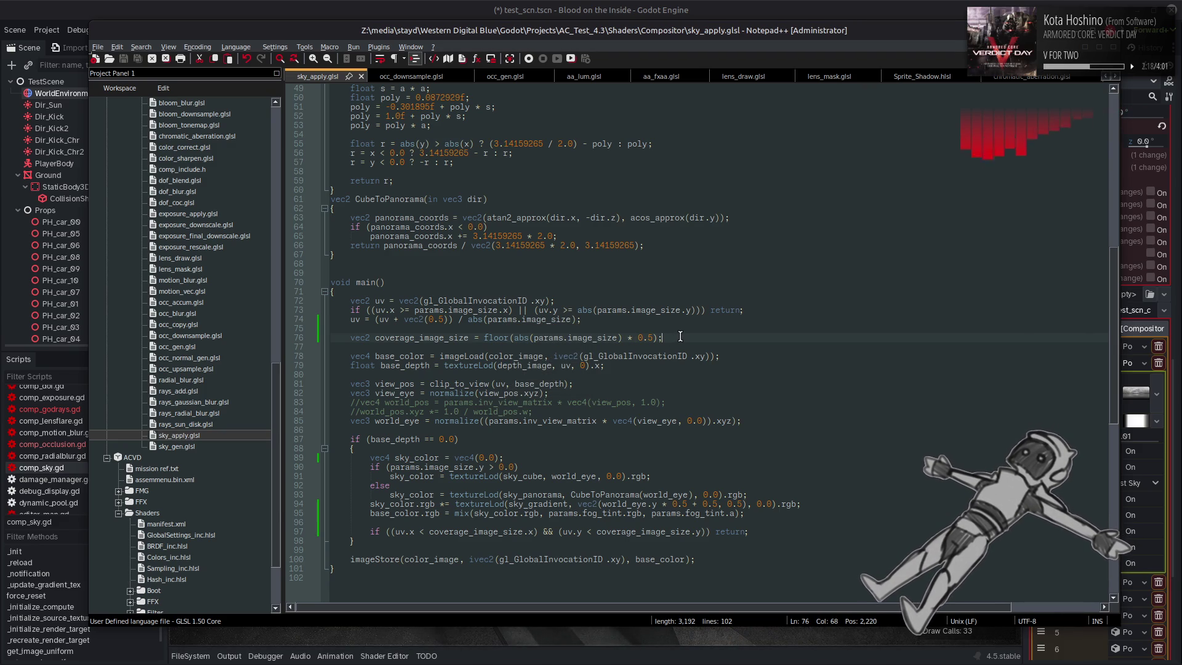
left_click_drag(709, 532, 771, 534)
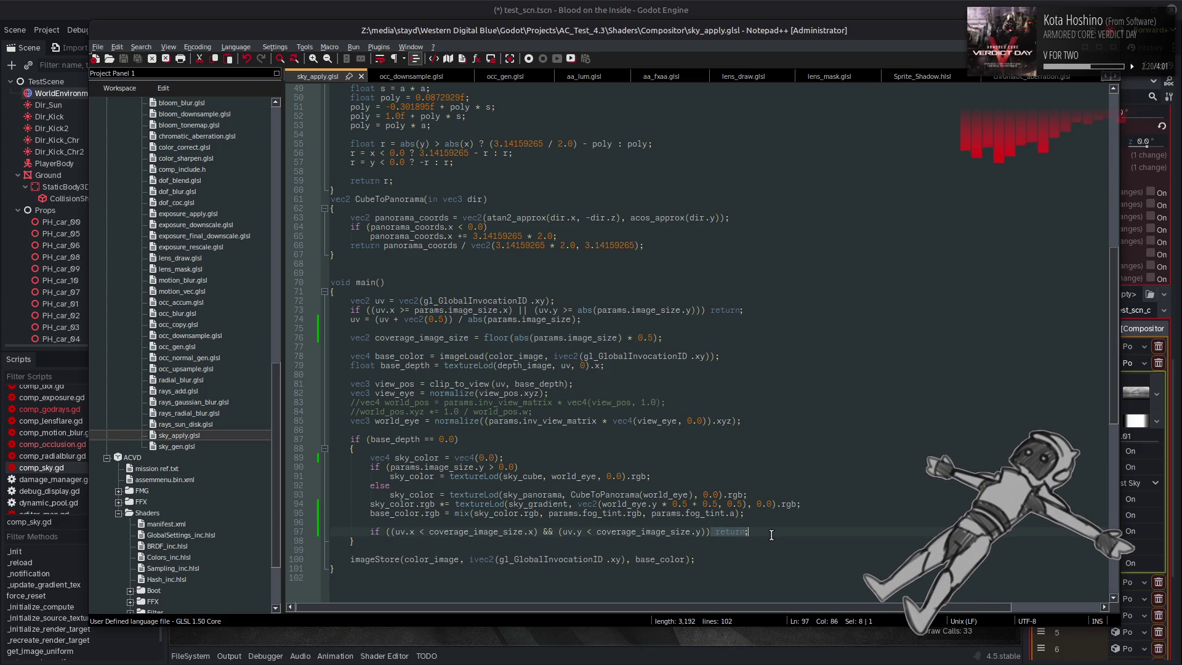
Move line 97's return onto a new indented line inside the block and save
key("Return")
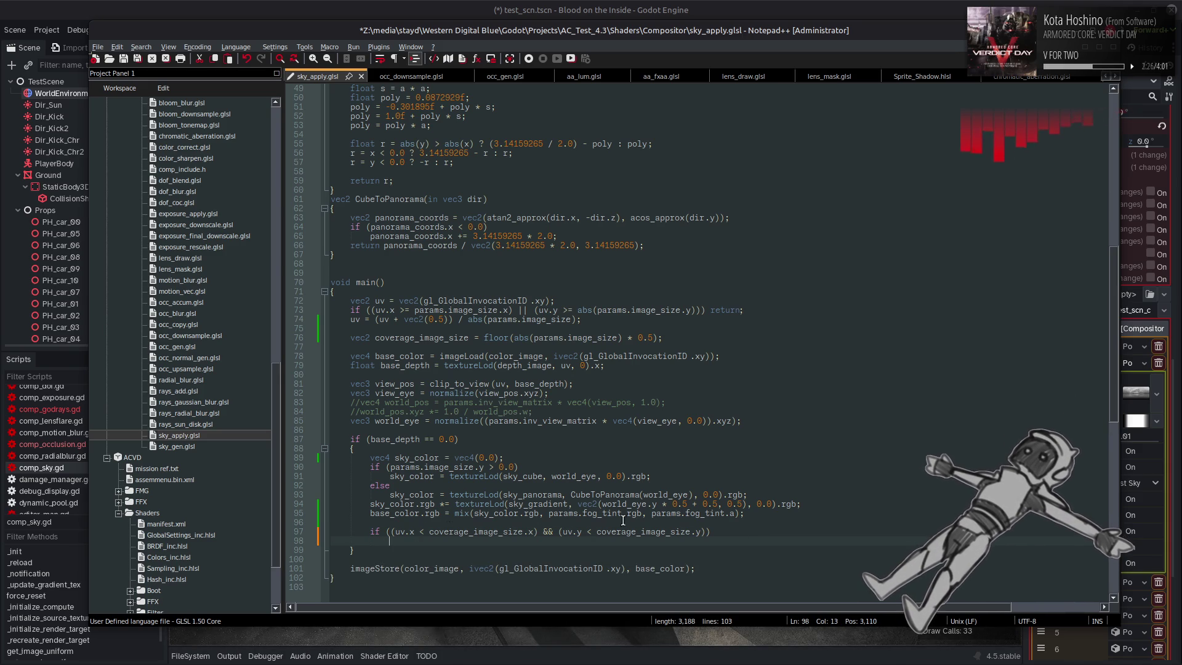
left_click(369, 533)
type("//")
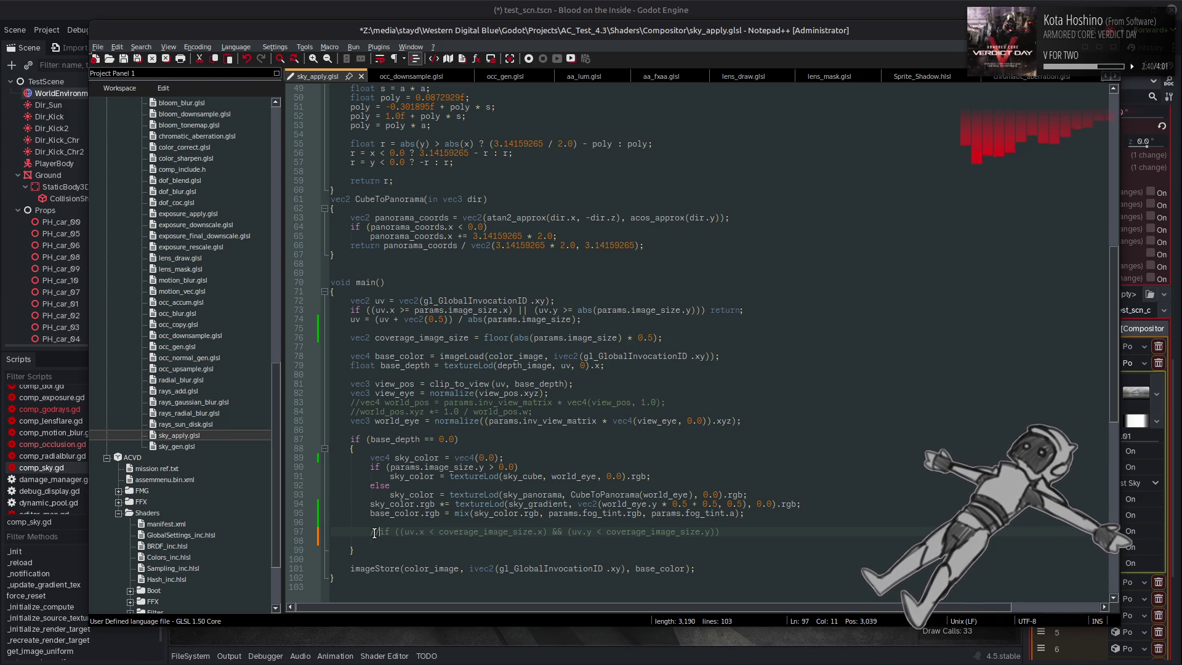
key("BackSpace")
key("BackSpace")
key("ctrl+s")
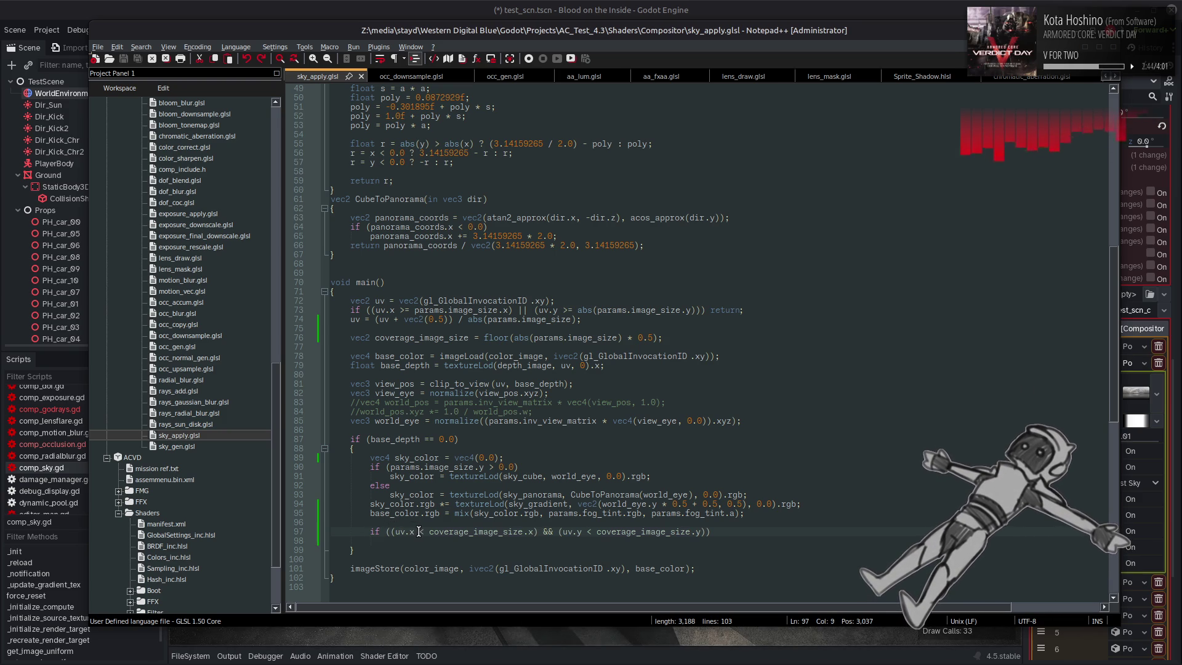
Replace line 97's x size comparison with the parity check uint(uv.x) % 2 == 0
left_click_drag(419, 531, 534, 531)
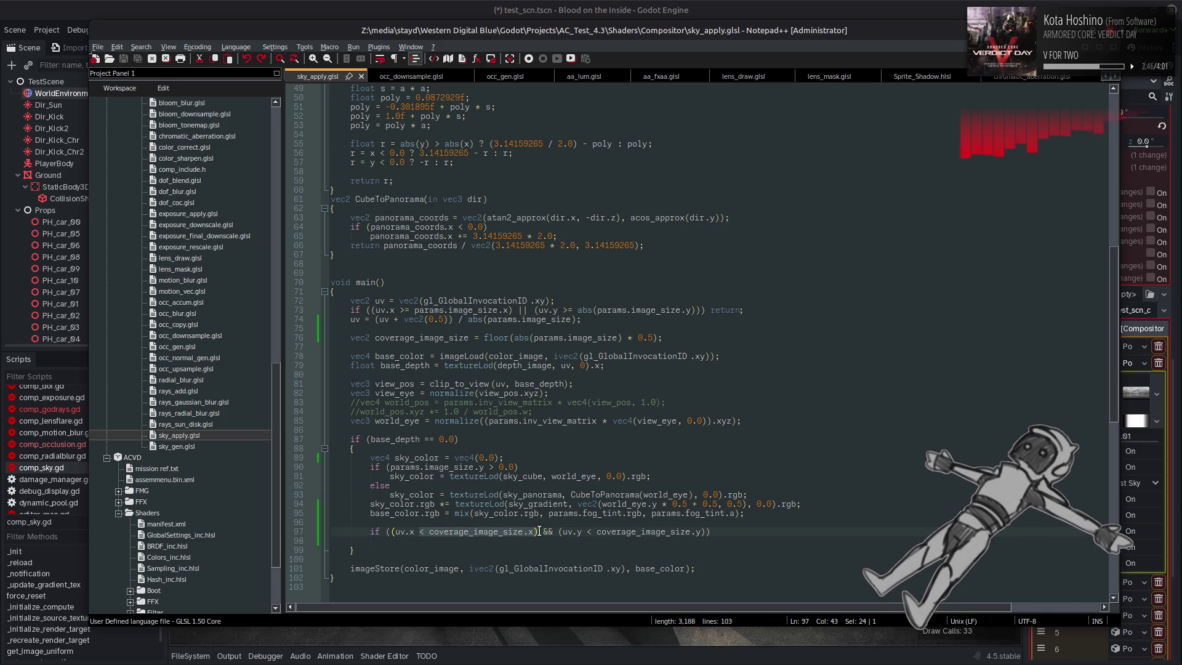
left_click(396, 531)
type("uint")
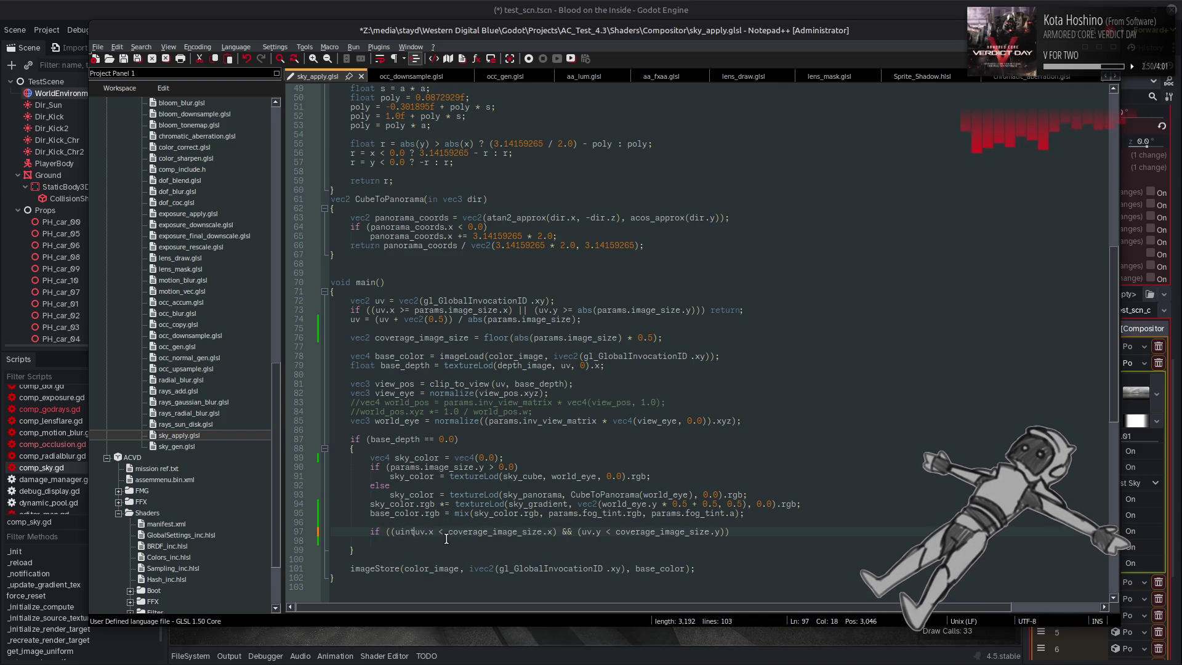
type("(")
left_click(439, 532)
type(")")
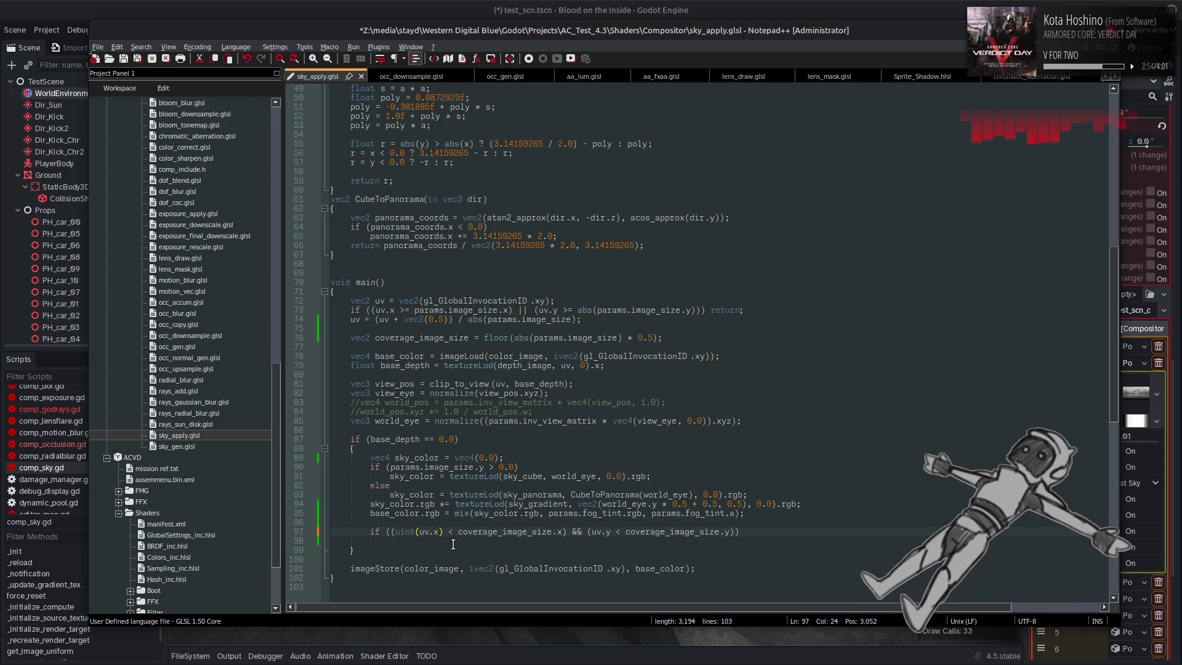
left_click_drag(451, 534, 570, 530)
key("BackSpace")
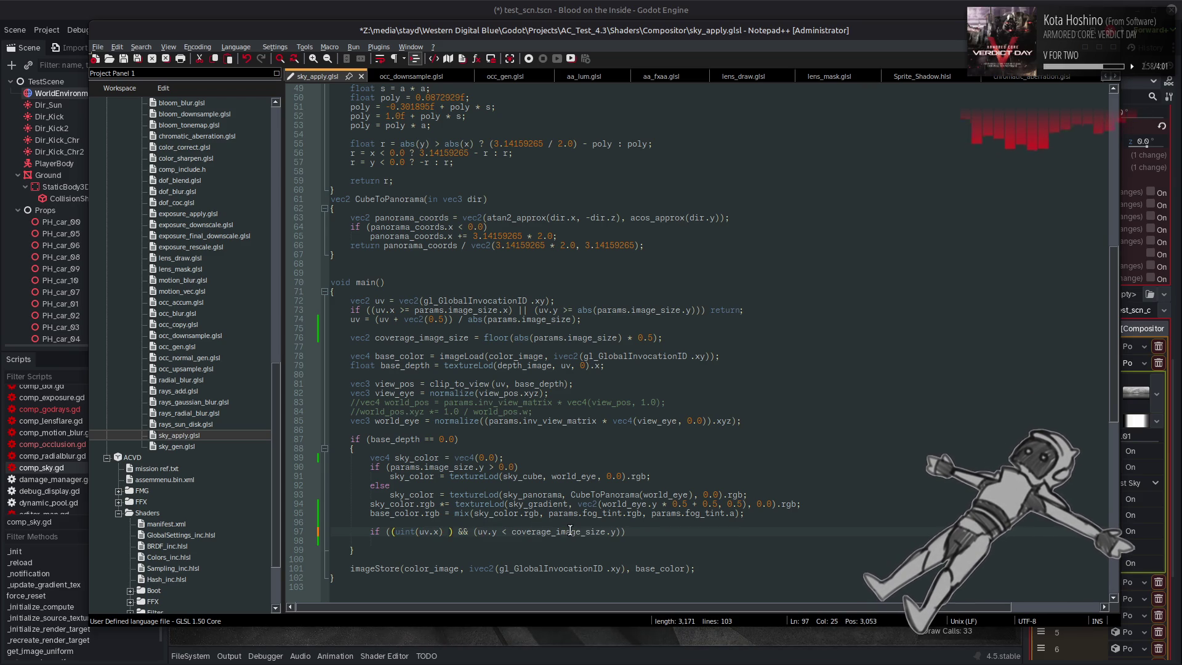
type("%")
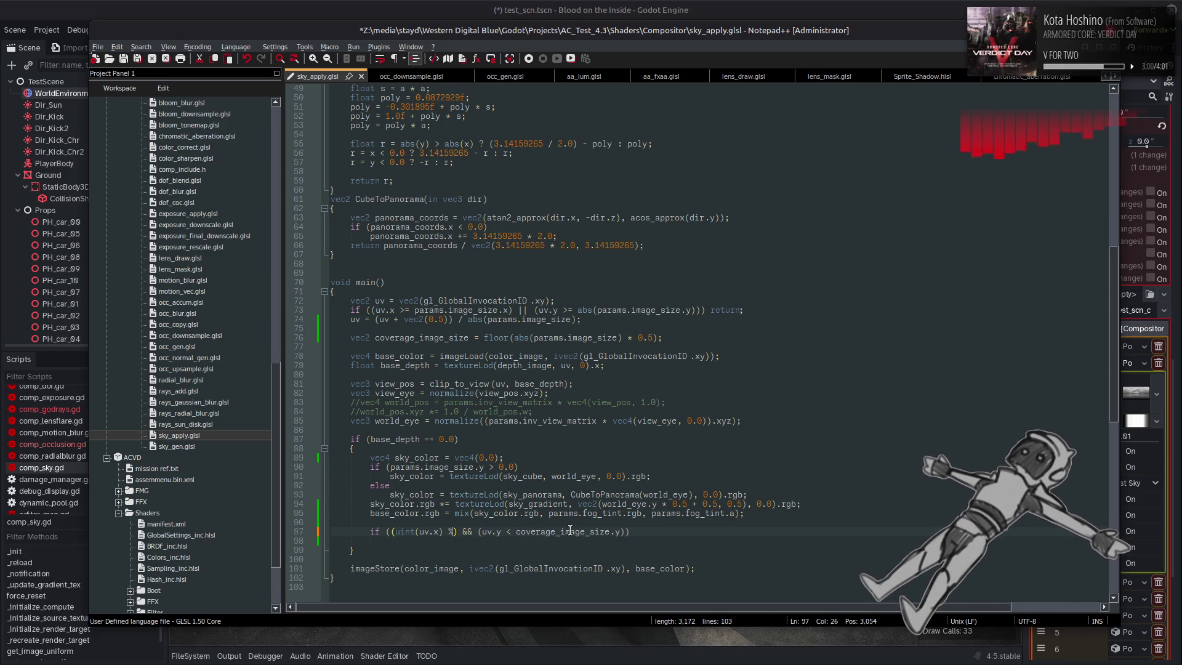
type(" 2 == 0")
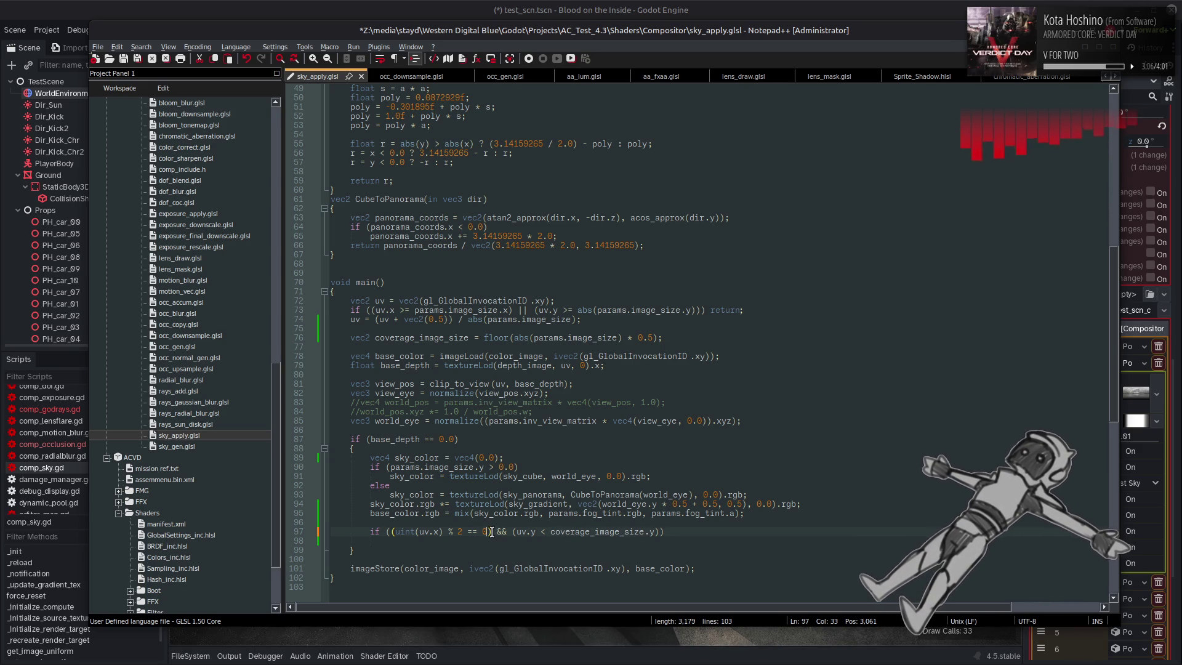
Paste the parity check over the uv.y comparison, change it to uv.y, and save
left_click_drag(491, 532, 390, 533)
key("ctrl+c")
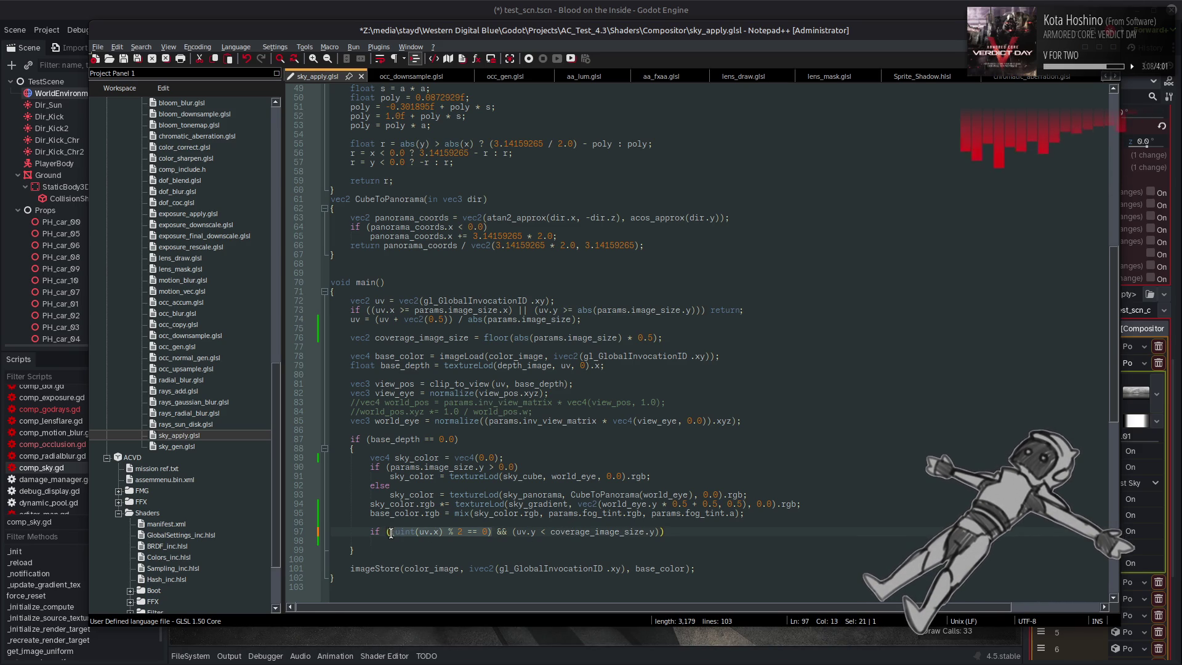
left_click_drag(511, 531, 662, 533)
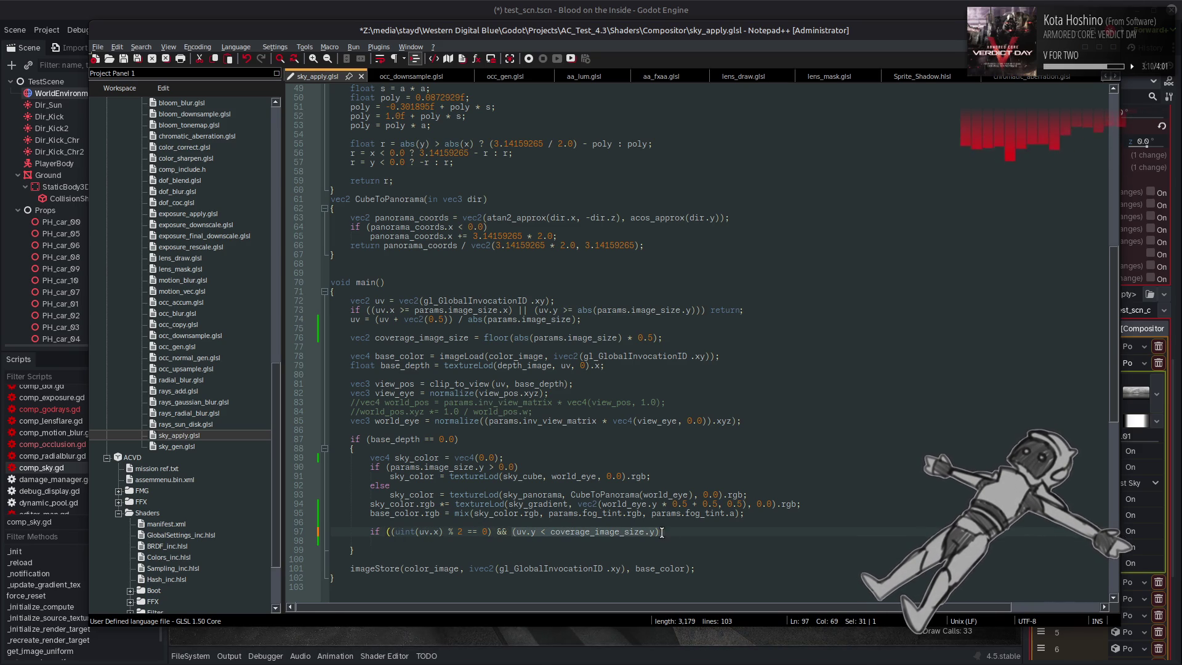
key("ctrl+v")
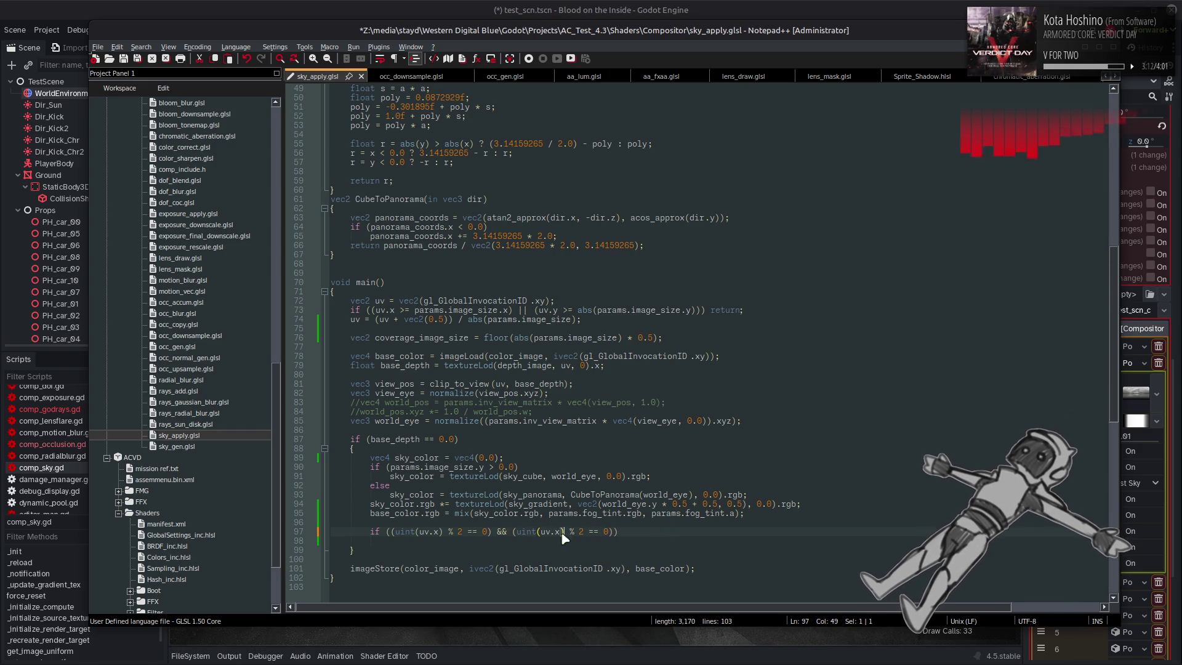
left_click(566, 536)
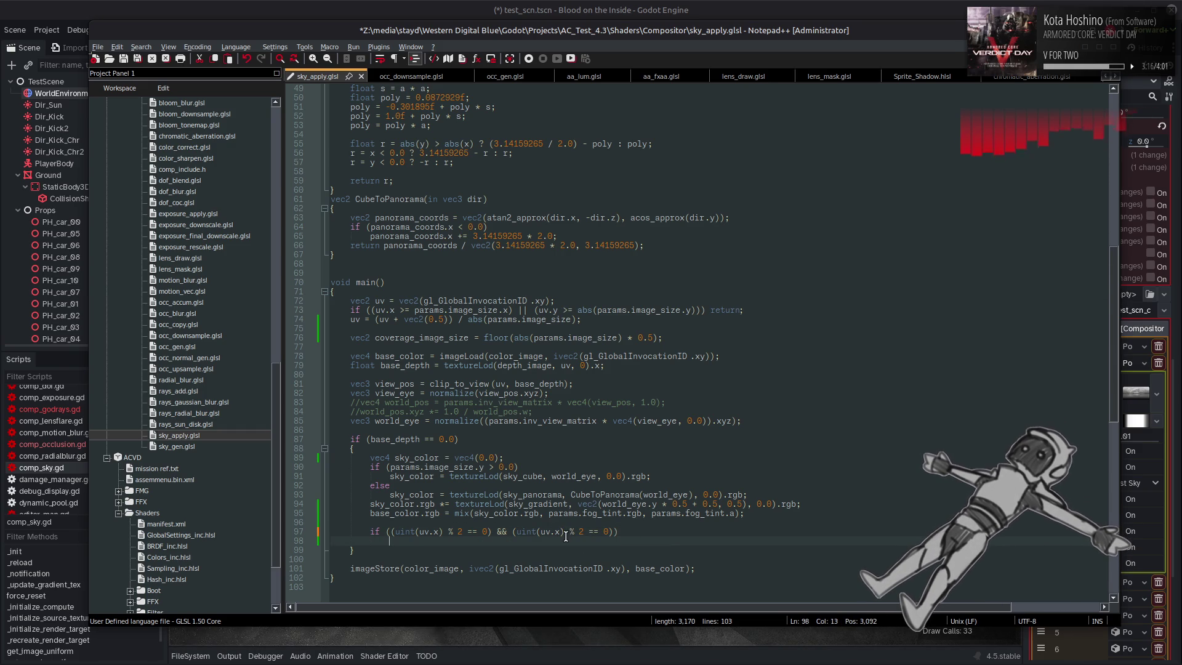
double_click(558, 532)
type("y")
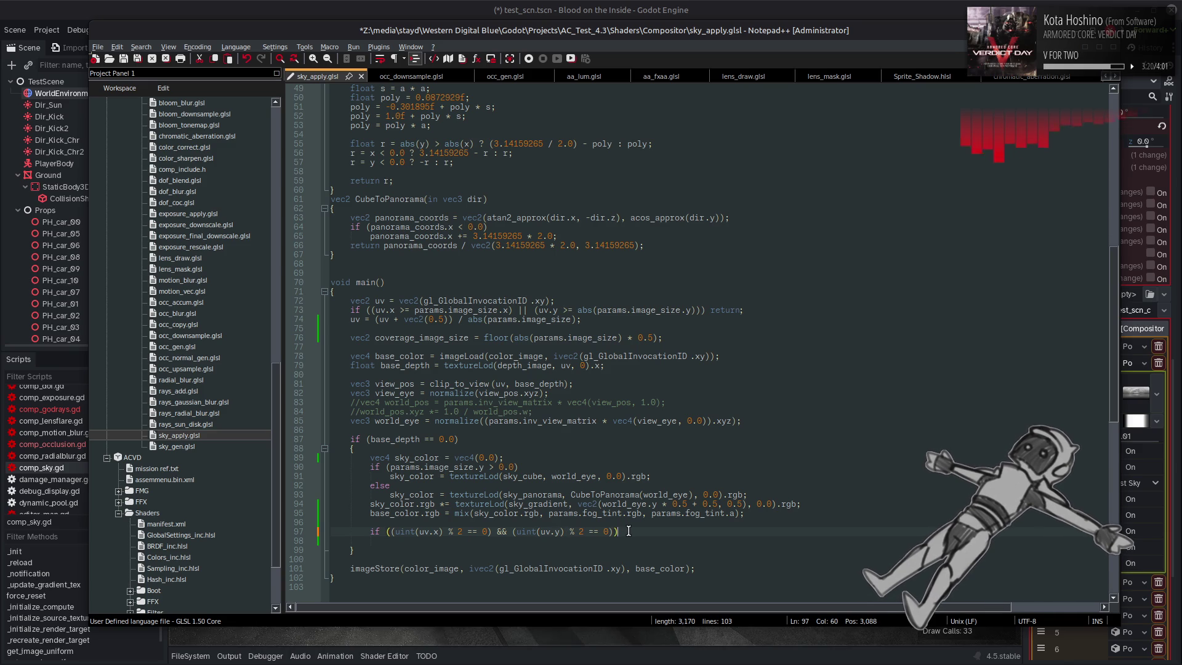
key("ctrl+s")
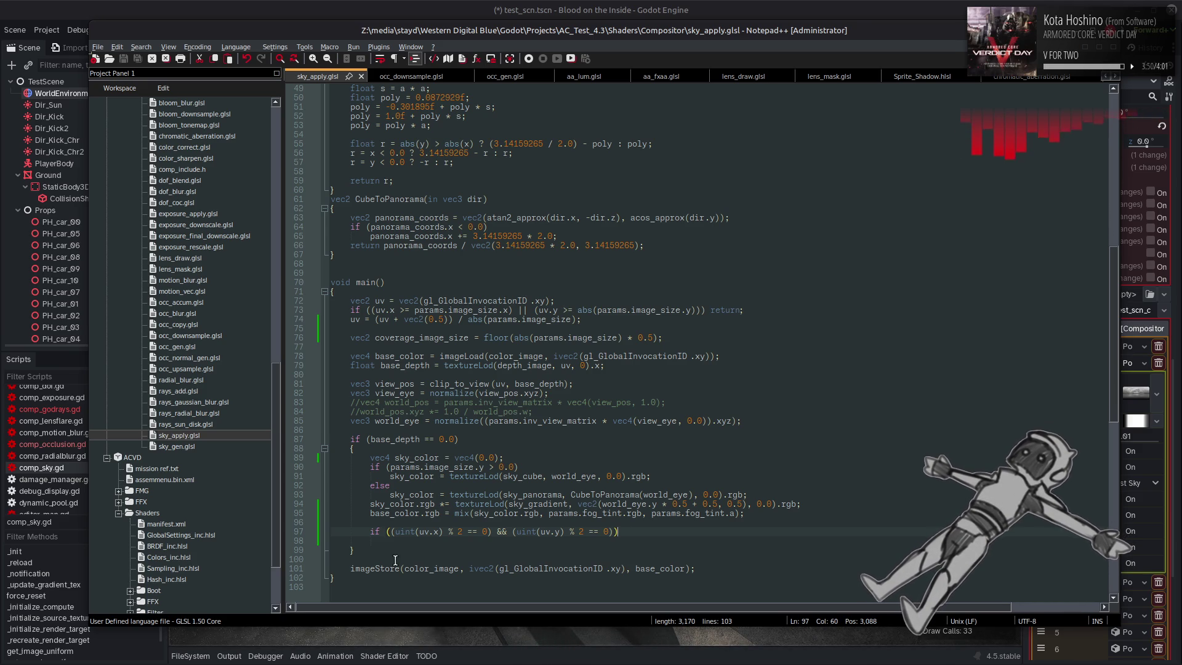
Copy line 101's imageStore statement into the empty line of the even-pixel if block
left_click_drag(349, 568, 729, 567)
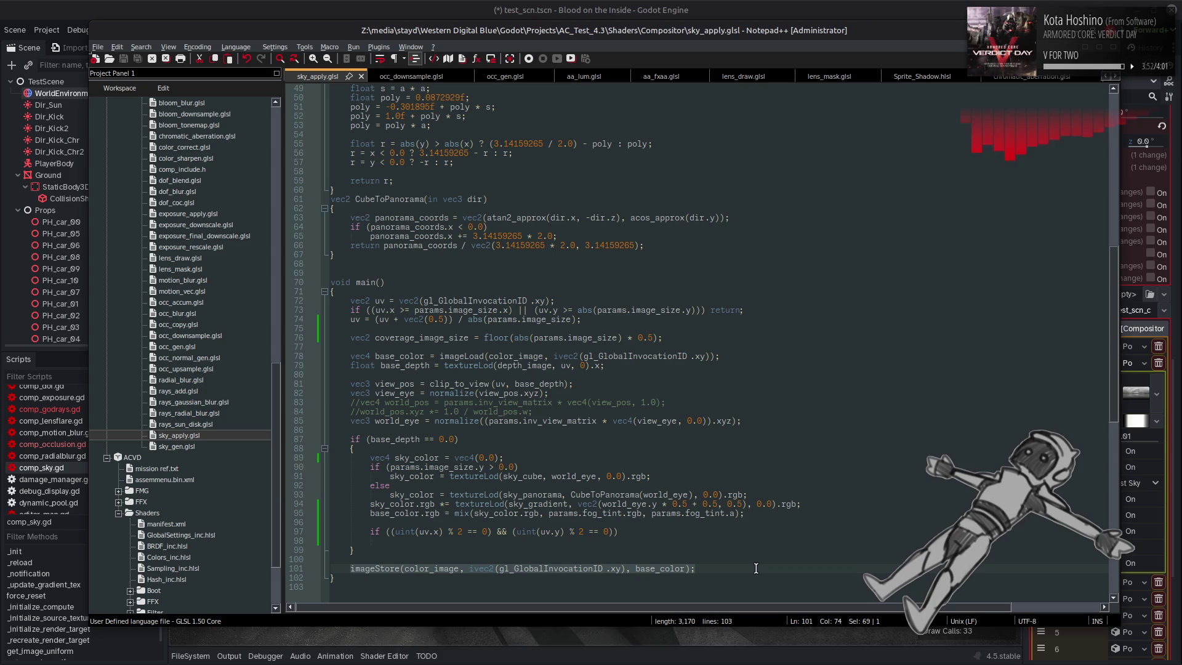
key("ctrl+c")
left_click(495, 544)
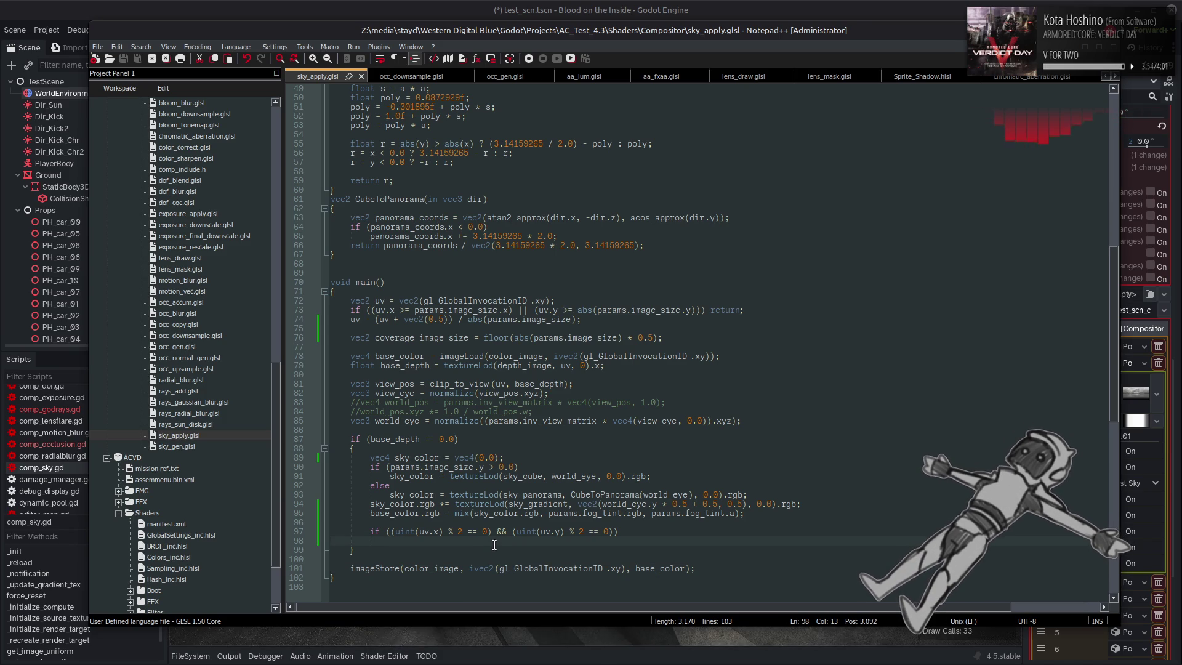
key("ctrl+v")
Change the copied statement's target image from color_image to coverage_image
left_click(385, 539)
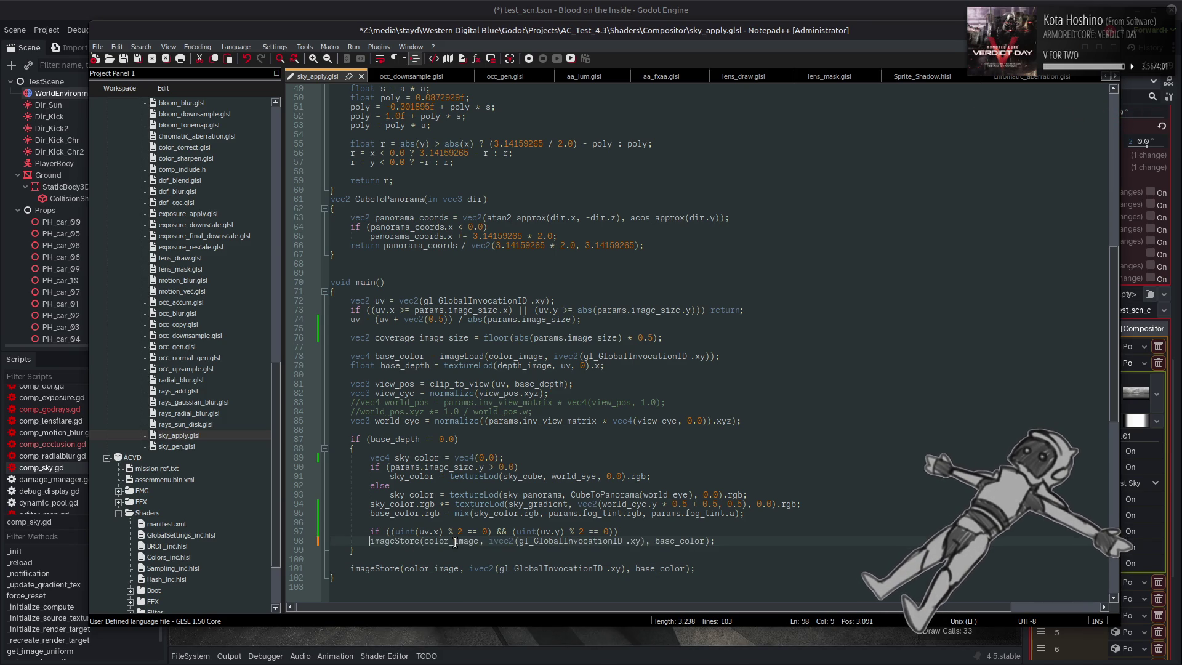
scroll(582, 272, "up", 16)
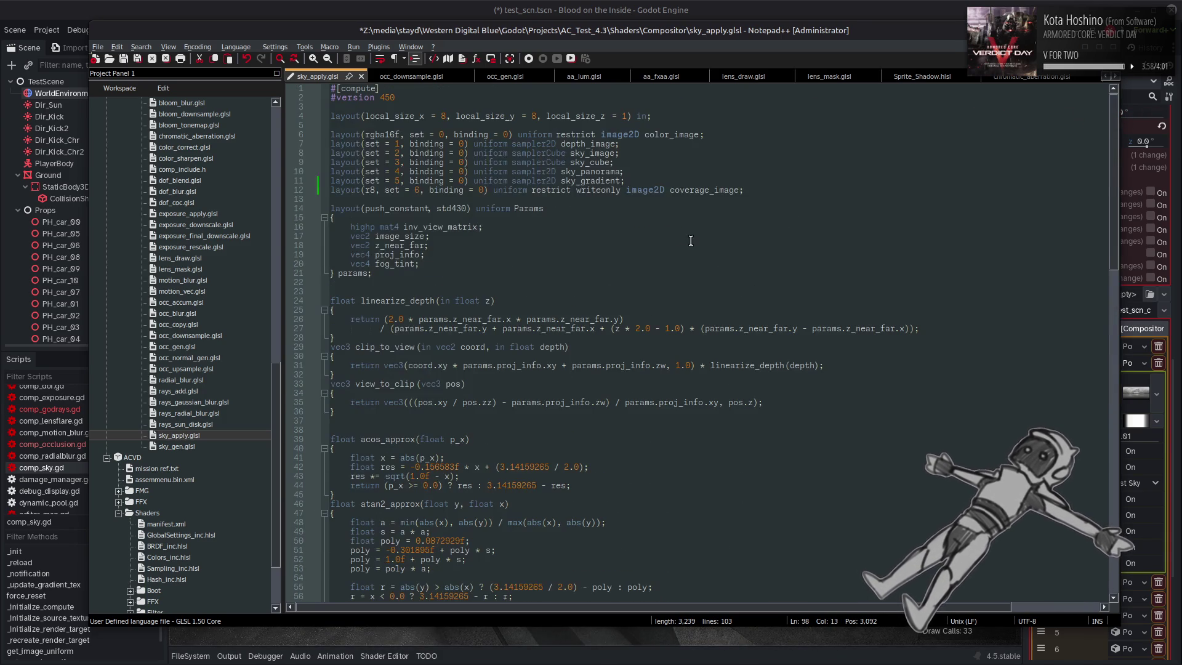
double_click(694, 185)
scroll(558, 439, "down", 18)
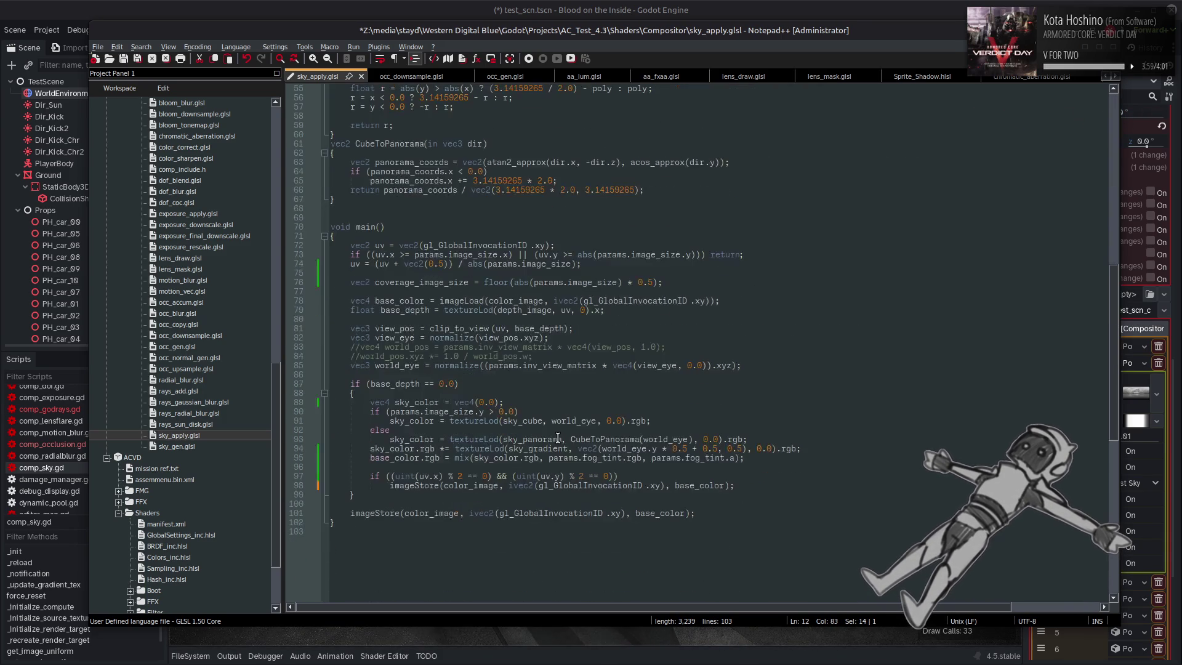
double_click(480, 485)
key("ctrl+v")
Set its coordinates to ivec2(gl_GlobalInvocationID .x, gl_GlobalInvocationID .y)
left_click(682, 484)
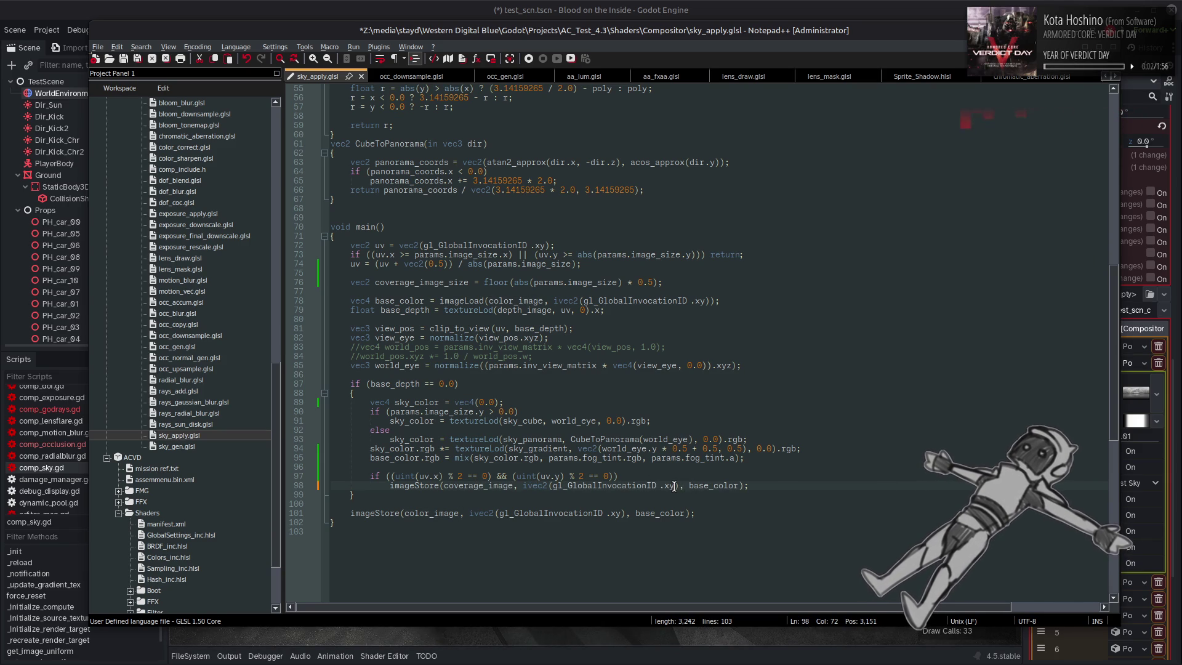
key("Delete")
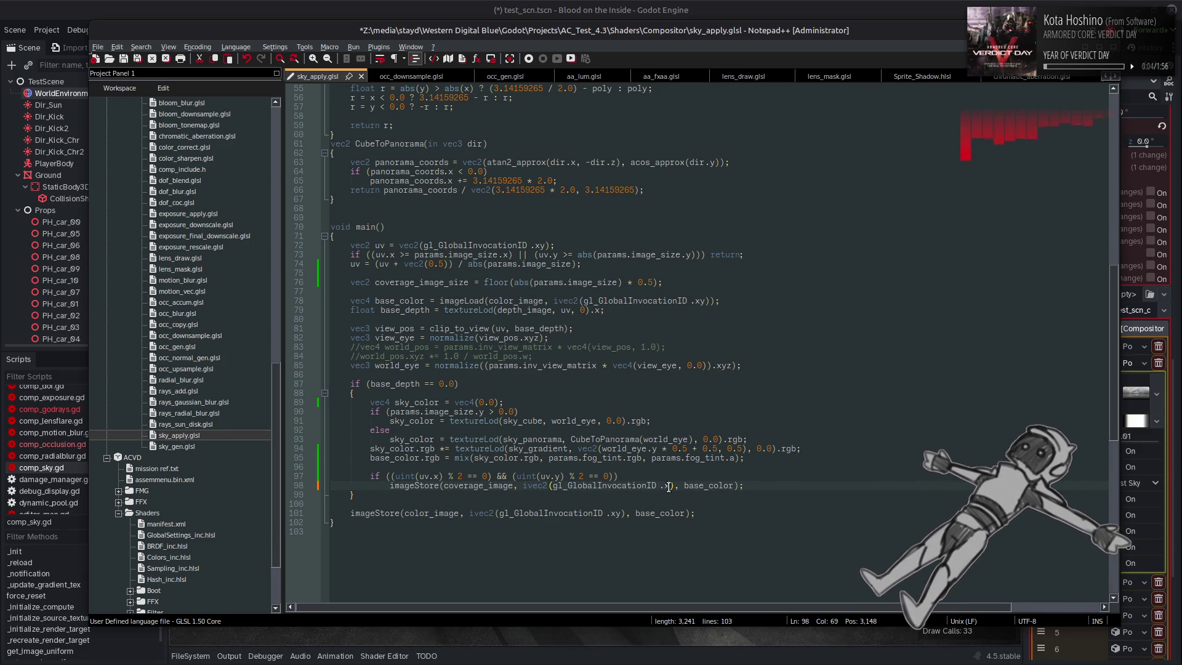
left_click_drag(670, 487, 549, 487)
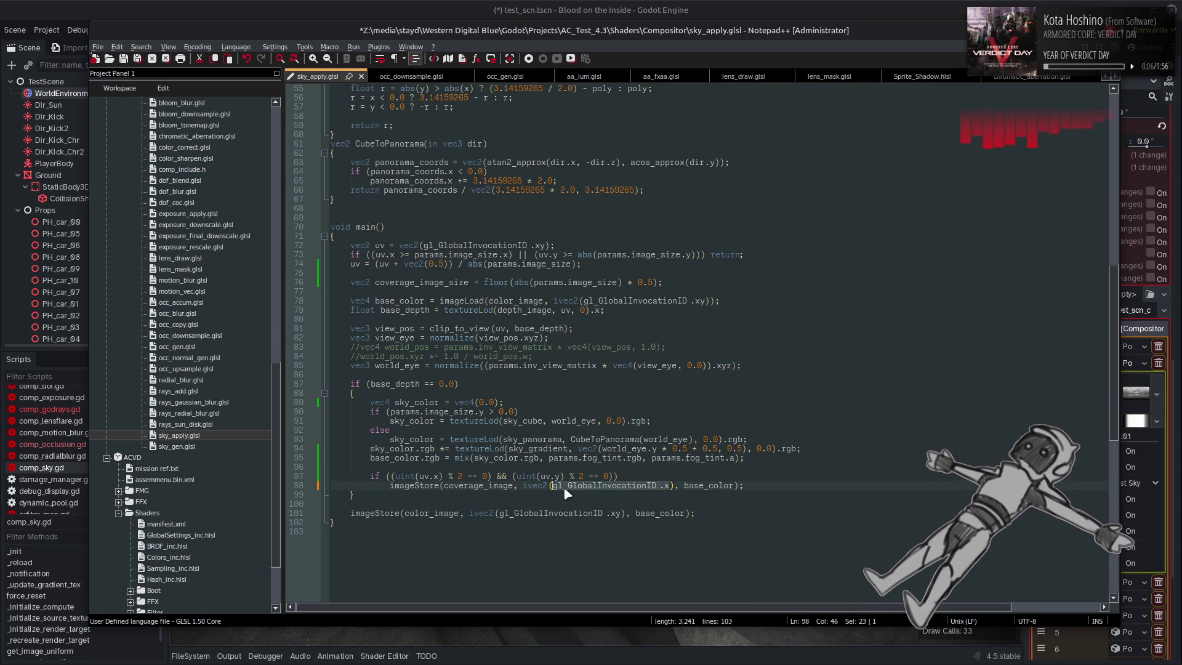
left_click(669, 485)
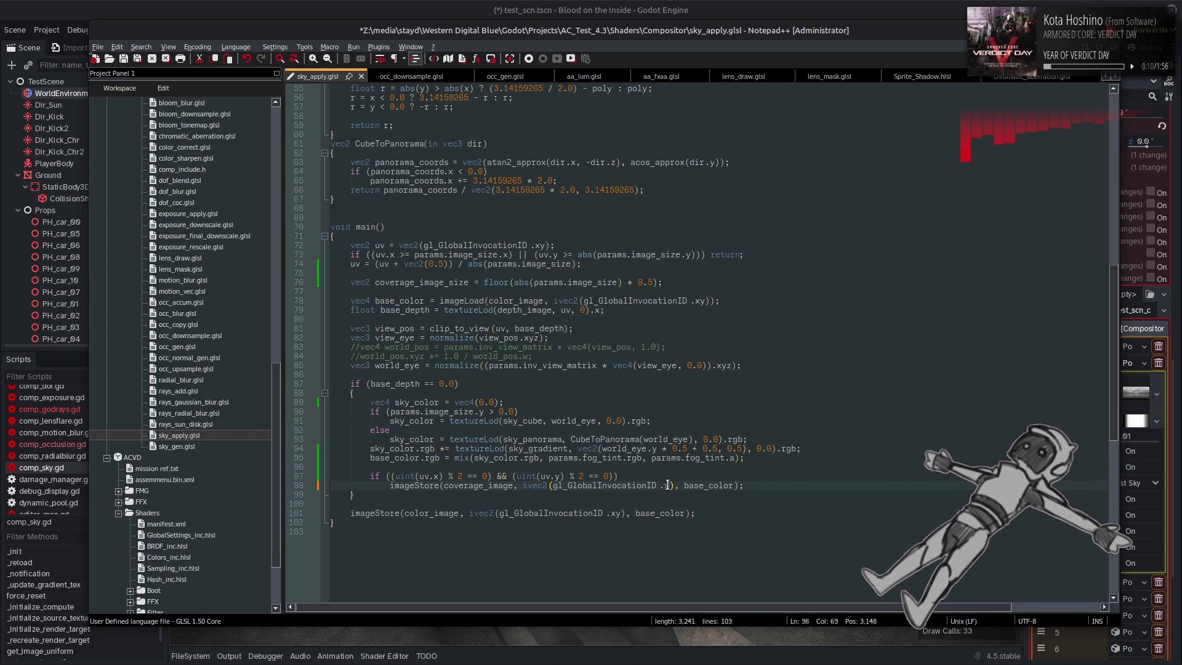
type(", gl_GlobalInvocationID .")
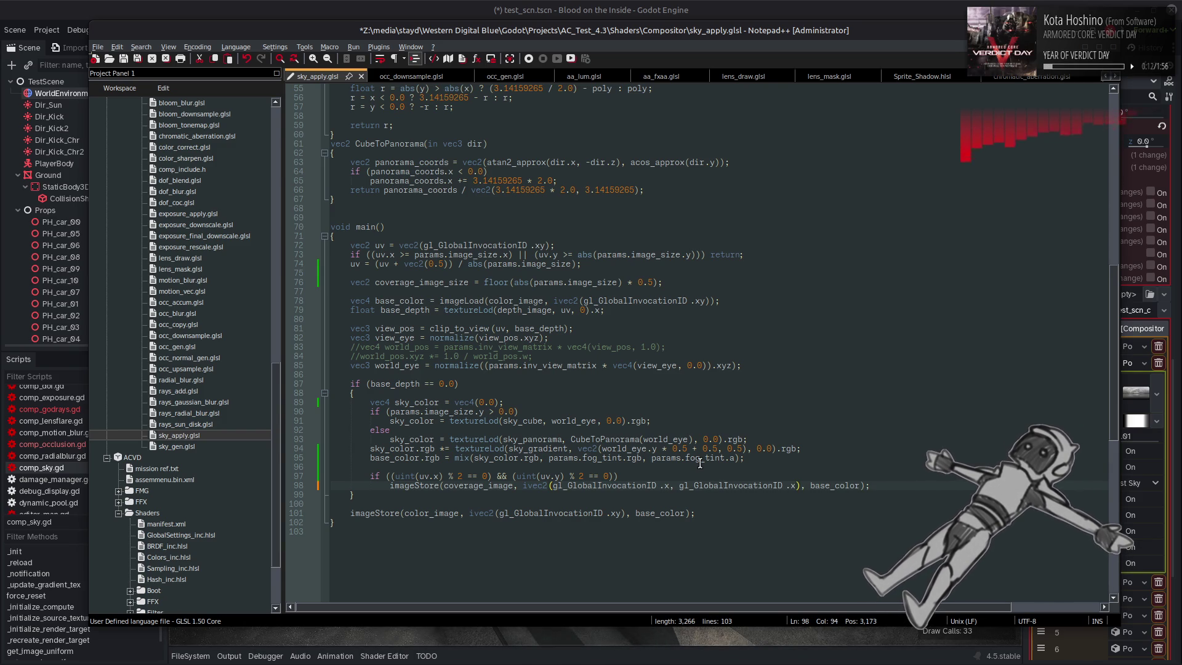
type("y")
key("Left")
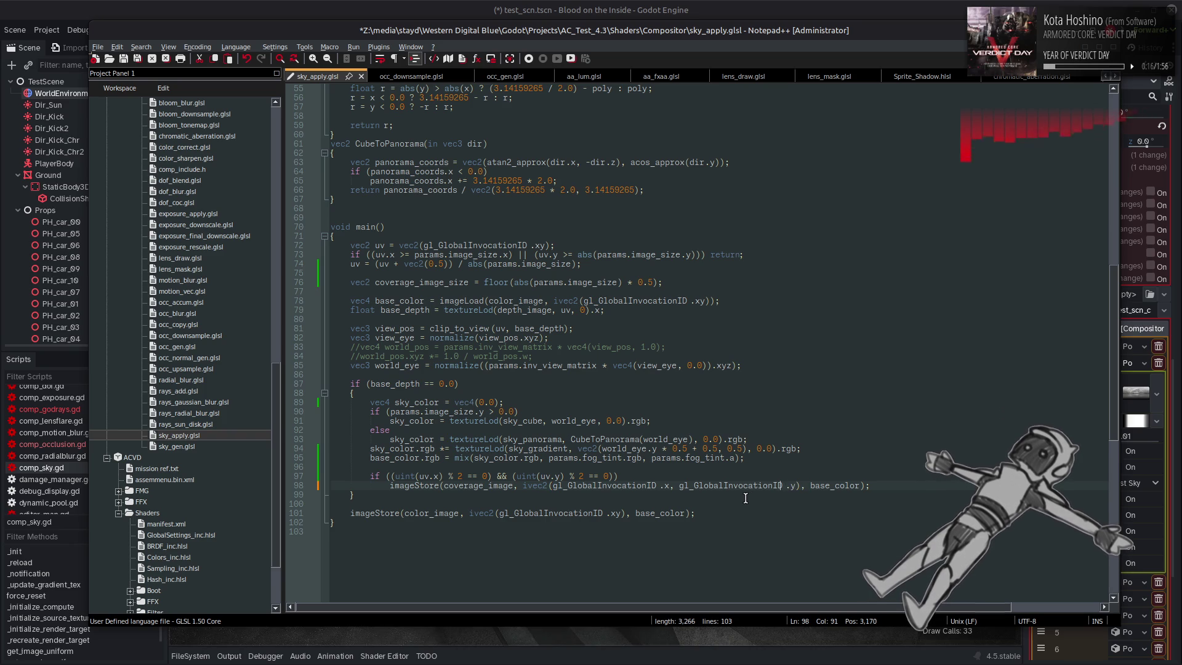
key("BackSpace")
key("ctrl+Left")
key("Left")
key("Left")
key("Left")
key("BackSpace")
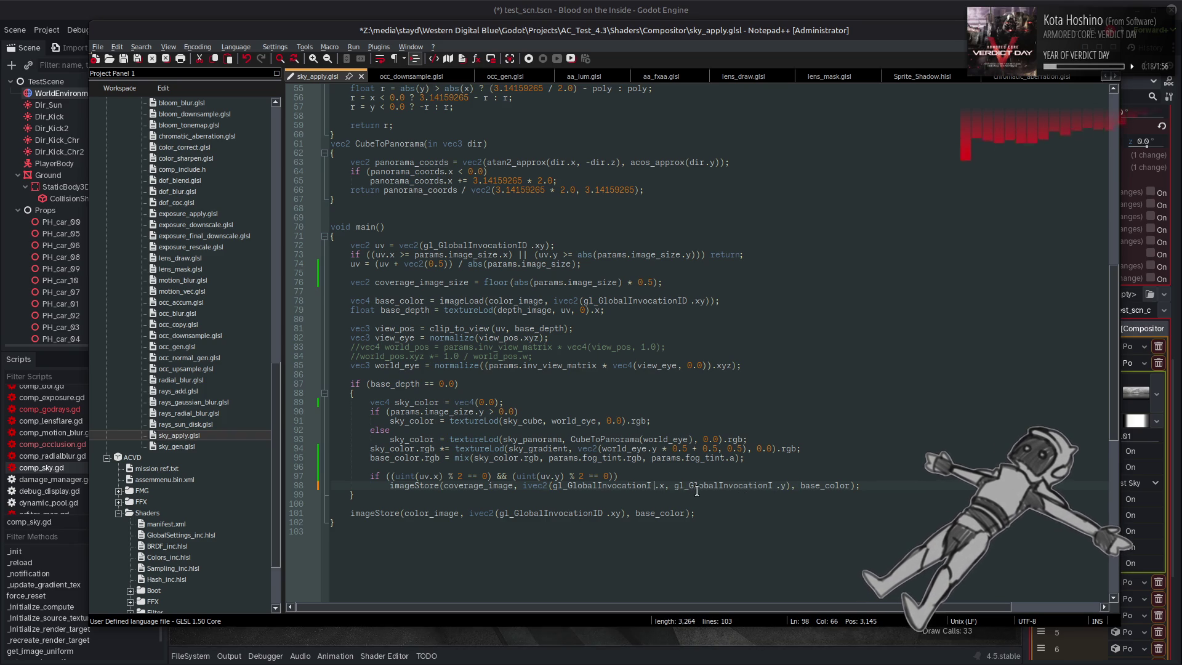
type("D")
left_click(776, 486)
type("D")
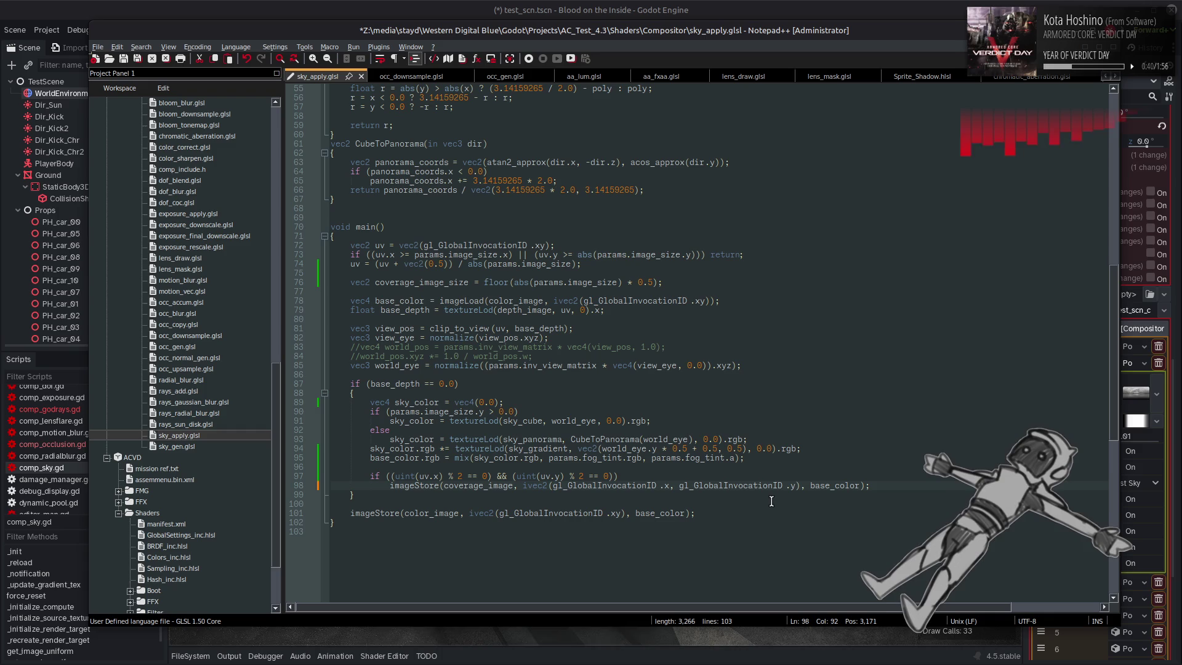
After checking rays_sun_disk.glsl and sky_gen.glsl, store vec4(sky_color.a, 0.0) instead of base_color on line 98
double_click(202, 425)
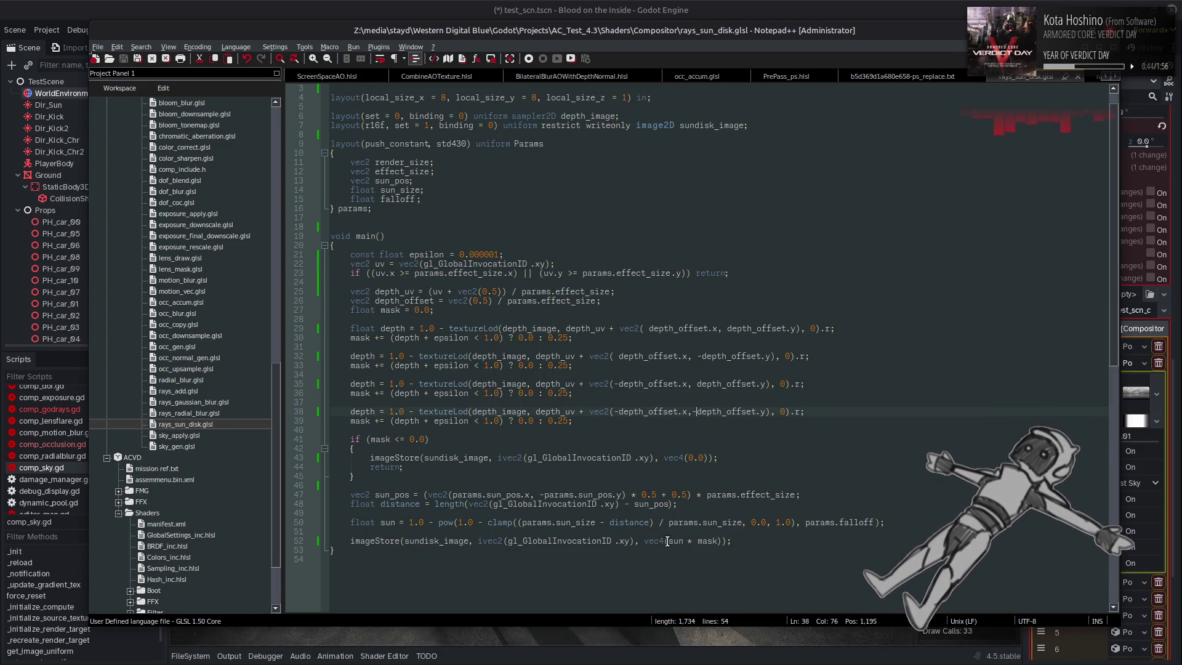
double_click(184, 446)
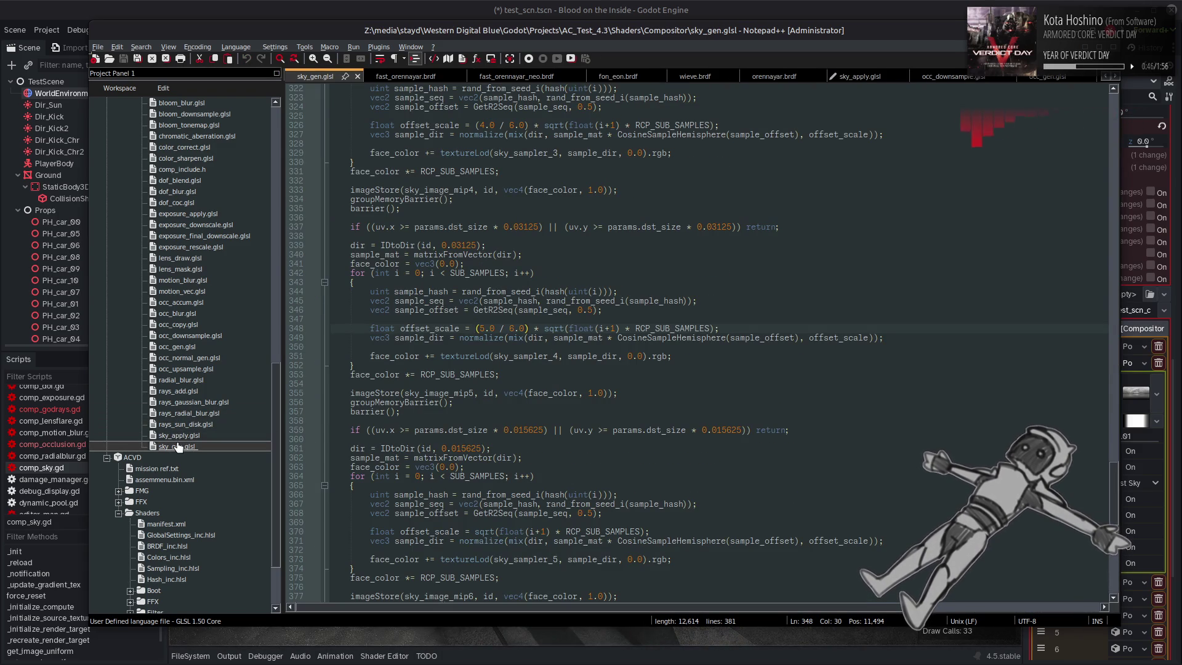
double_click(185, 436)
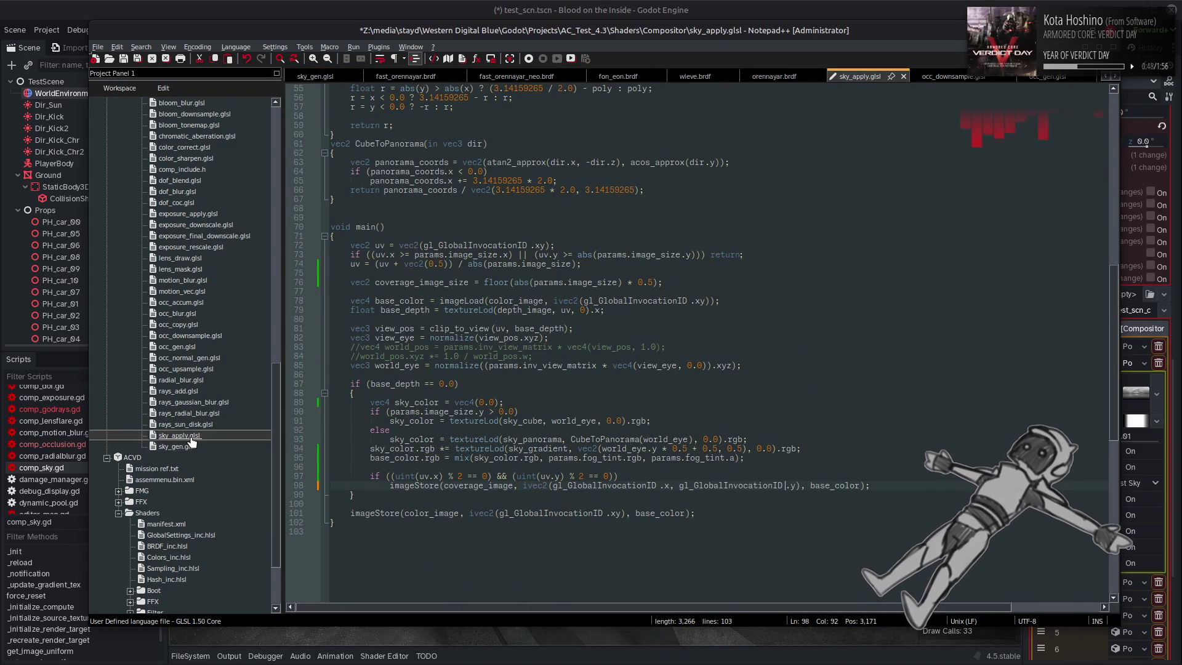
double_click(816, 486)
type("vec4")
type("(1")
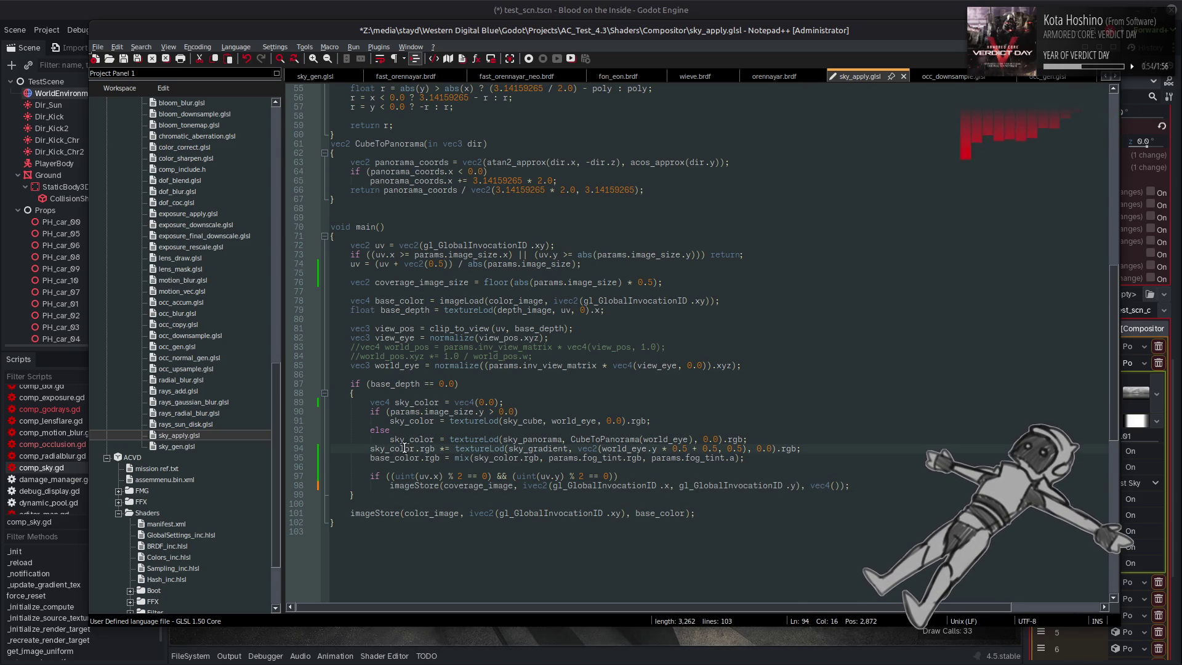
key("BackSpace")
type("sky_color)")
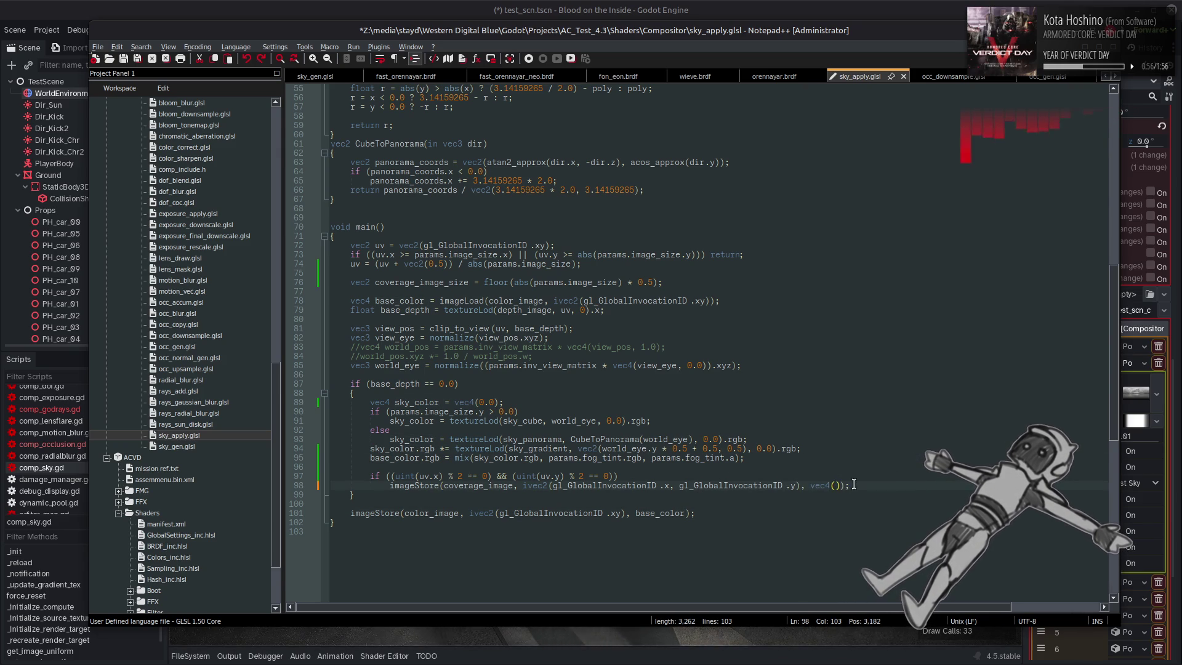
key("Left")
type(".a, 0.0")
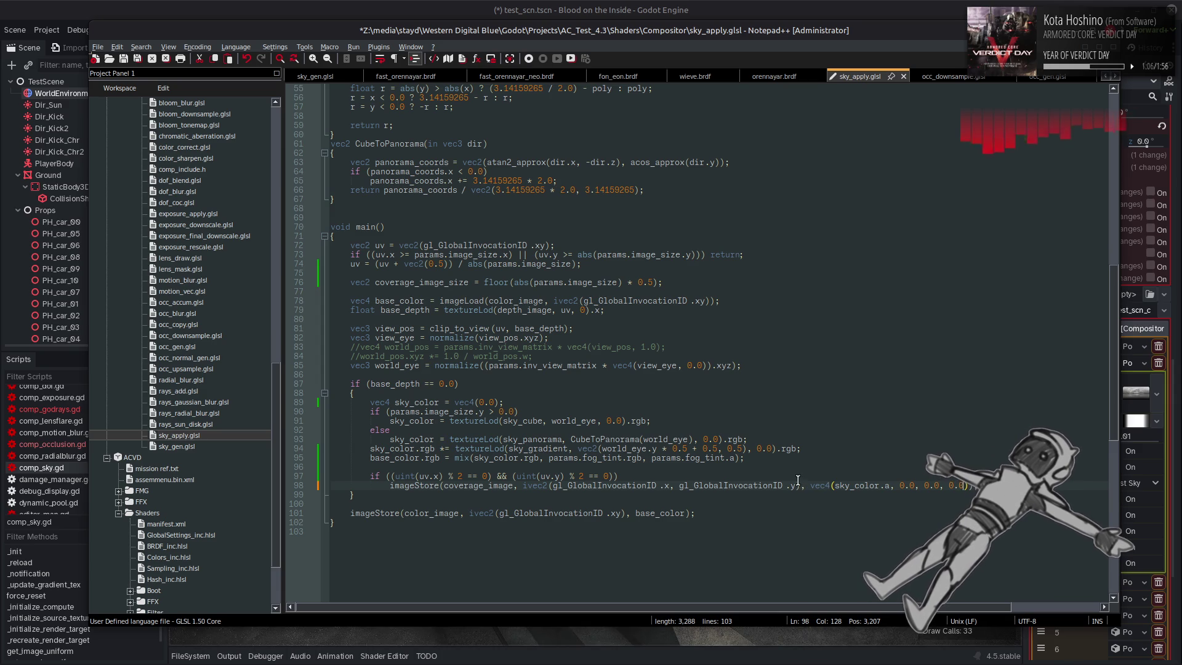
Wrap both gl_GlobalInvocationID components on line 98 in int() casts
left_click(558, 486)
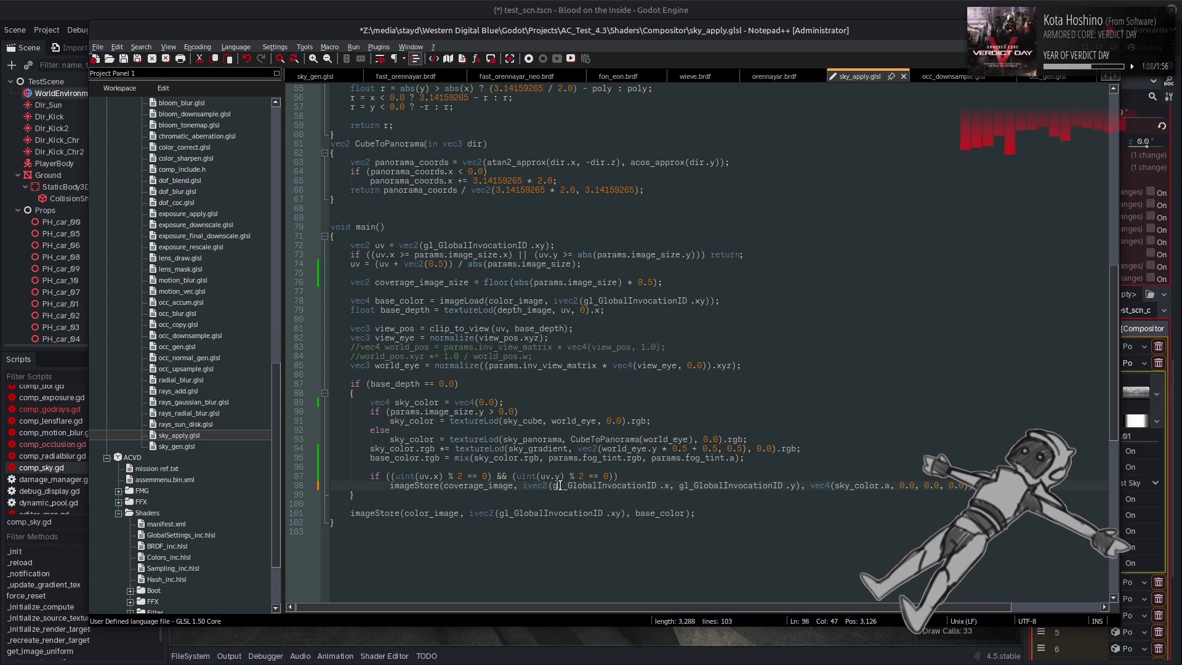
key("Left")
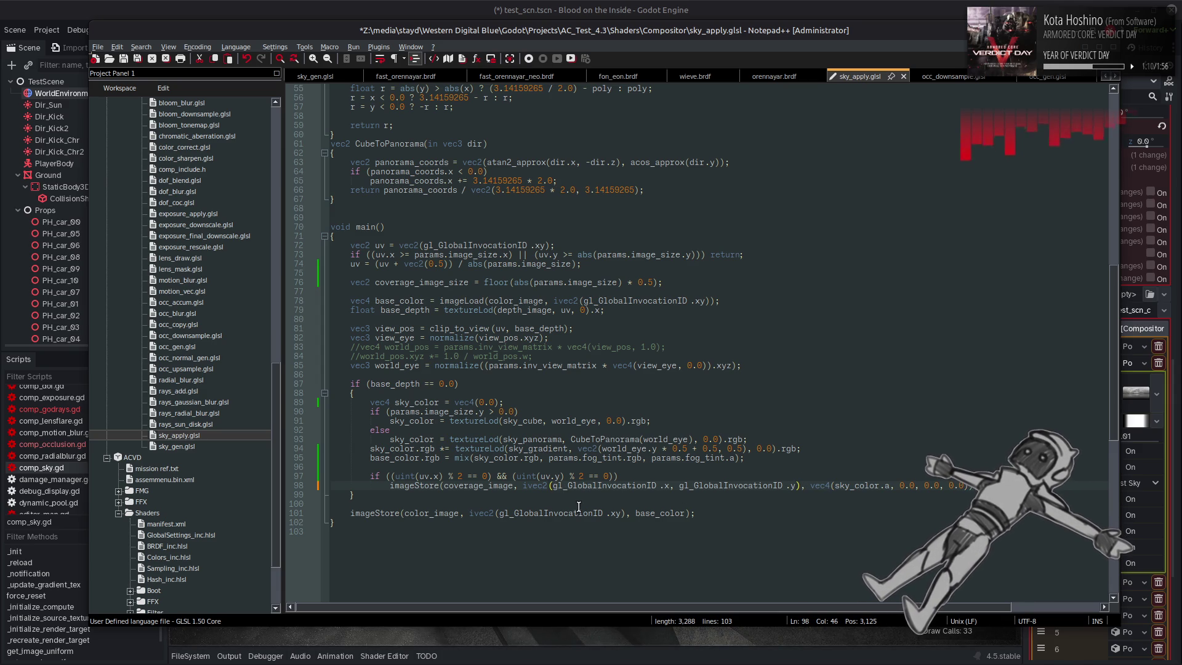
type("int")
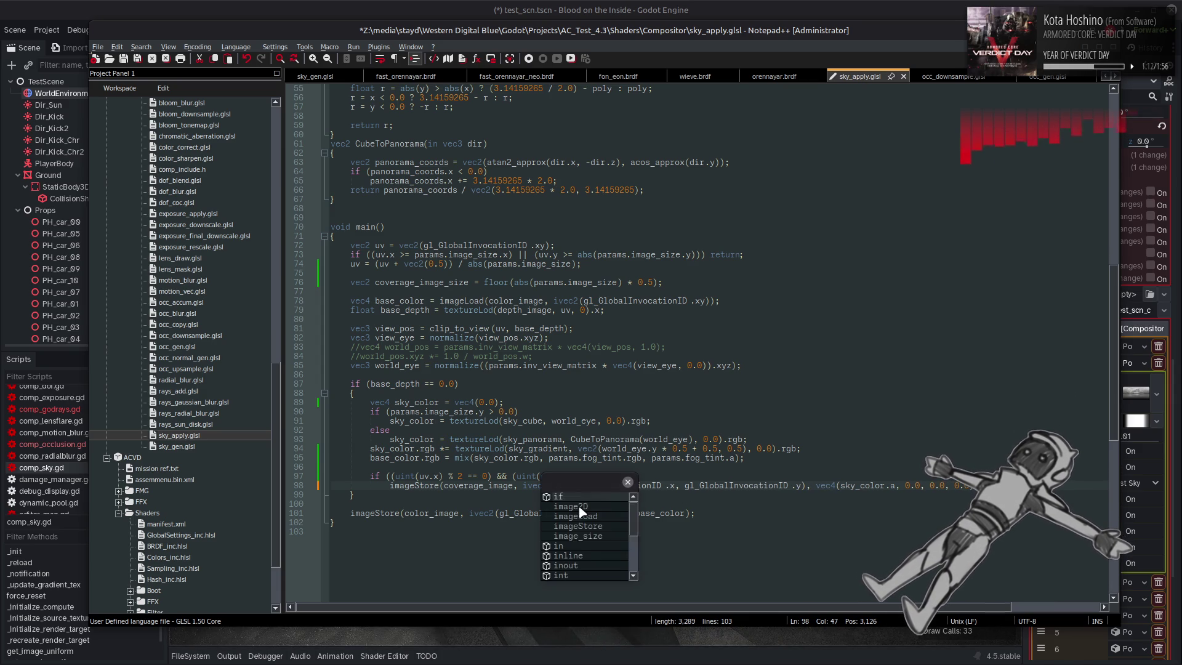
type("(")
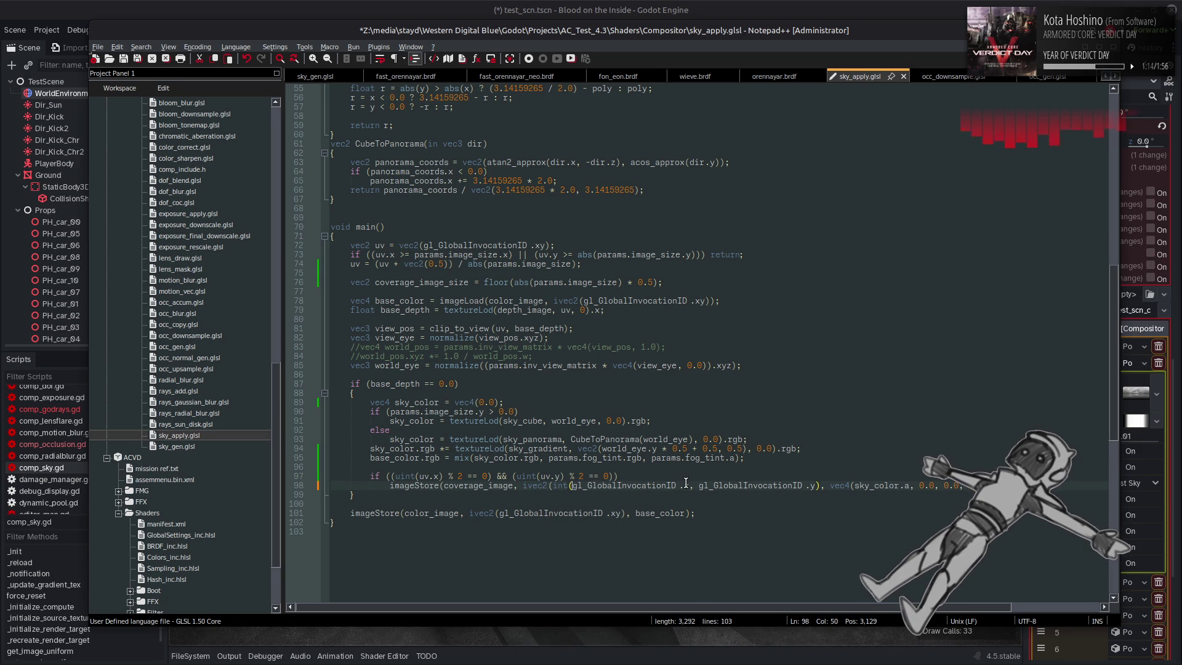
left_click(687, 485)
type(")")
left_click(703, 485)
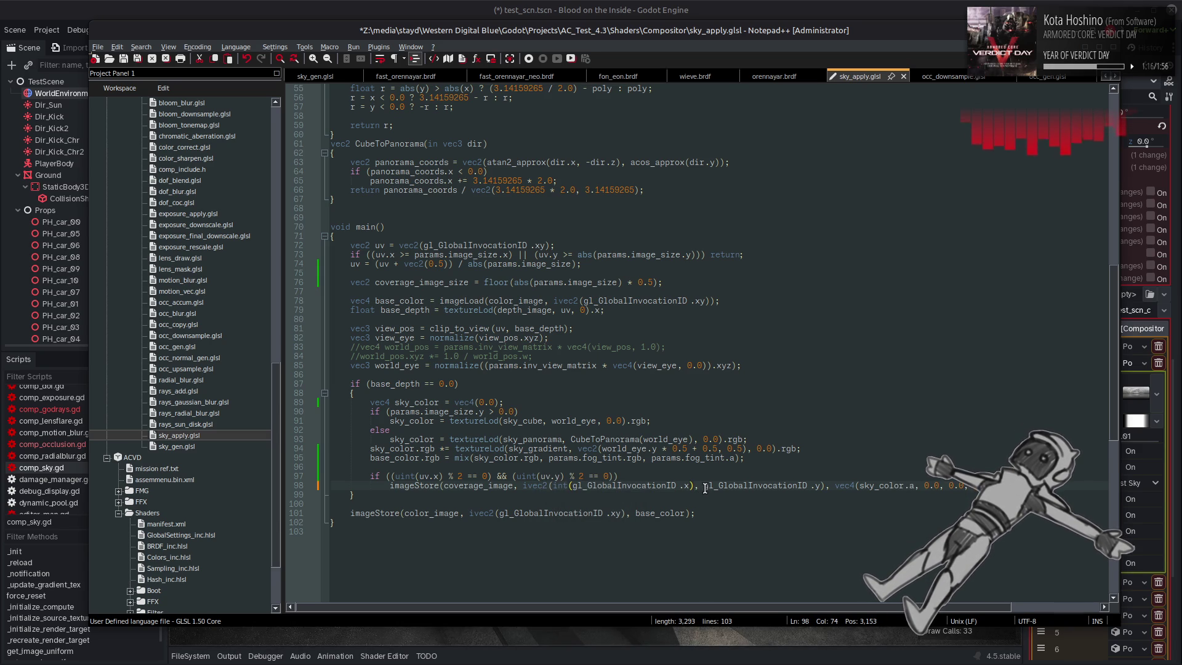
type("(")
left_click(825, 486)
type(")")
left_click(704, 486)
type("int(")
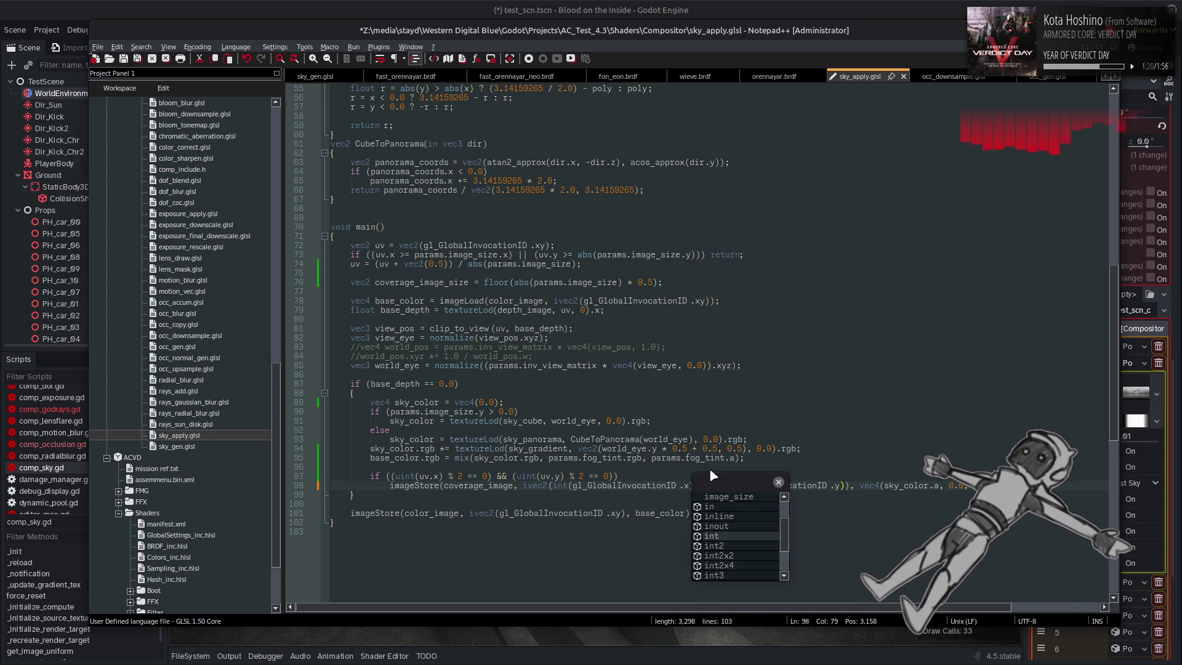
key("Escape")
key("Up")
key("Up")
key("Up")
Shift the int-cast coordinates right by 1 for half-resolution storage
left_click(698, 485)
type(">> 1")
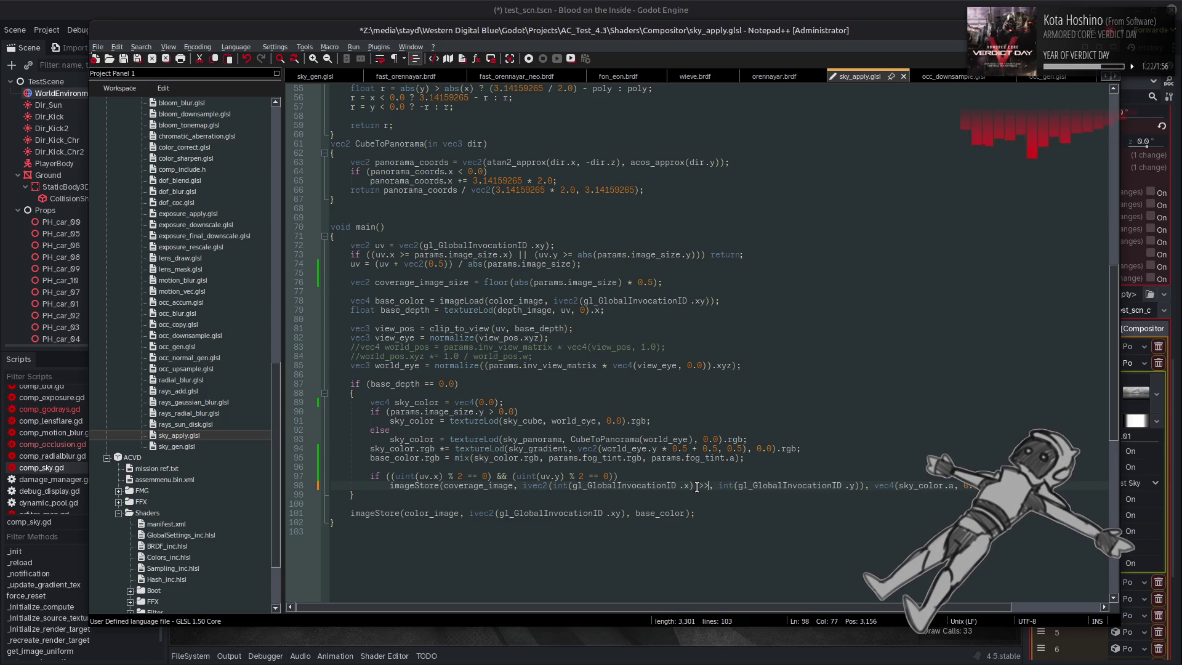
left_click(873, 485)
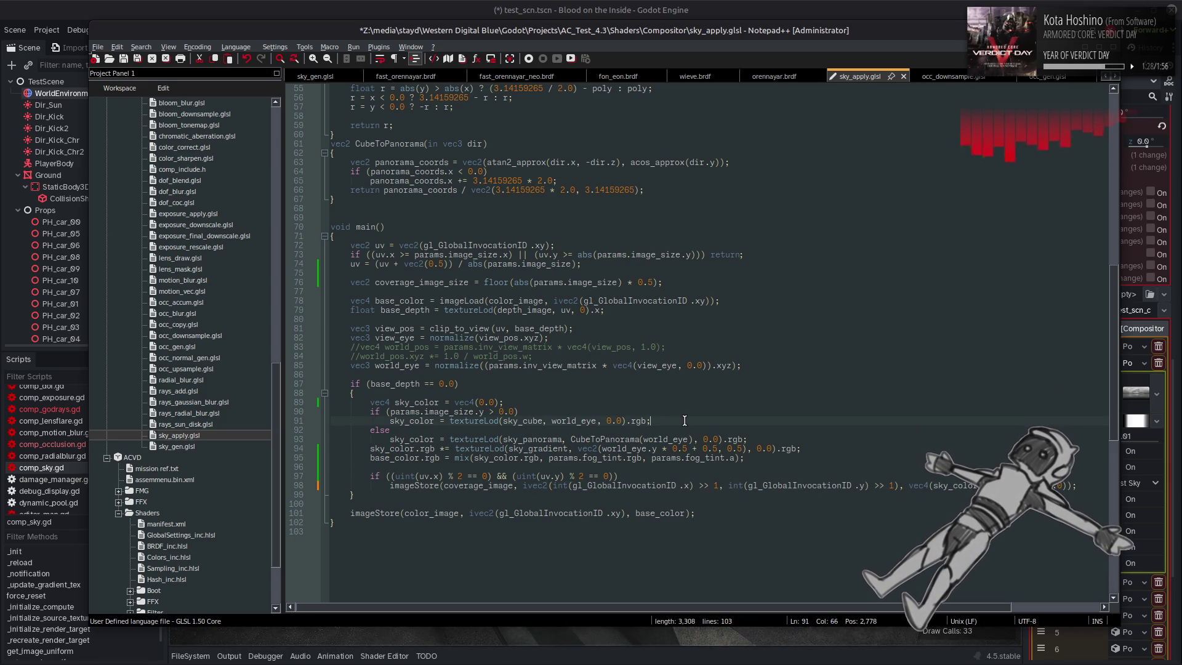
Save the shader, then open sky_apply.glsl in Godot to read the line 90 vec3-to-vec4 error
key("ctrl+s")
left_click(691, 6)
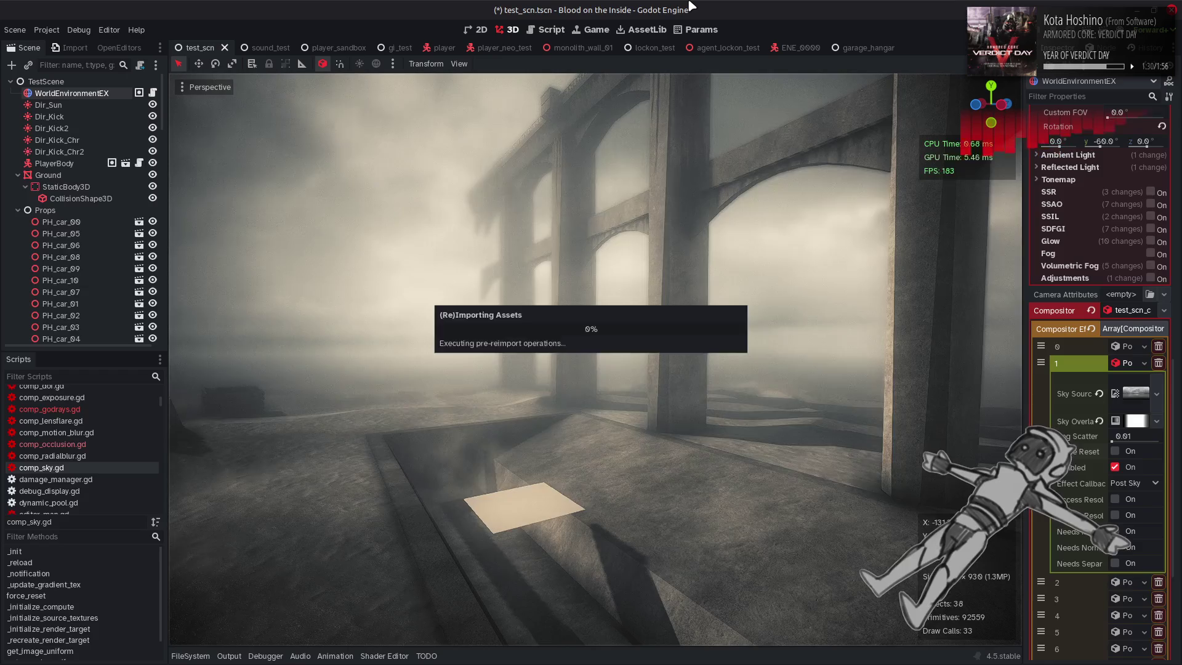
left_click(591, 485)
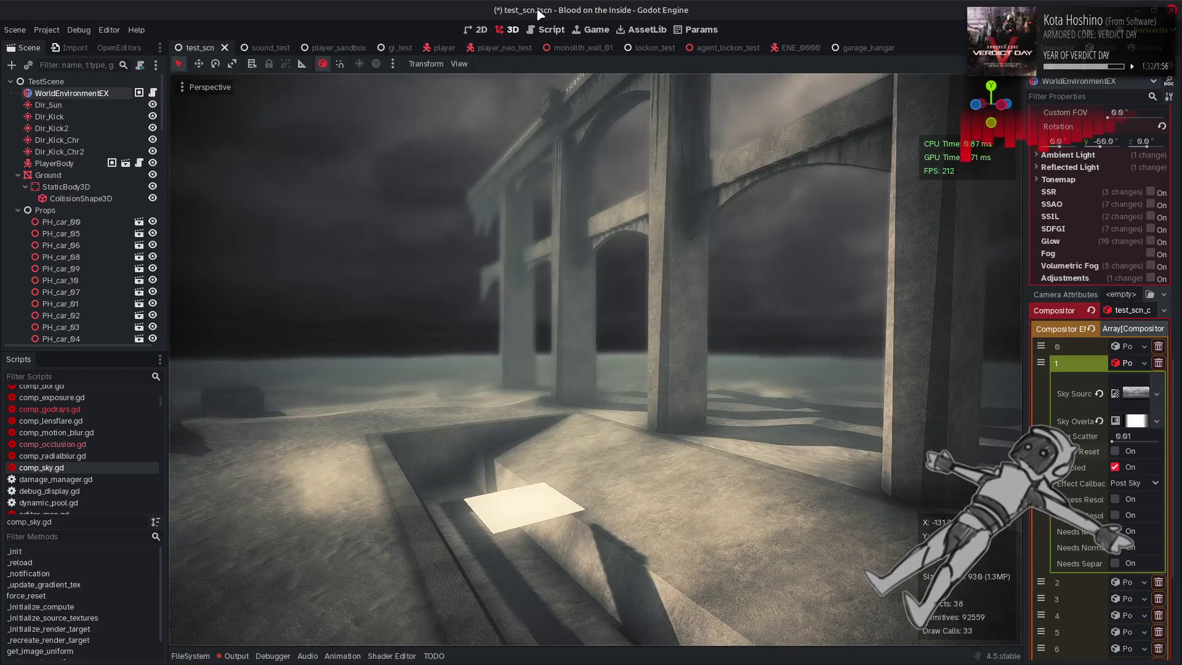
left_click(548, 31)
left_click(190, 655)
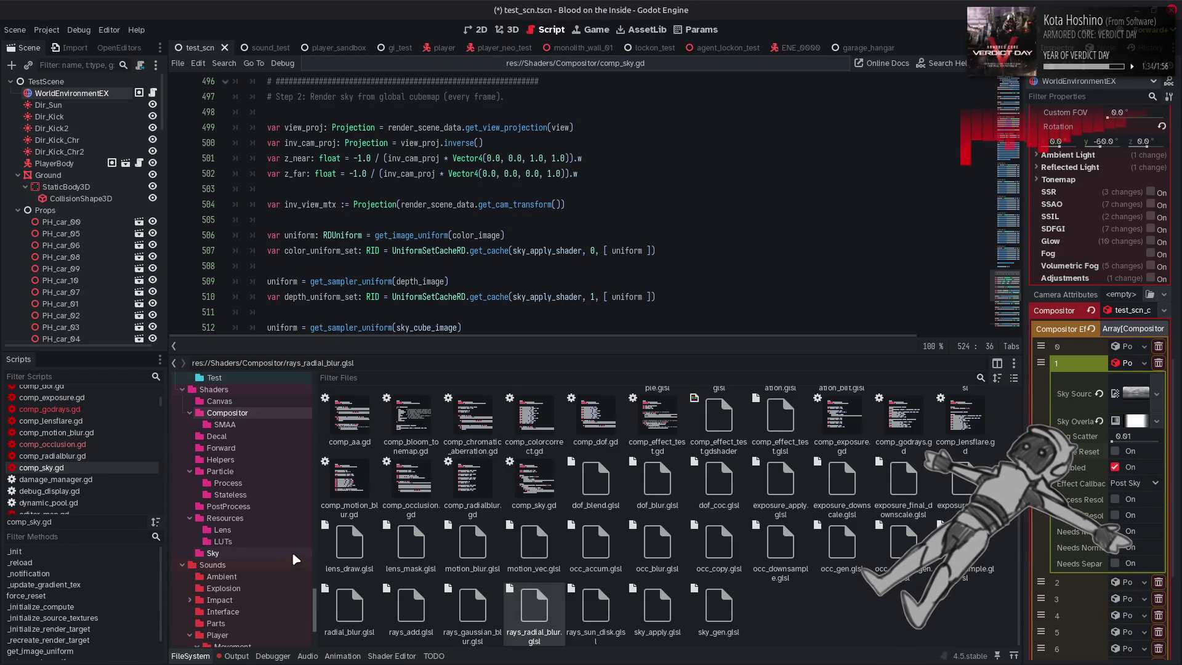
double_click(651, 609)
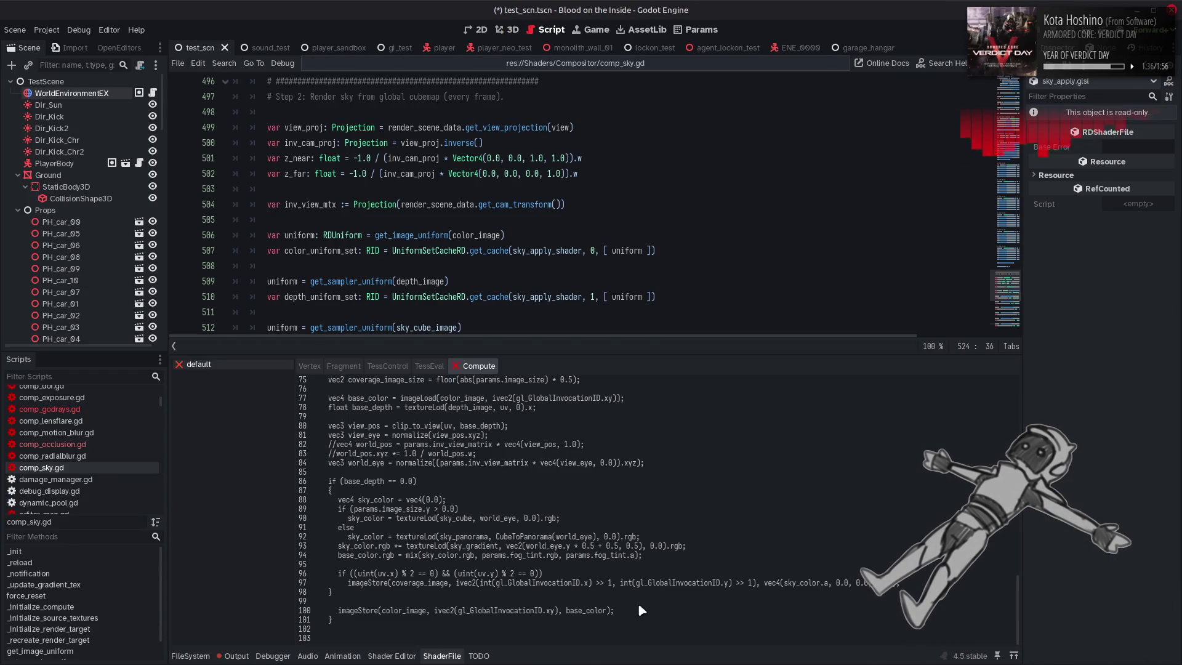
scroll(410, 407, "up", 20)
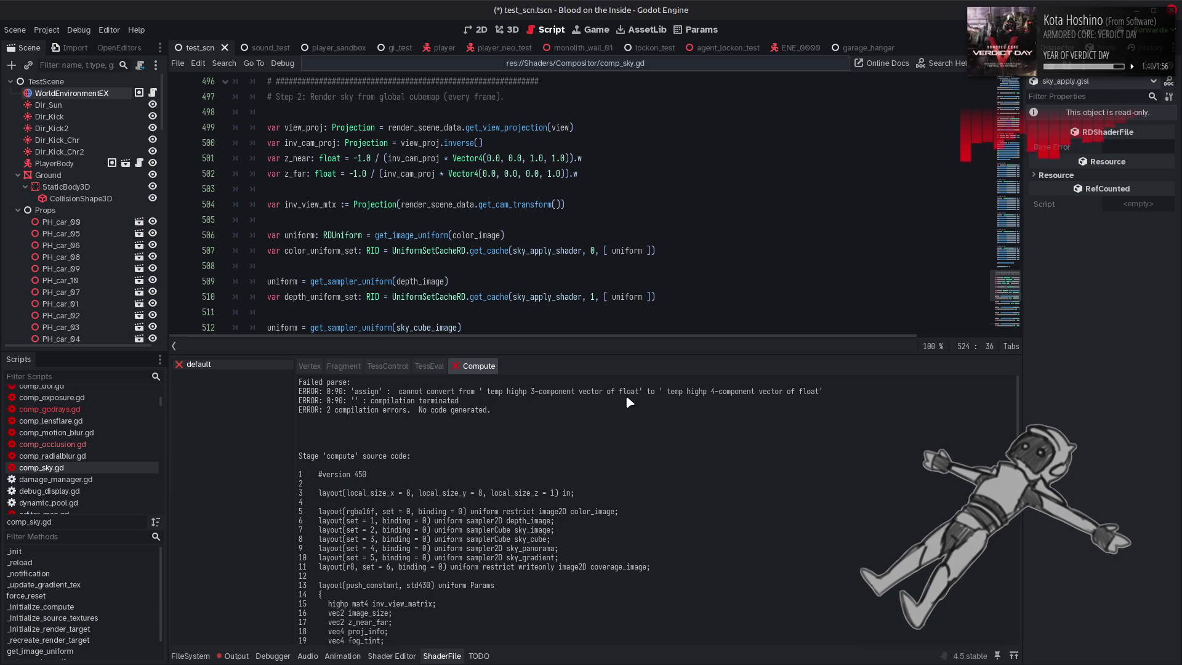
scroll(578, 452, "down", 20)
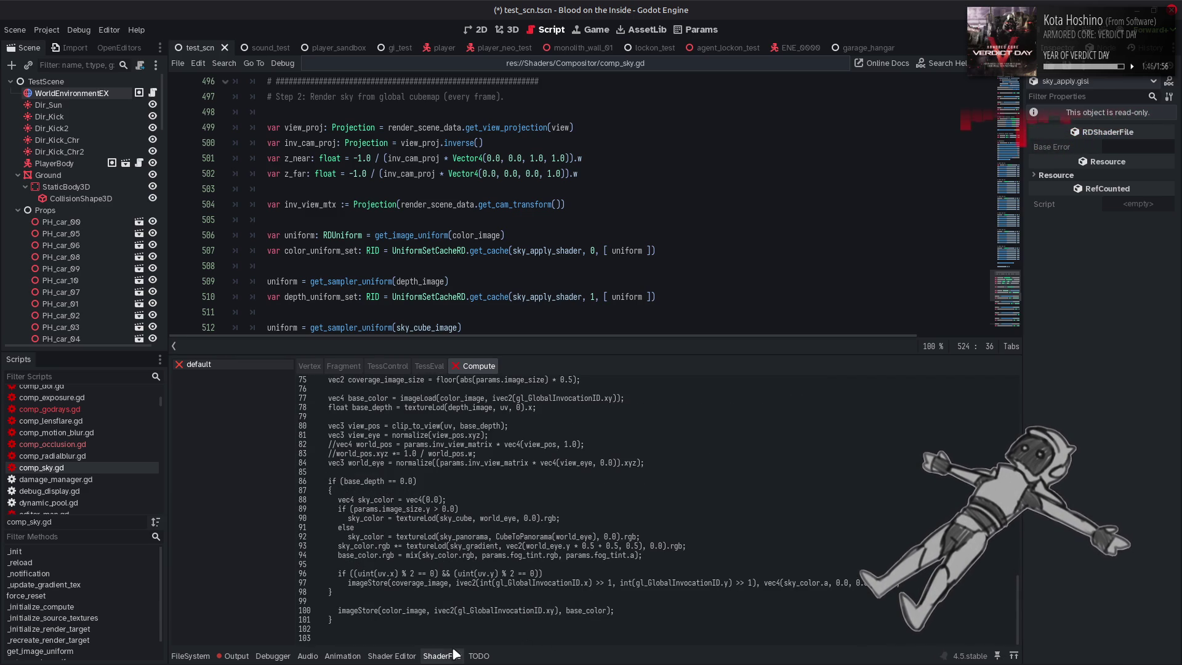
left_click(442, 655)
key("alt+Tab")
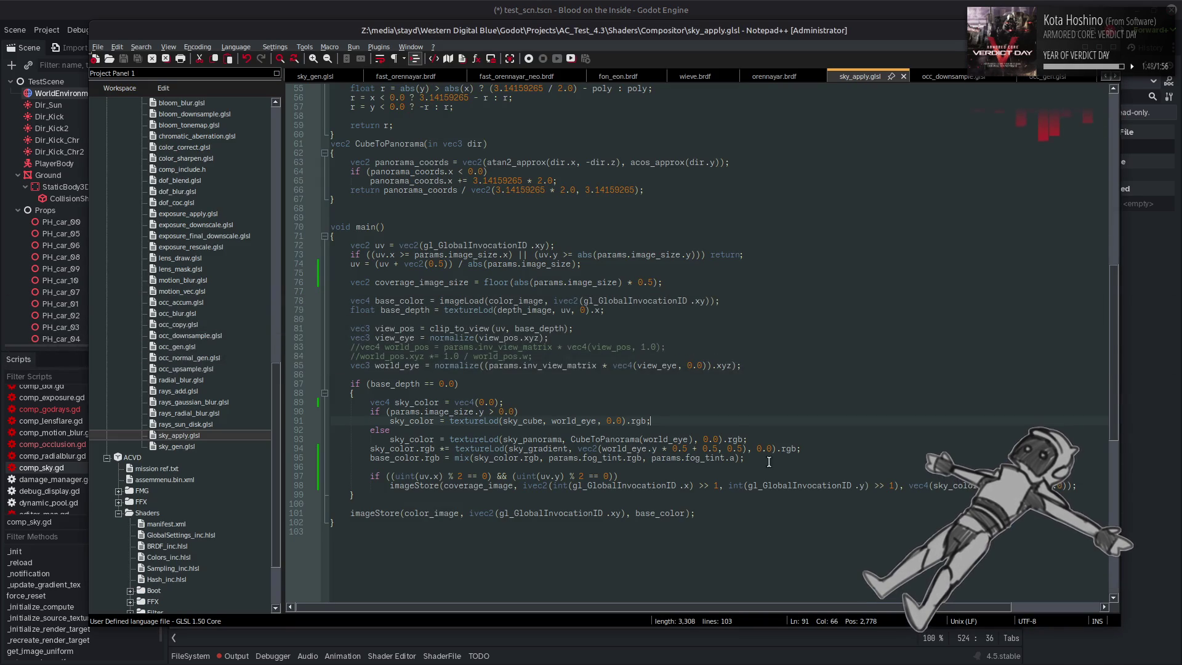
Delete the .rgb swizzles at the ends of lines 93 and 91 and save the shader
double_click(736, 439)
key("BackSpace")
key("BackSpace")
left_click(637, 421)
double_click(637, 420)
key("BackSpace")
key("BackSpace")
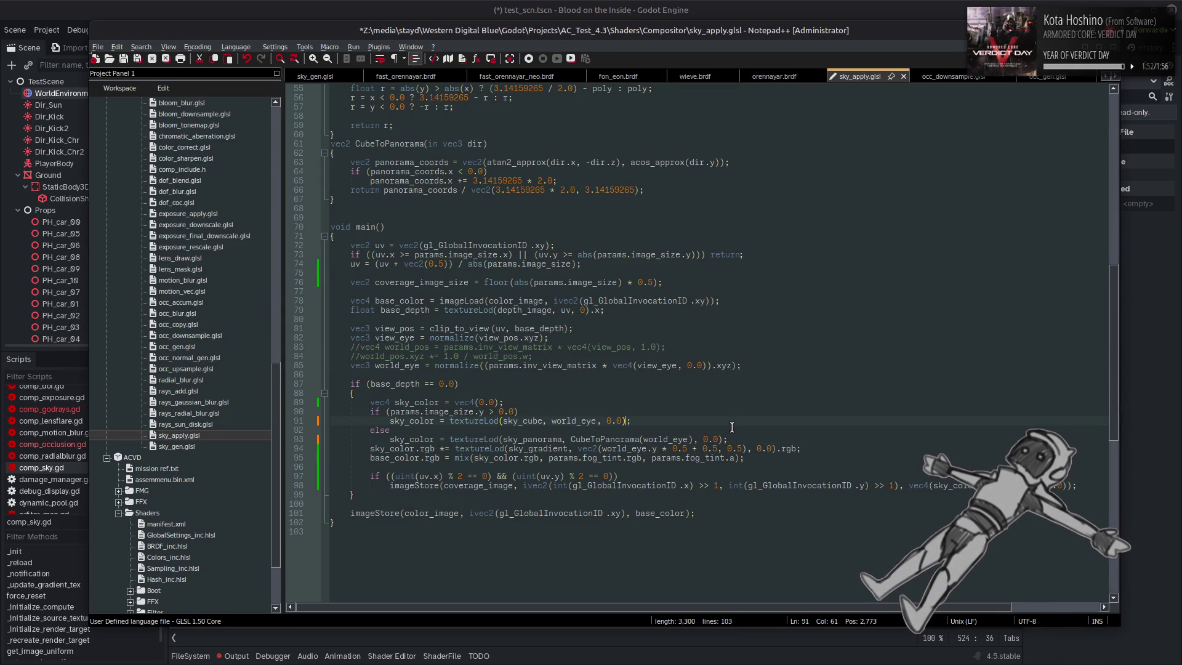
key("ctrl+s")
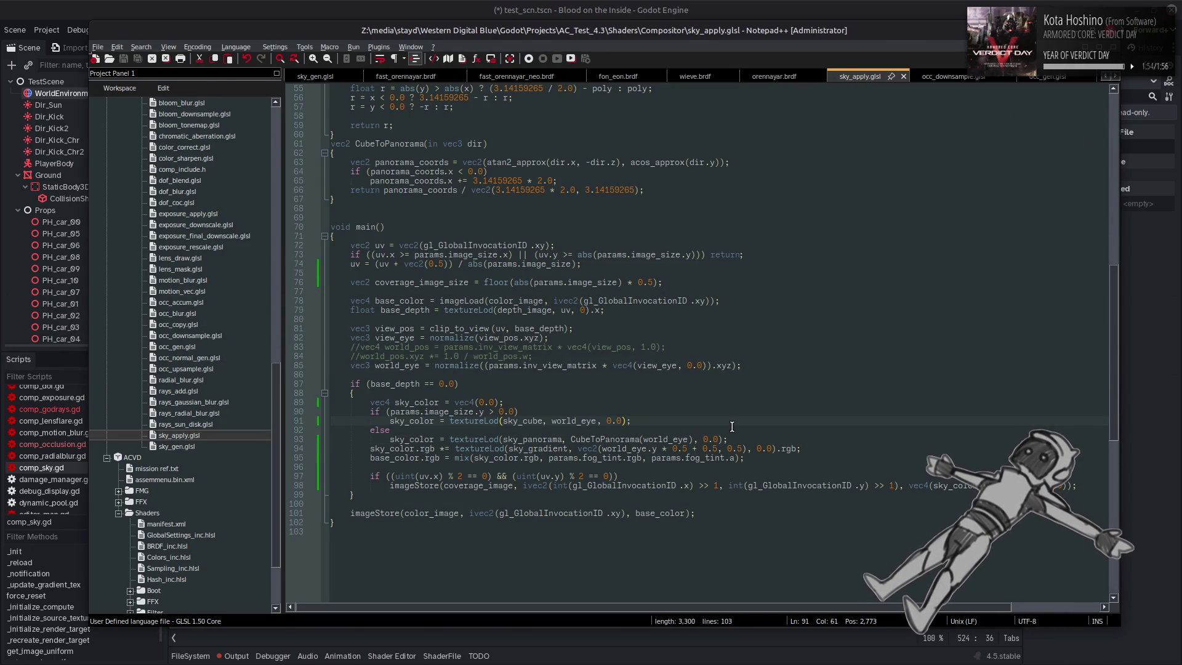
In Godot's 3D view, inspect WorldEnvironmentEX's sky effect and clear the output log errors
key("alt+Tab")
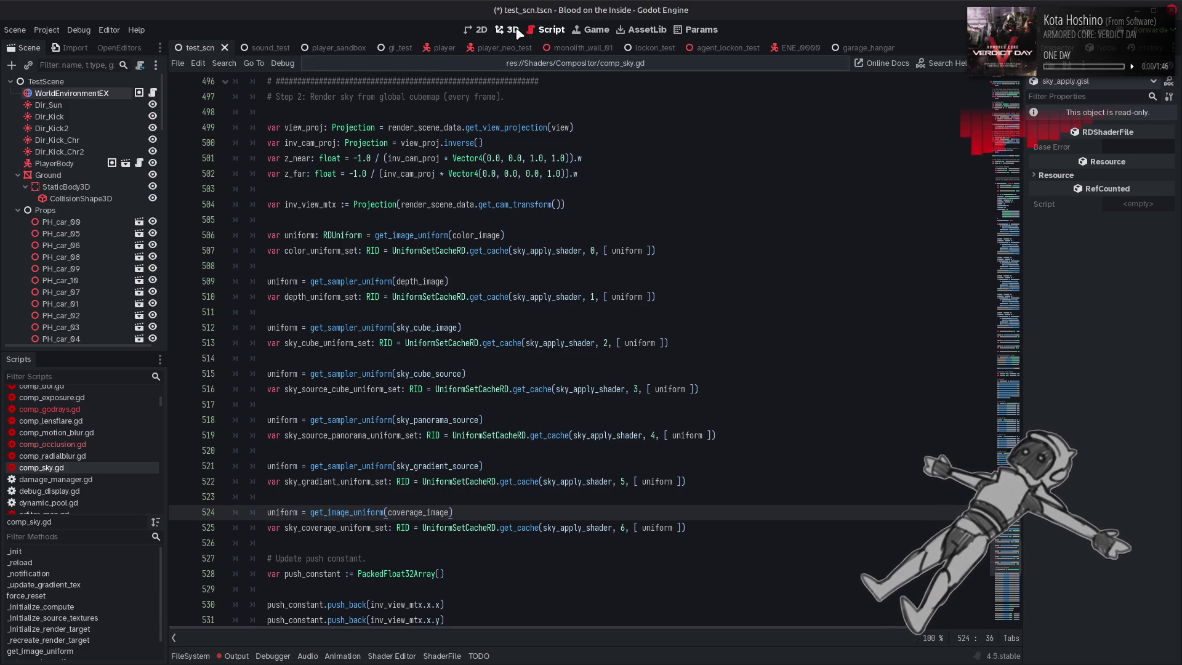
left_click(507, 29)
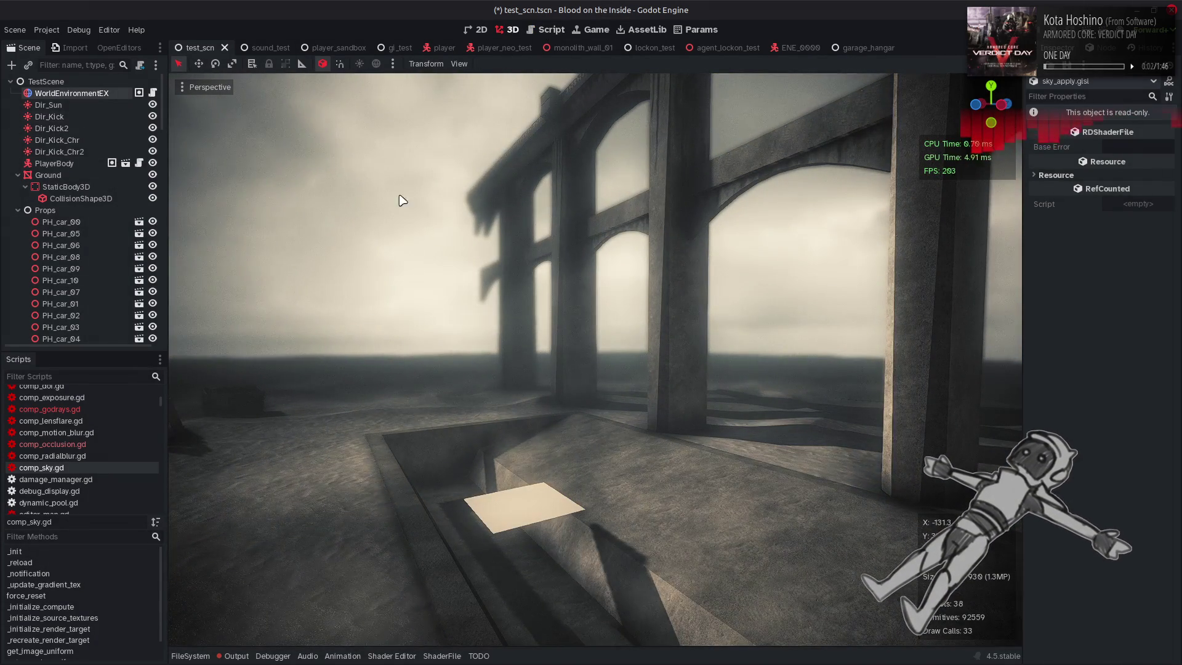
left_click(71, 93)
left_click(1126, 363)
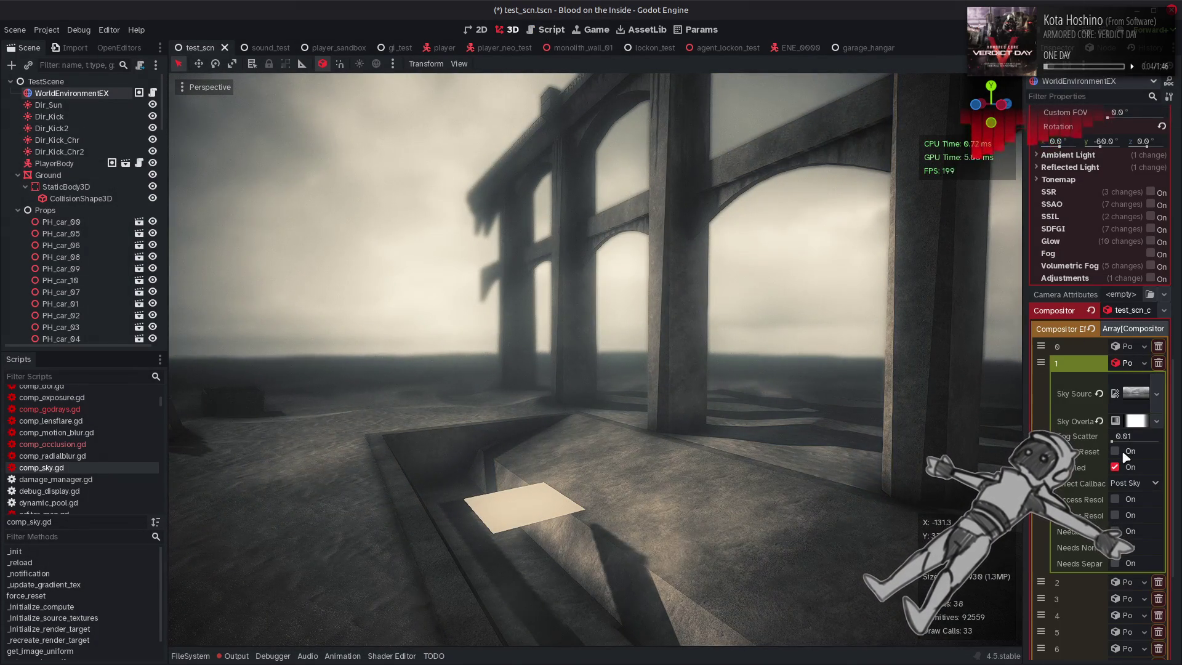
left_click(234, 656)
left_click(995, 364)
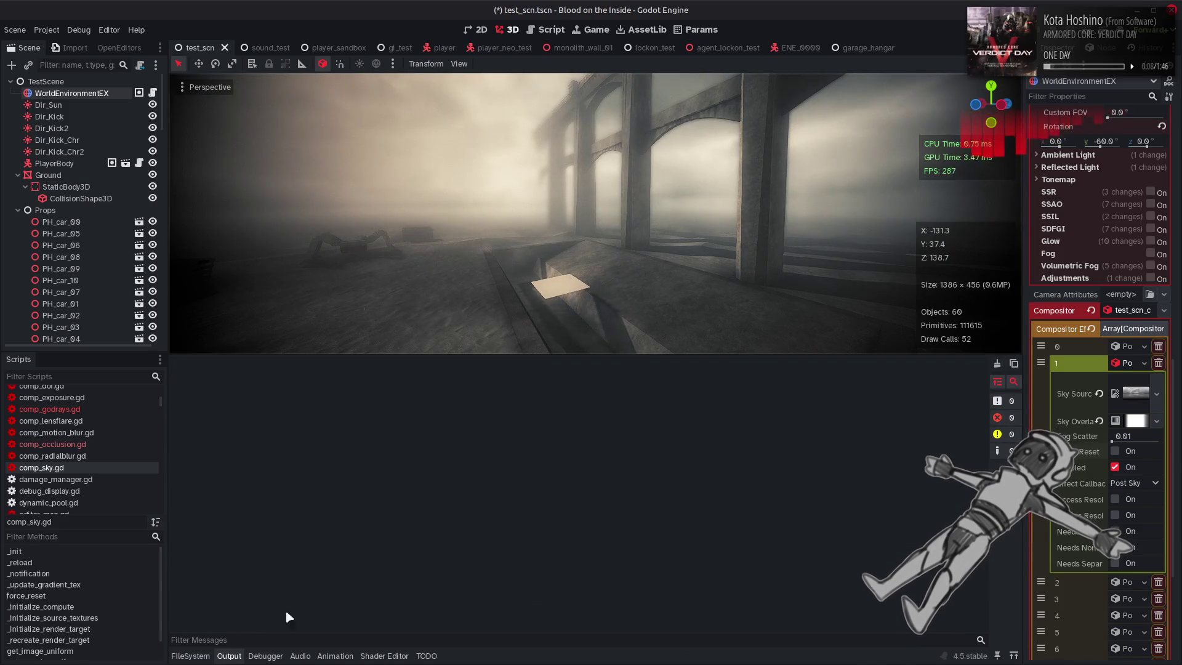
Hide the output log, save the scene, and briefly toggle the Shader Editor panel
left_click(234, 655)
key("ctrl+s")
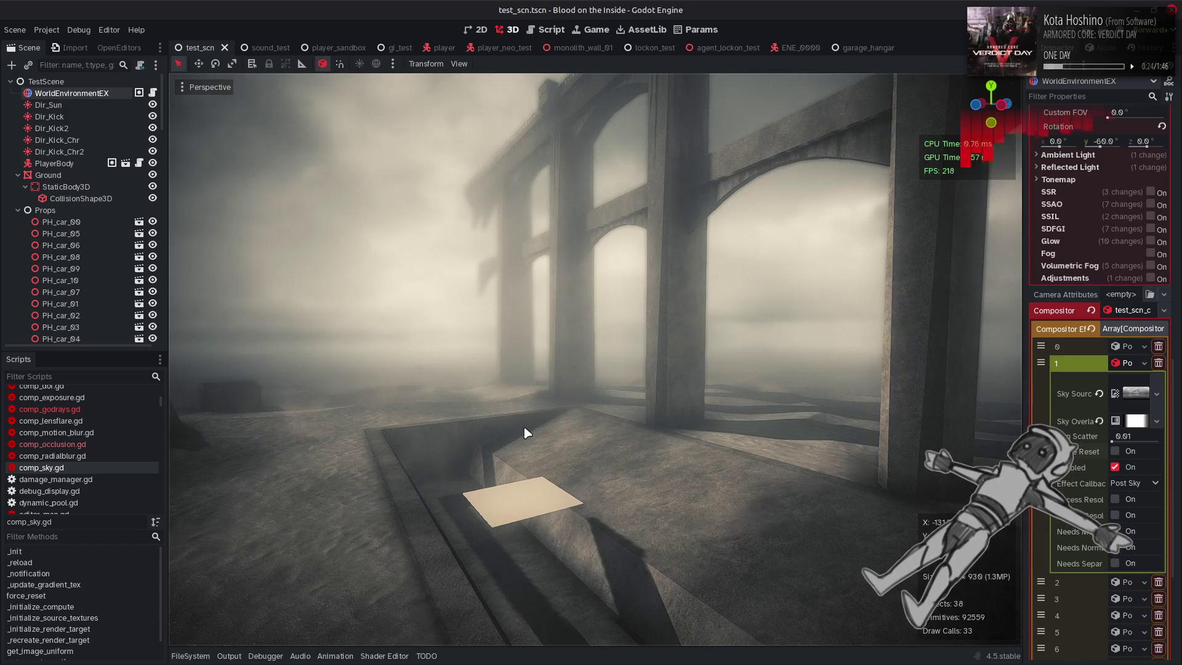
left_click(382, 655)
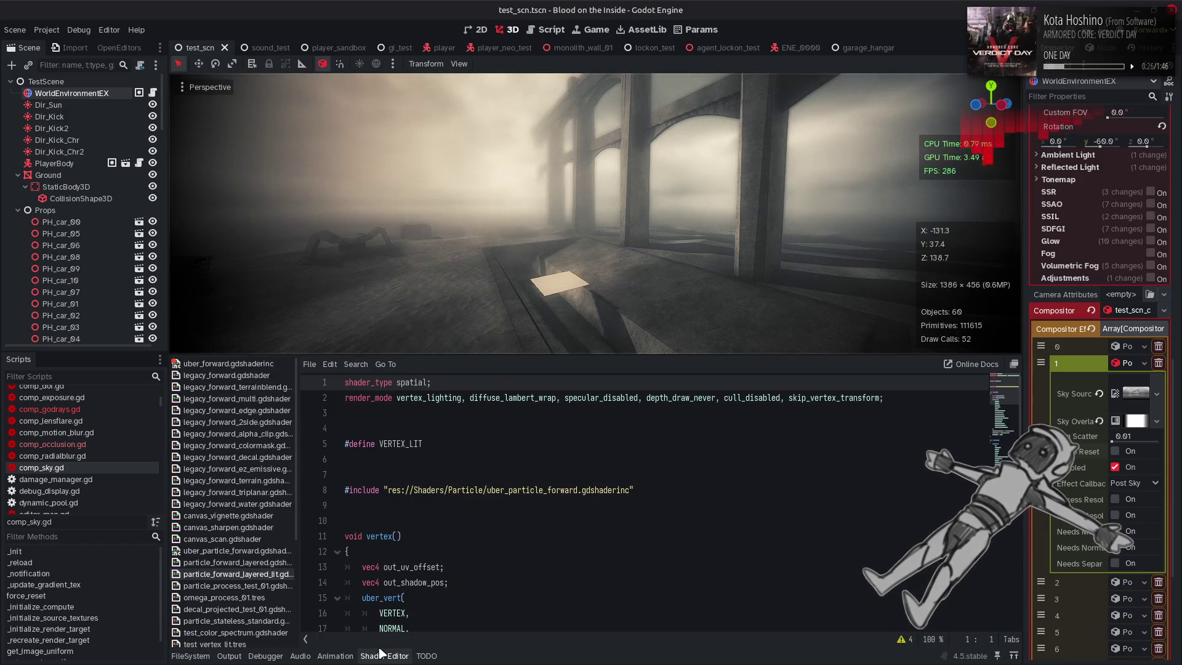
left_click(381, 655)
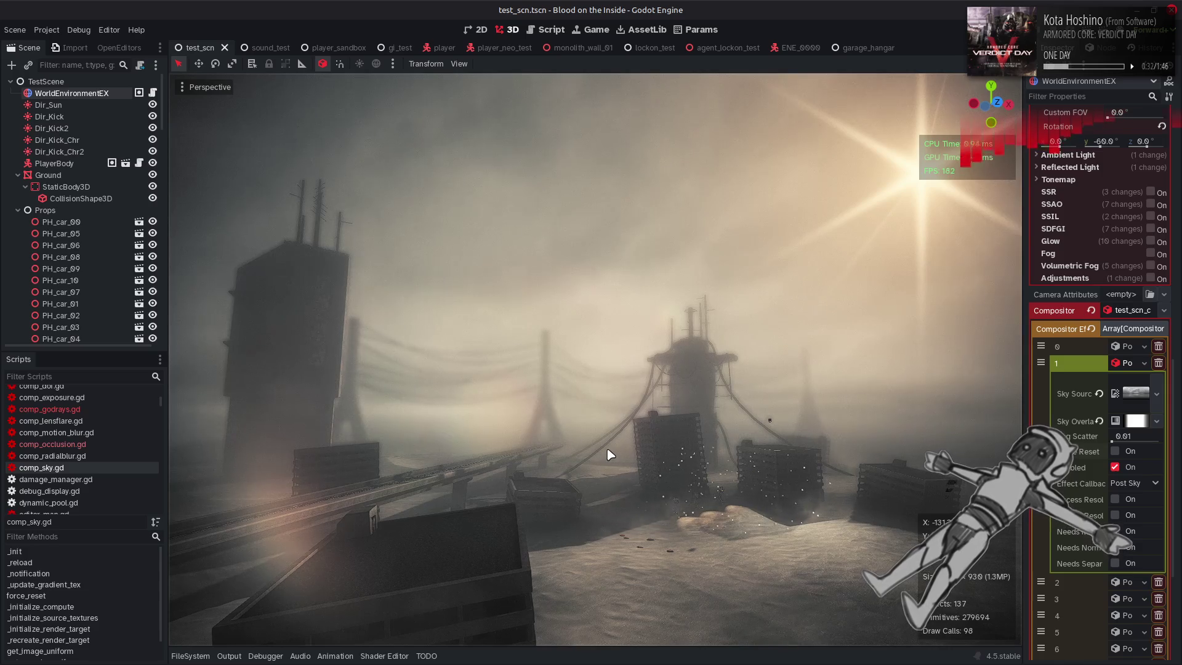
key("alt+Tab")
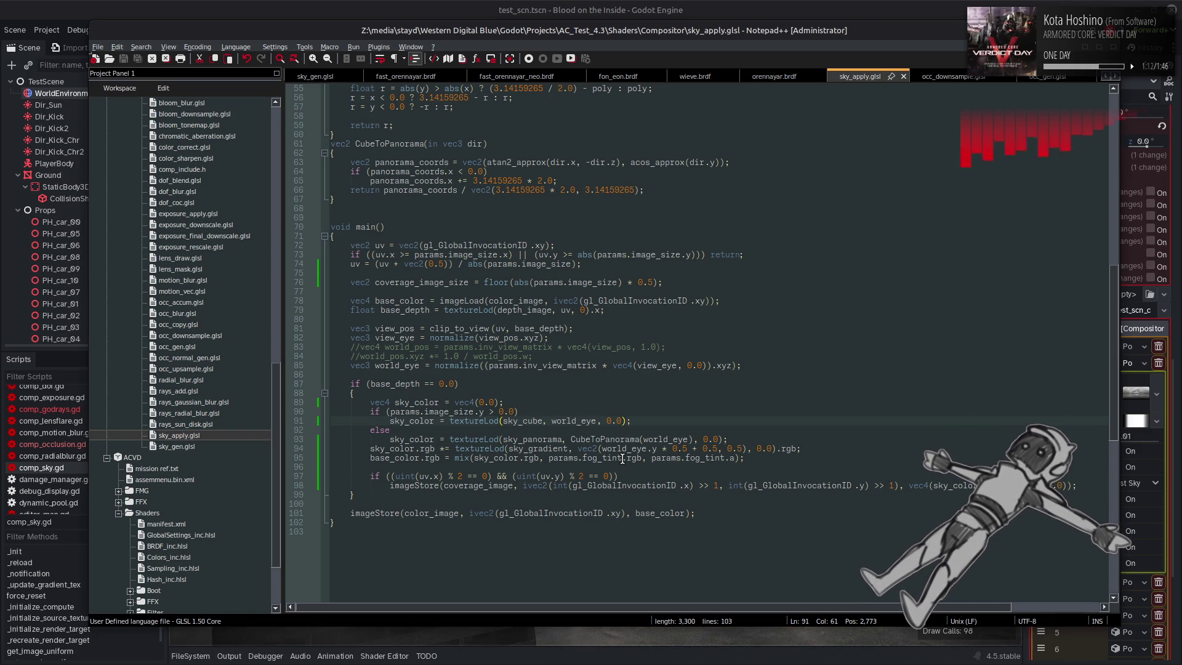
left_click(654, 6)
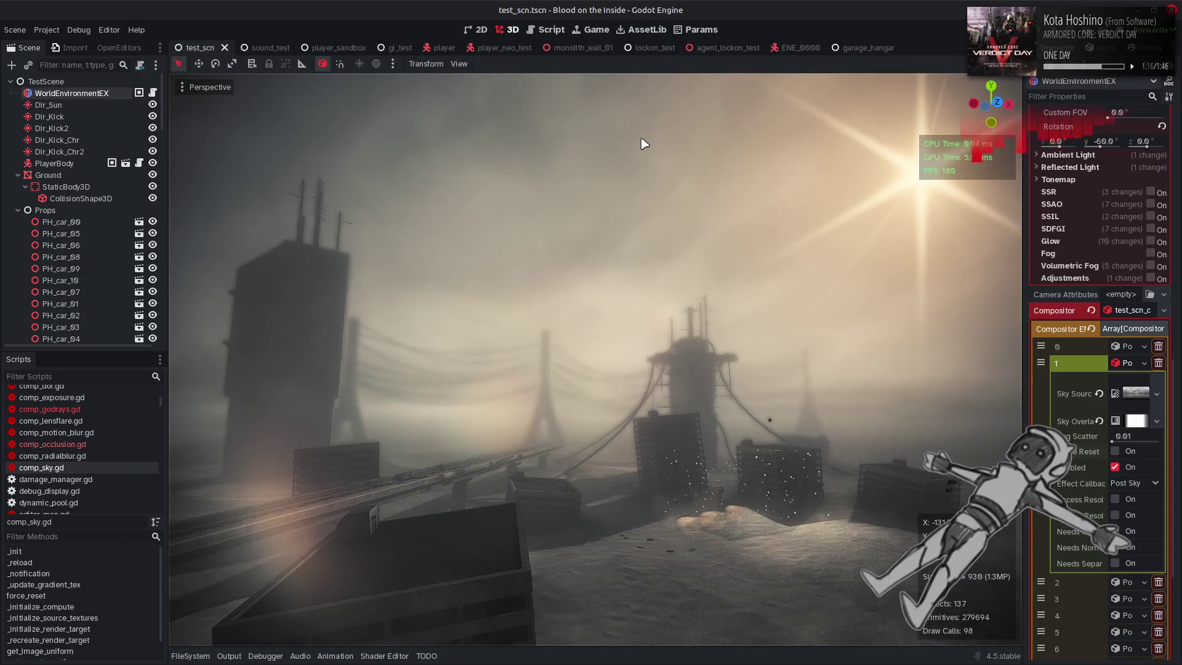
left_click(547, 29)
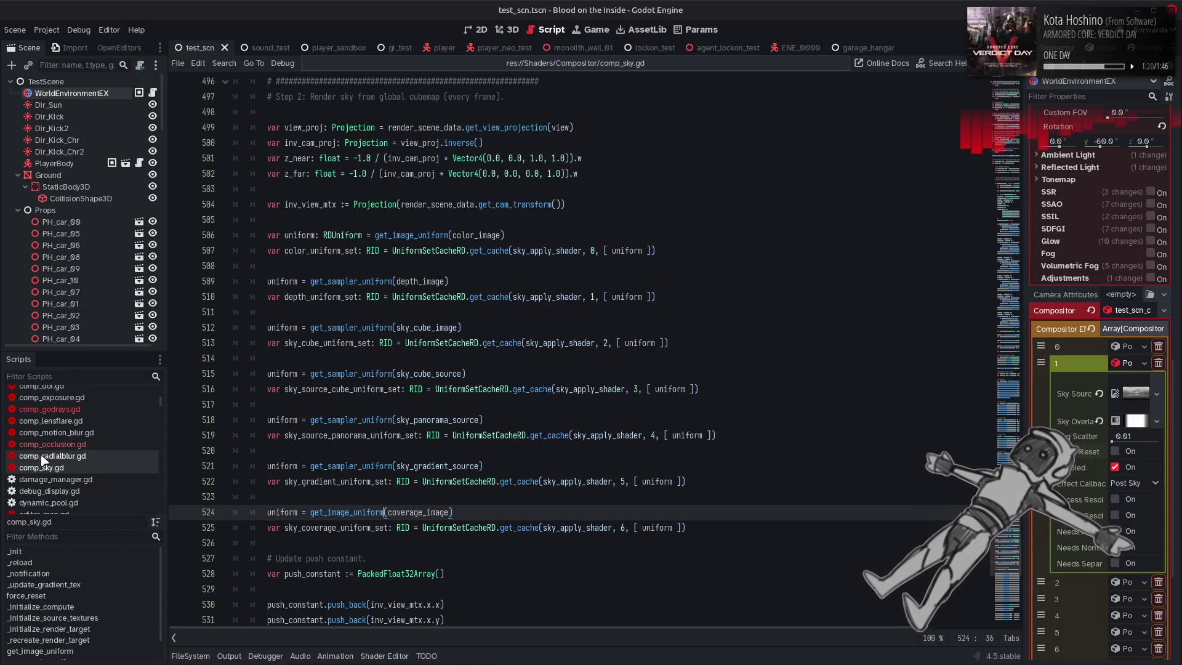
left_click(68, 410)
double_click(411, 327)
type("\"")
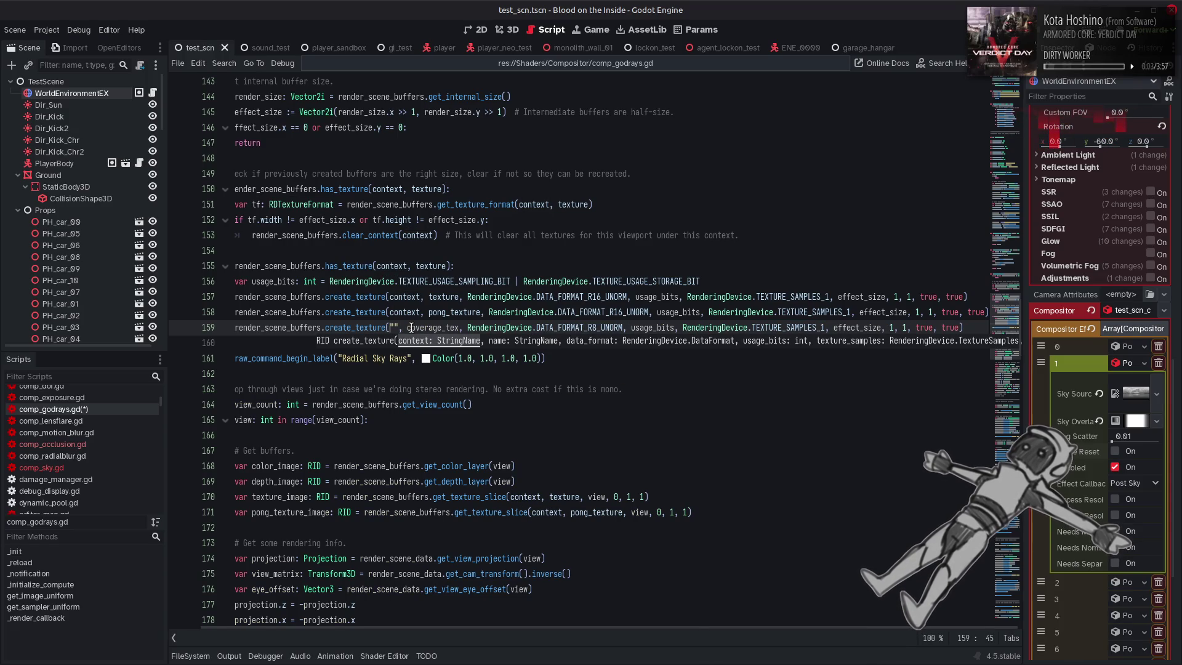
type("&")
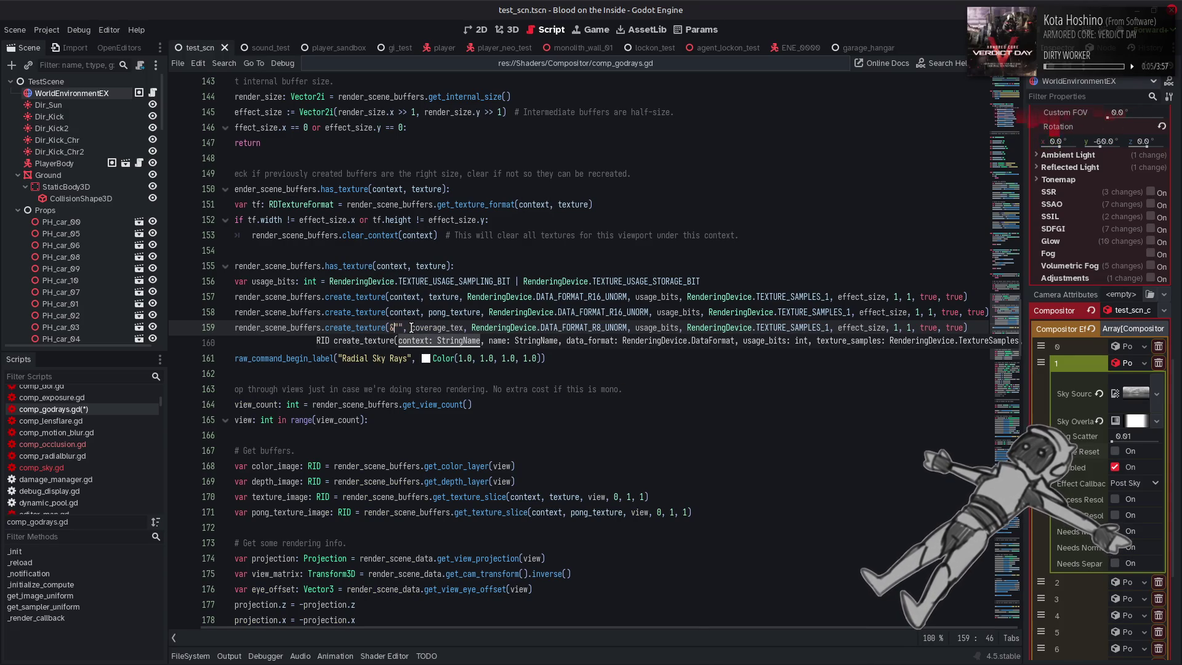
type("Sky")
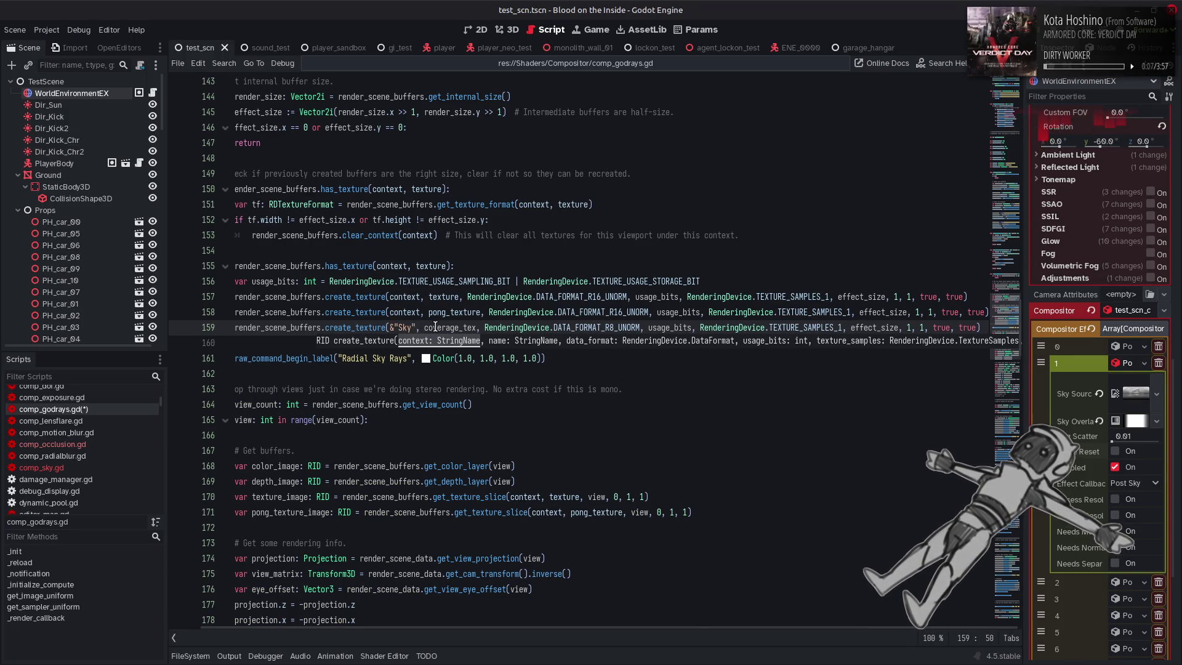
double_click(434, 327)
type("\", &\"SkyCovera")
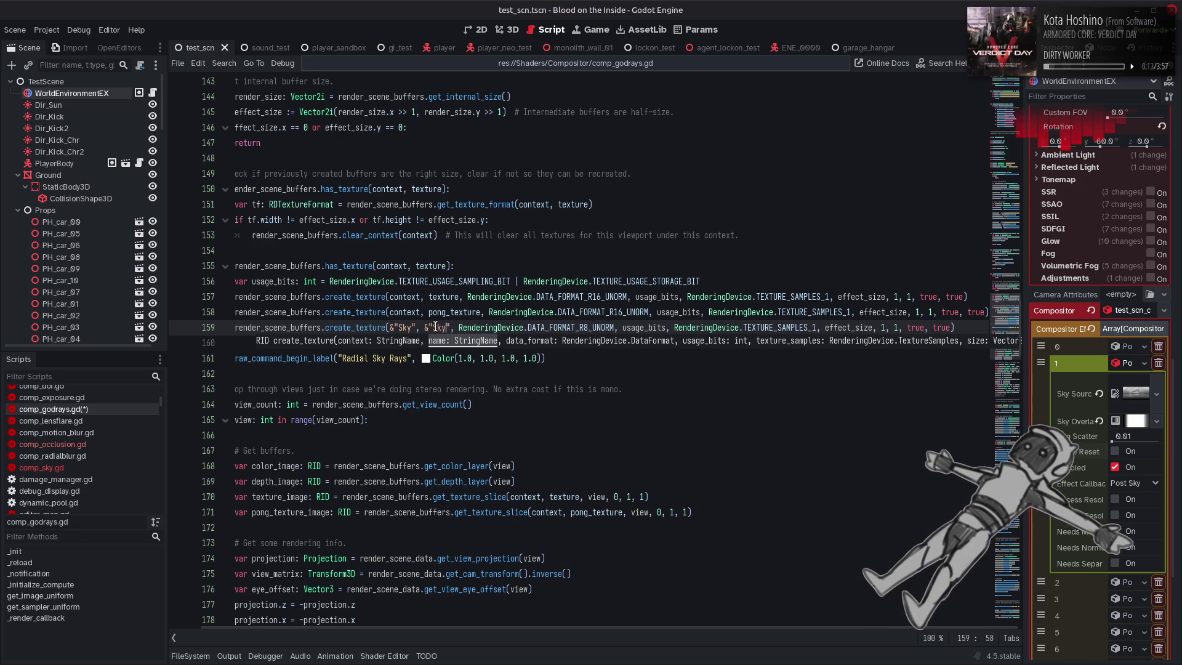
type("ge")
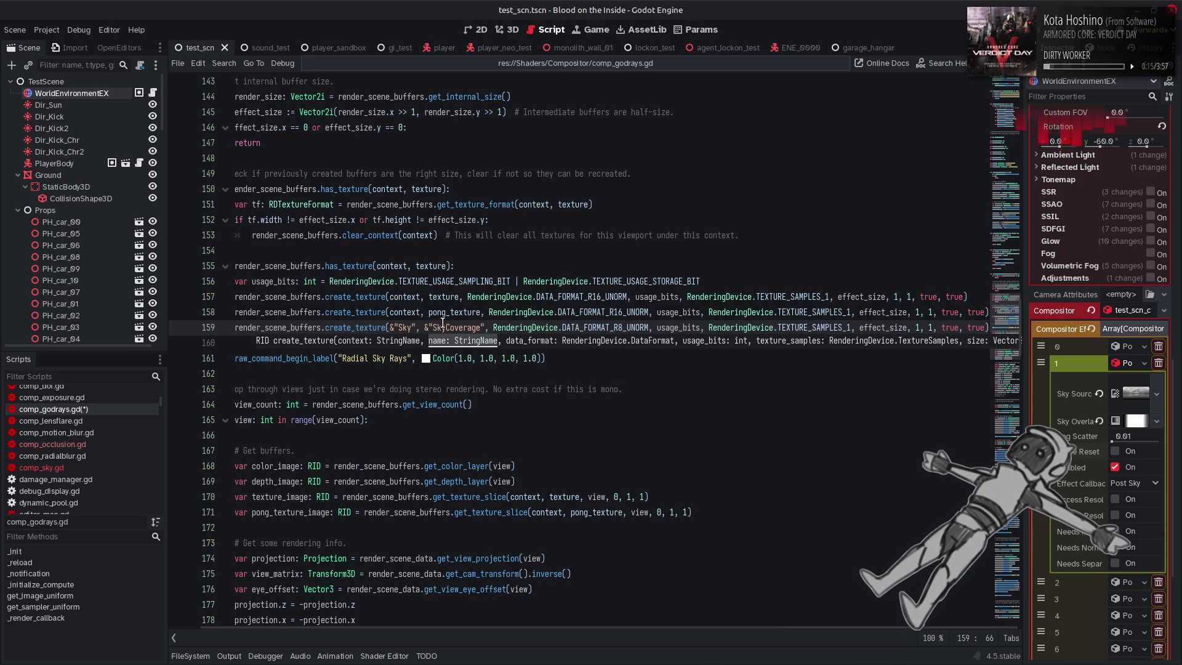
left_click(461, 314)
key("ctrl+s")
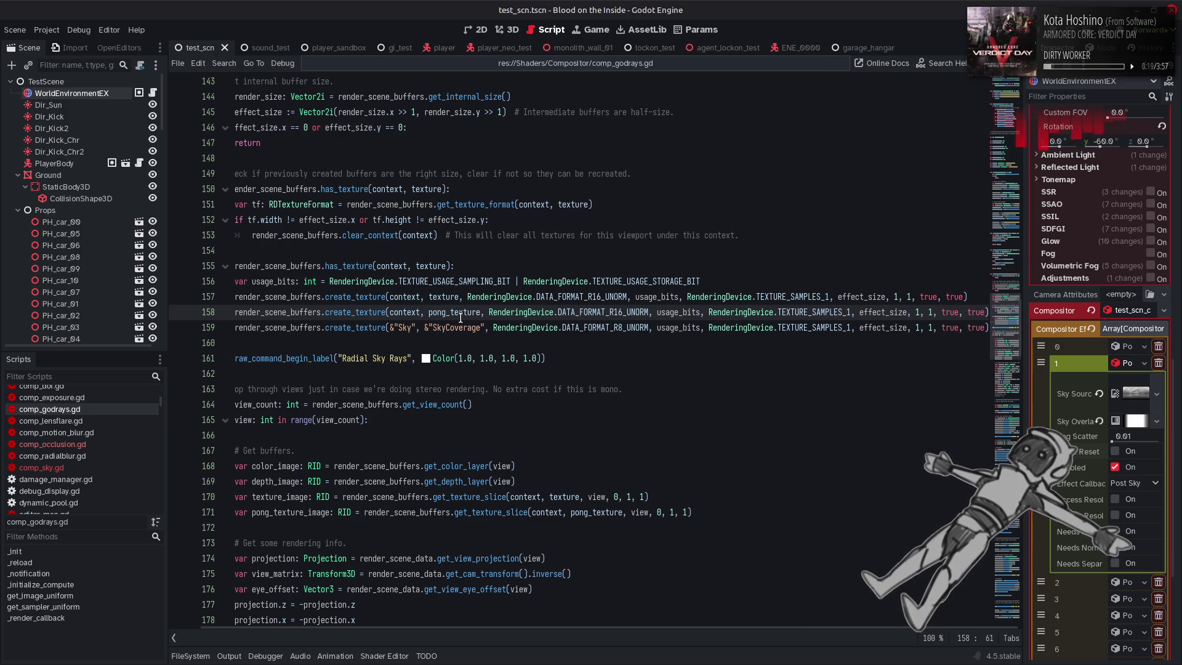
scroll(460, 318, "left", 2)
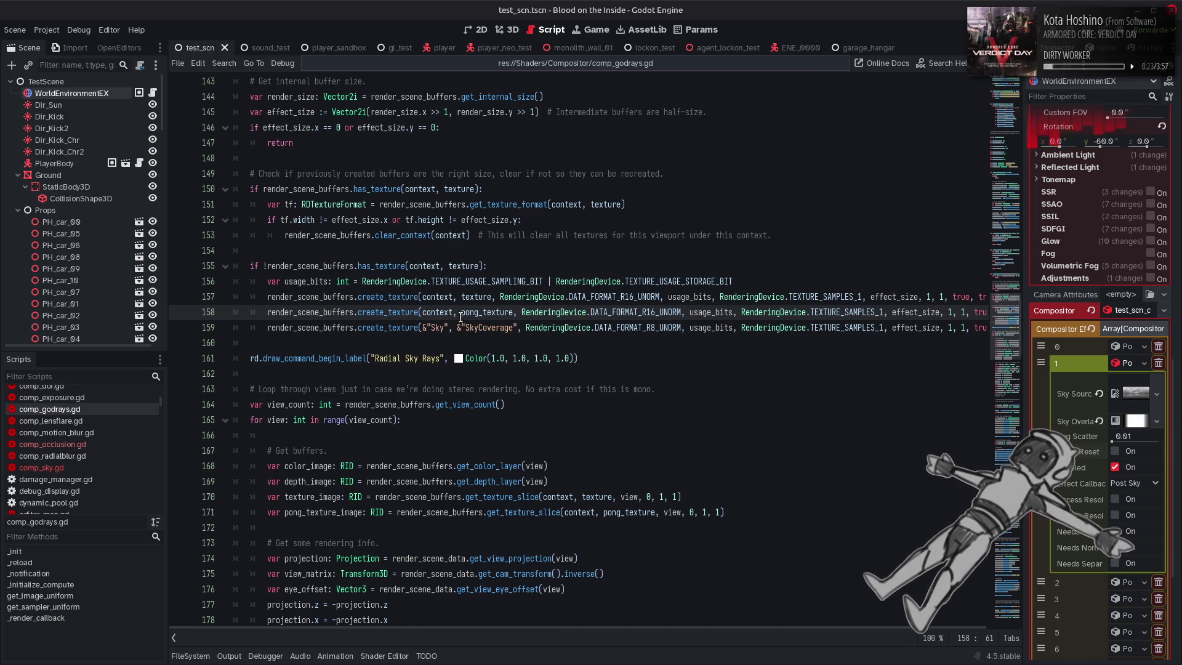
mouse_move(461, 317)
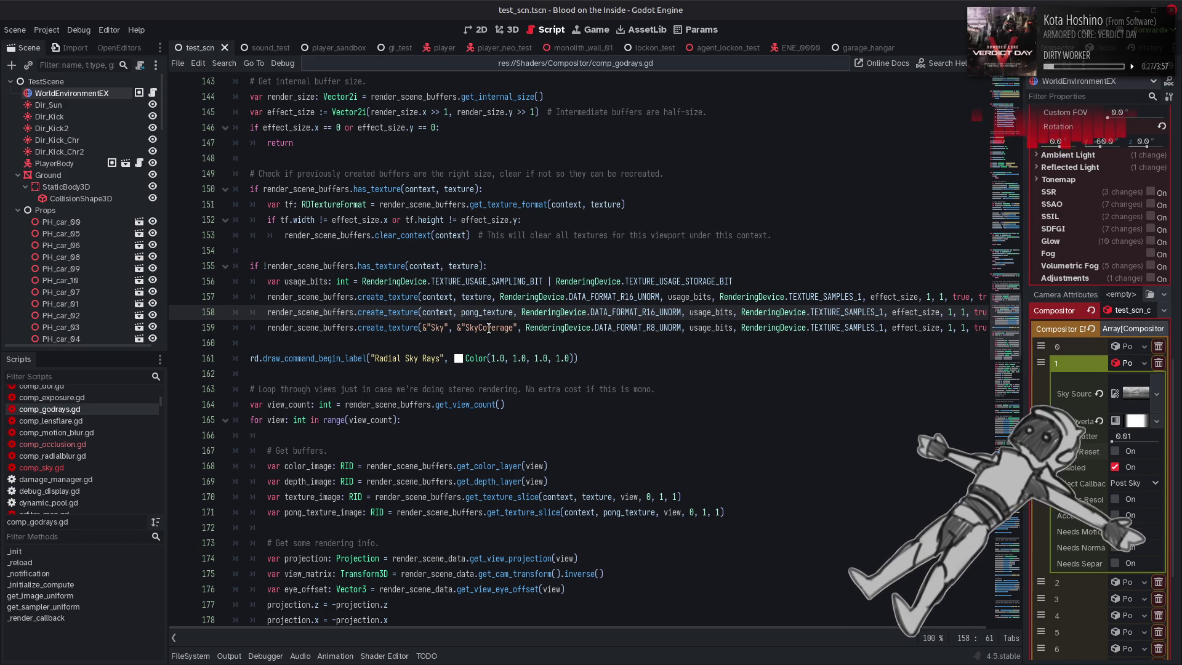
left_click(500, 32)
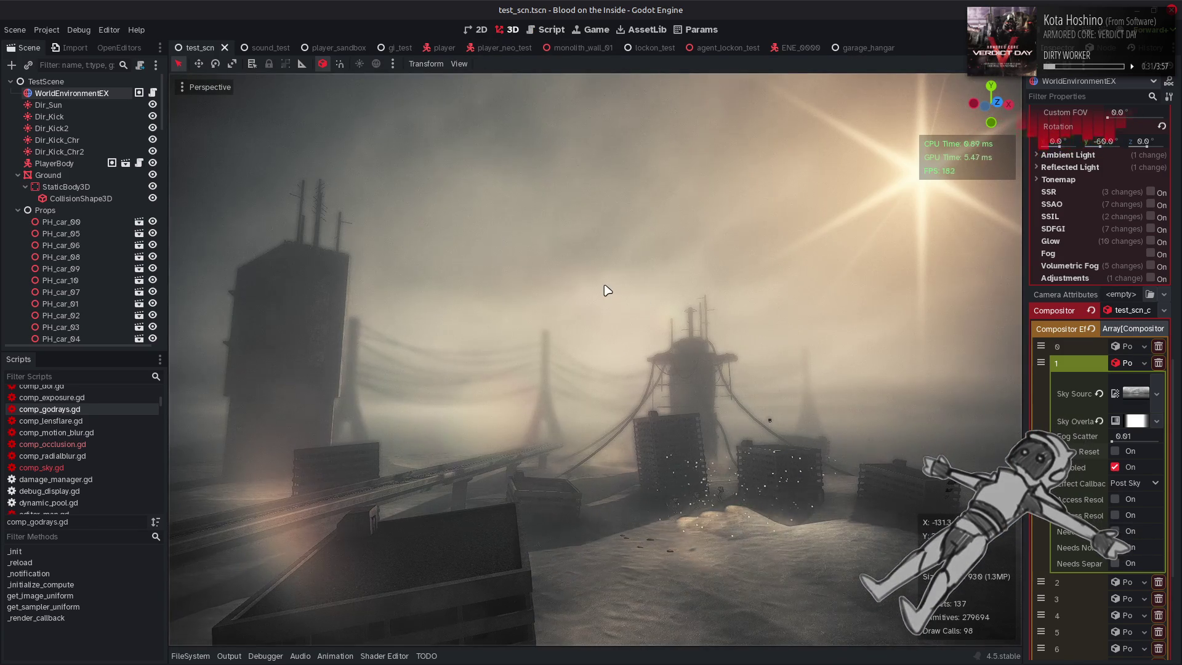
Fly the camera toward the bridge arches to view the sun's godrays, then switch to GIMP
mouse_move(657, 307)
left_mouse_down()
mouse_move(622, 320)
mouse_move(519, 305)
left_mouse_up()
left_click_drag(662, 308, 714, 309)
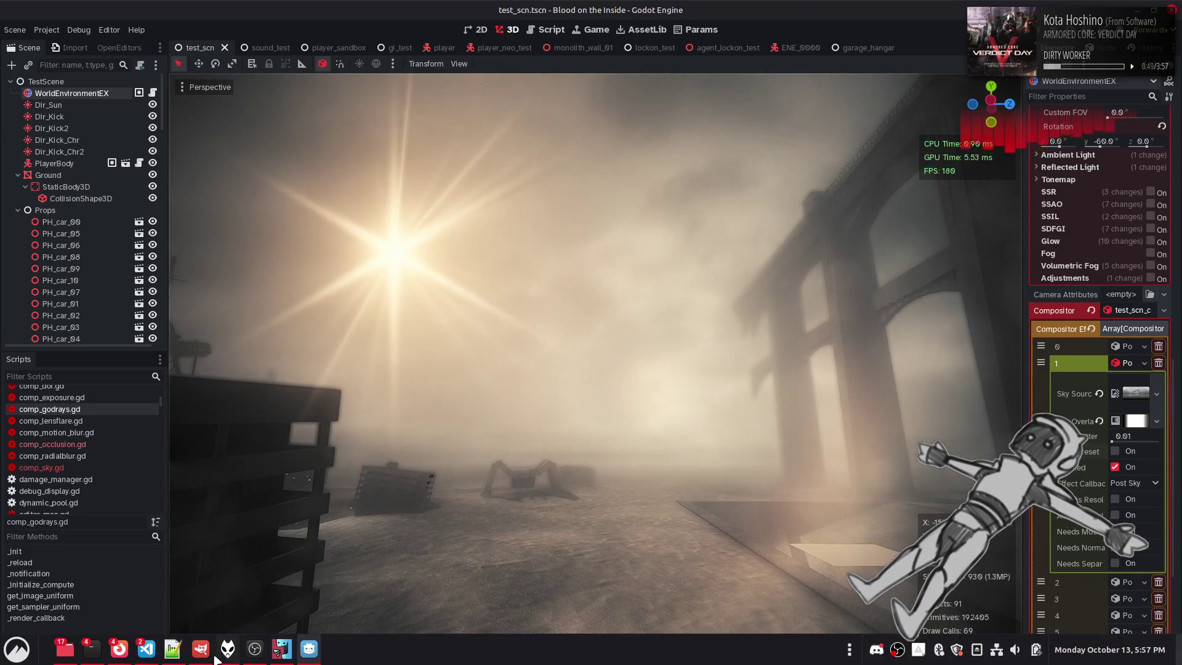
left_click(207, 659)
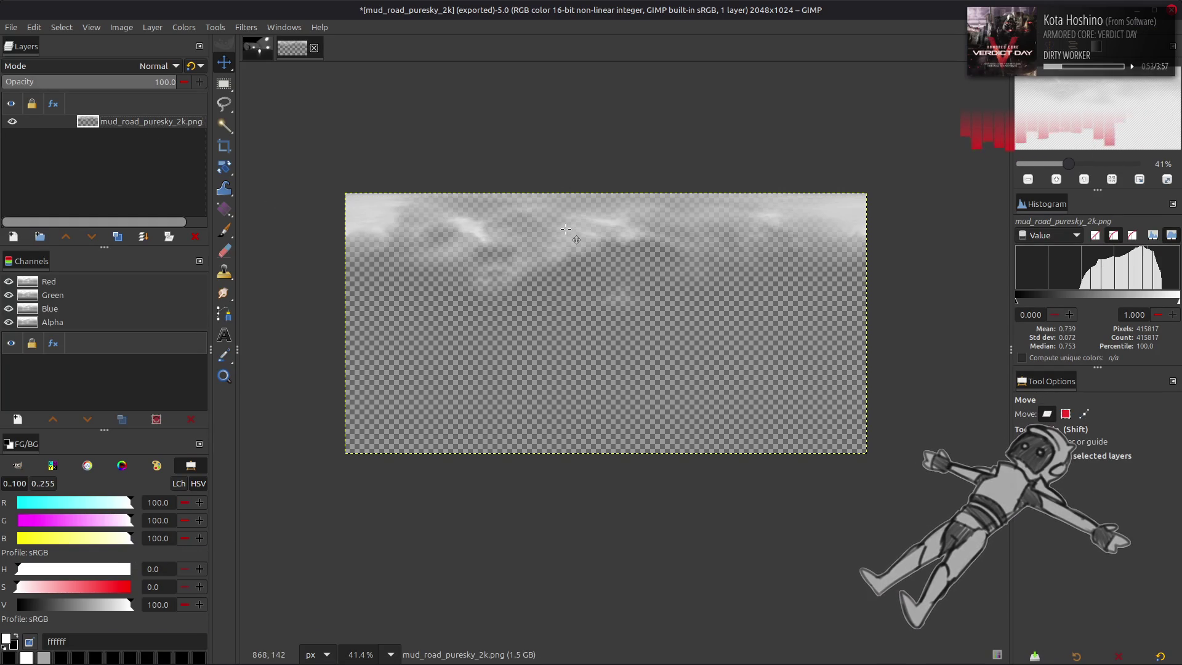
Switch from the mud_road_puresky_2k.png sky image in GIMP back to the Godot editor
key("alt+Tab")
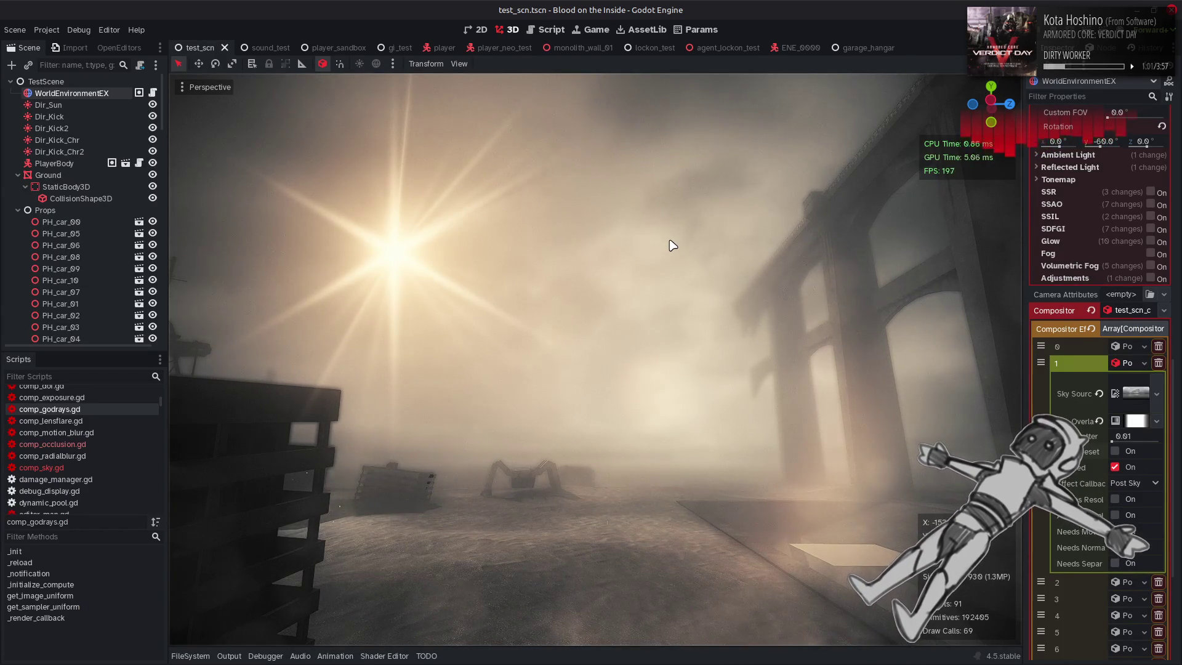
Fly the camera toward the sun and cable-strung tower to inspect the godrays, then save the scene
key("w")
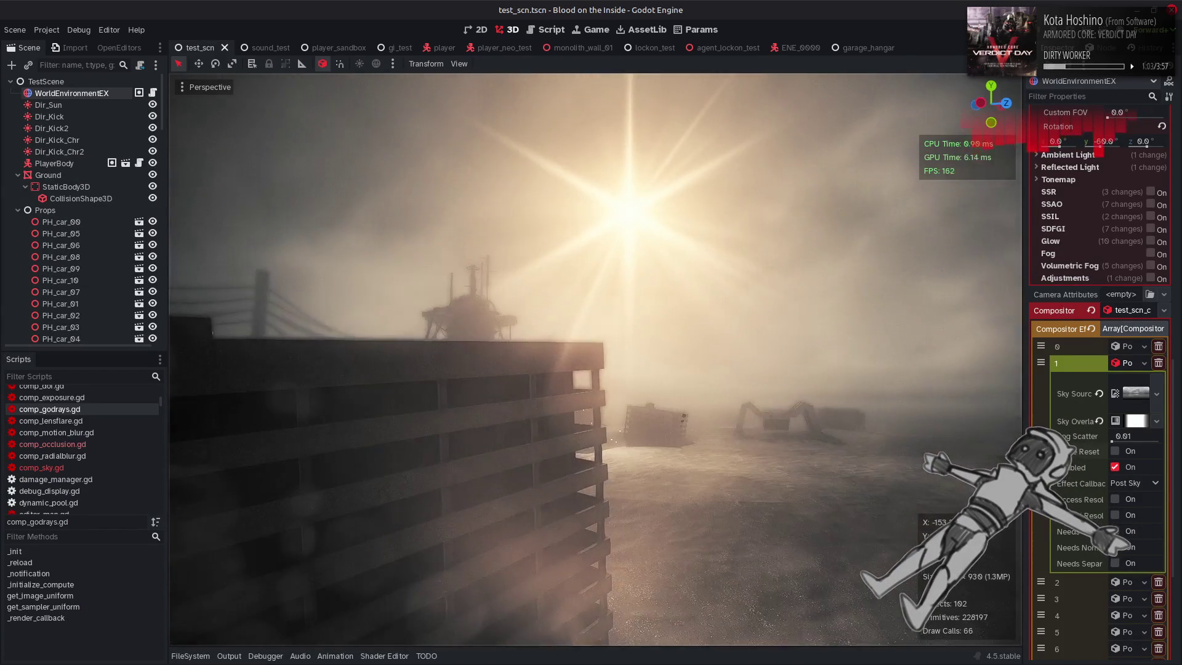
key("w")
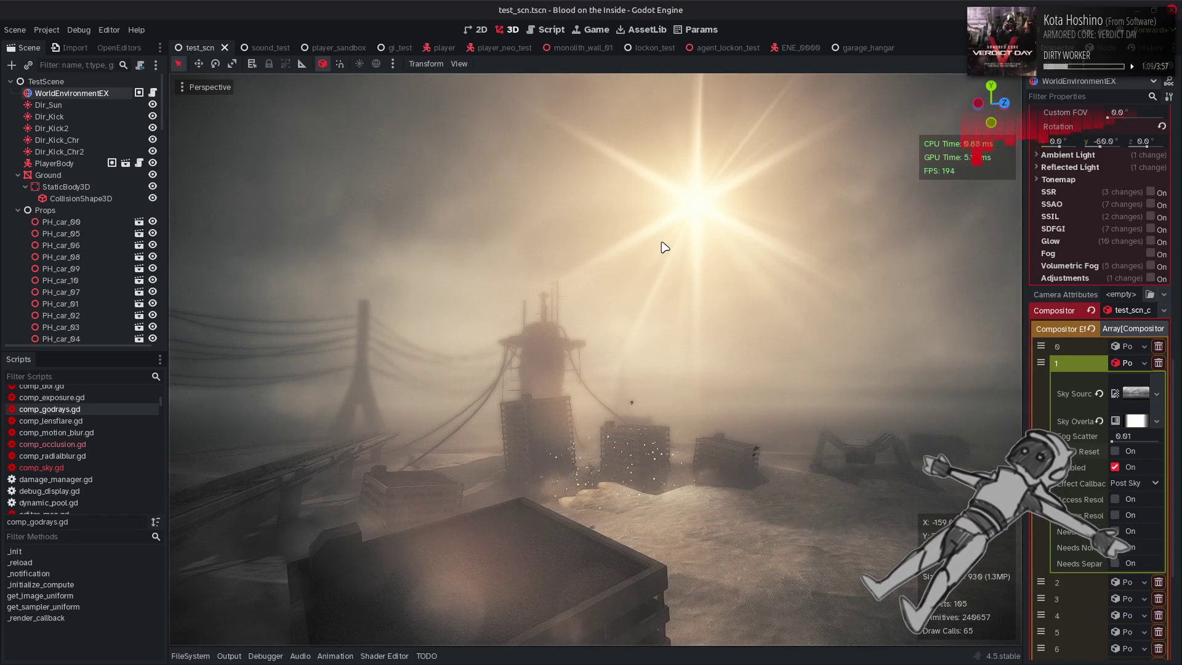
key("w")
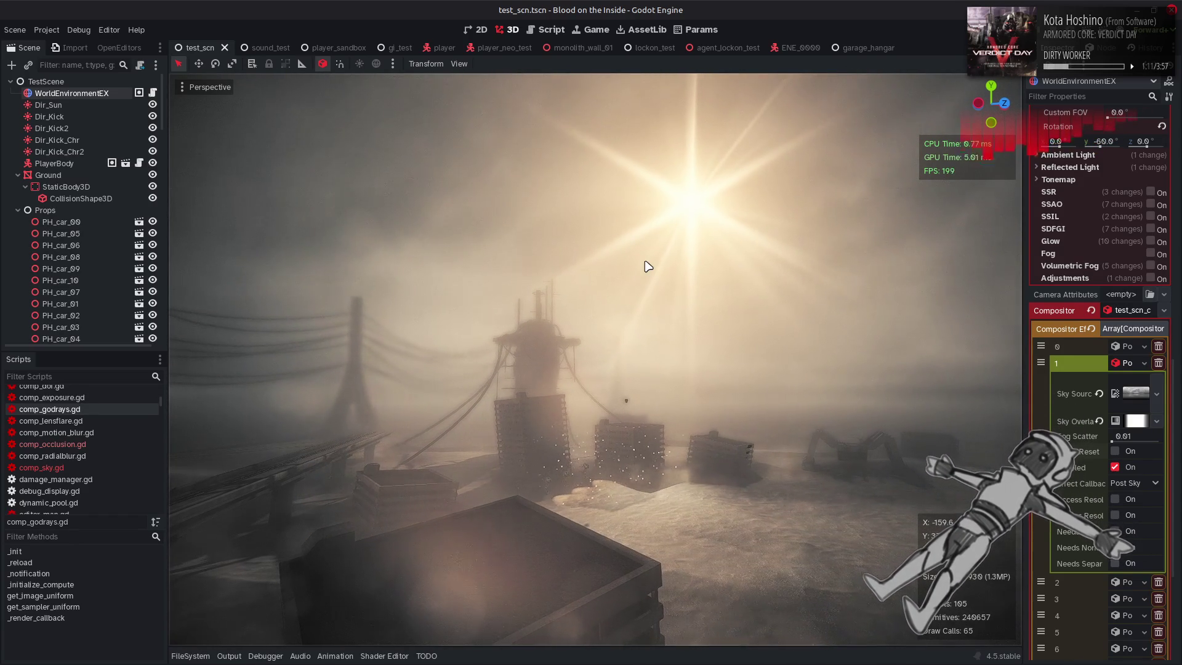
key("ctrl+s")
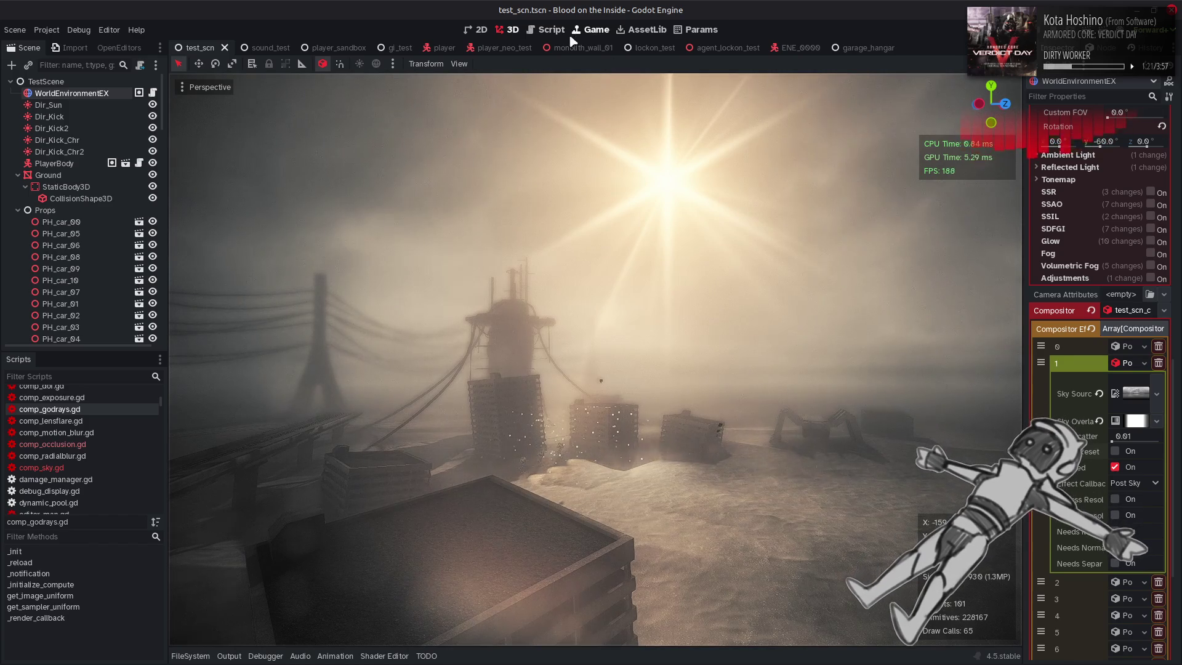
Open comp_sky.gd in the script editor
left_click(550, 30)
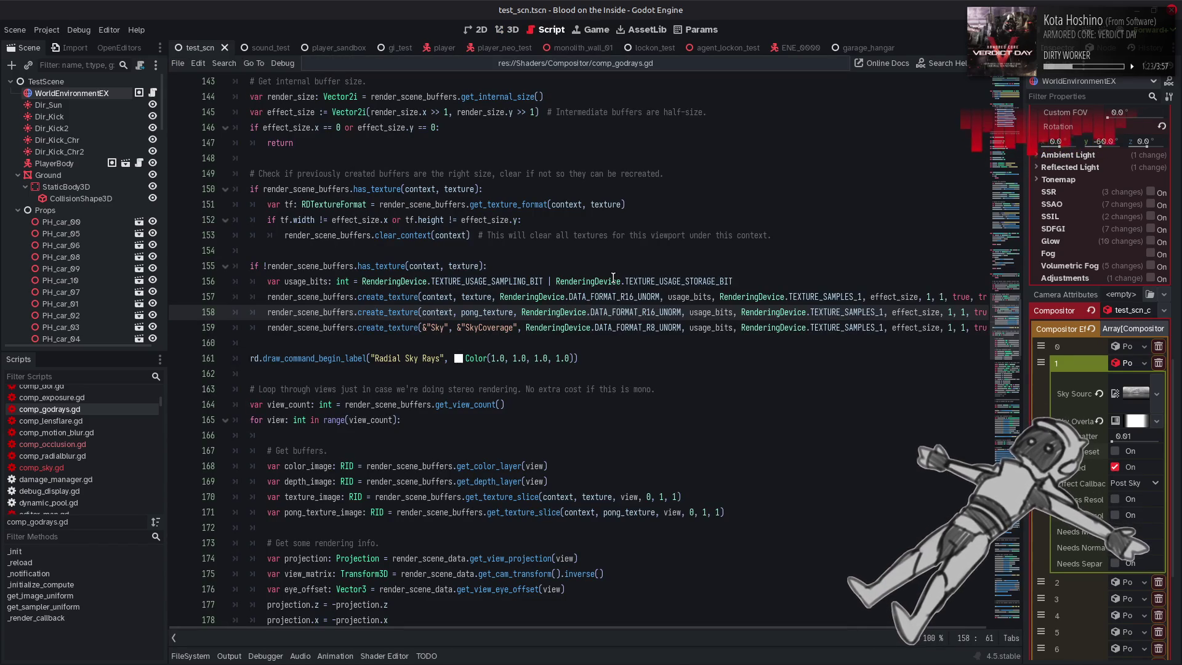
mouse_move(613, 278)
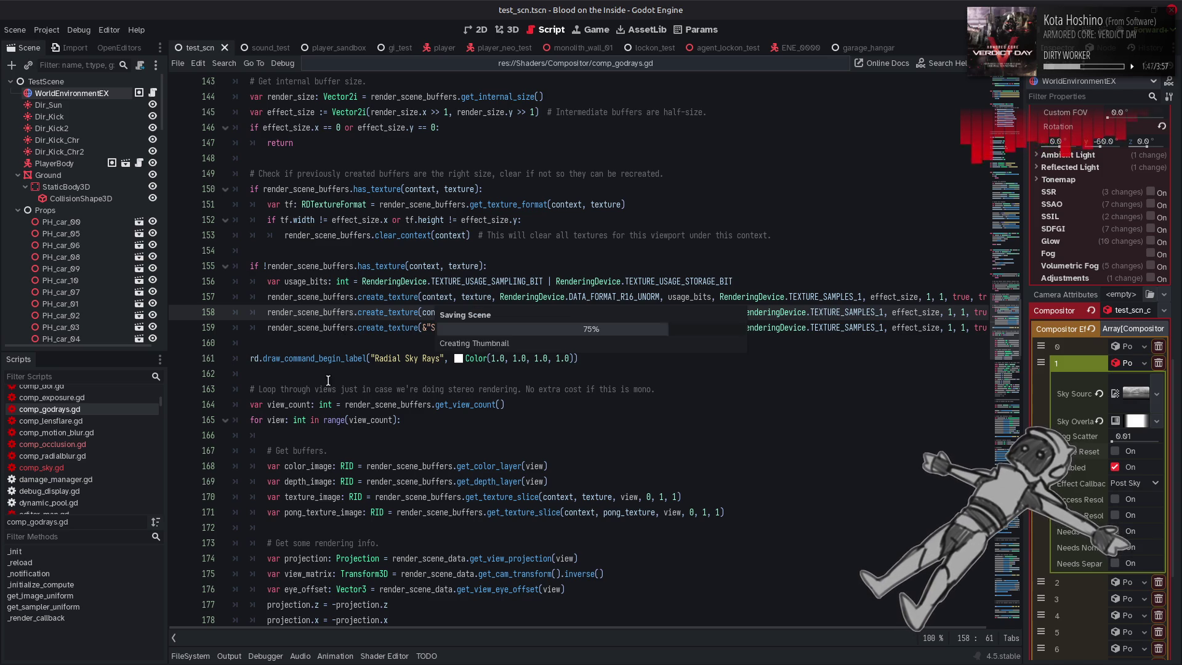
left_click(81, 467)
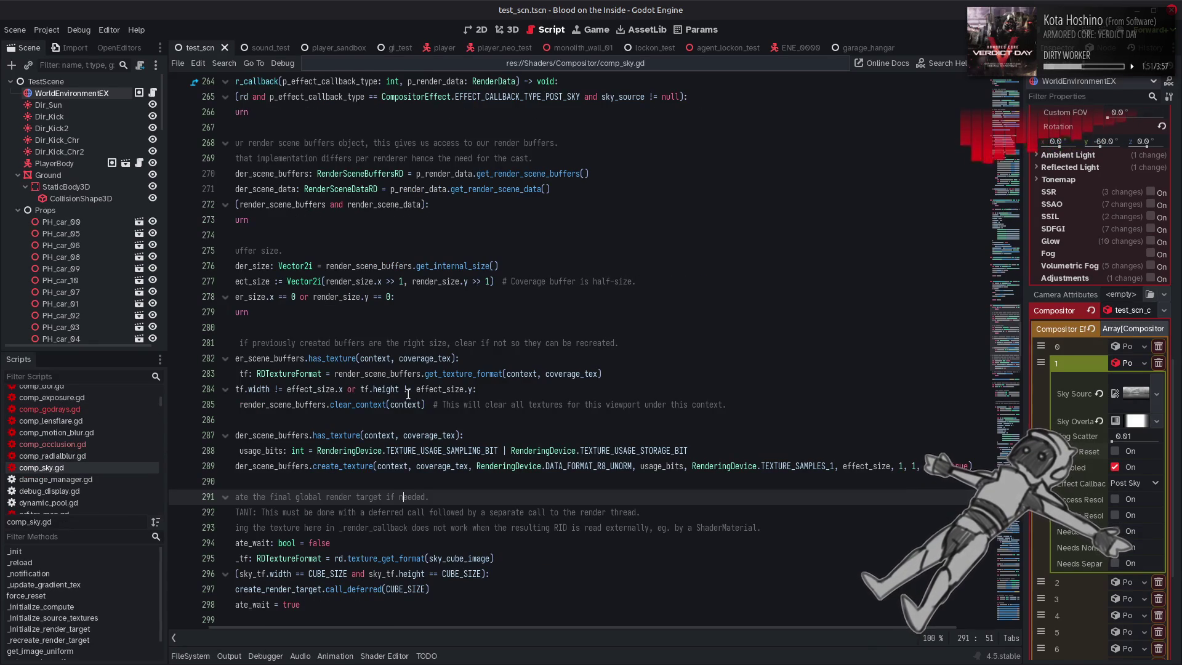
Find the coverage_tex uses and coverage_image slice in comp_sky.gd, then reopen comp_godrays.gd
scroll(408, 394, "left", 1)
scroll(422, 365, "down", 5)
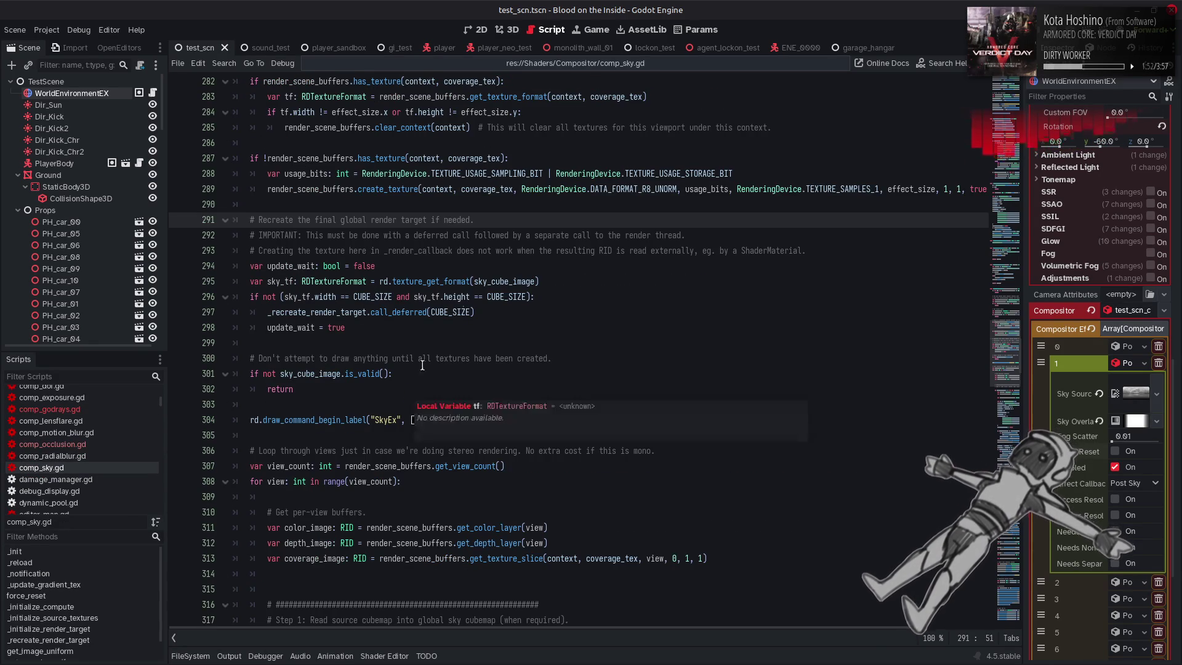
double_click(486, 189)
key("ctrl+f")
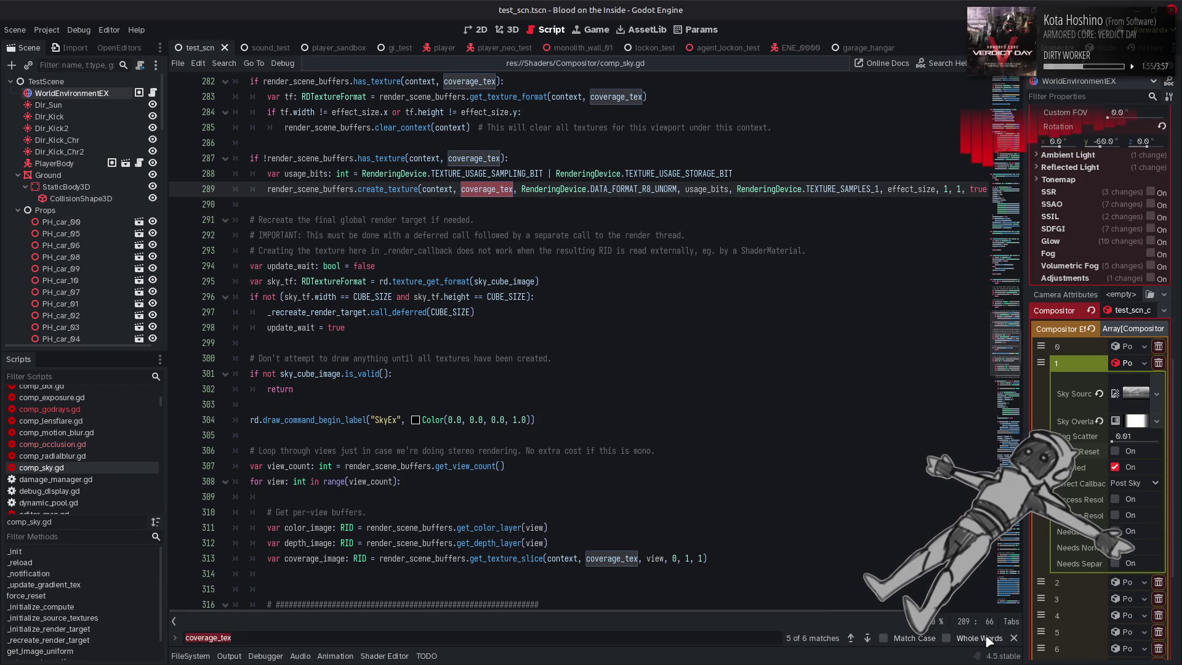
key("Escape")
mouse_move(726, 557)
left_mouse_down()
mouse_move(529, 558)
mouse_move(350, 541)
mouse_move(267, 557)
left_mouse_up()
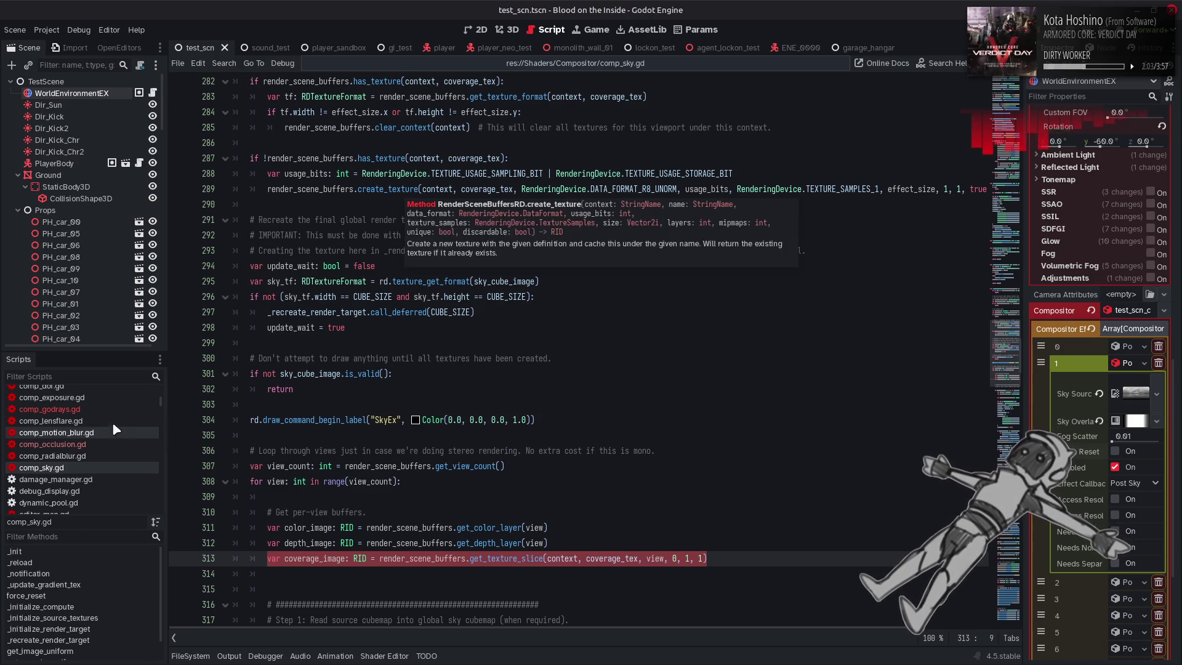
left_click(46, 409)
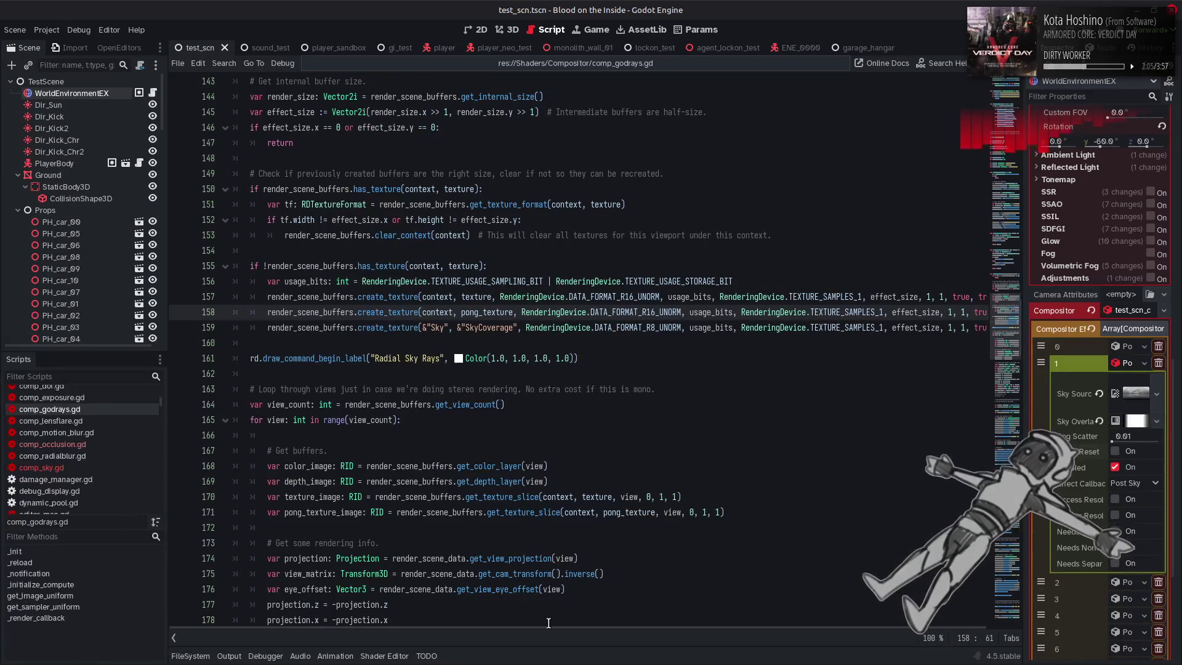
Add '# Should return the already created buffer from the Sky effect.' above the create_texture(&"Sky", &"SkyCoverage") line
scroll(468, 563, "right", 1)
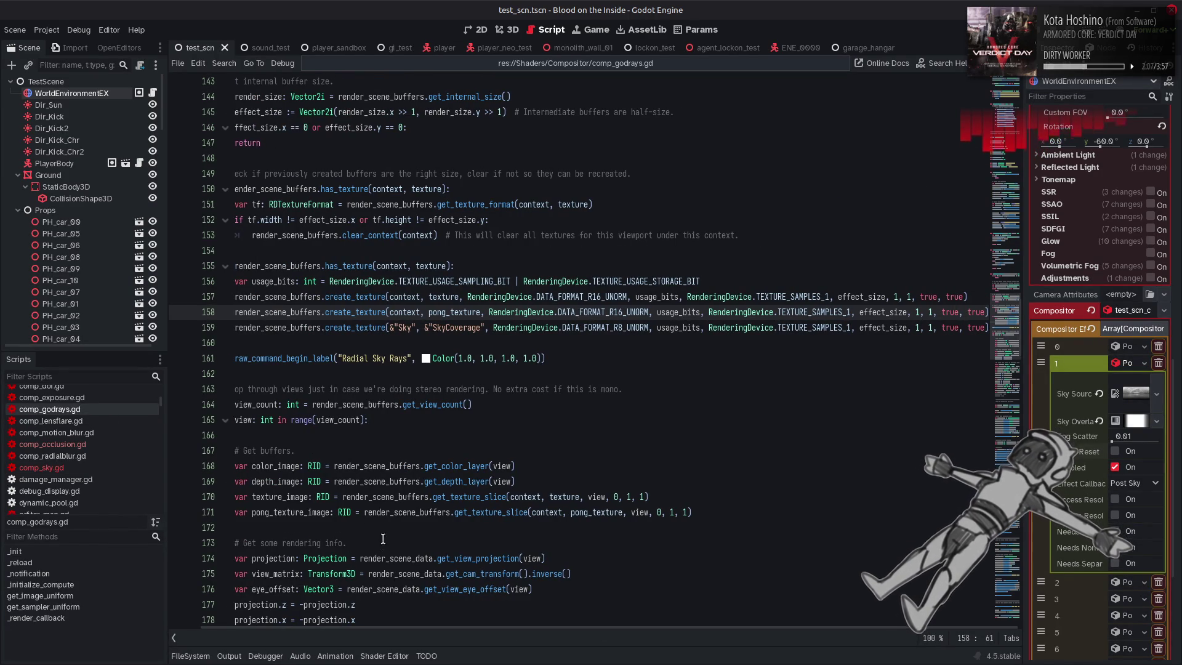
scroll(399, 571, "left", 1)
left_click(268, 327)
key("Return")
key("Up")
type("# Should have")
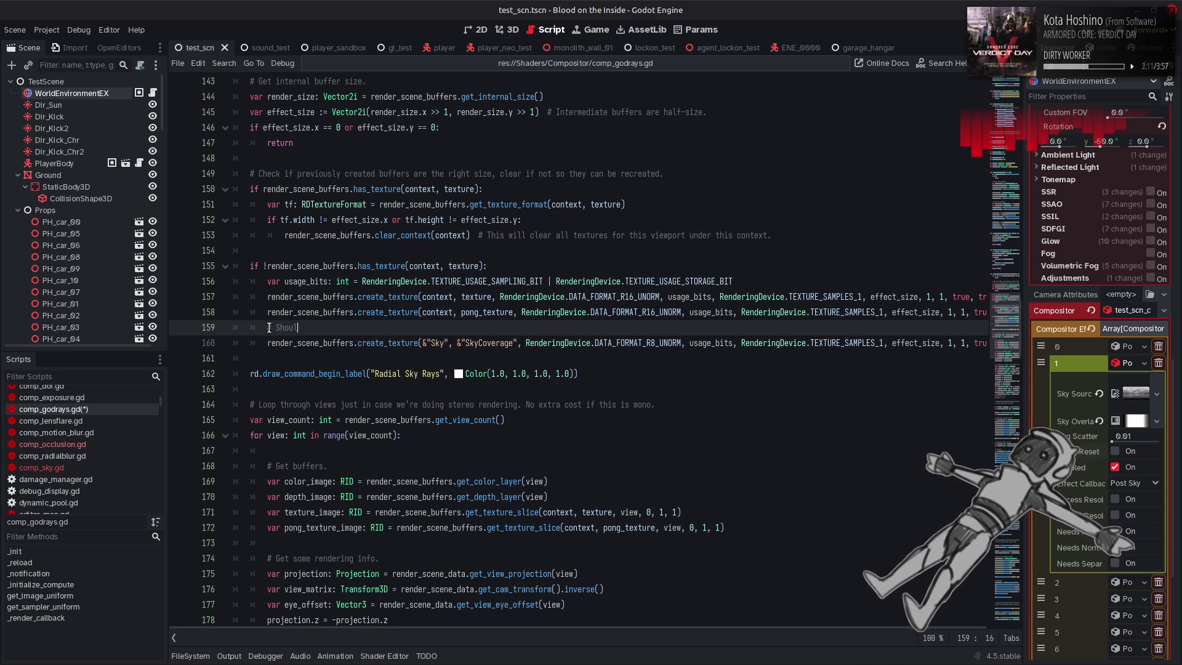
type(" already been cre")
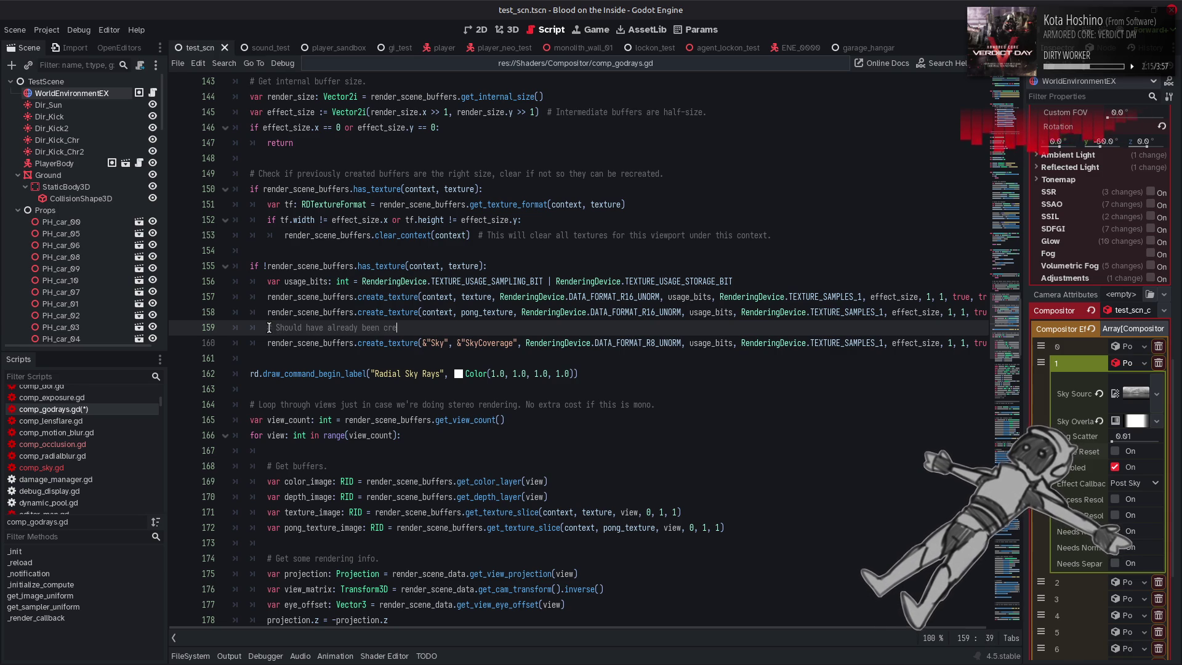
key("BackSpace")
key("BackSpace")
key("BackSpace")
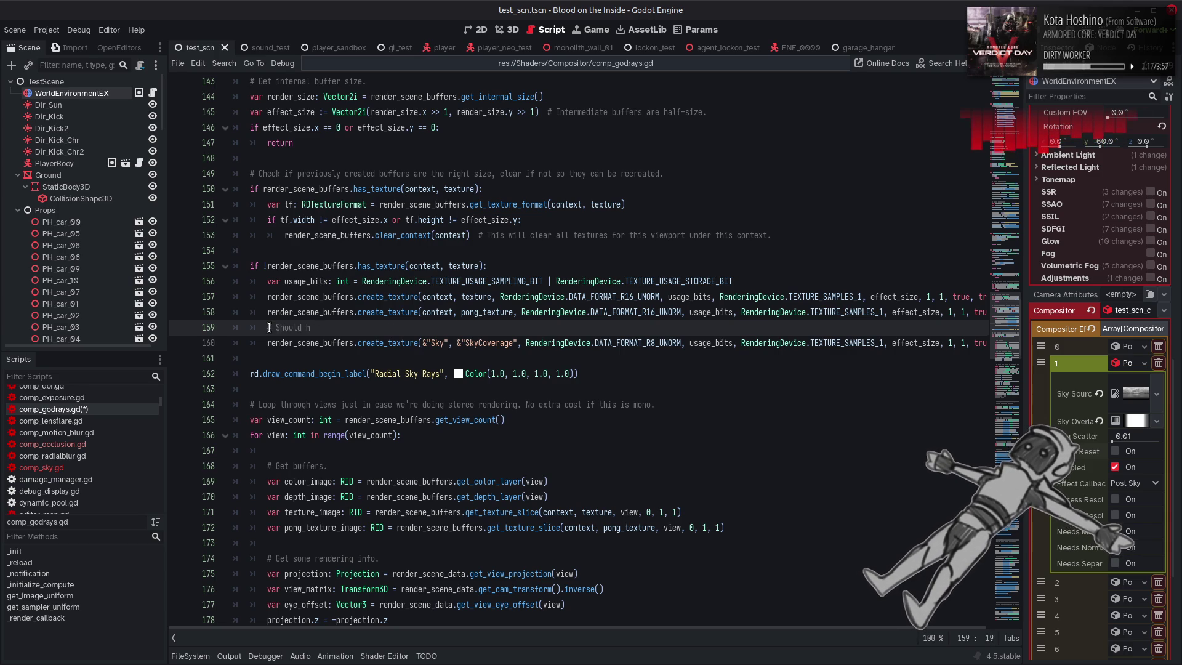
key("BackSpace")
type("return the already created")
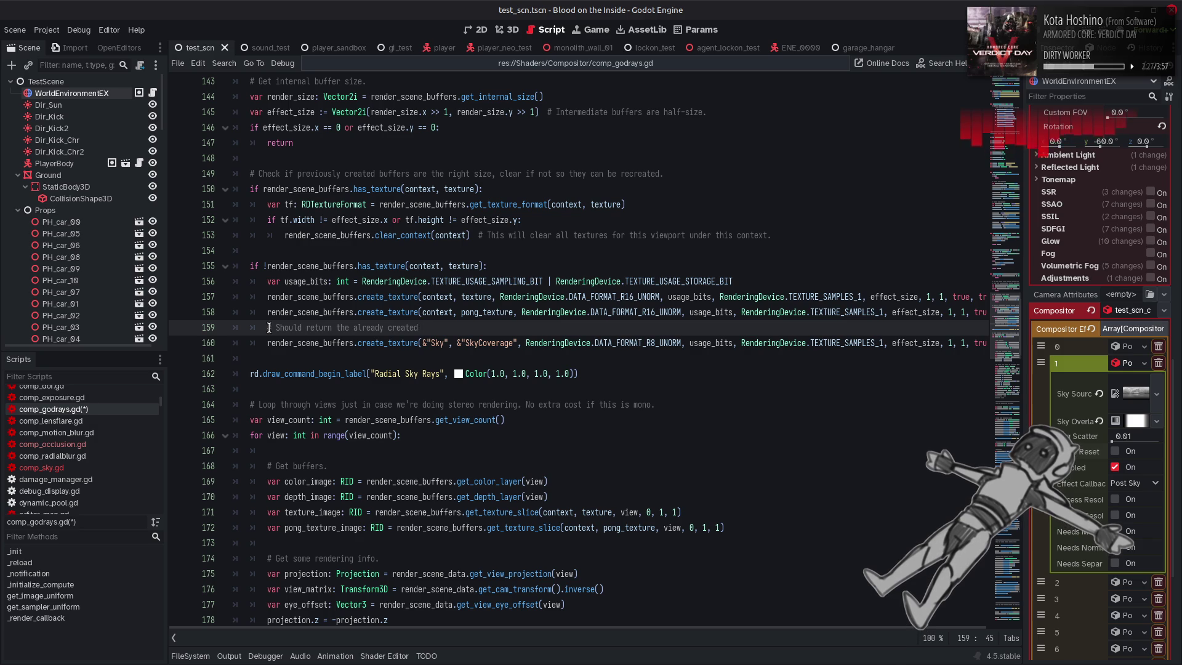
type("buffer ")
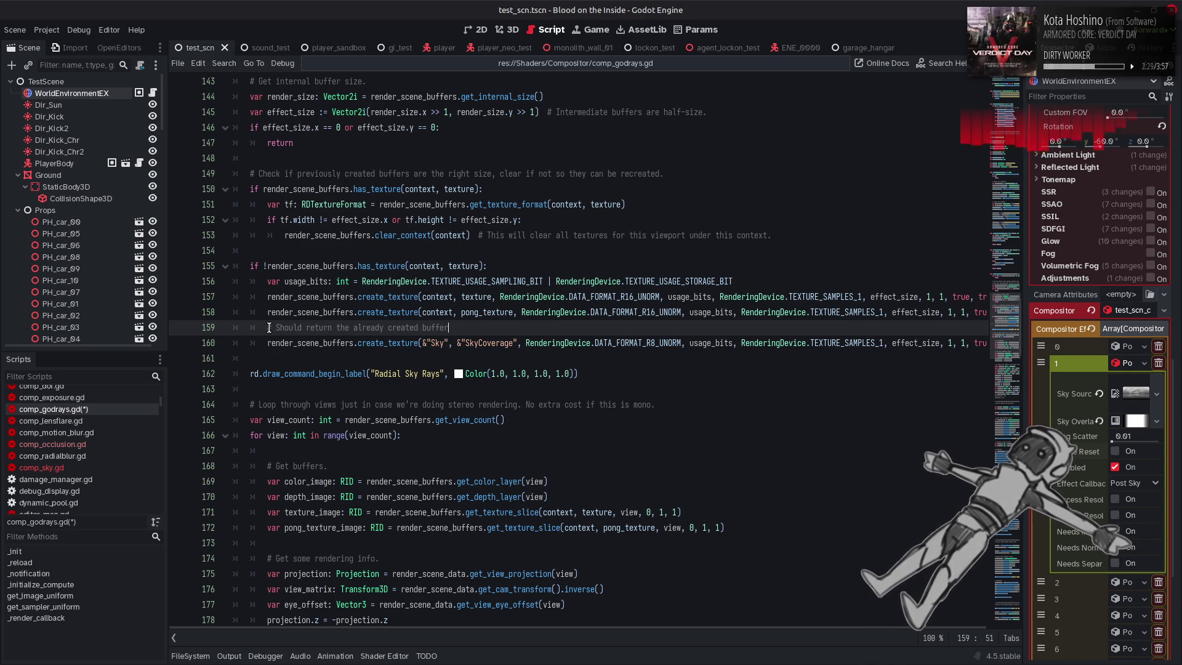
type("from")
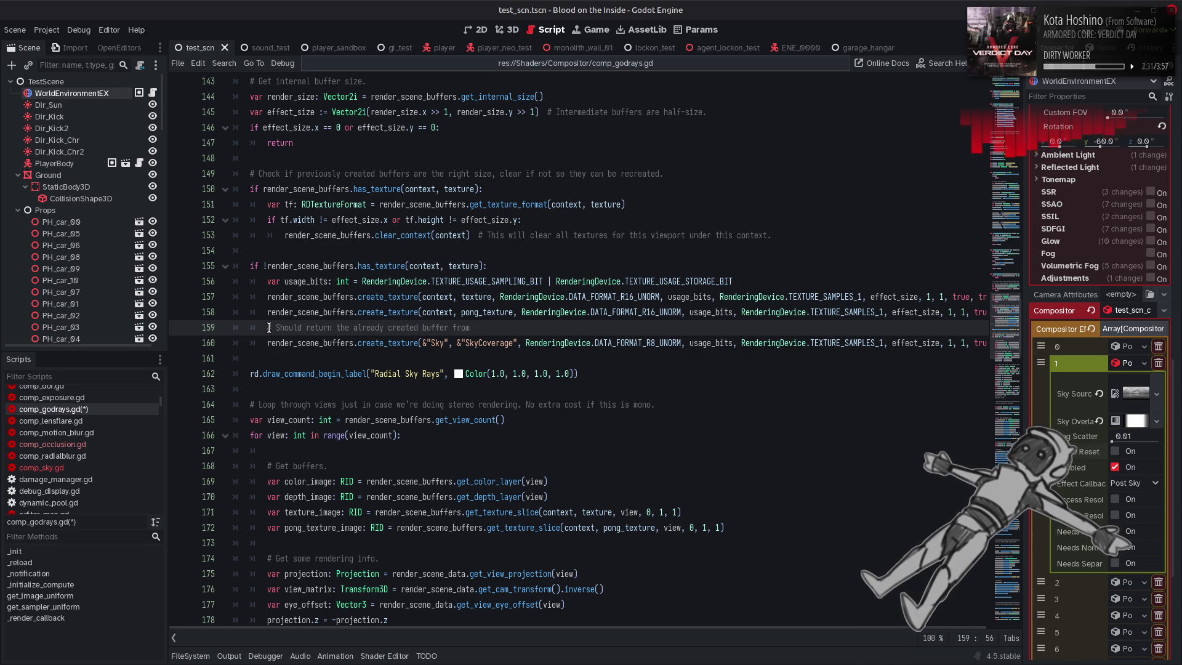
type(" th")
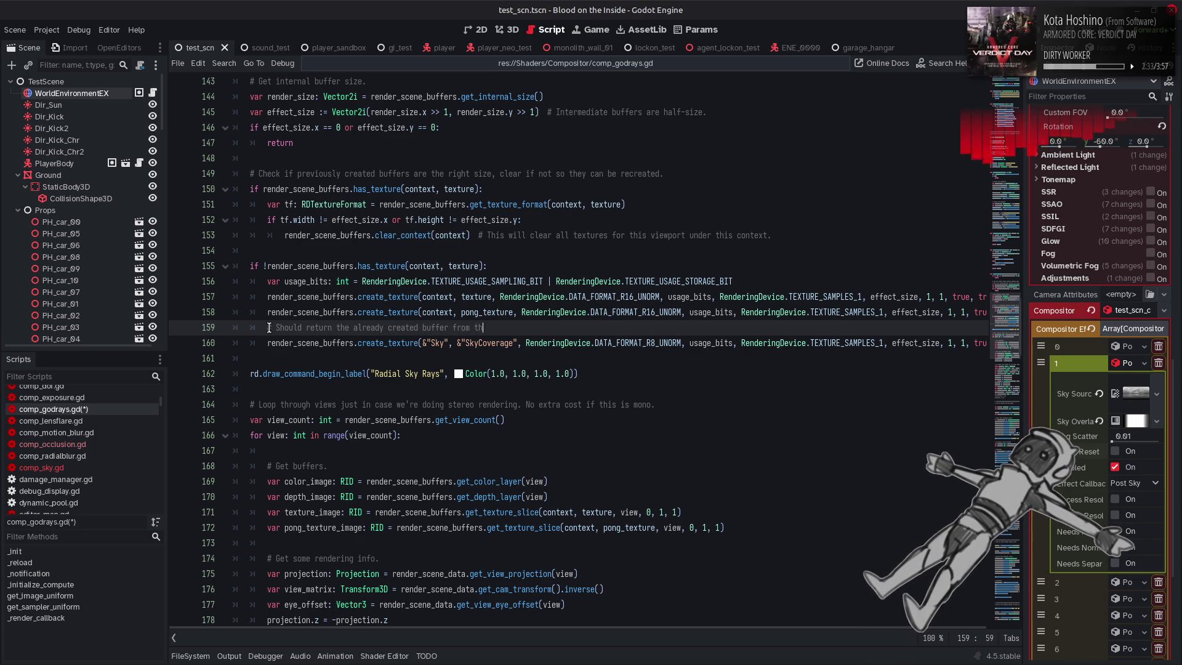
type("e Sky effect.")
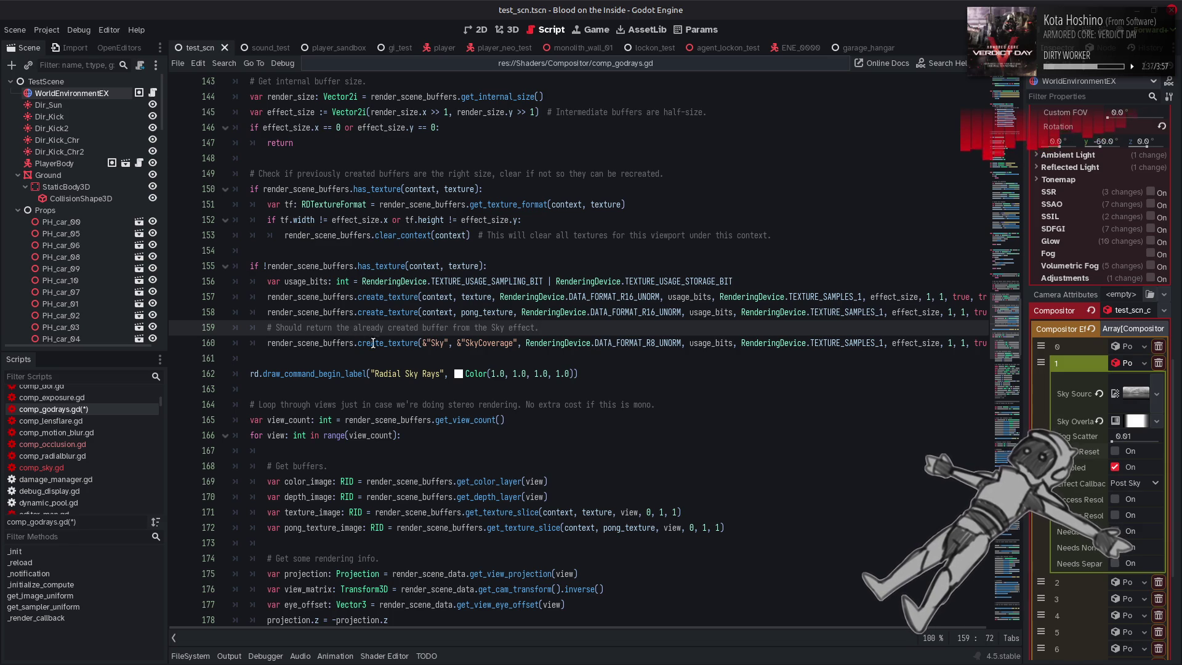
mouse_move(376, 344)
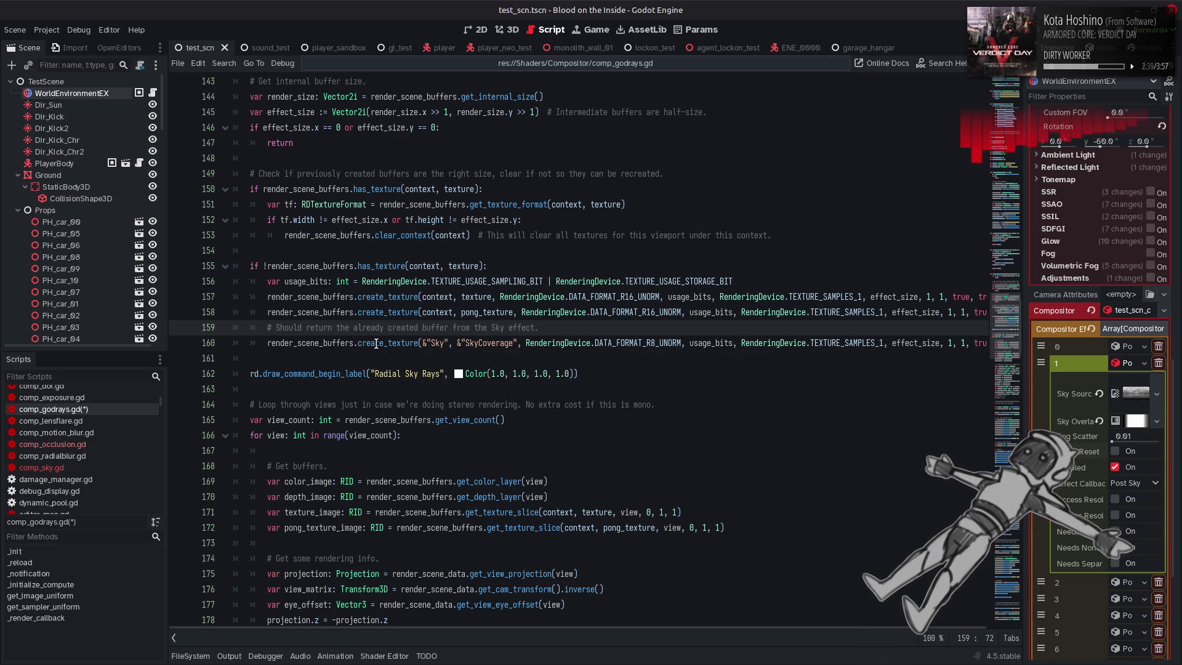
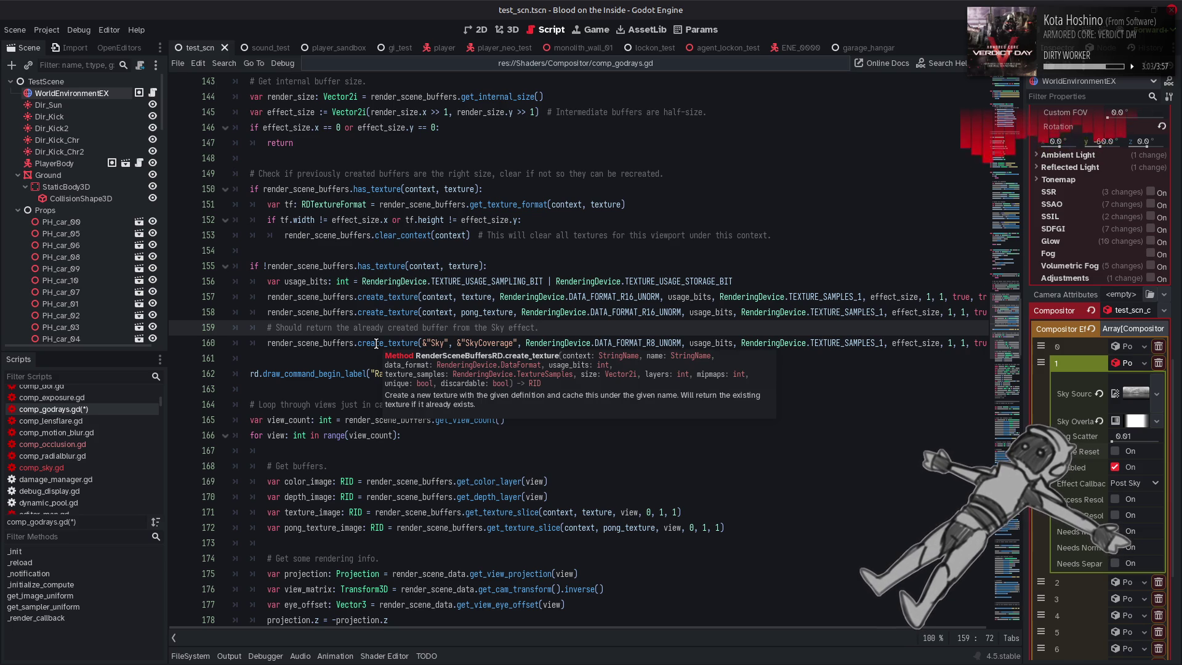
Paste a coverage_image get_texture_slice line as new line 173 in comp_godrays.gd
key("Left")
key("Left")
key("Left")
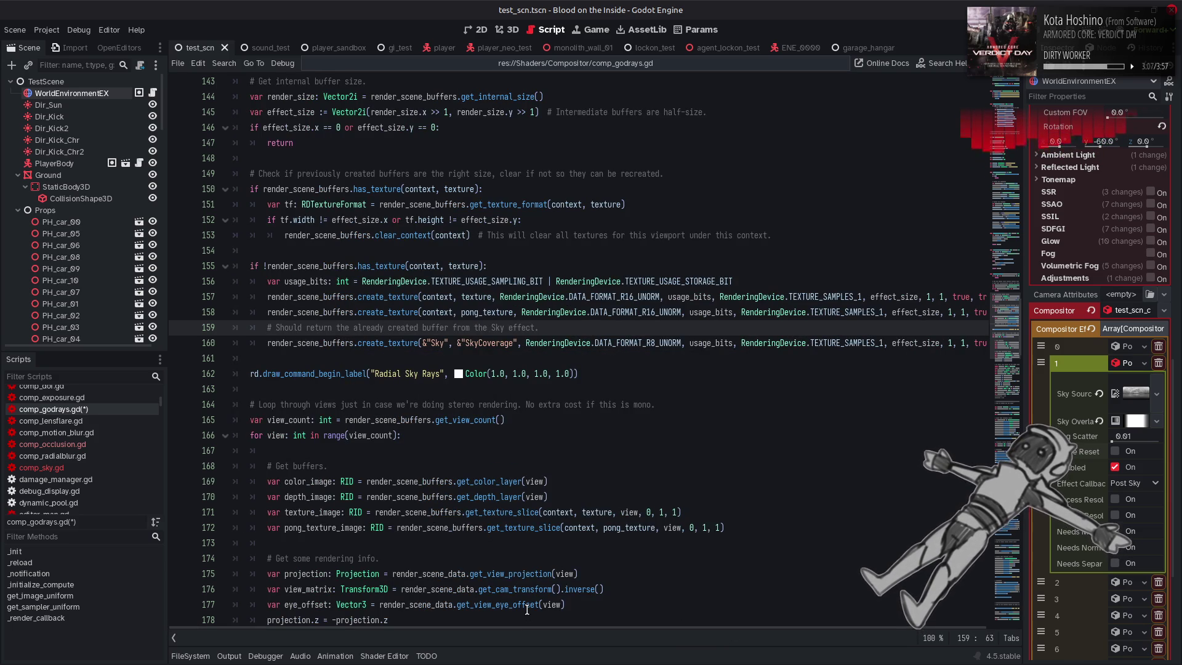
mouse_move(526, 609)
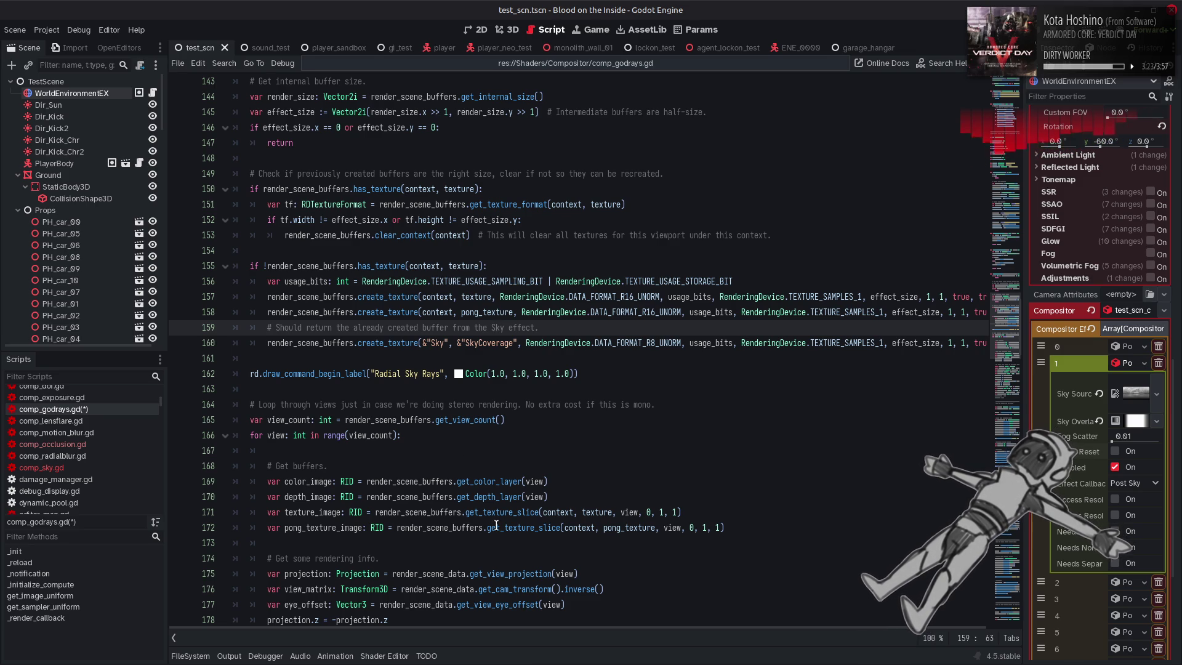
mouse_move(514, 529)
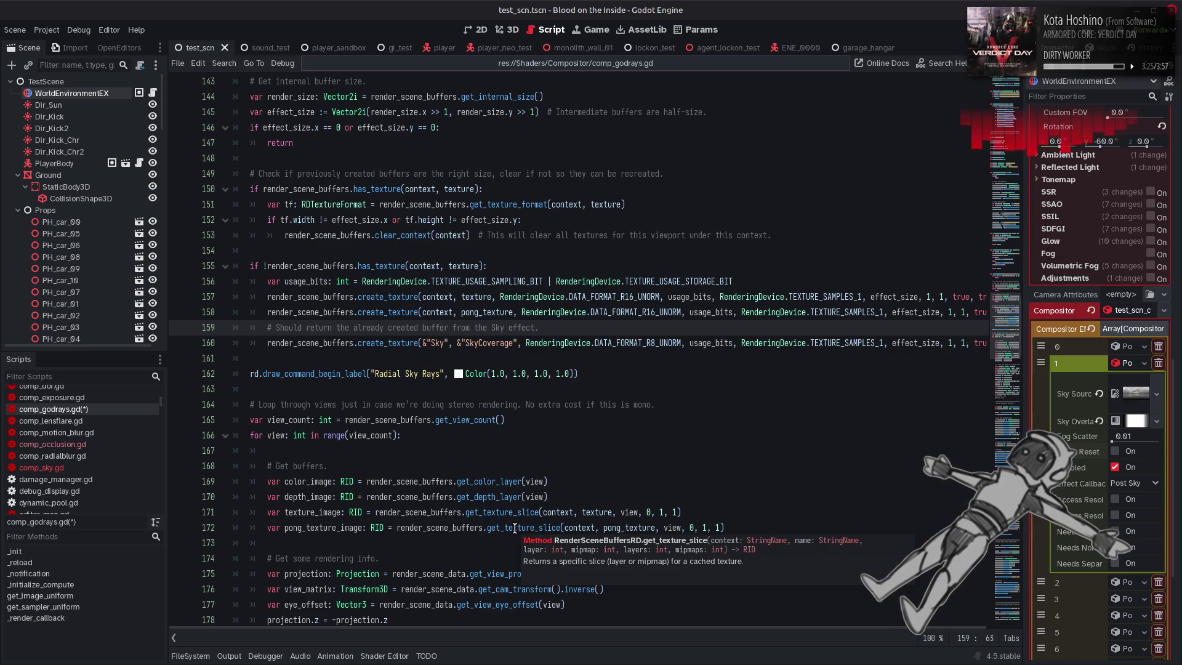
left_click(746, 528)
key("Return")
type("var coverage_image: RID = render_scene_buffers.get_texture_slice(context, coverage_tex, view, 0, 1, 1)")
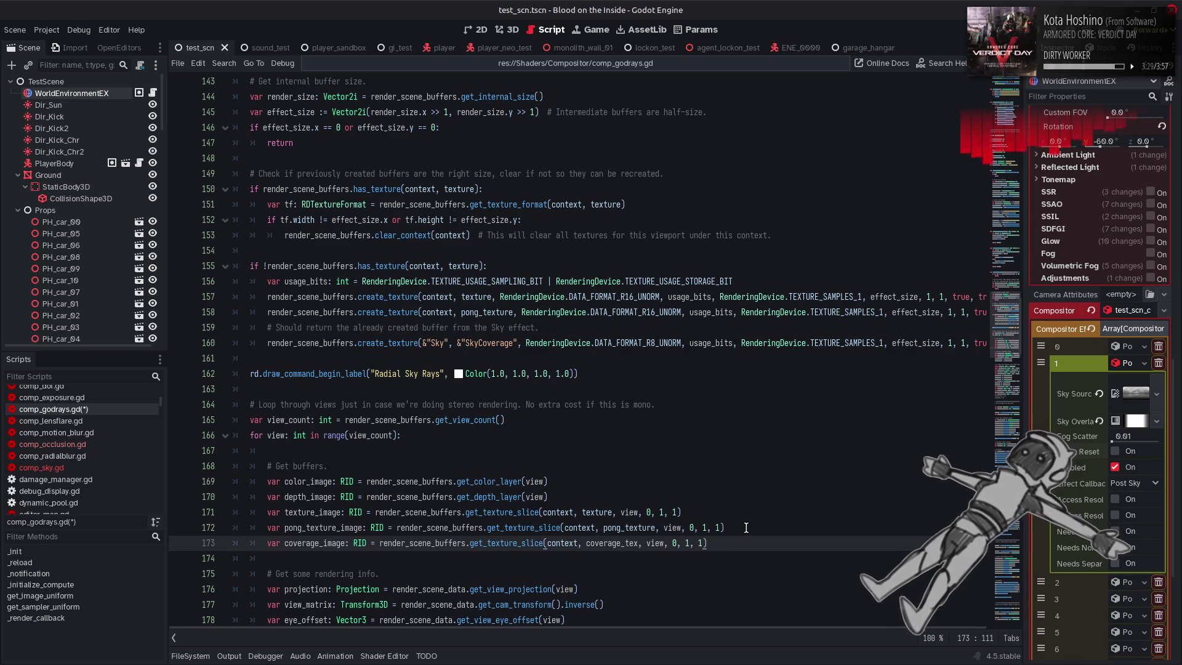
Replace its context, coverage_tex arguments with &"Sky", &"SkyCoverage" from line 160, then save
left_click(570, 544)
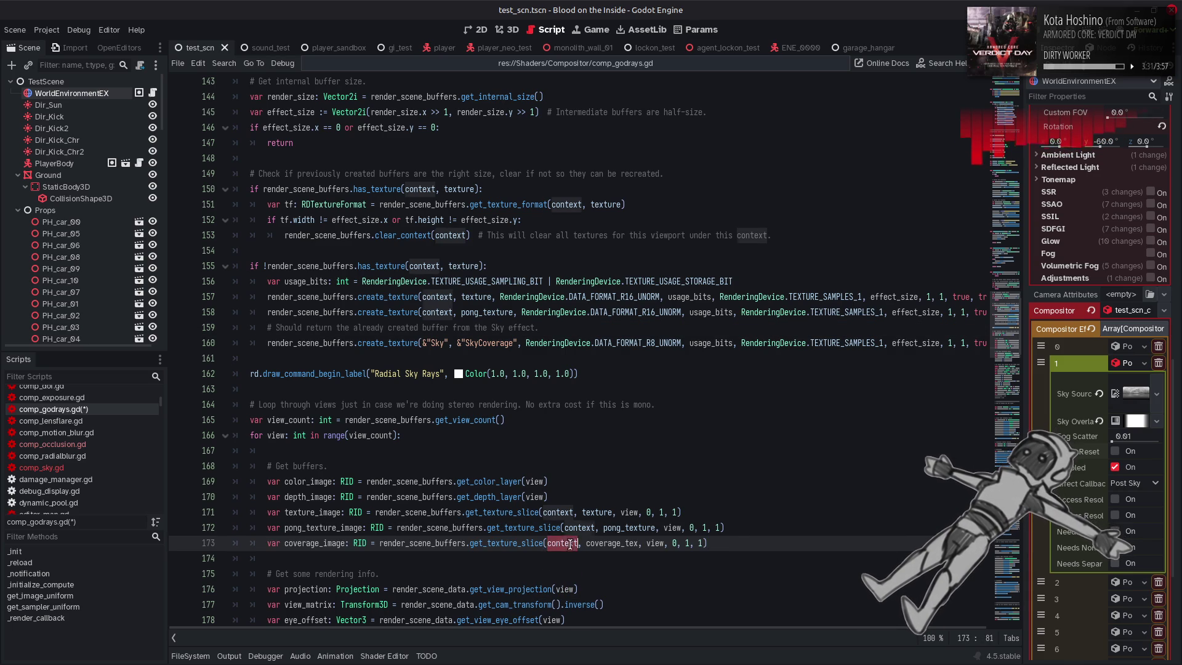
left_click_drag(423, 343, 518, 343)
key("ctrl+c")
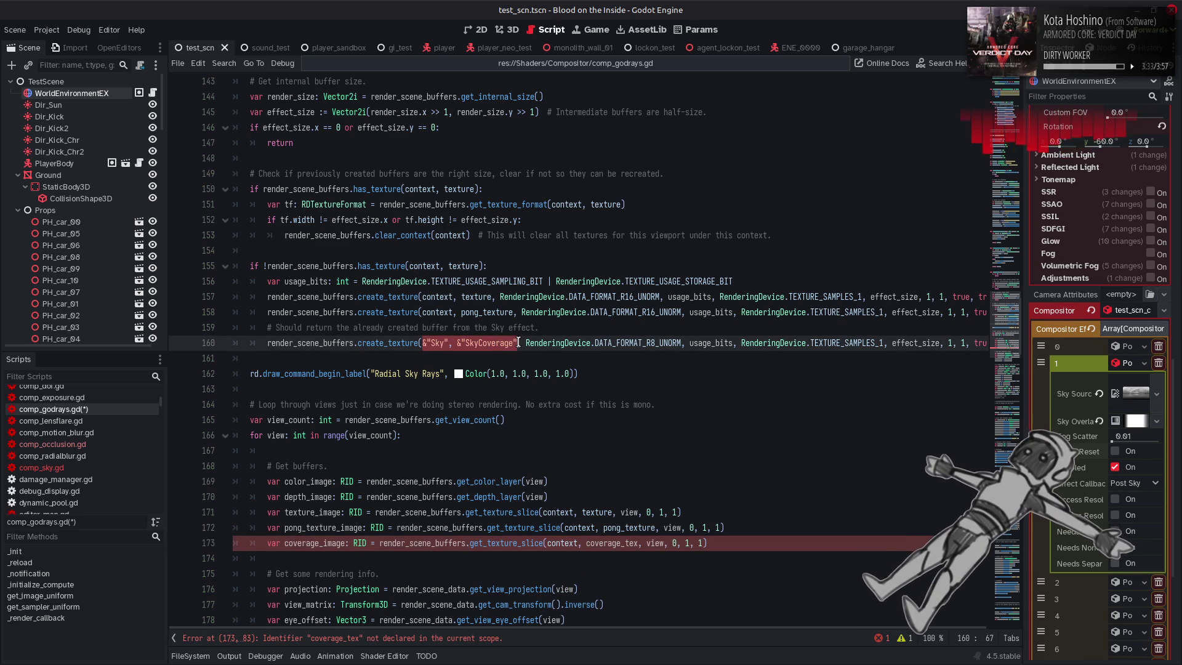
left_click(552, 543)
left_click_drag(552, 542, 637, 543)
key("ctrl+v")
key("ctrl+s")
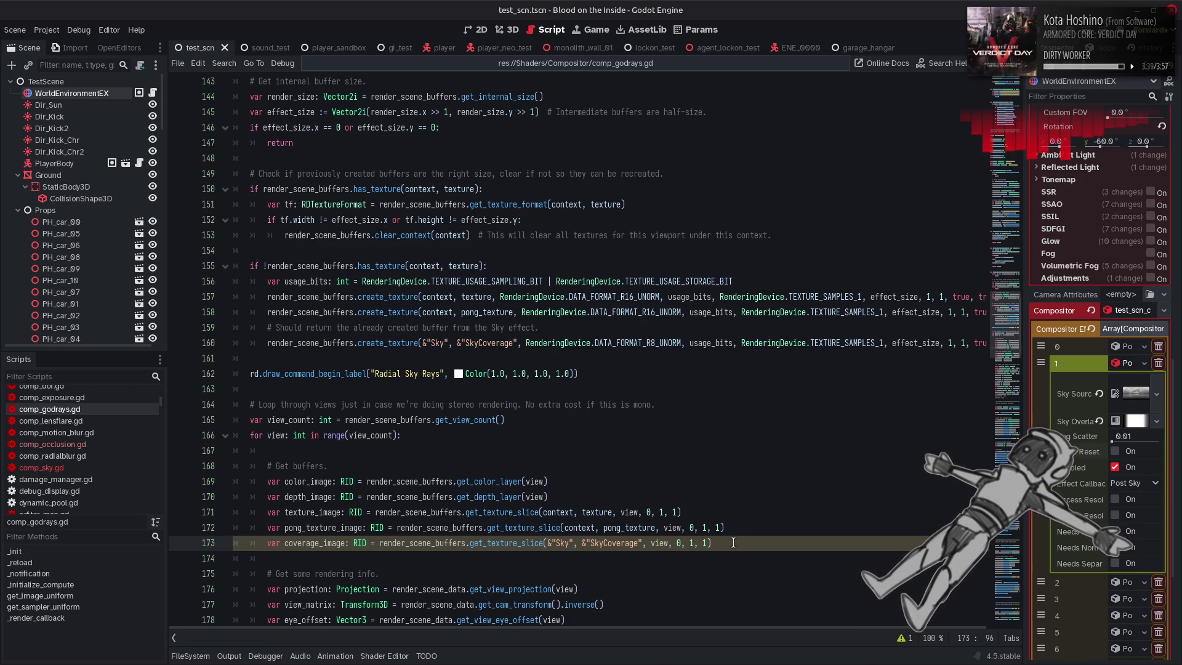
In comp_sky.gd, locate coverage_image's use and select the coverage uniform lines 524–525
left_click(61, 467)
scroll(431, 492, "down", 1)
double_click(331, 512)
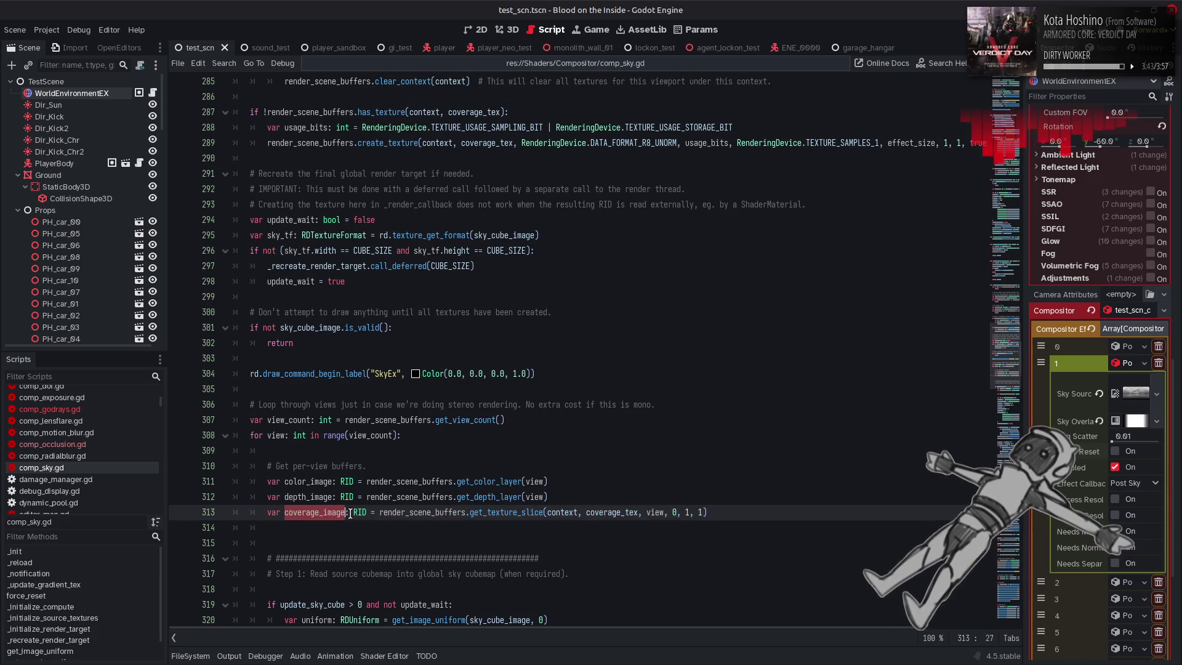
key("ctrl+f")
key("Return")
key("Escape")
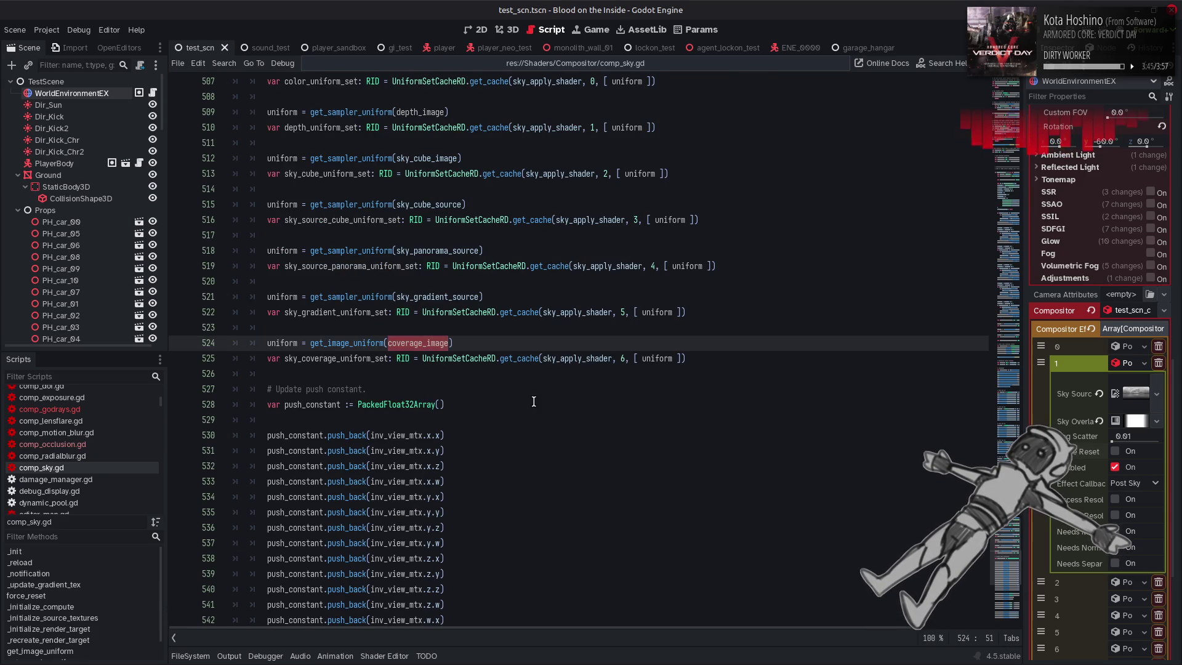
left_click_drag(708, 358, 258, 345)
key("ctrl+c")
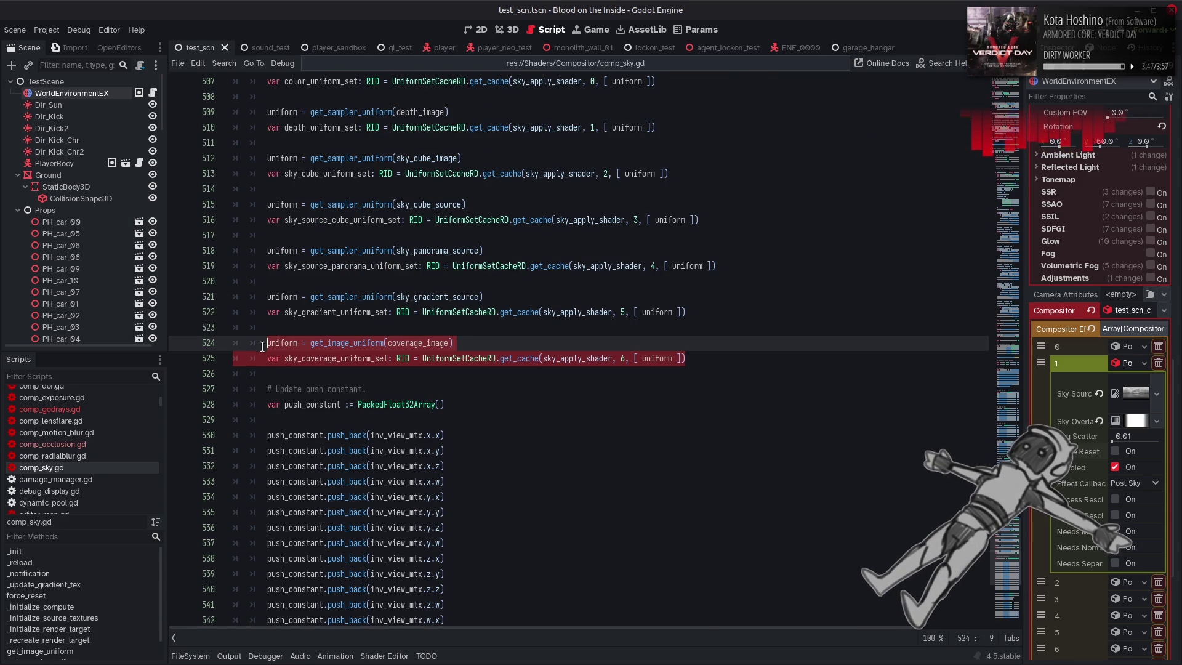
Paste the coverage uniform lines after line 209 of comp_godrays.gd, using sundisk_shader instead of sky_apply_shader
left_click(49, 408)
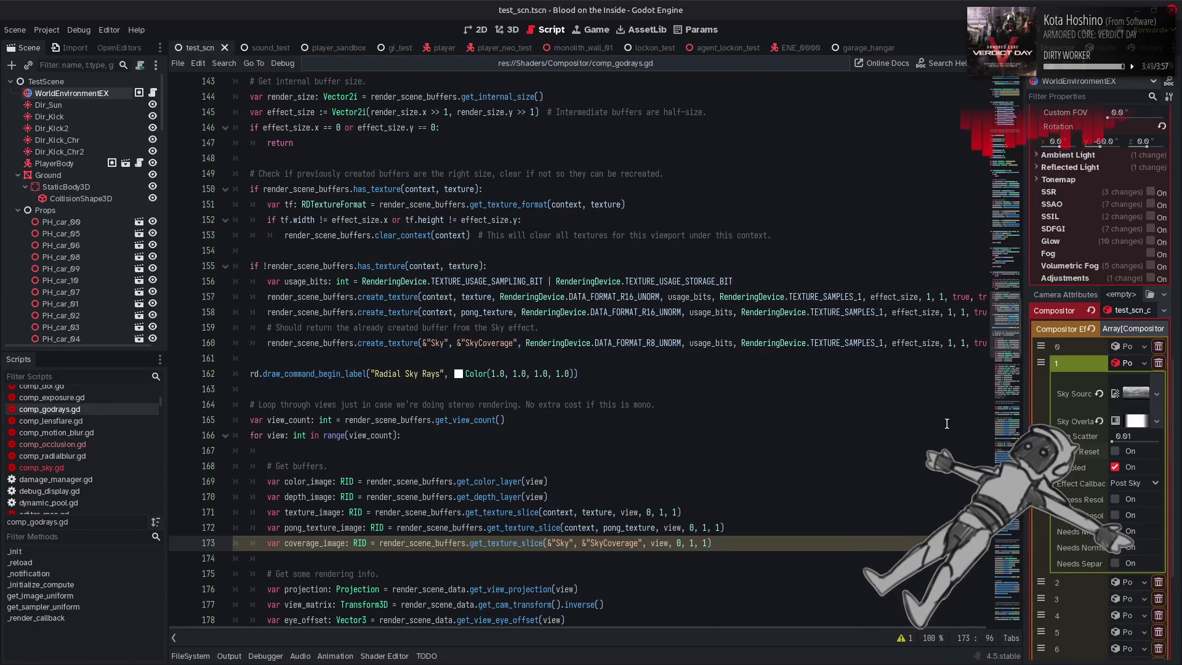
scroll(736, 392, "down", 6)
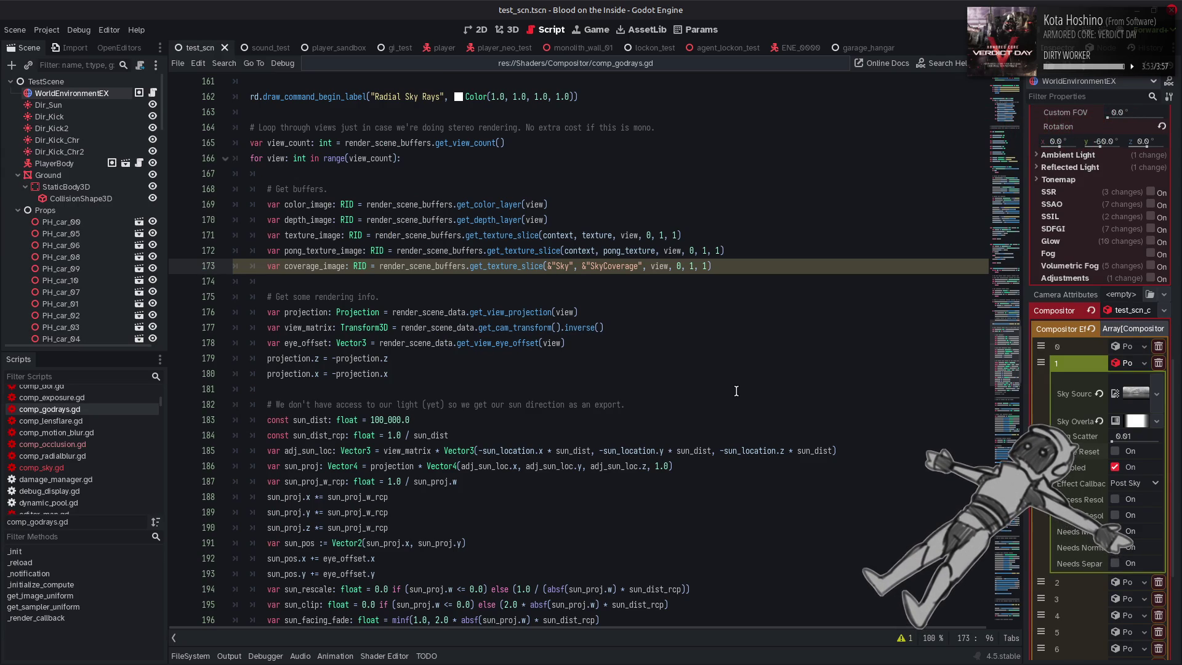
scroll(713, 383, "down", 7)
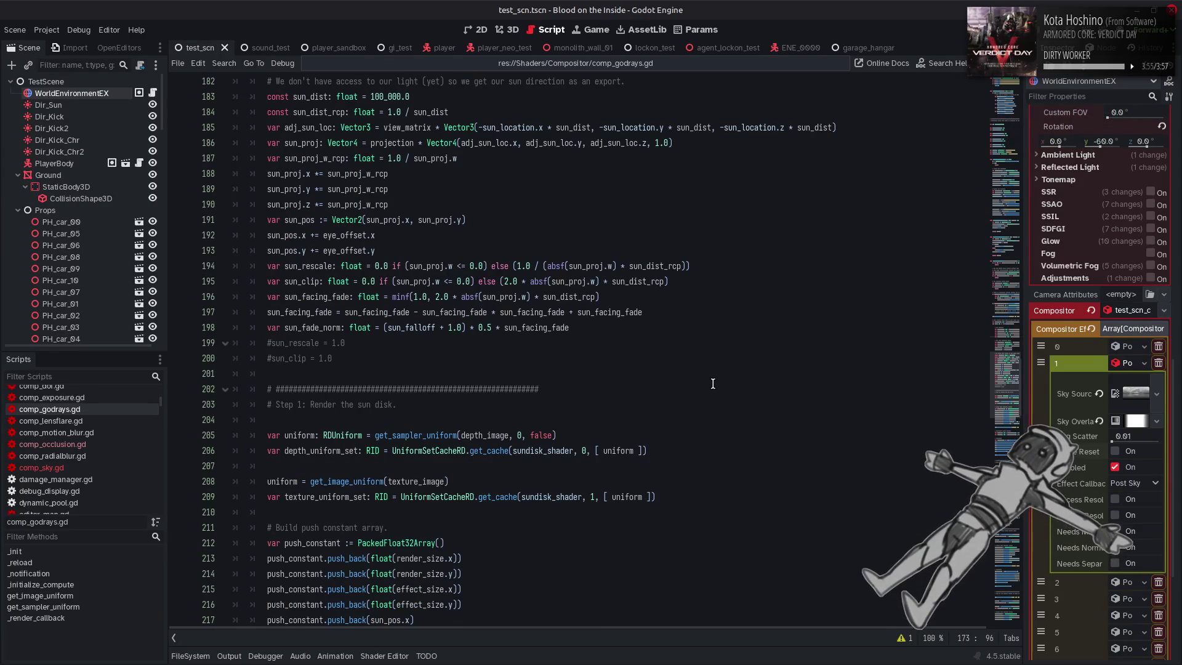
scroll(713, 383, "down", 2)
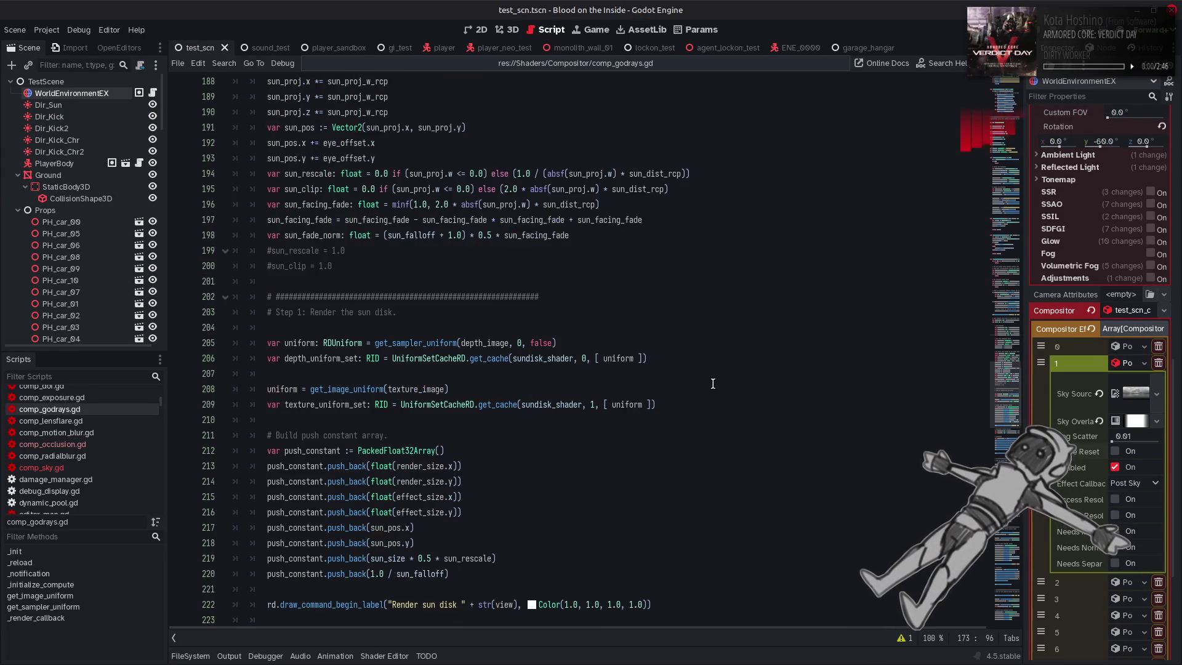
scroll(713, 384, "down", 5)
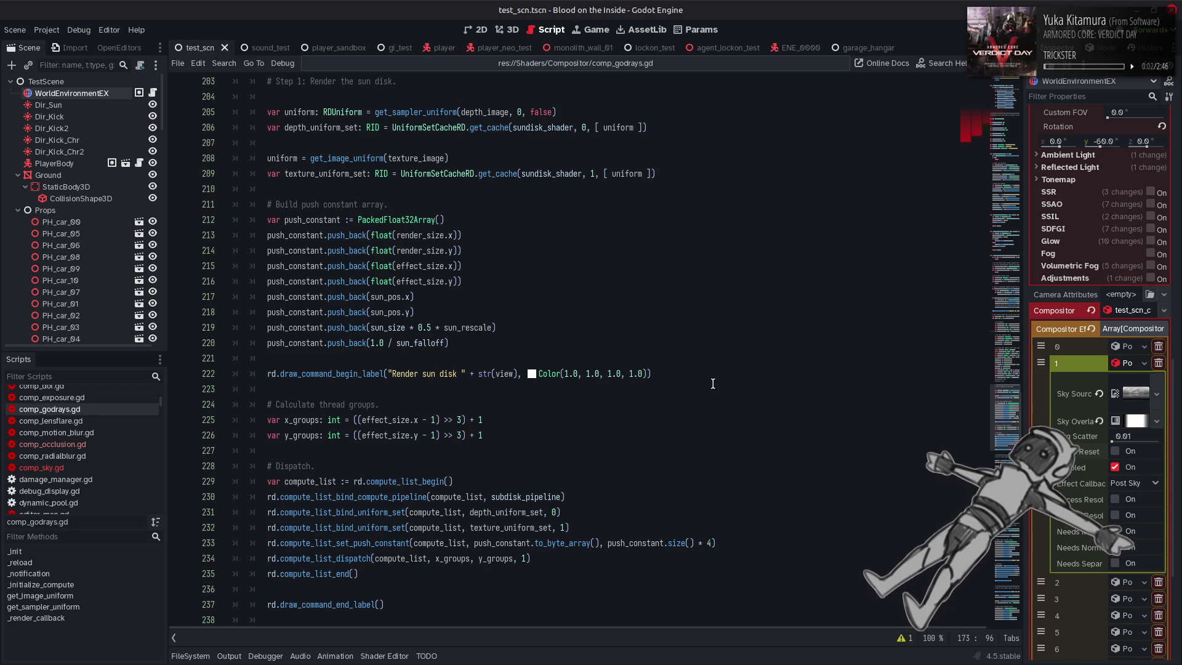
scroll(713, 383, "up", 4)
left_click(676, 358)
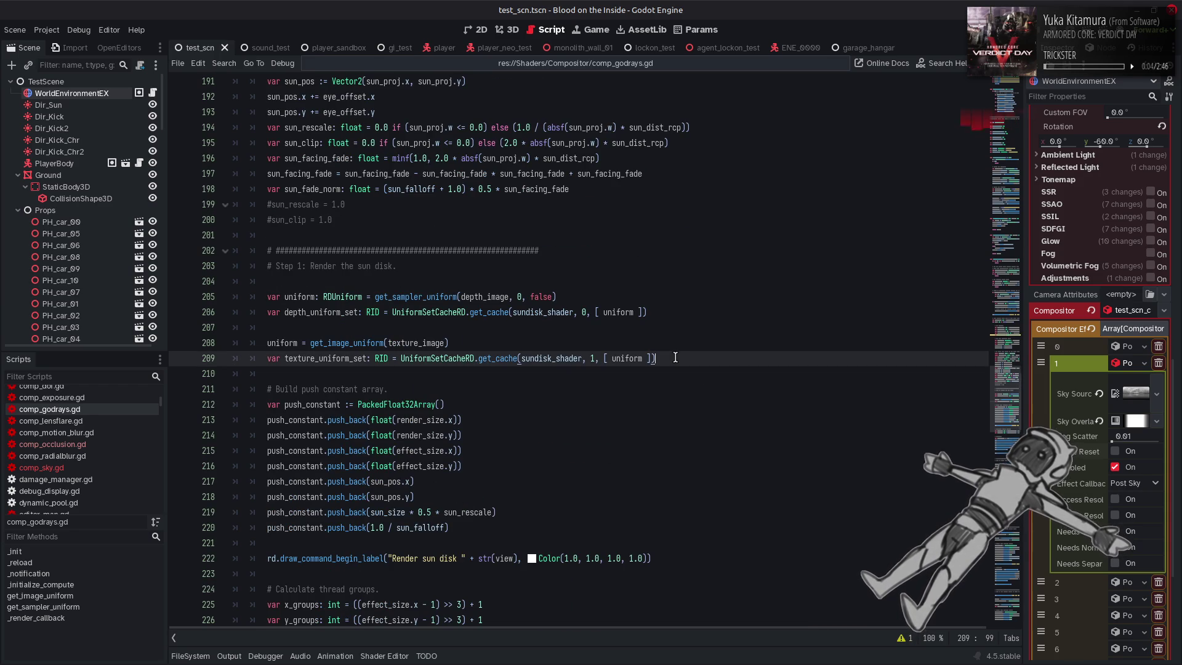
key("ctrl+v")
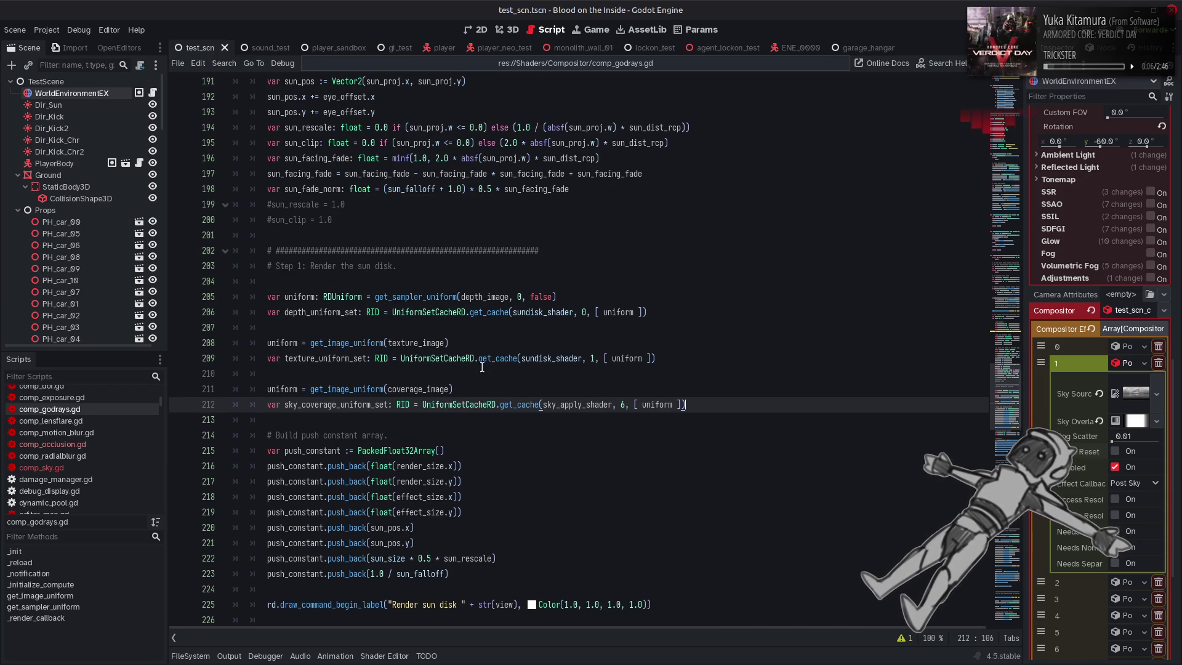
left_click(623, 406)
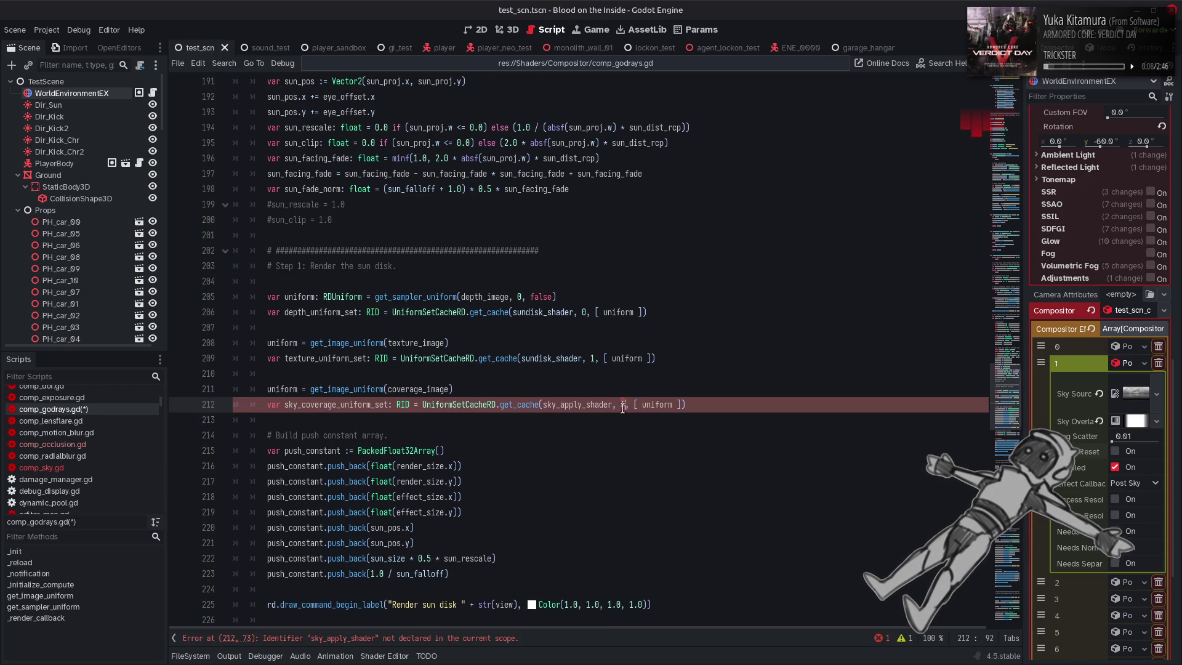
double_click(561, 358)
key("ctrl+c")
double_click(569, 405)
key("ctrl+v")
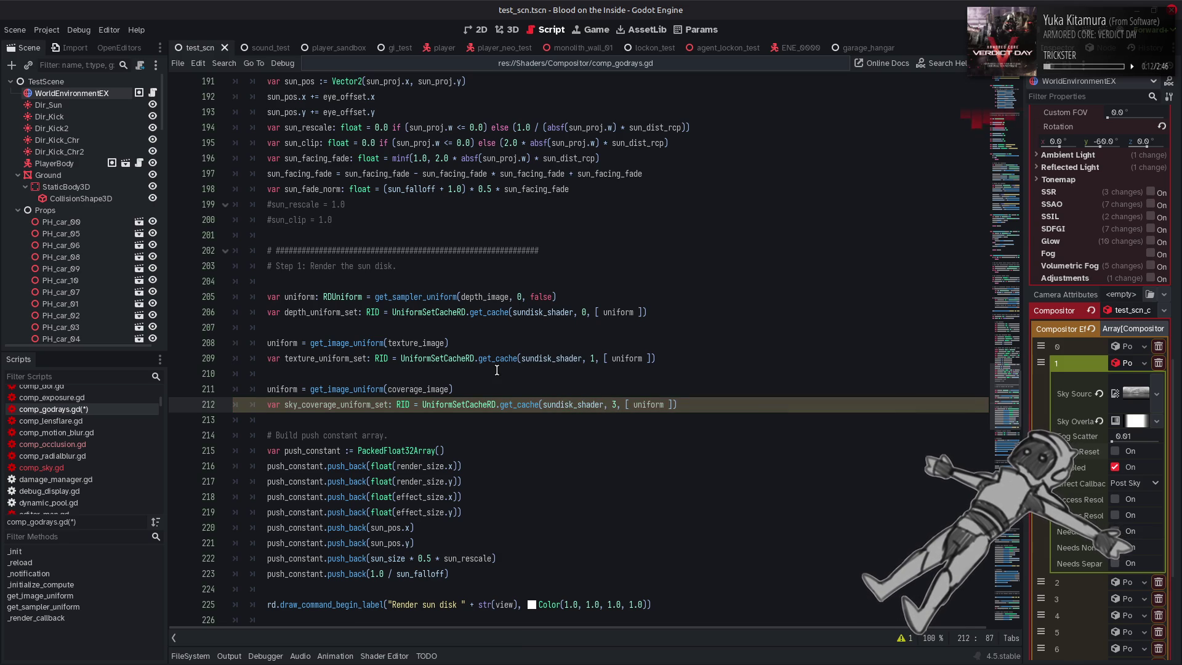
Duplicate the texture uniform bind line as line 236 with set index 2
scroll(497, 370, "down", 7)
left_click_drag(569, 435, 267, 438)
key("ctrl+c")
key("End")
key("Return")
key("ctrl+v")
key("Left")
key("BackSpace")
type("2")
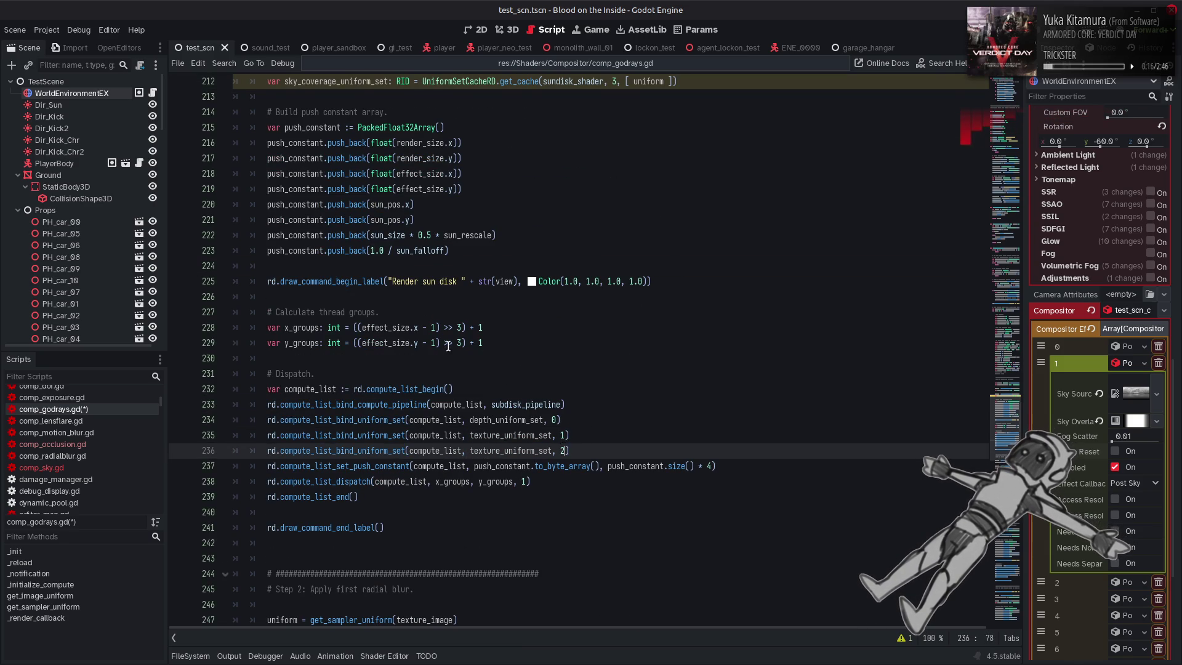
Change get_image_uniform on line 211 to get_sampler_uniform
scroll(452, 347, "up", 3)
scroll(350, 122, "up", 1)
scroll(350, 123, "up", 1)
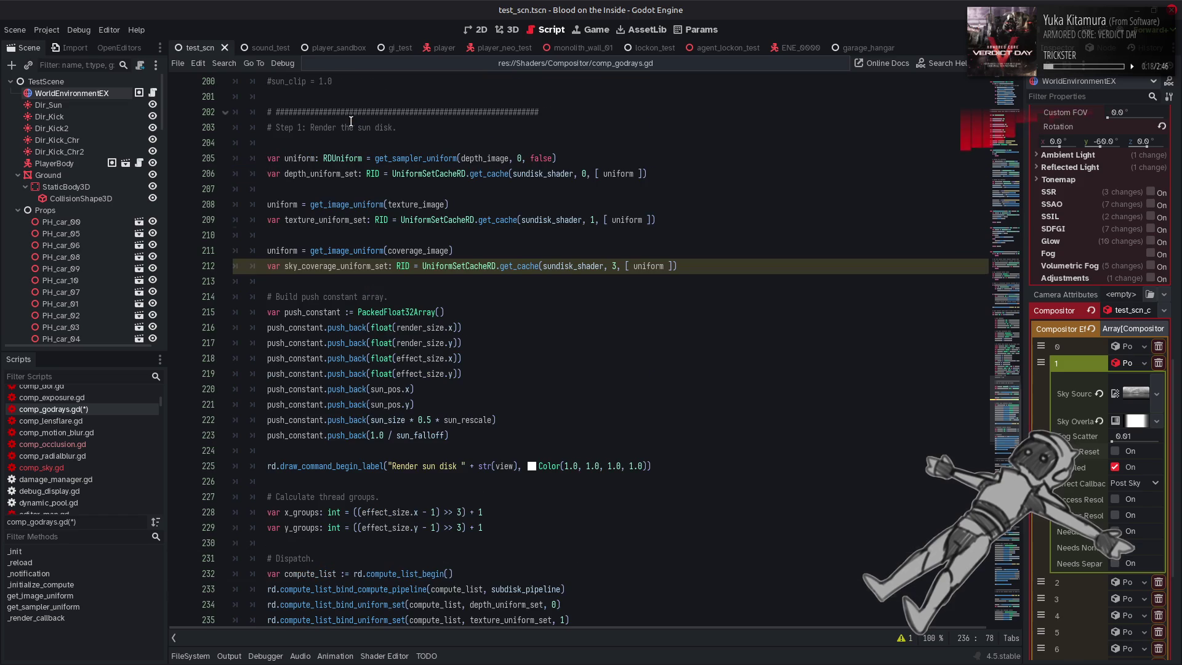
left_click(403, 150)
double_click(403, 157)
left_click(357, 252)
double_click(357, 253)
key("ctrl+v")
Bind sky_coverage_uniform_set instead of texture_uniform_set on line 236
scroll(330, 177, "down", 2)
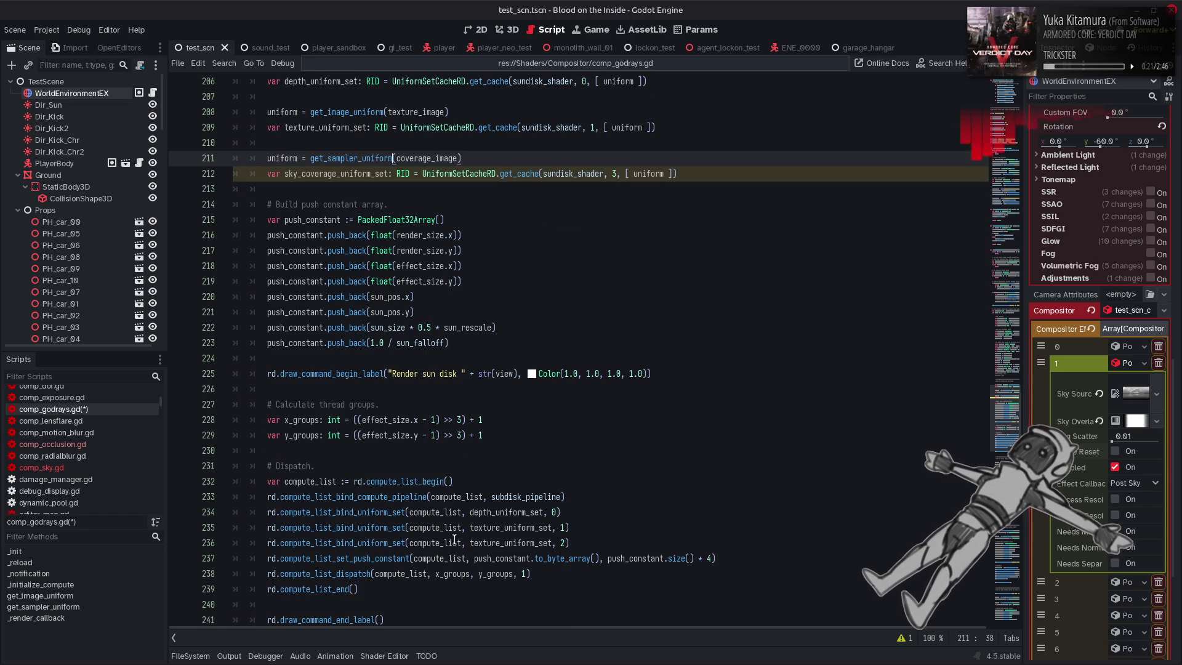
left_click(321, 174)
double_click(510, 541)
key("ctrl+v")
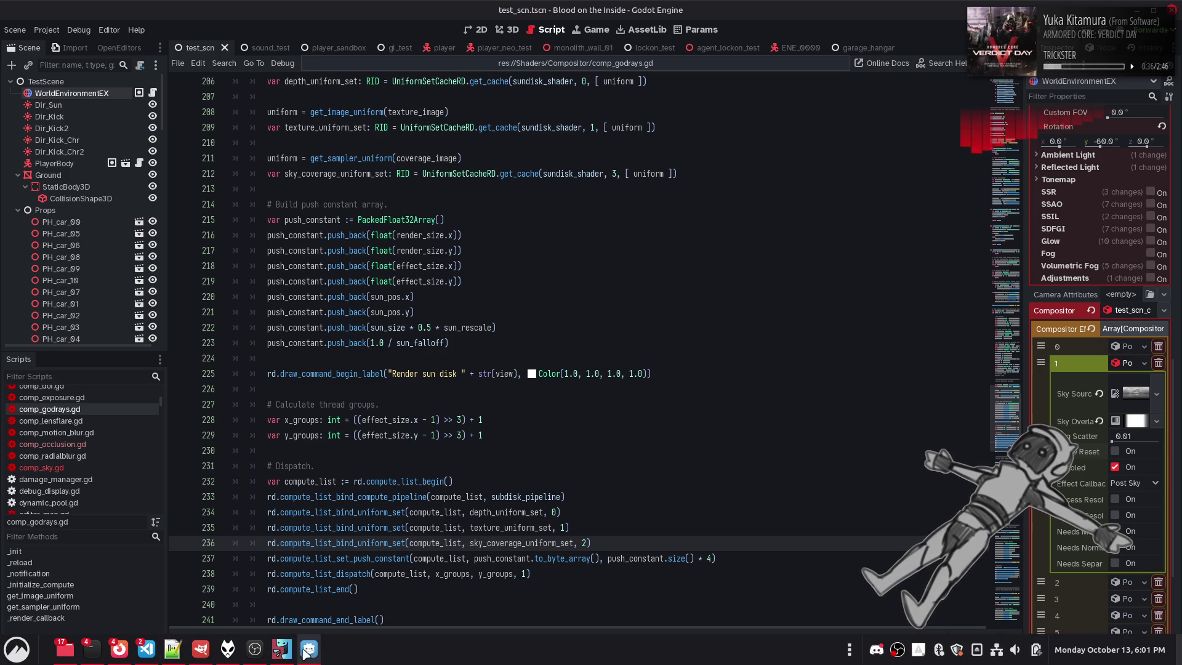
left_click(173, 648)
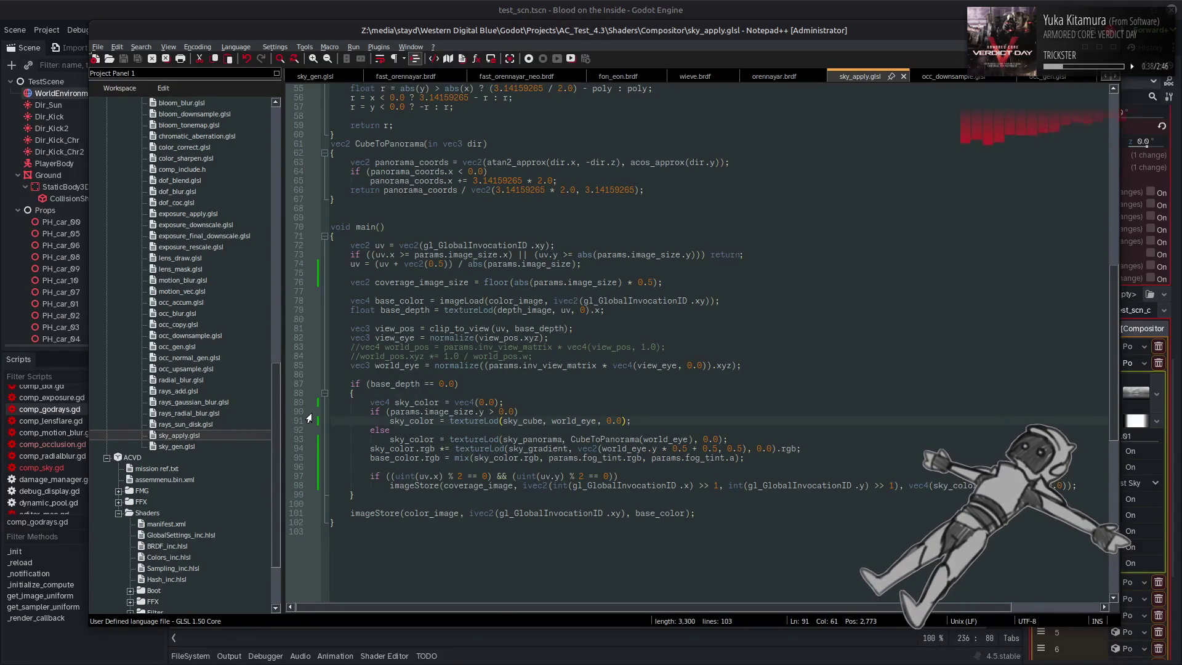
Open rays_sun_disk.glsl and copy the depth_image declaration from line 6 to line 8
double_click(220, 423)
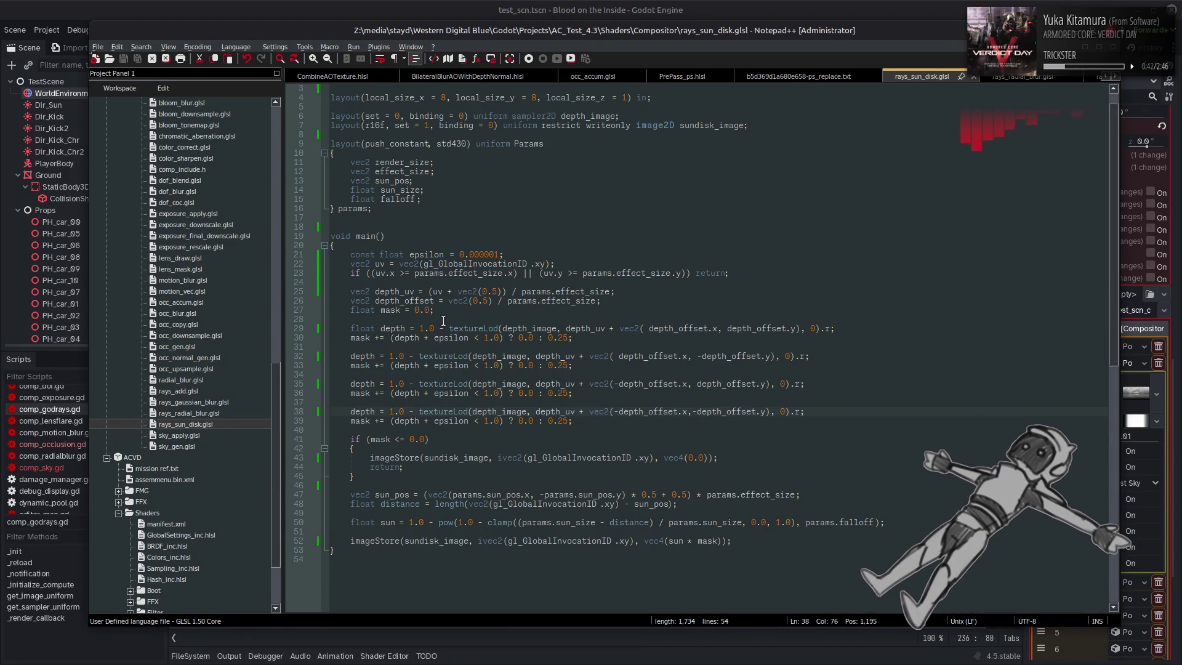
scroll(442, 322, "up", 1)
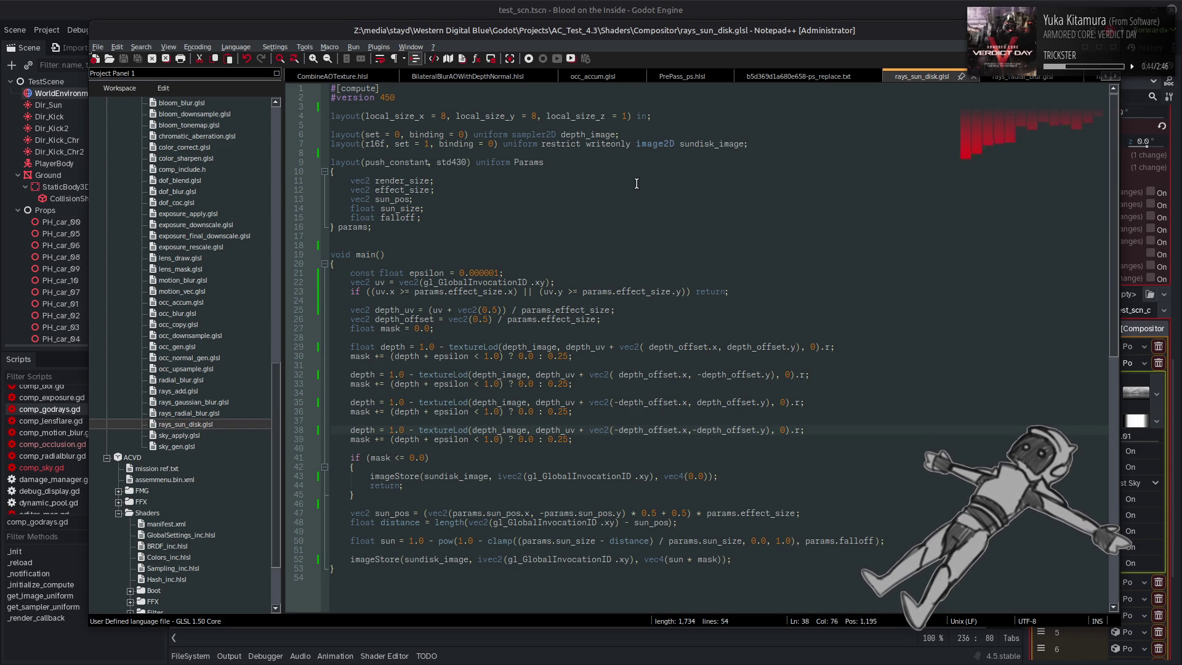
left_click_drag(619, 134, 302, 134)
key("ctrl+c")
left_click(761, 144)
key("Return")
key("ctrl+v")
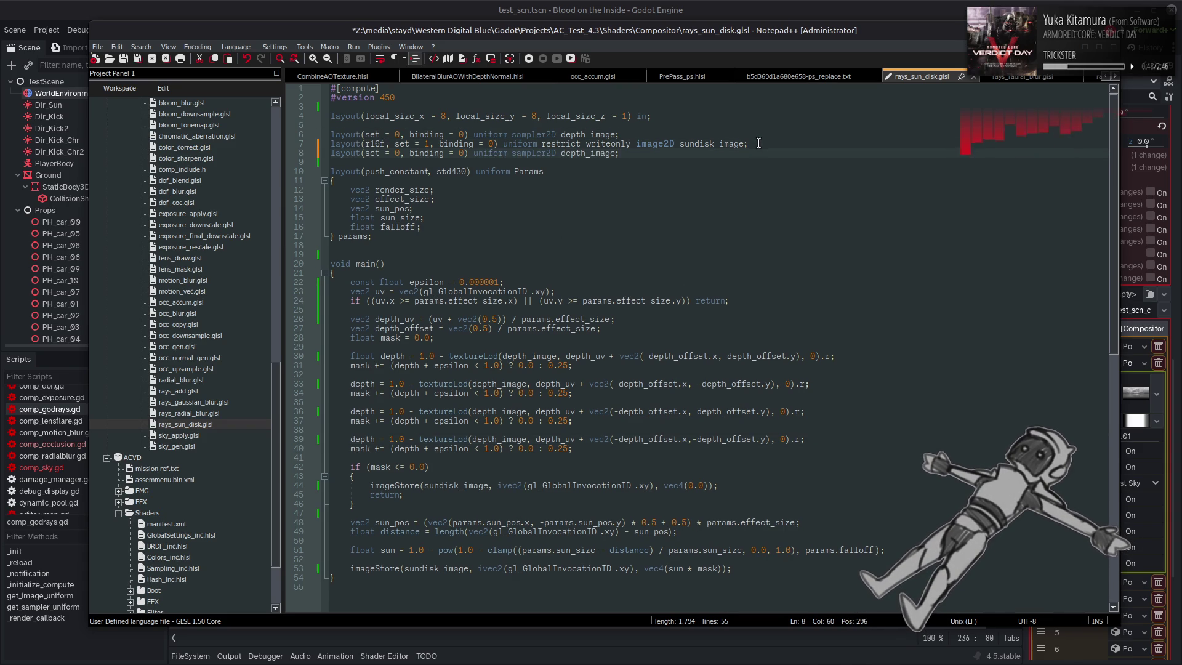
Change line 8 to set = 1 and coverage_image, save, and check uses of depth_uv and mask
left_click(396, 152)
key("Delete")
type("1")
left_click_drag(586, 152, 561, 153)
type("coverag")
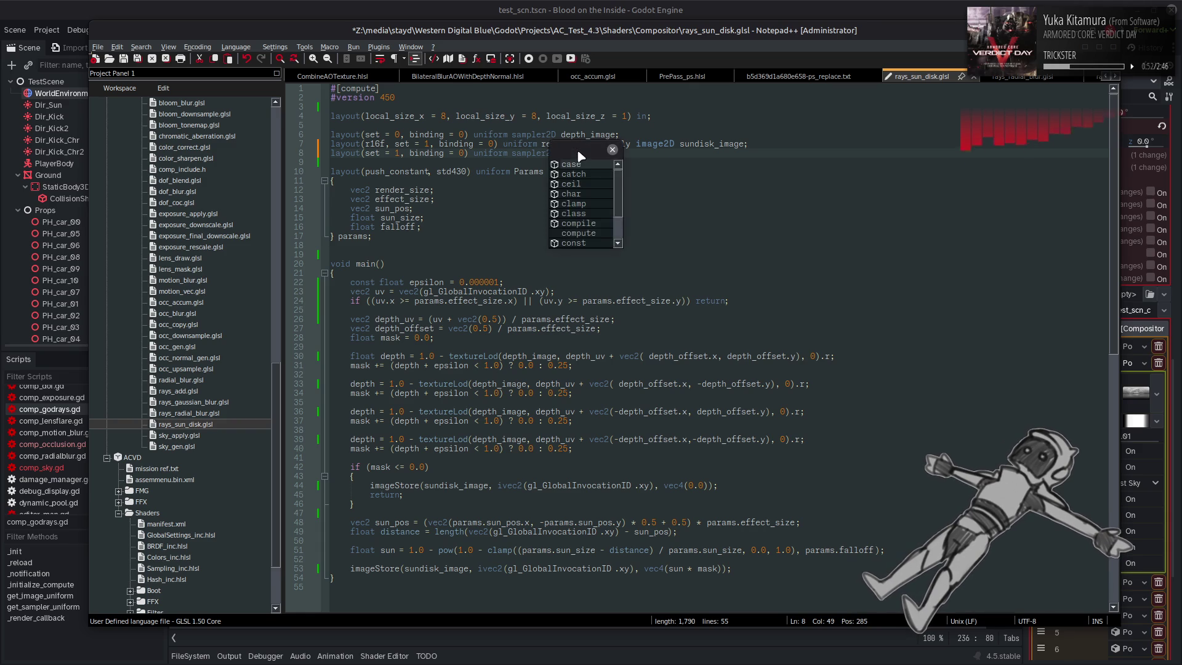
type("e")
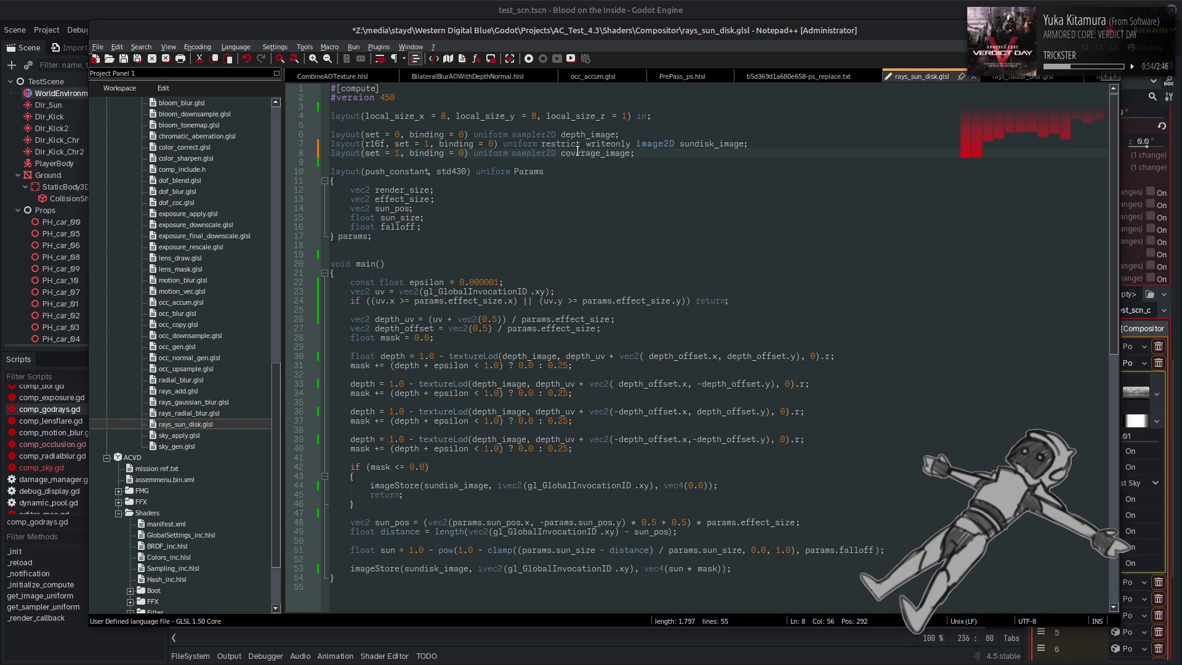
key("ctrl+s")
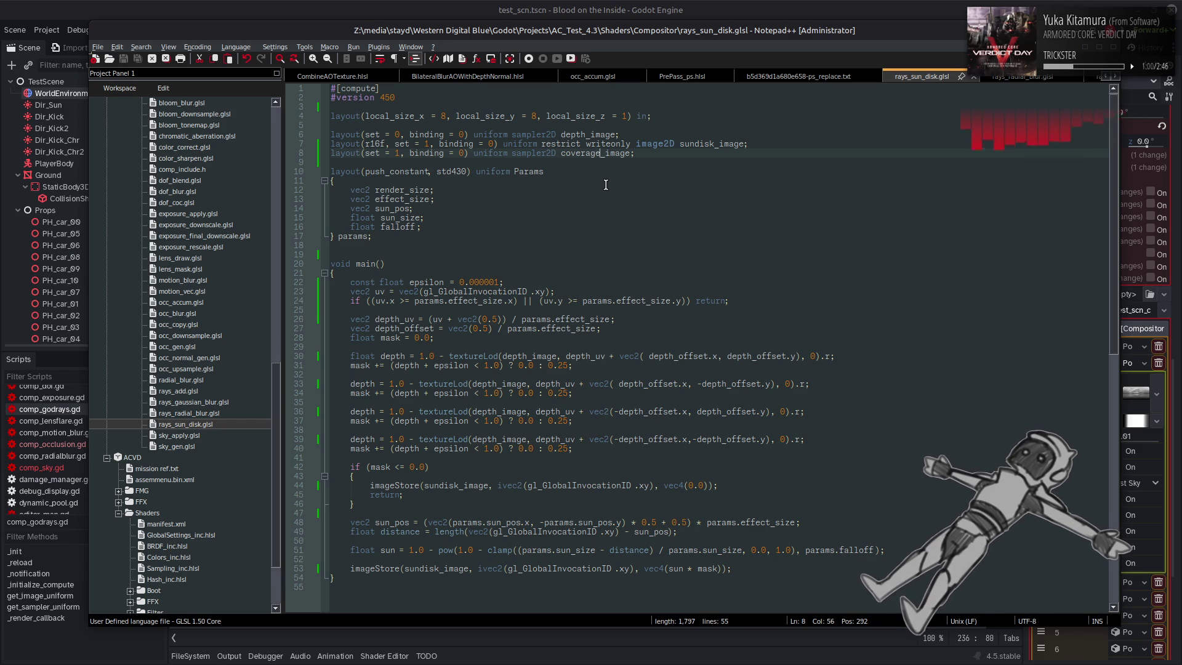
double_click(393, 319)
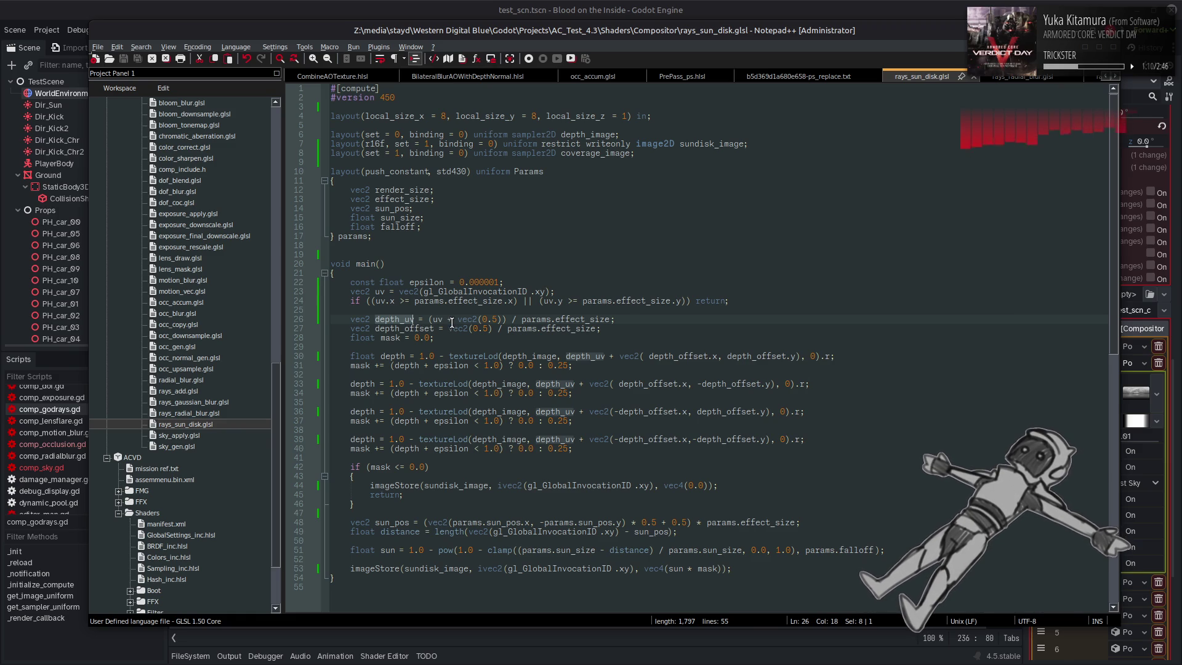
double_click(386, 467)
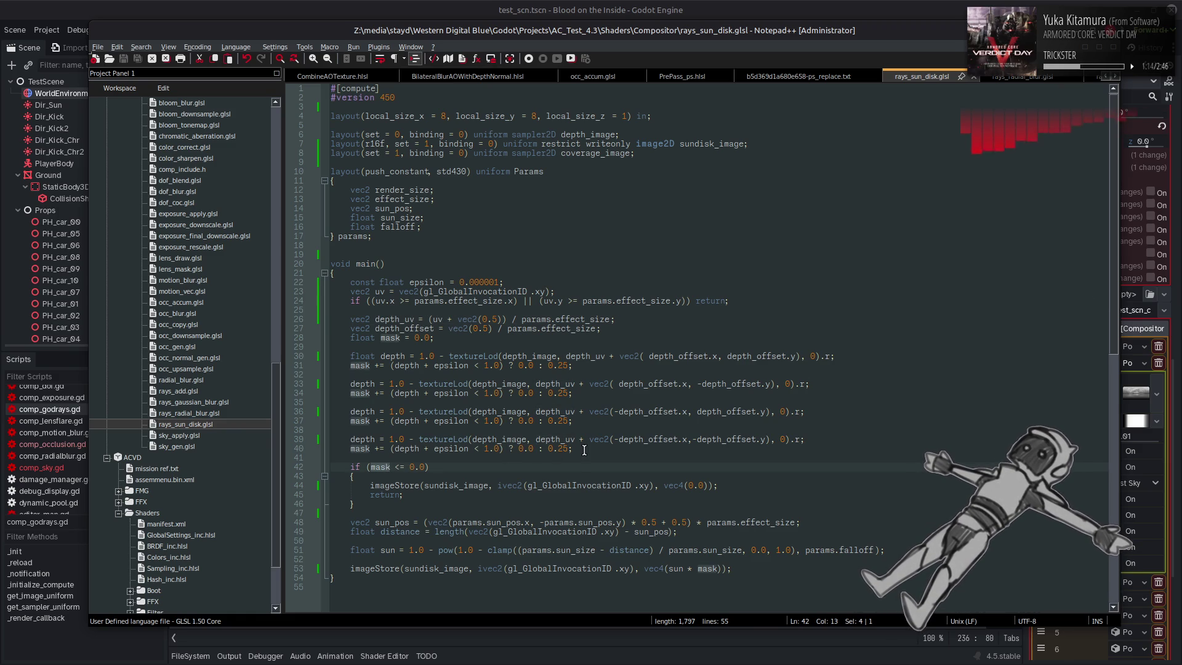
Add a 'mask *=' line before the mask check using line 39's textureLod sample
key("Home")
key("Return")
key("Return")
key("Up")
key("Up")
type("mask ")
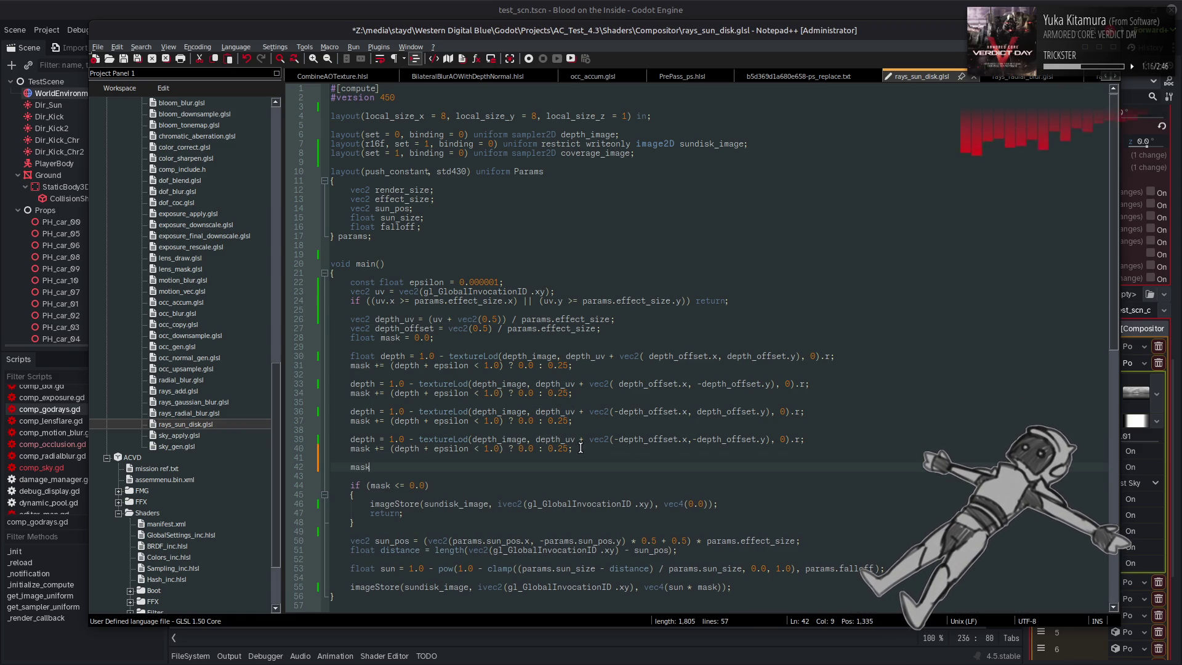
type("*=")
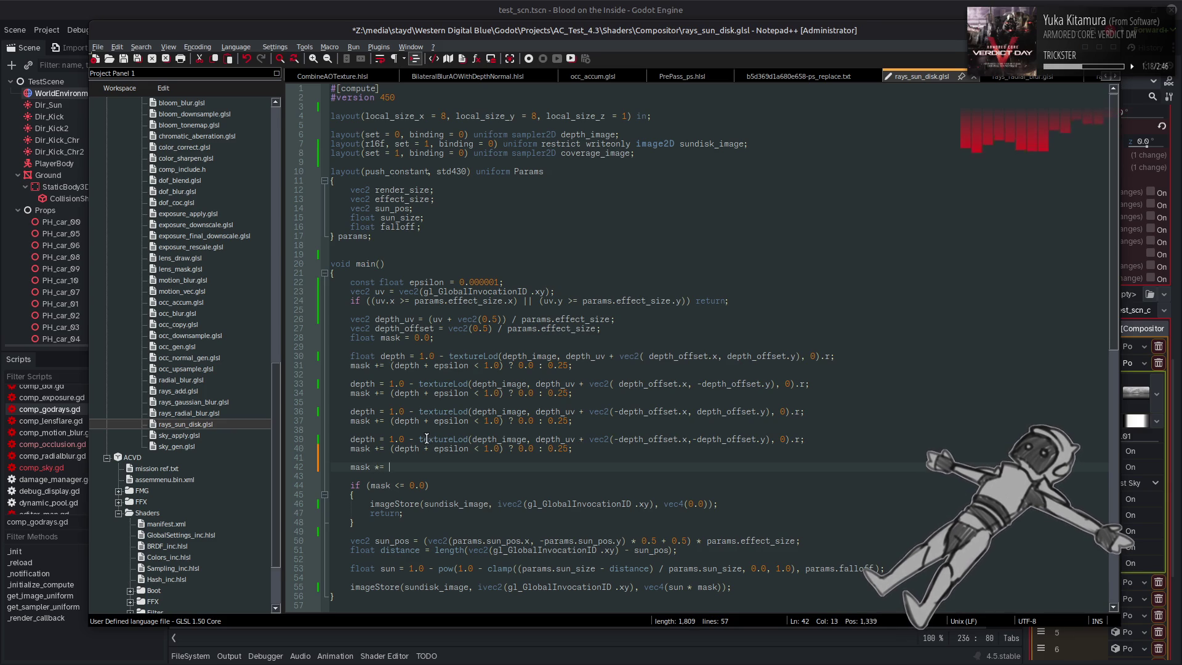
left_click(806, 439)
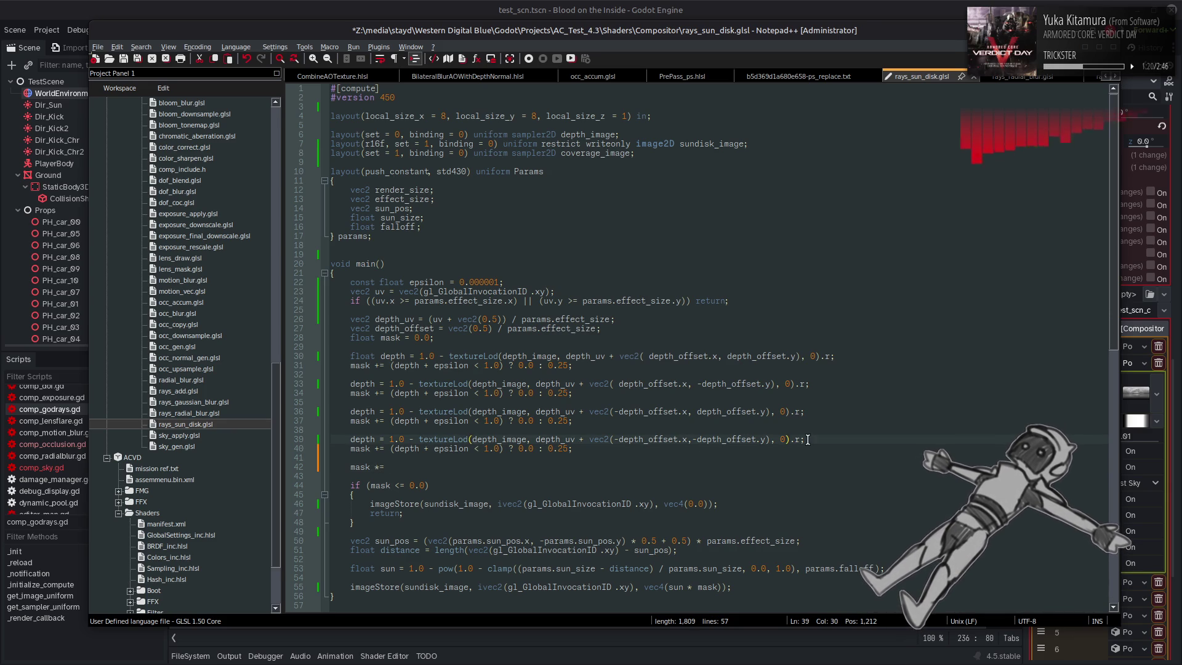
left_click_drag(806, 439, 418, 439)
key("ctrl+c")
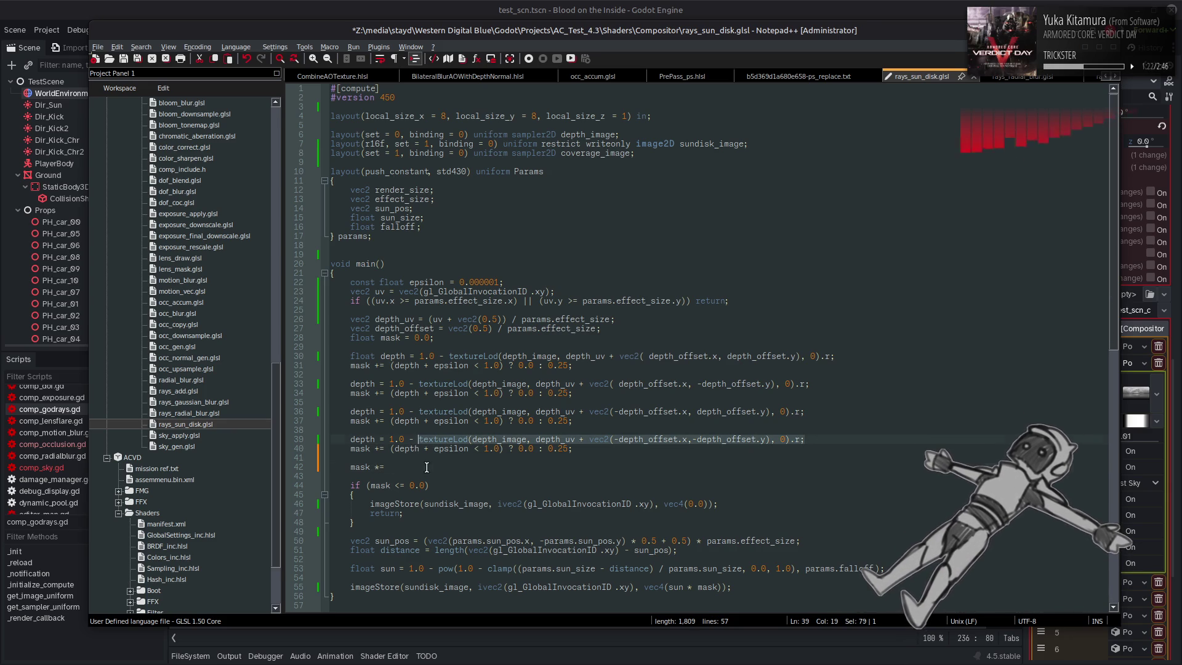
left_click(429, 467)
key("ctrl+v")
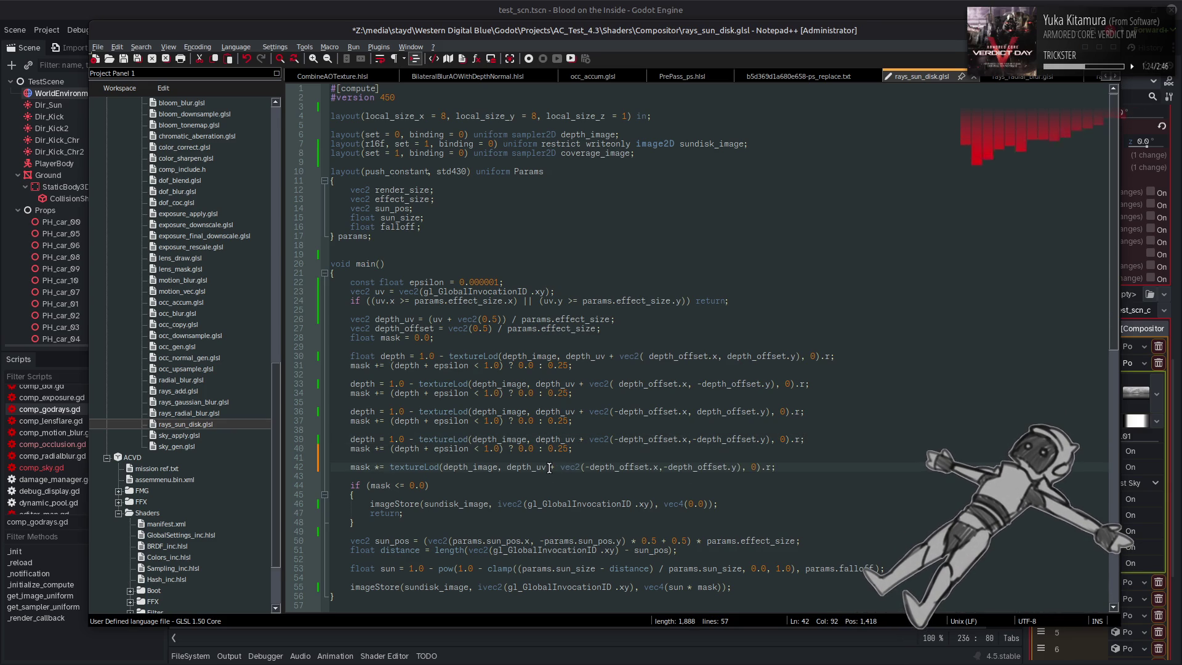
Drop the offset so it samples at depth_uv, swap depth_image for coverage_image, and save
left_click(581, 467)
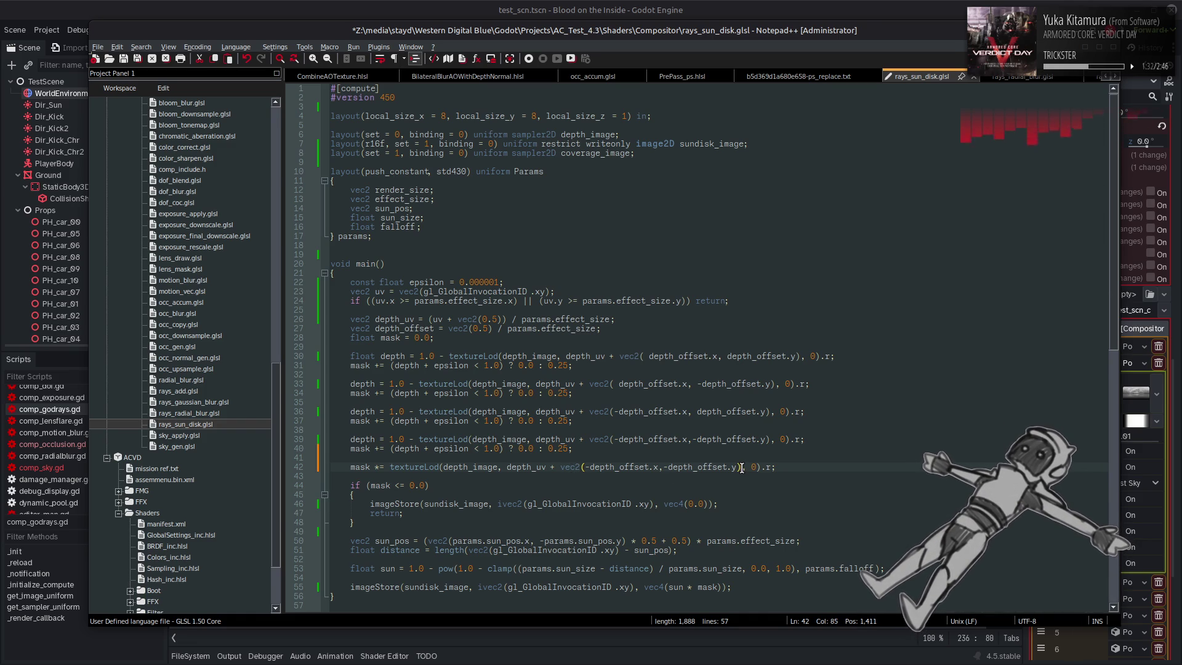
mouse_move(742, 468)
left_mouse_down()
mouse_move(351, 467)
mouse_move(551, 466)
left_mouse_up()
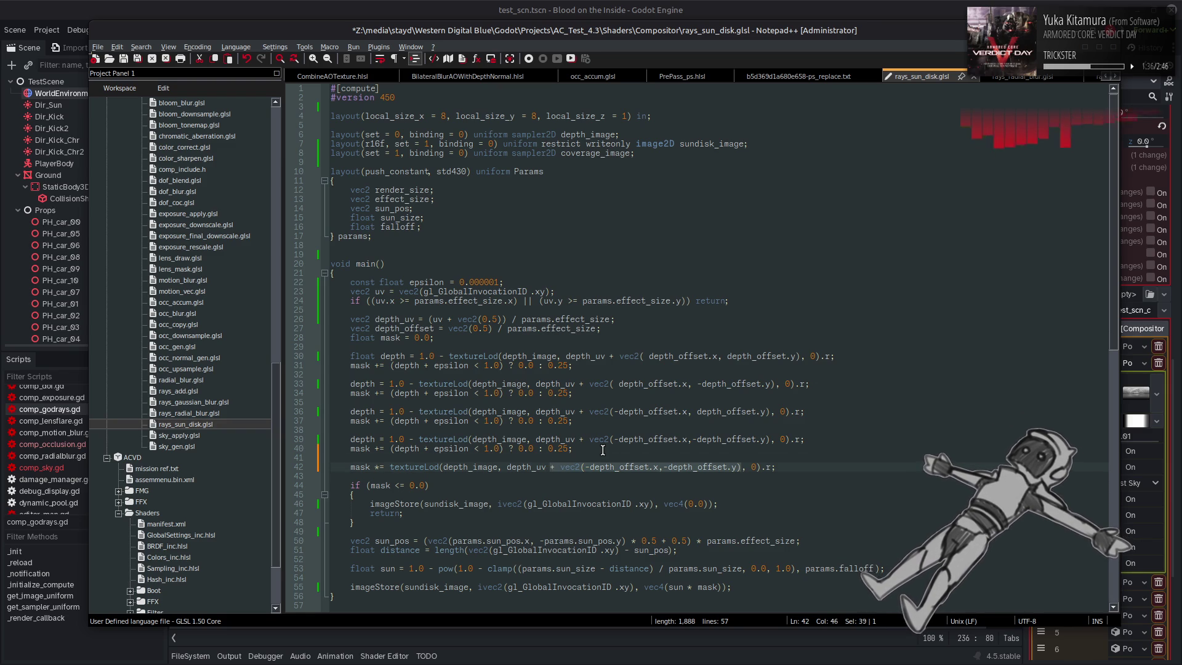
key("Delete")
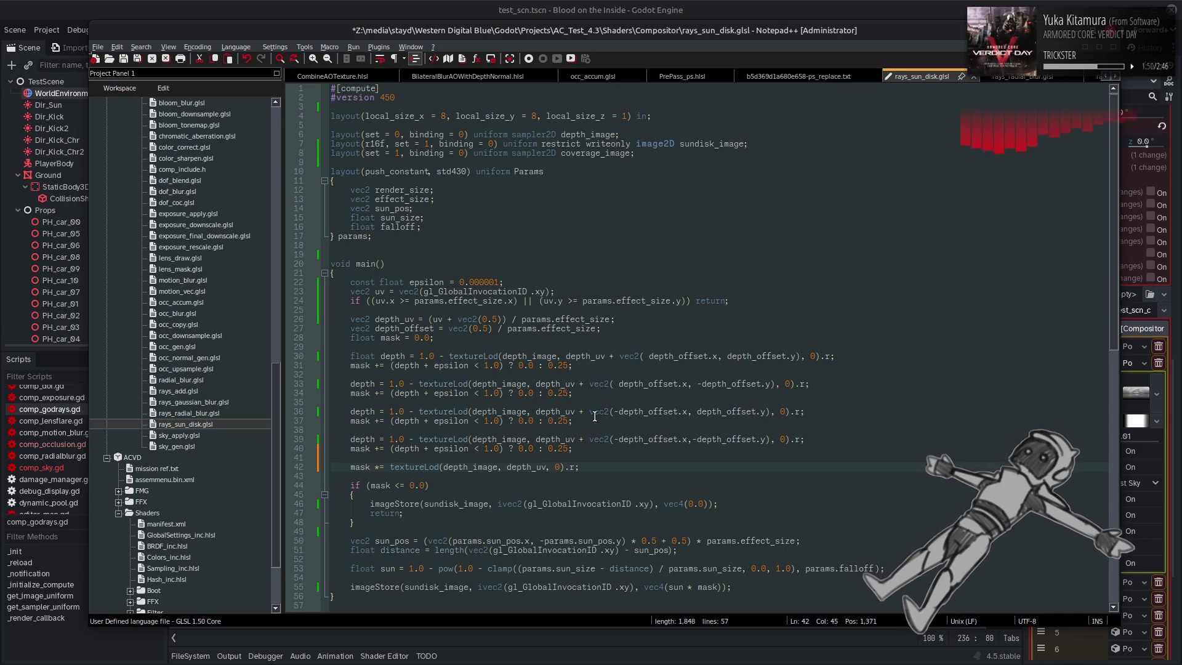
double_click(590, 155)
key("ctrl+c")
double_click(481, 469)
key("ctrl+v")
key("ctrl+s")
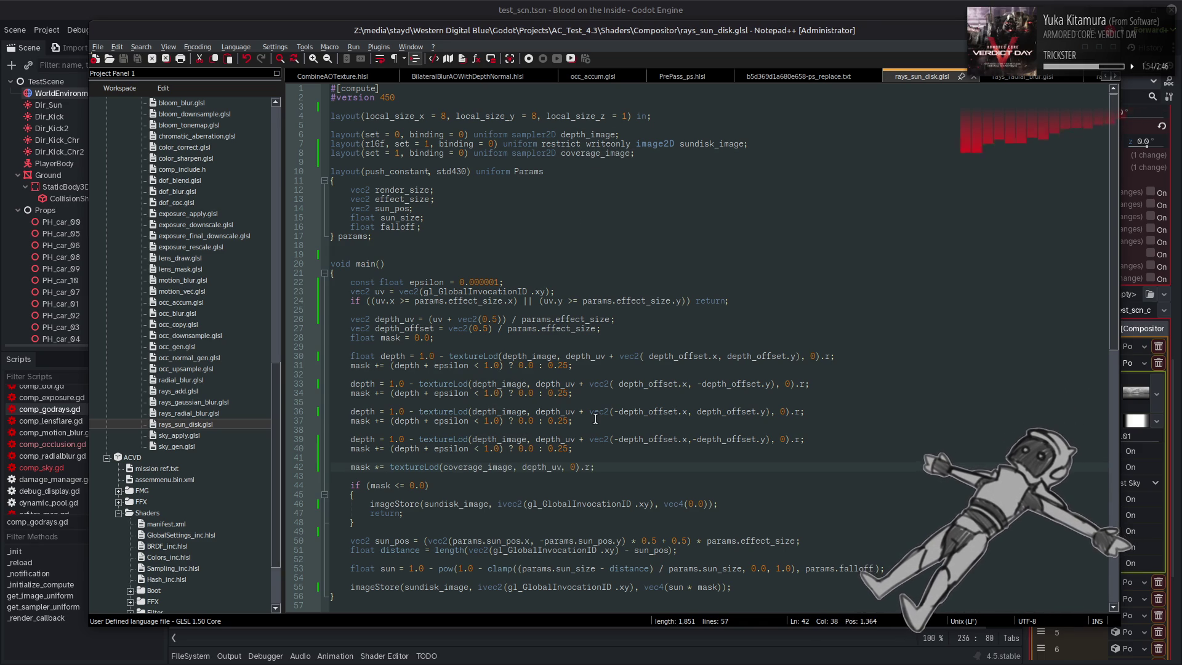
key("alt+Tab")
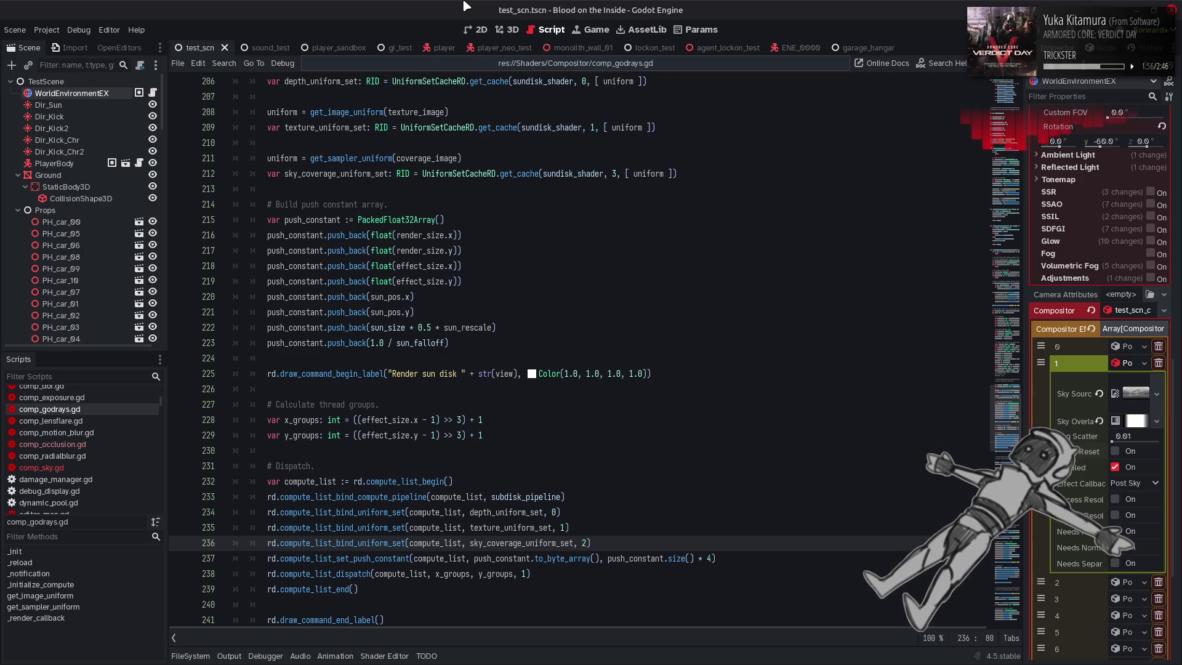
After checking Godot's shader errors, change coverage_image to set = 2 in rays_sun_disk.glsl and save
left_click(240, 656)
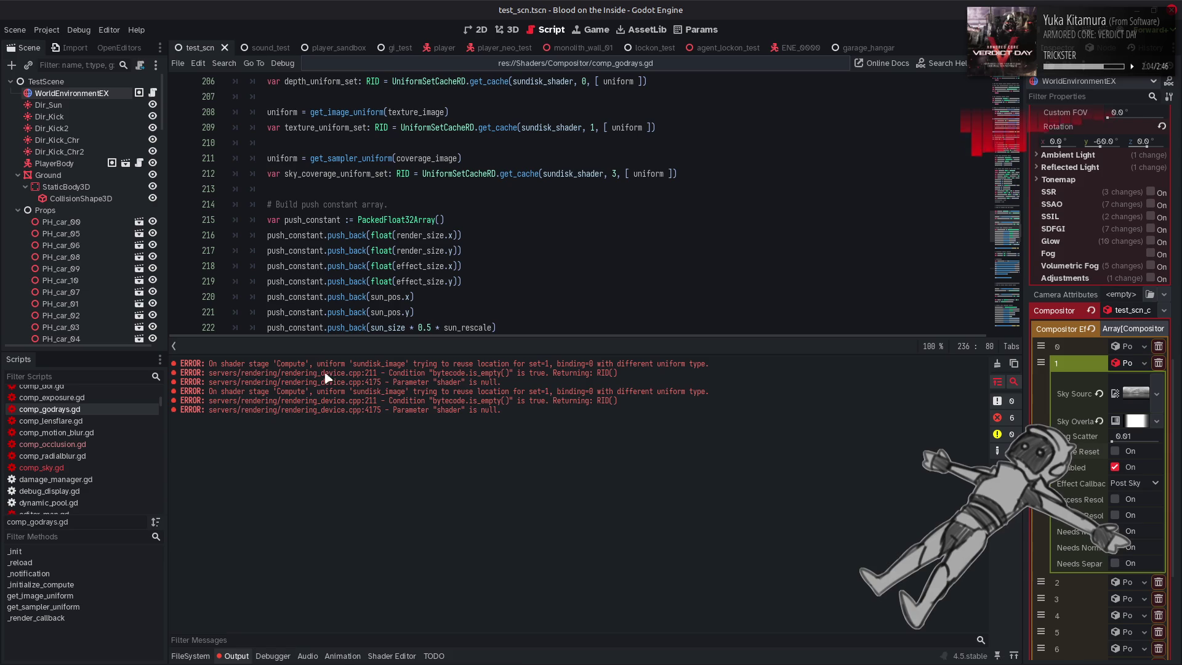
left_click(172, 648)
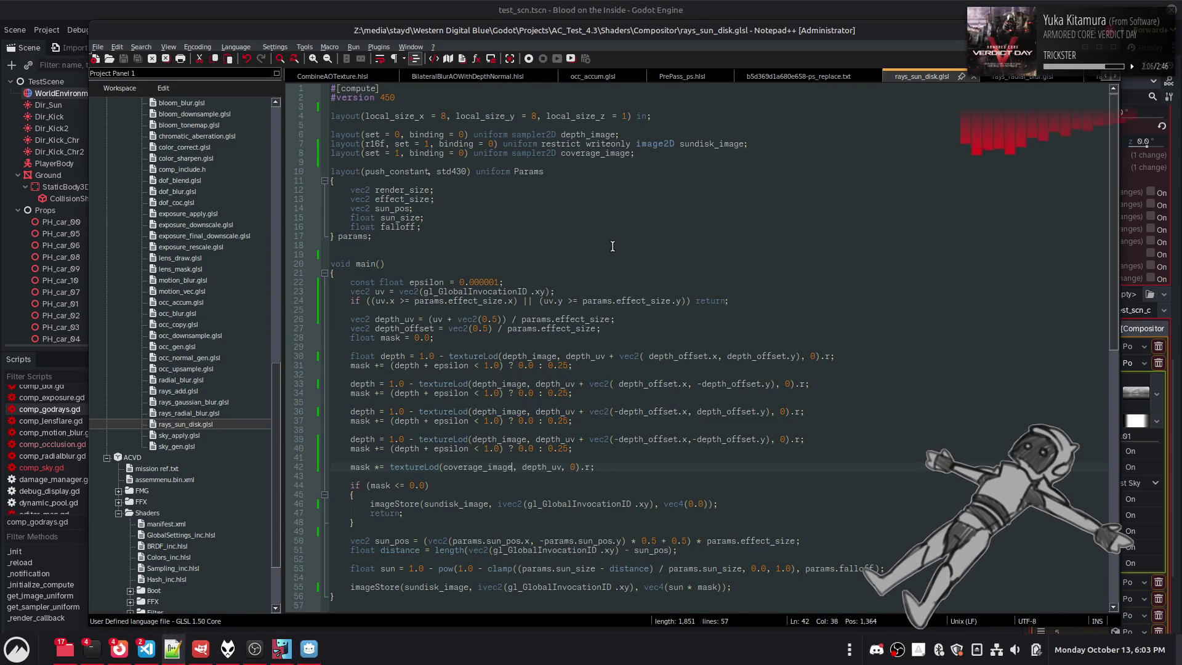
double_click(716, 144)
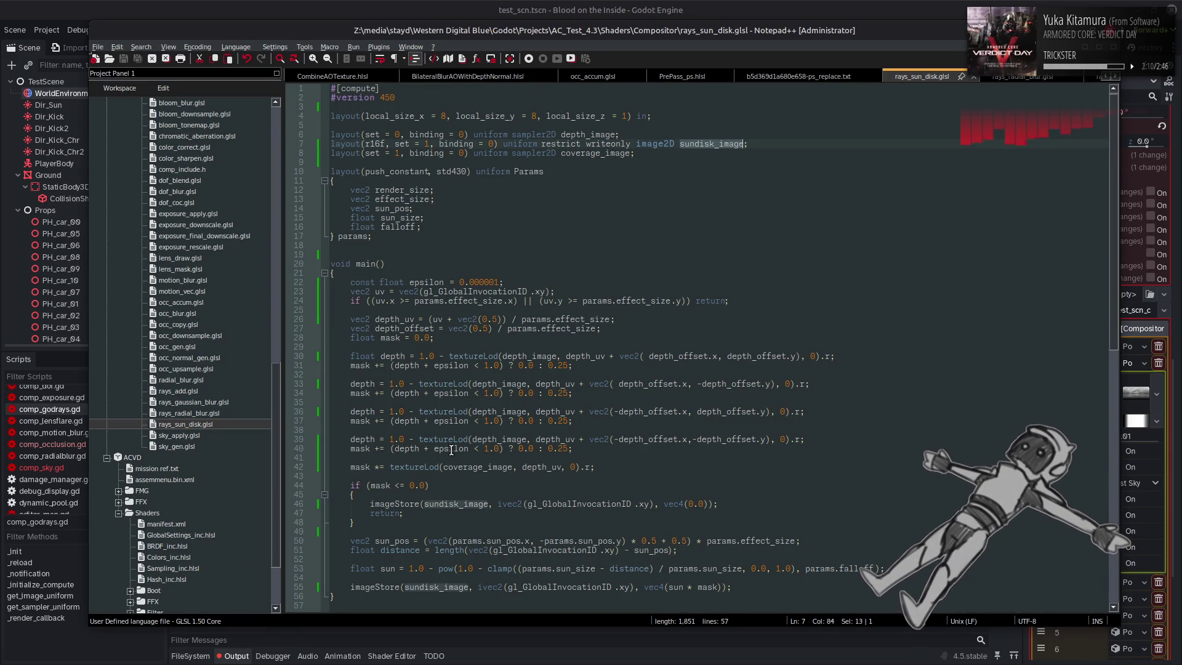
double_click(398, 153)
type("2")
key("ctrl+s")
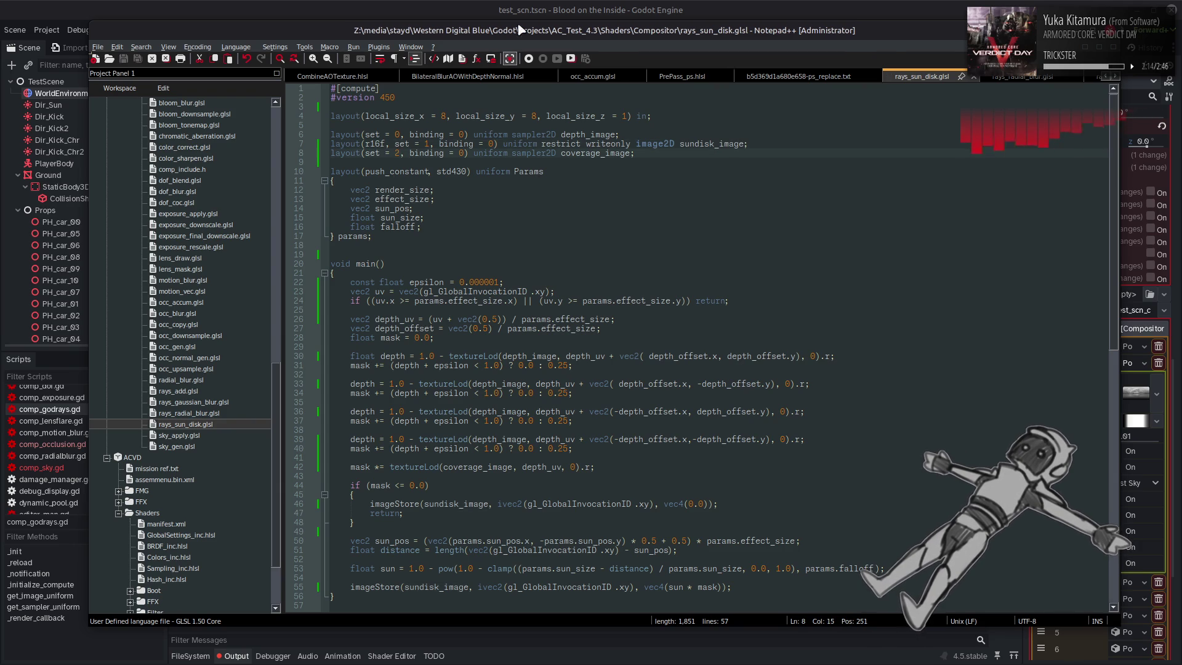
key("alt+Tab")
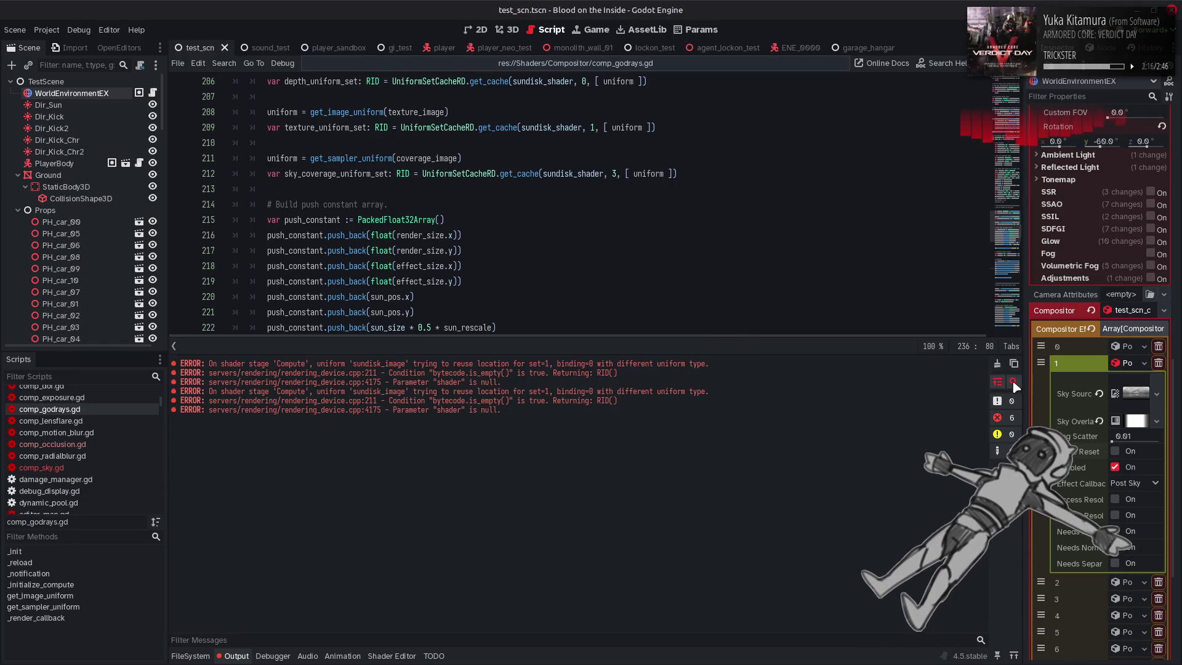
Clear the old errors from Godot's Output log and check the scene in 3D
left_click(997, 363)
left_click(229, 656)
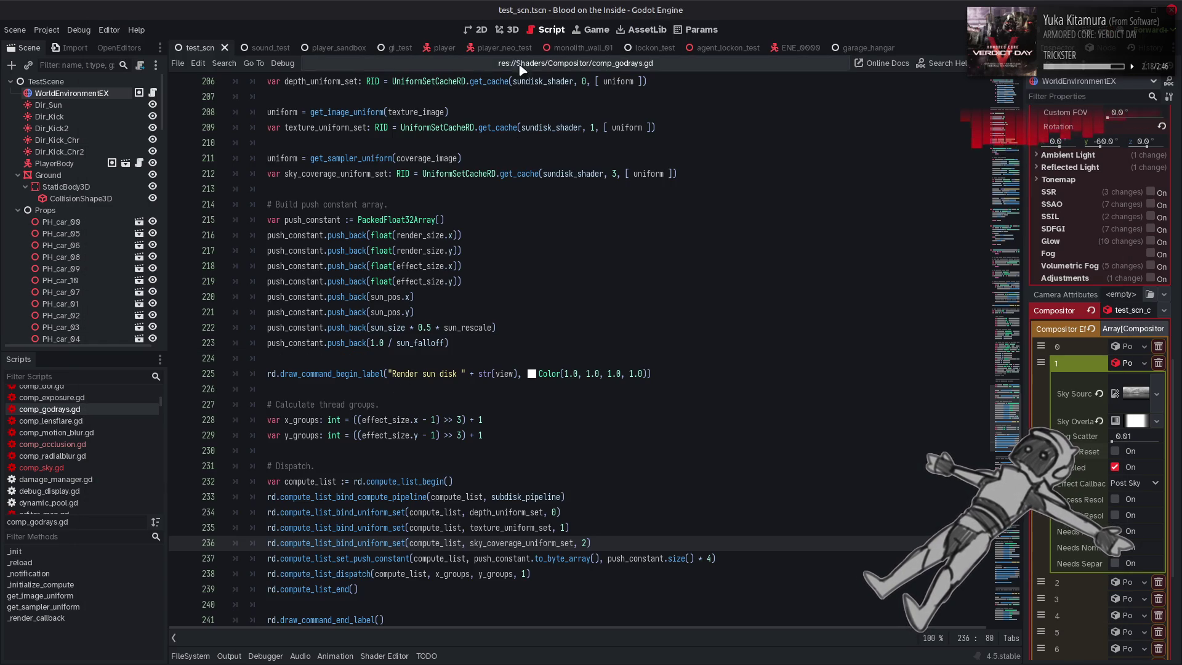
left_click(508, 29)
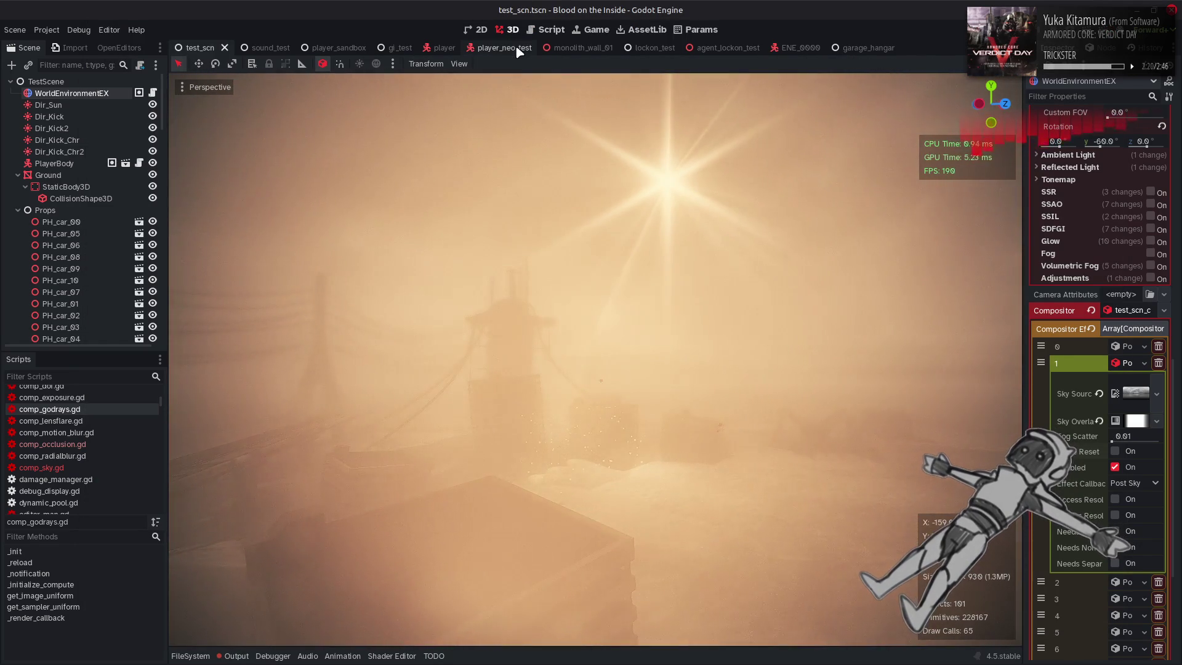
left_click(546, 29)
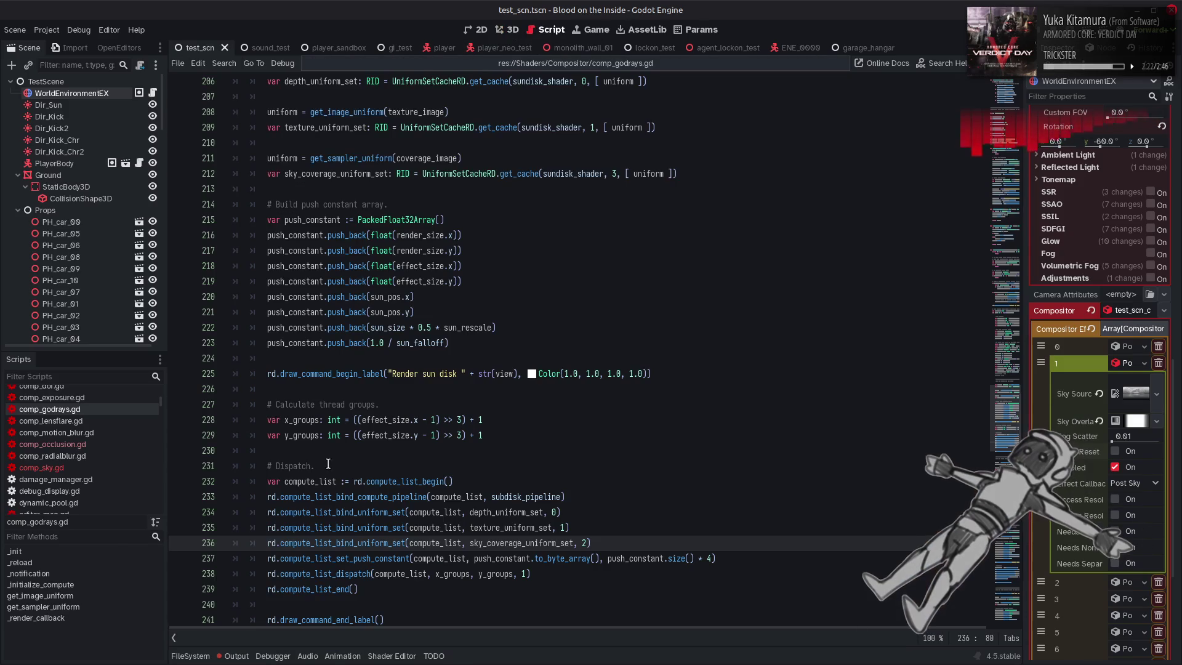
left_click(234, 656)
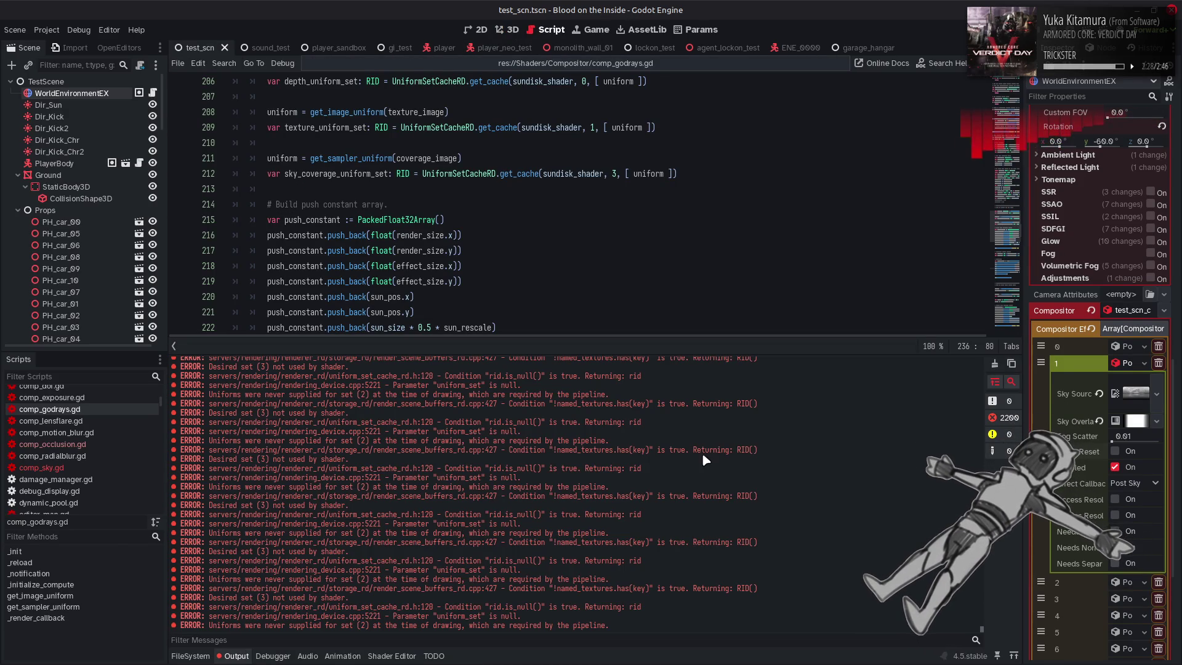
left_click(995, 364)
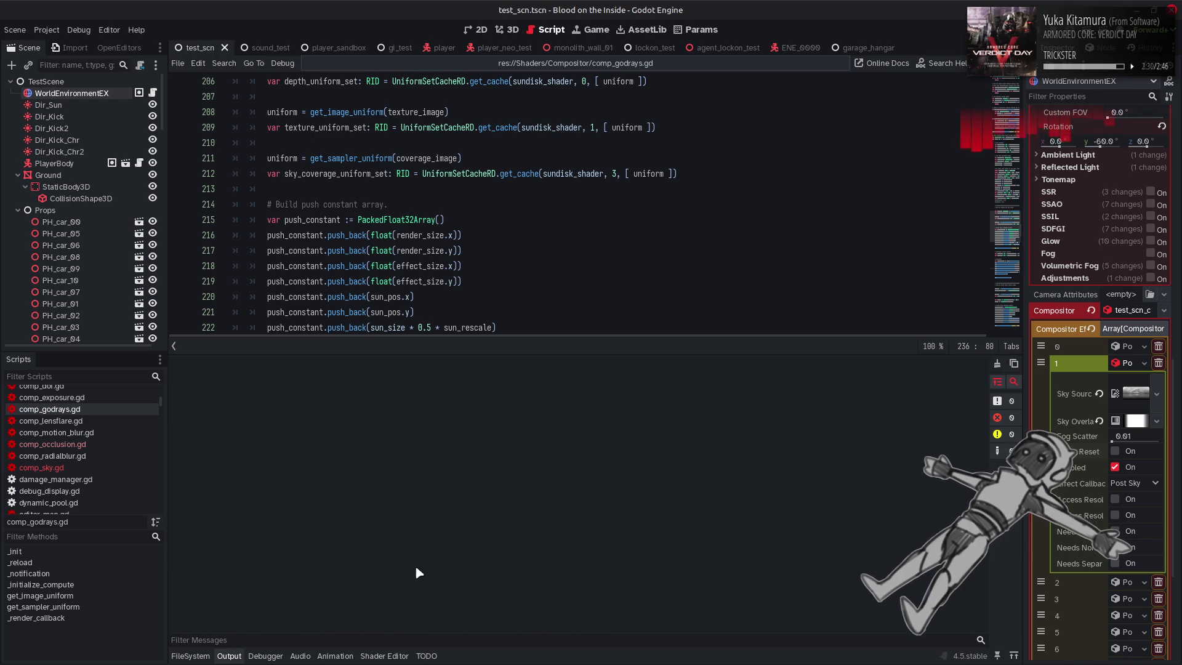
left_click(234, 656)
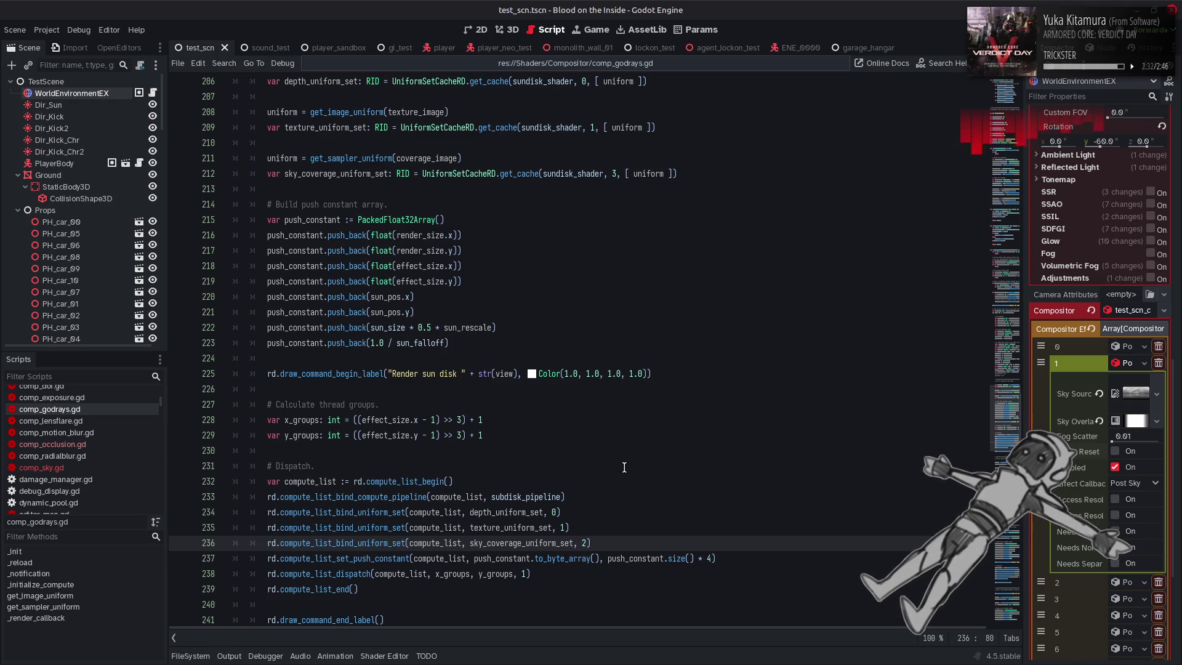
Find the coverage uniform's set number on line 212 of comp_godrays.gd
scroll(624, 467, "down", 17)
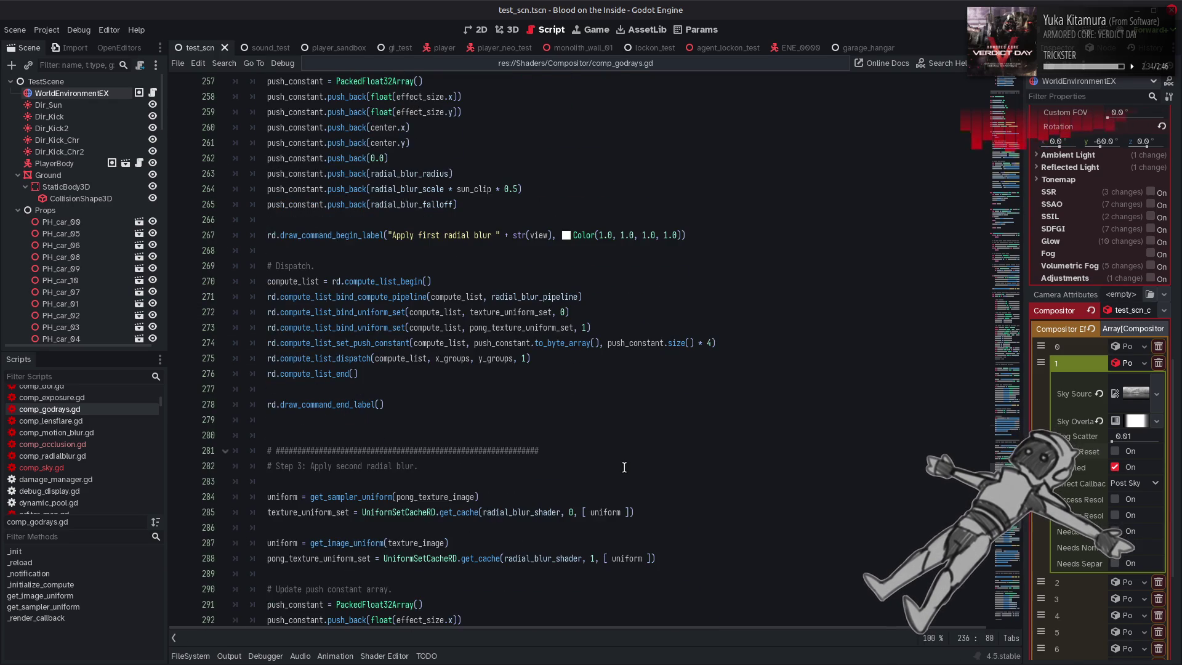
scroll(624, 467, "down", 20)
scroll(624, 467, "up", 20)
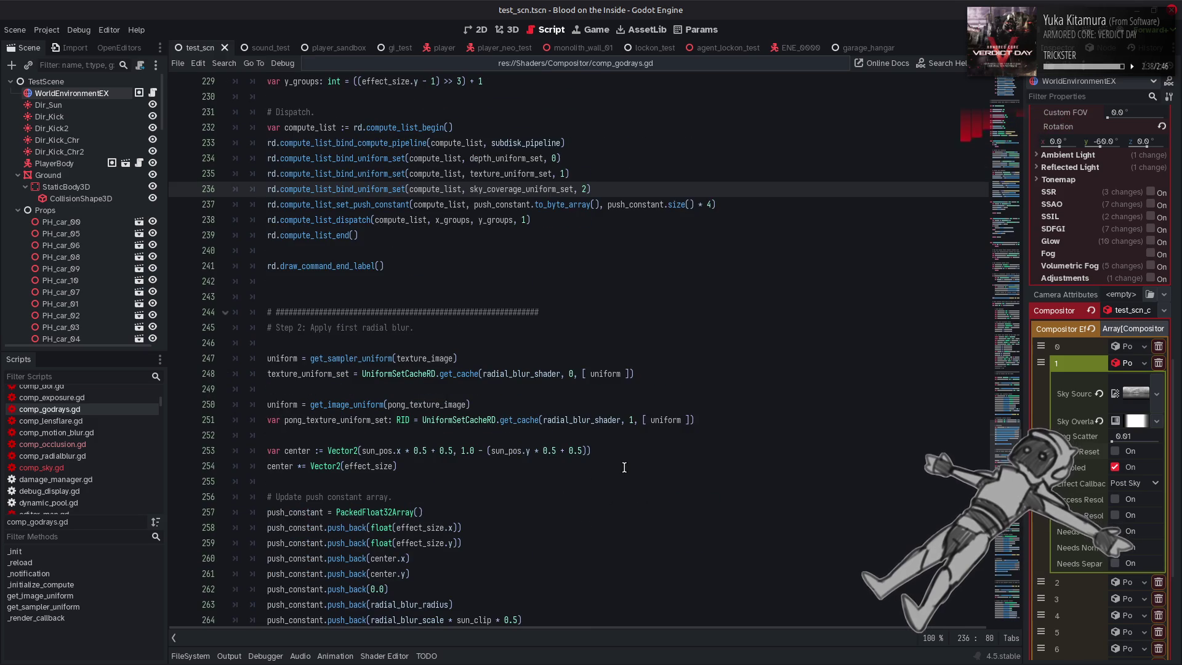
scroll(625, 467, "up", 10)
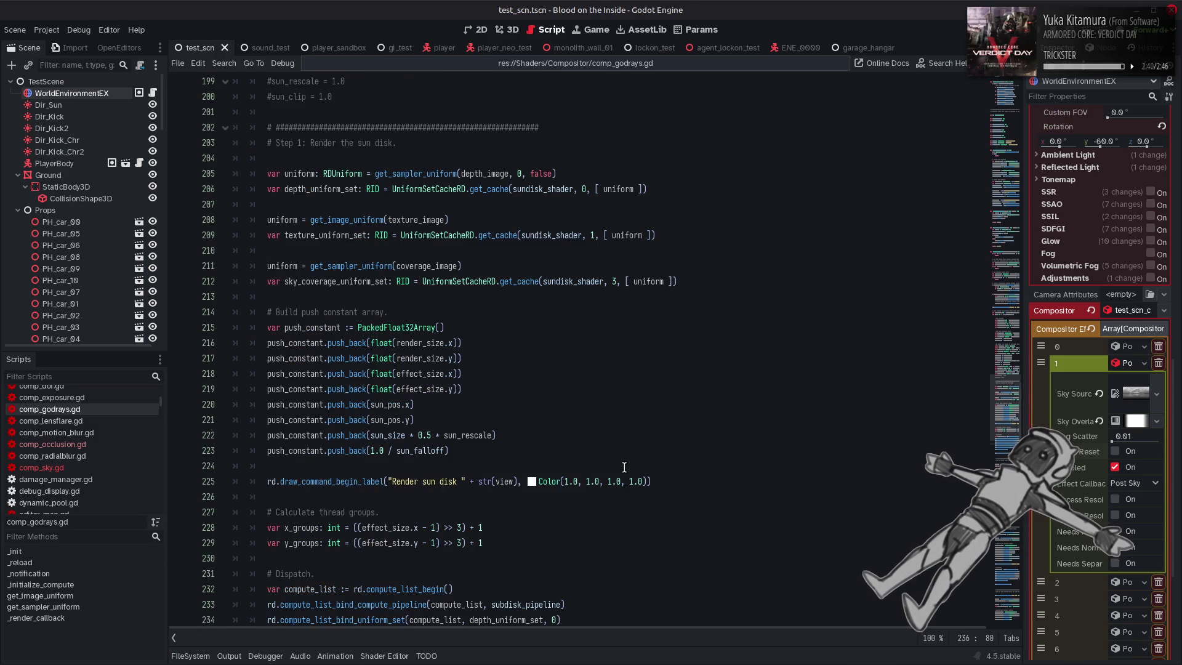
left_click(616, 281)
key("BackSpace")
type("2")
key("ctrl+s")
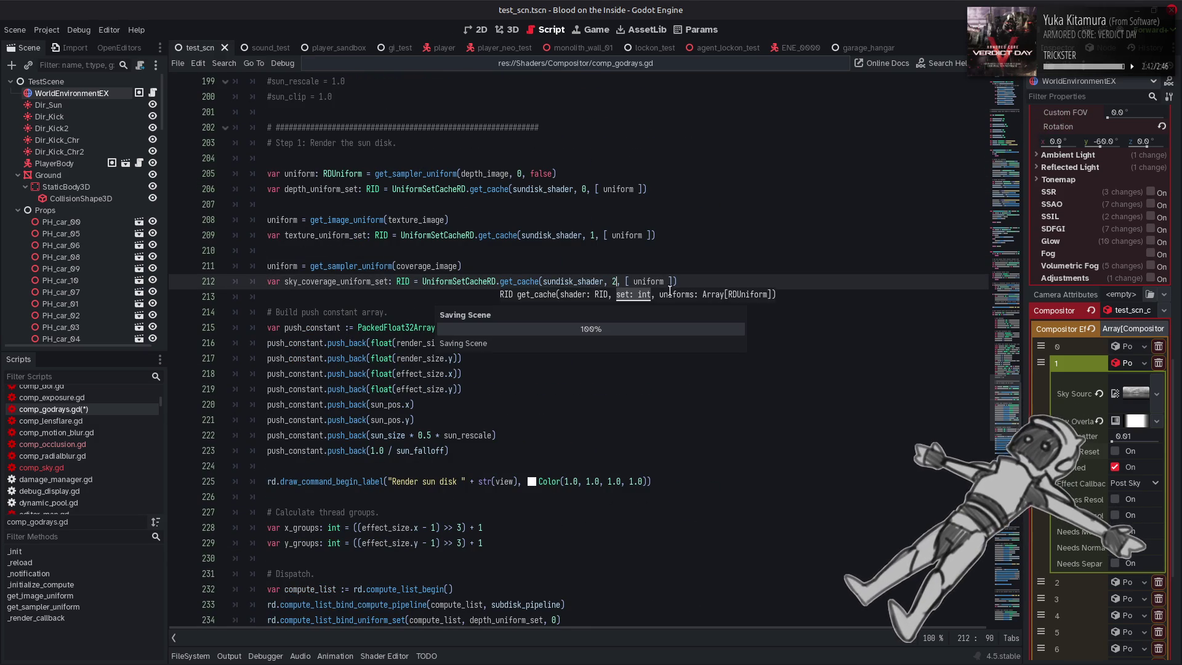
left_click(641, 203)
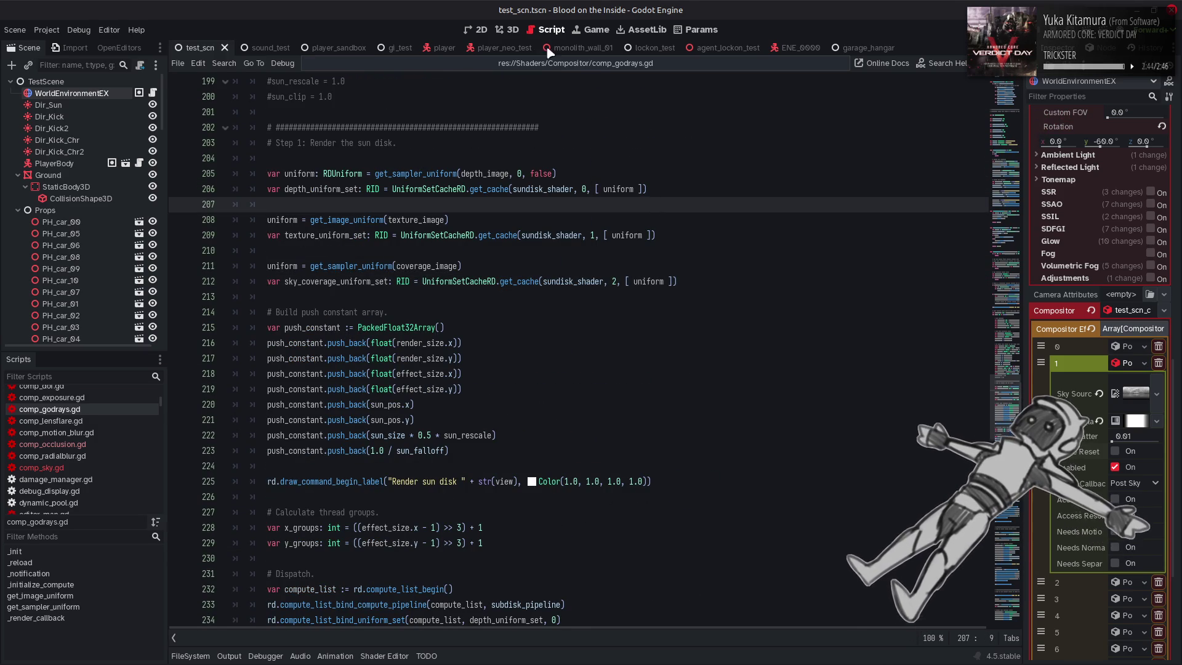
key("ctrl+F2")
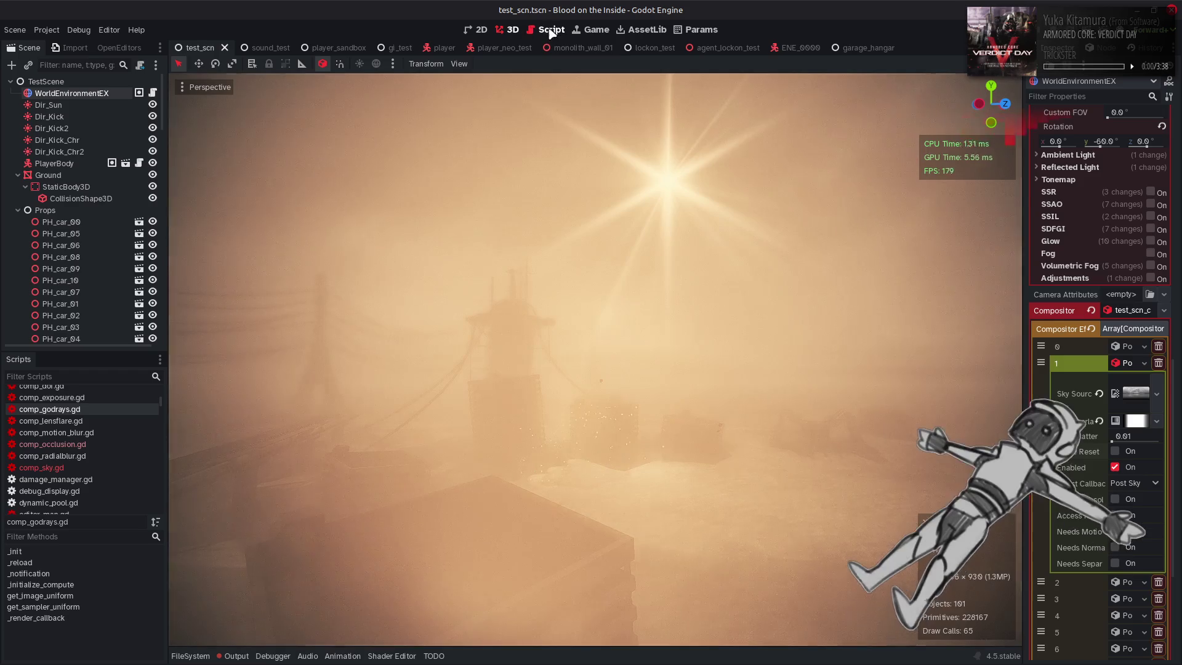
left_click(550, 31)
left_click(513, 30)
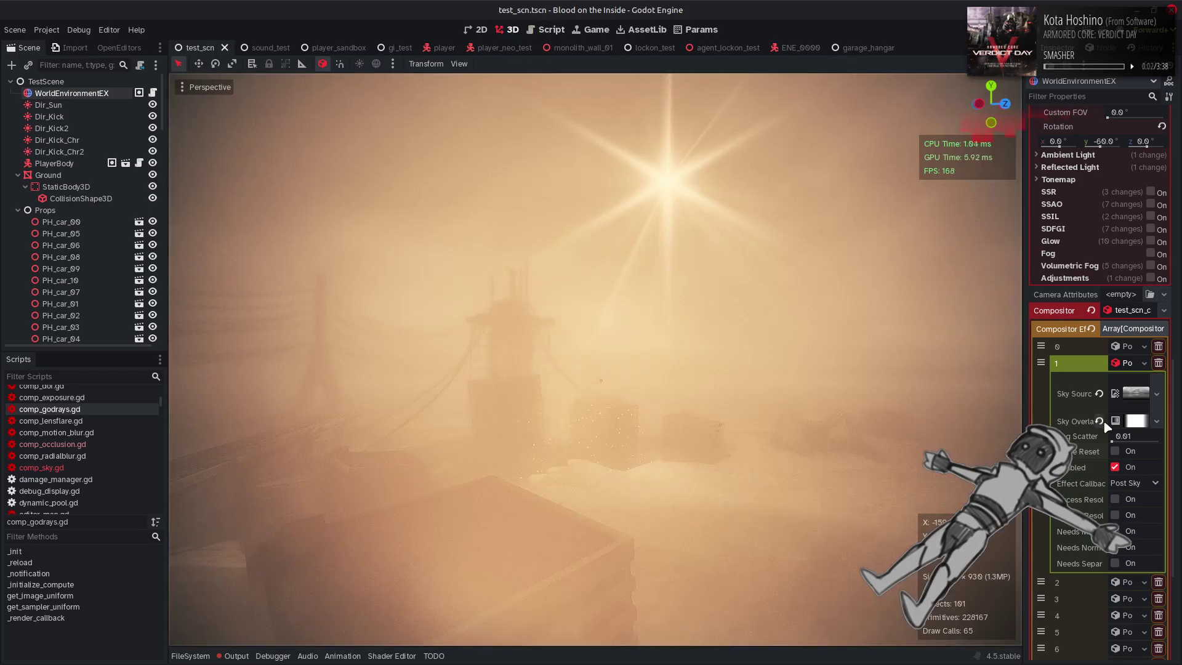
left_click(548, 29)
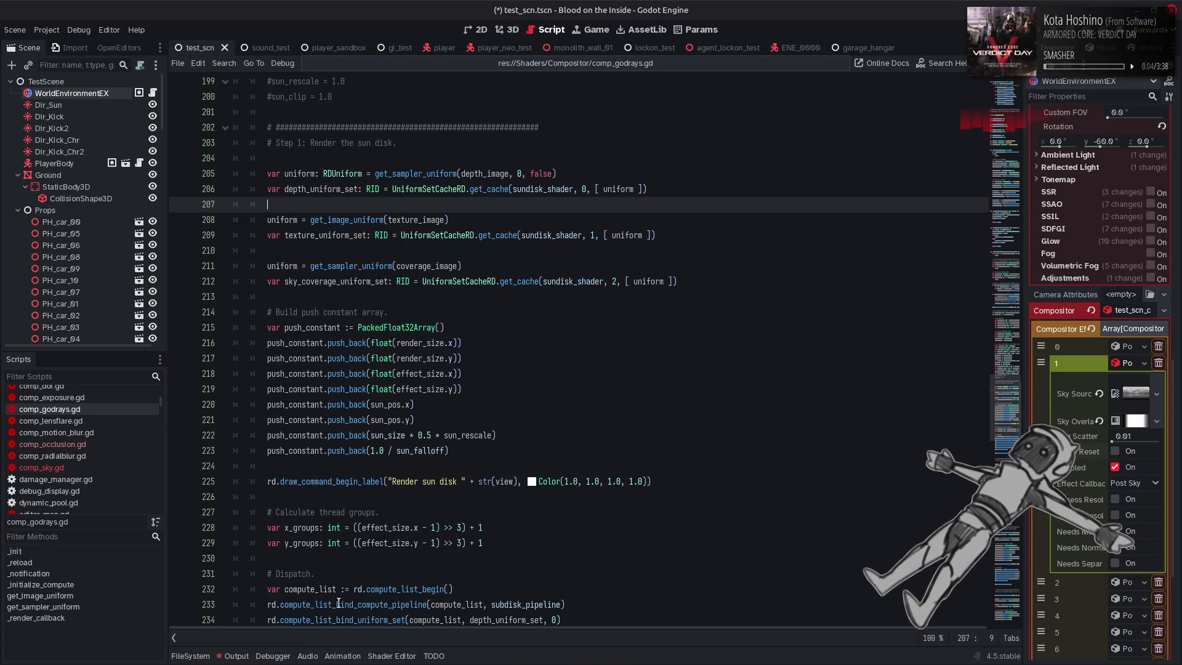
key("alt+o")
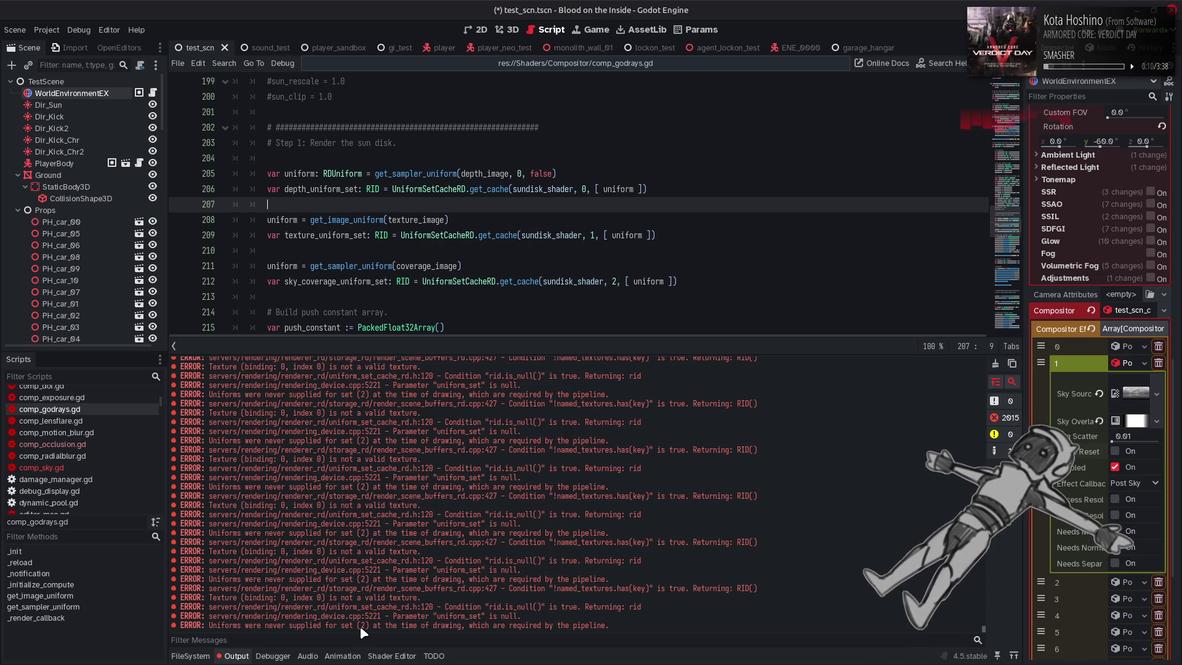
left_click(995, 363)
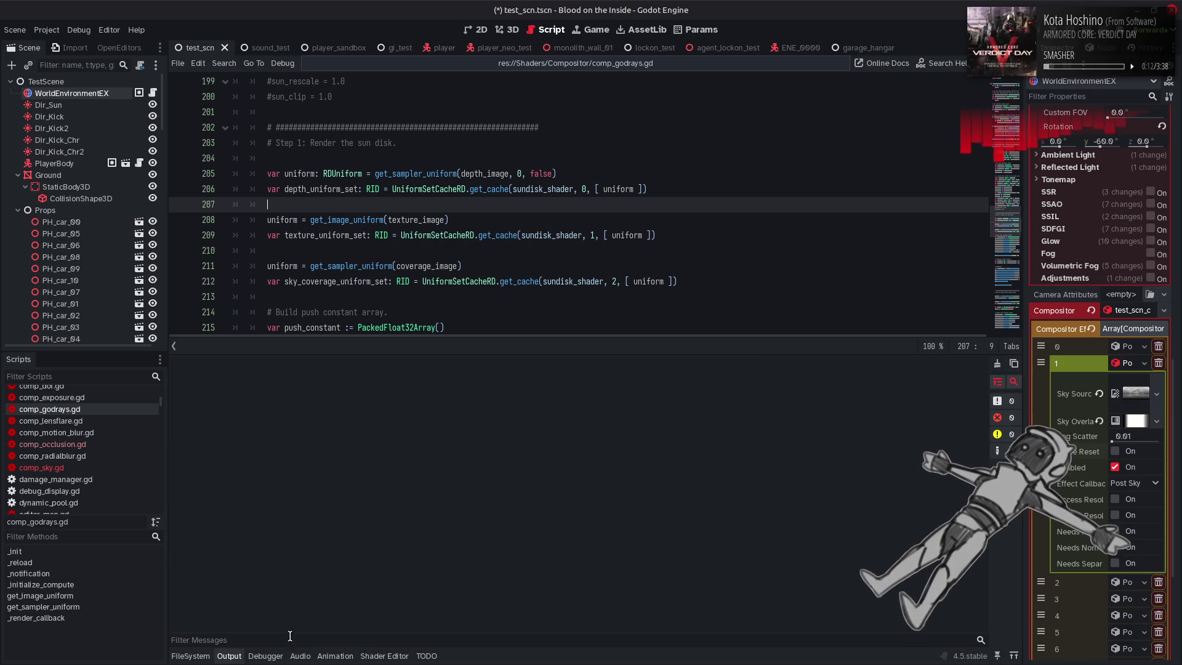
left_click(228, 656)
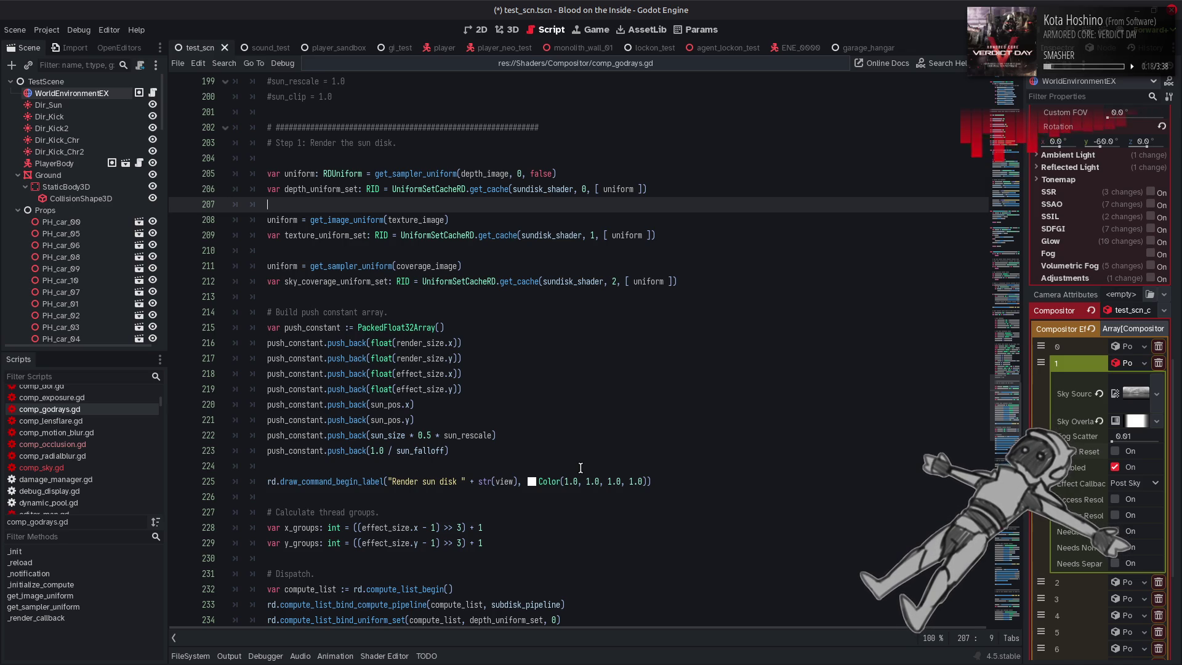
scroll(580, 467, "up", 3)
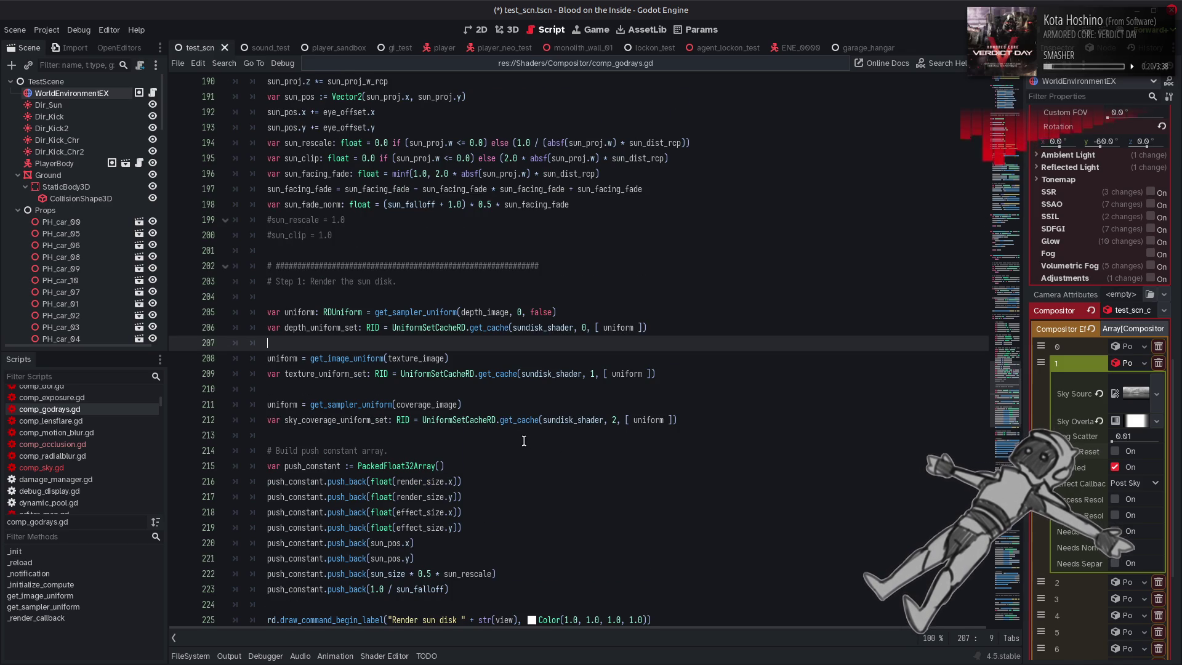
Inspect the coverage_image argument on line 211 and its documentation popup
mouse_move(375, 401)
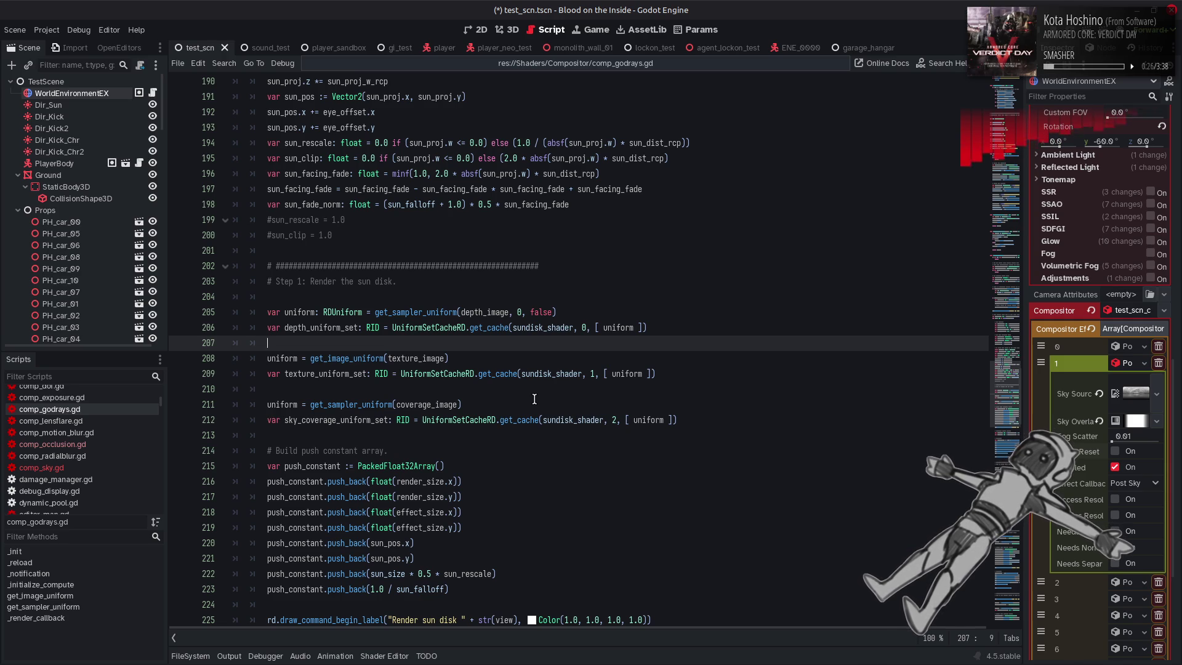
double_click(431, 404)
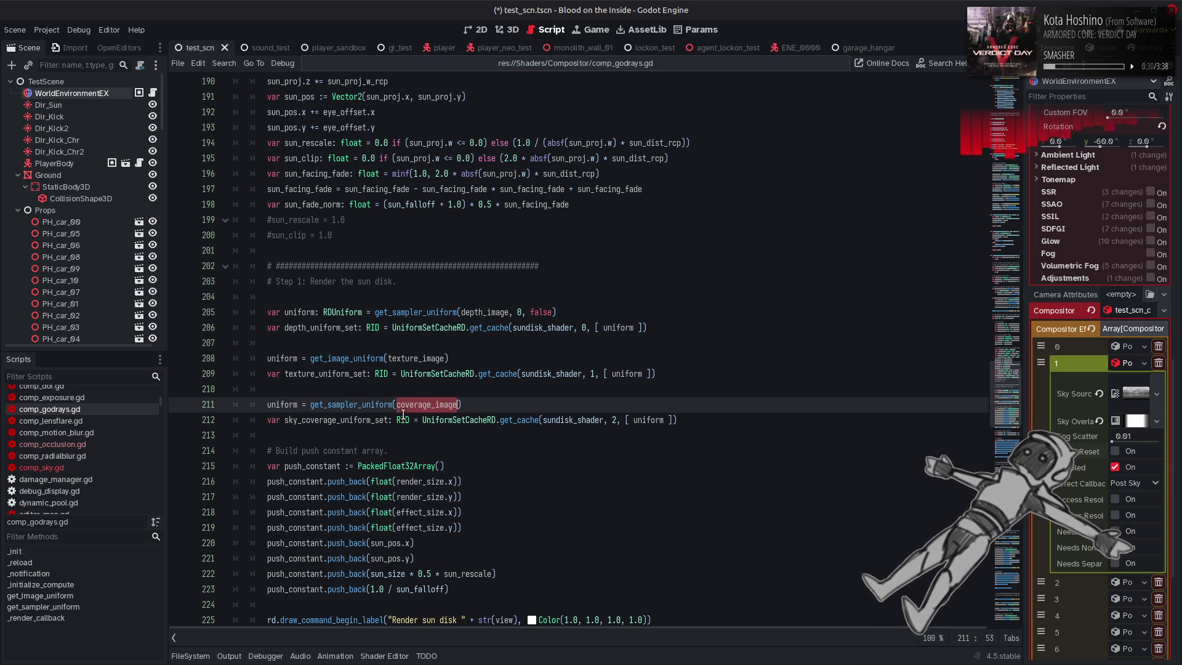
scroll(358, 400, "up", 12)
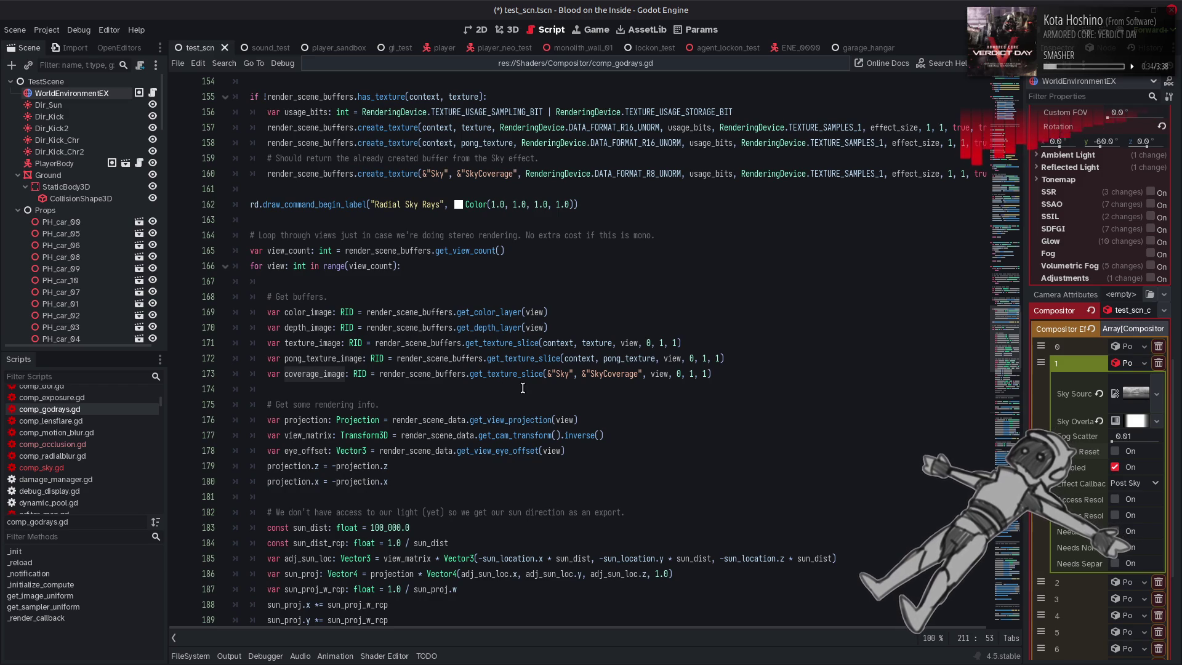
mouse_move(504, 374)
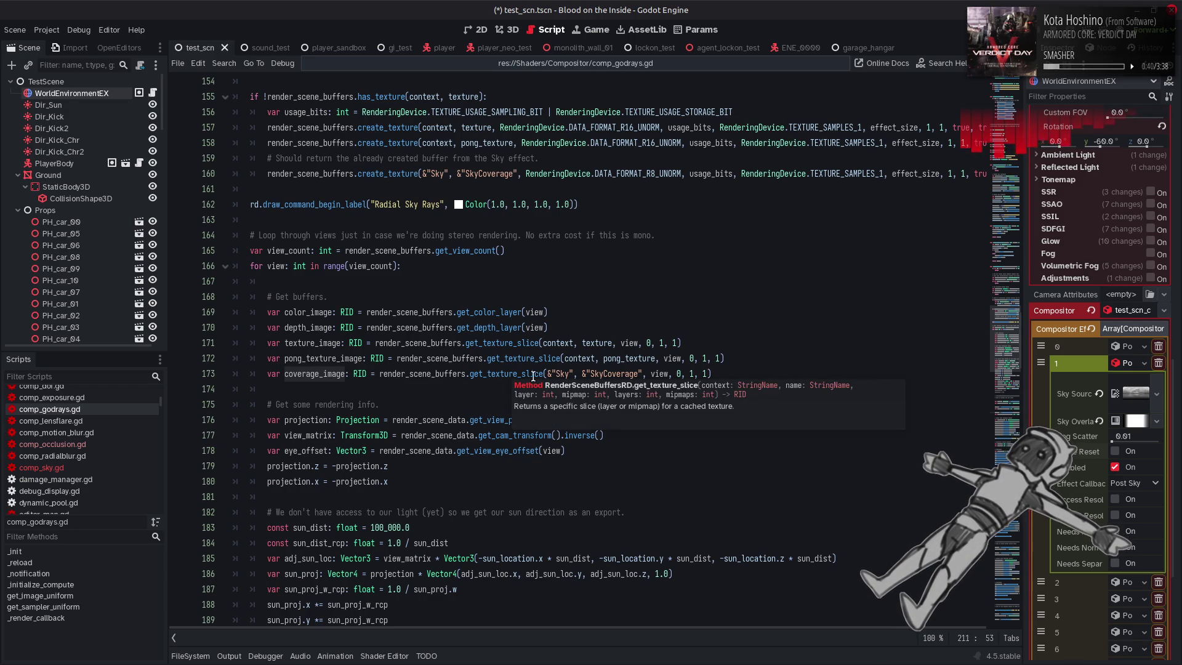
mouse_move(545, 352)
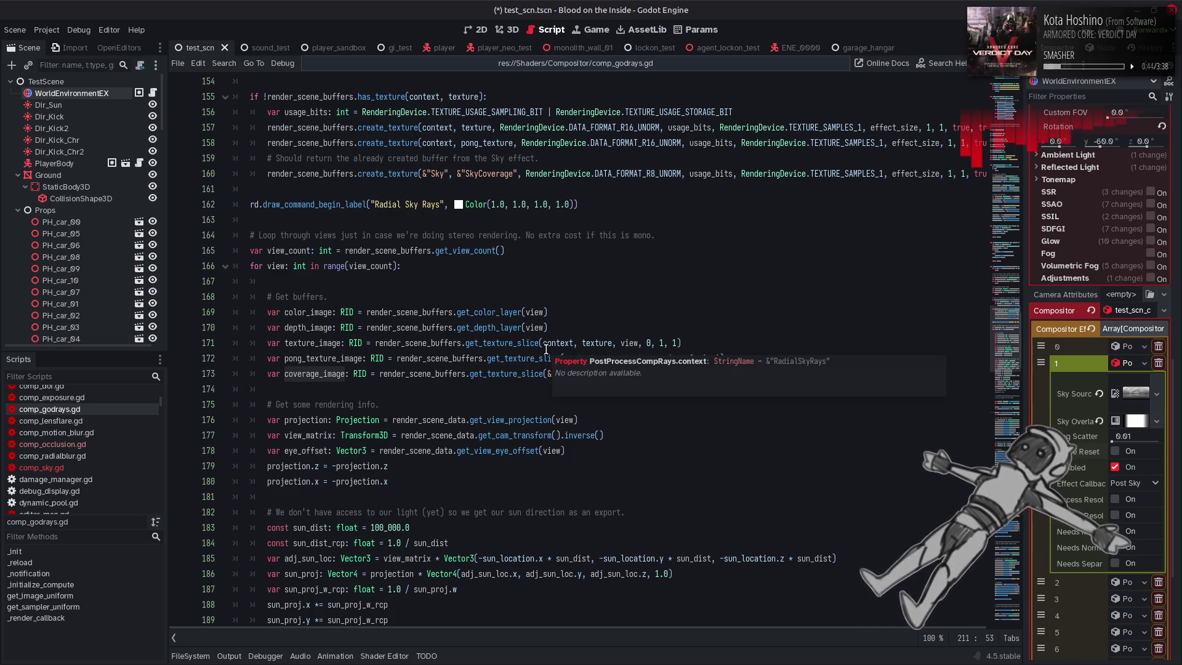
left_click(522, 395)
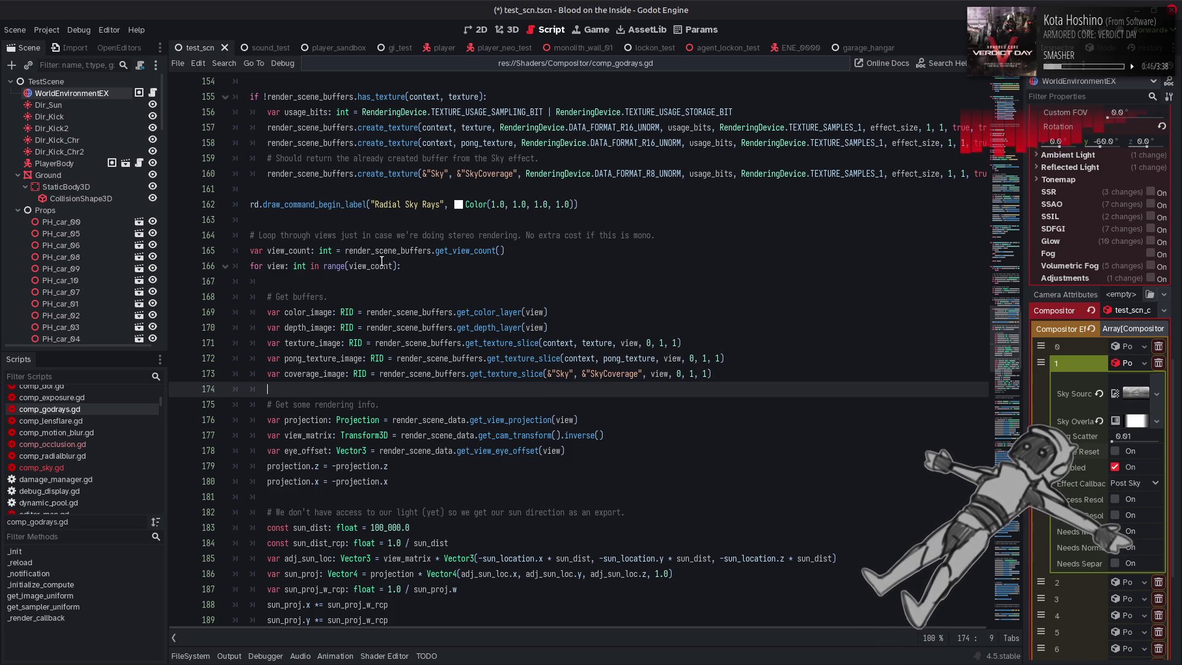
Comment out line 160's SkyCoverage creation with #, save, and check the 3D view and errors
left_click(271, 175)
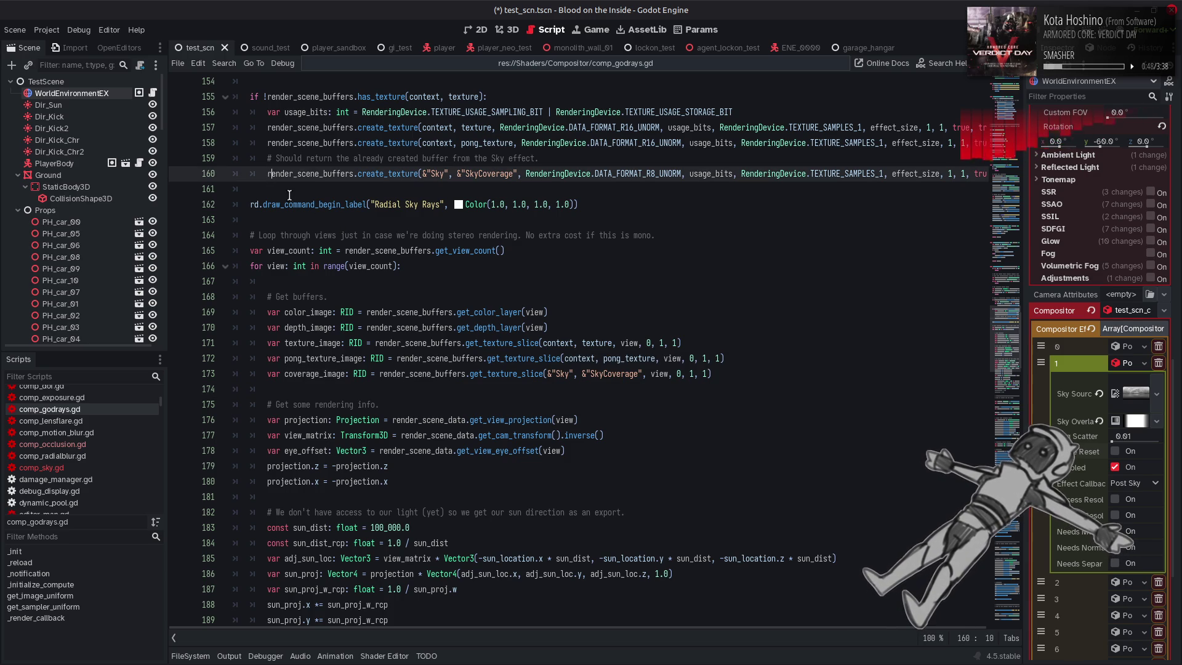
type("#")
key("ctrl+s")
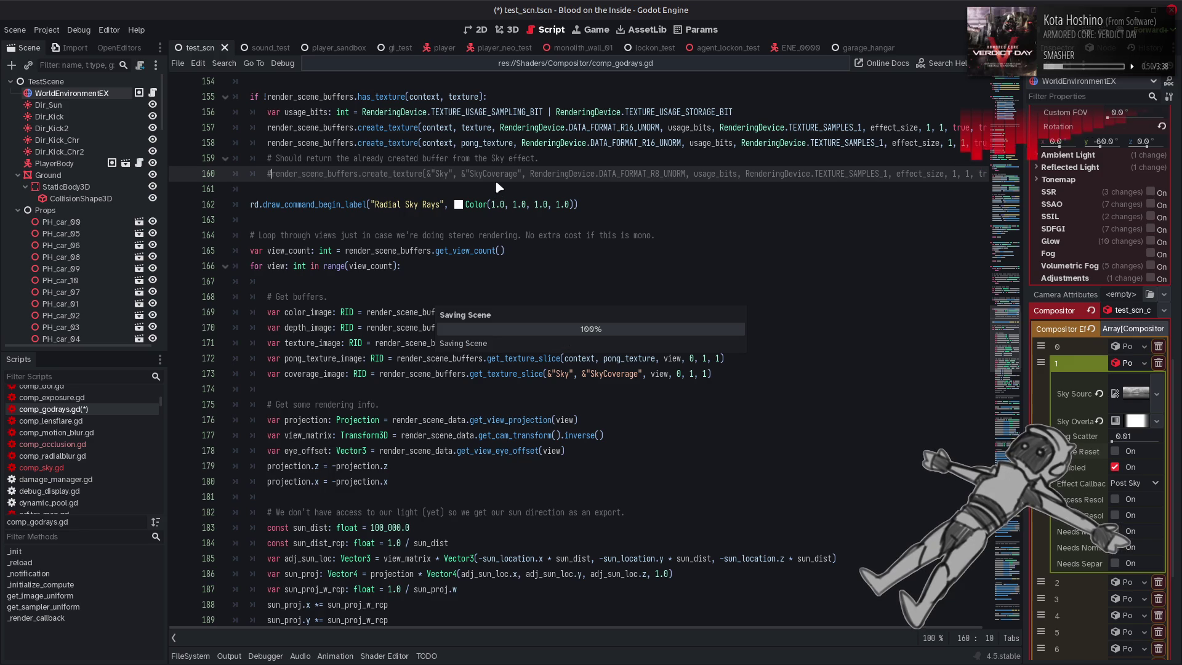
left_click(512, 29)
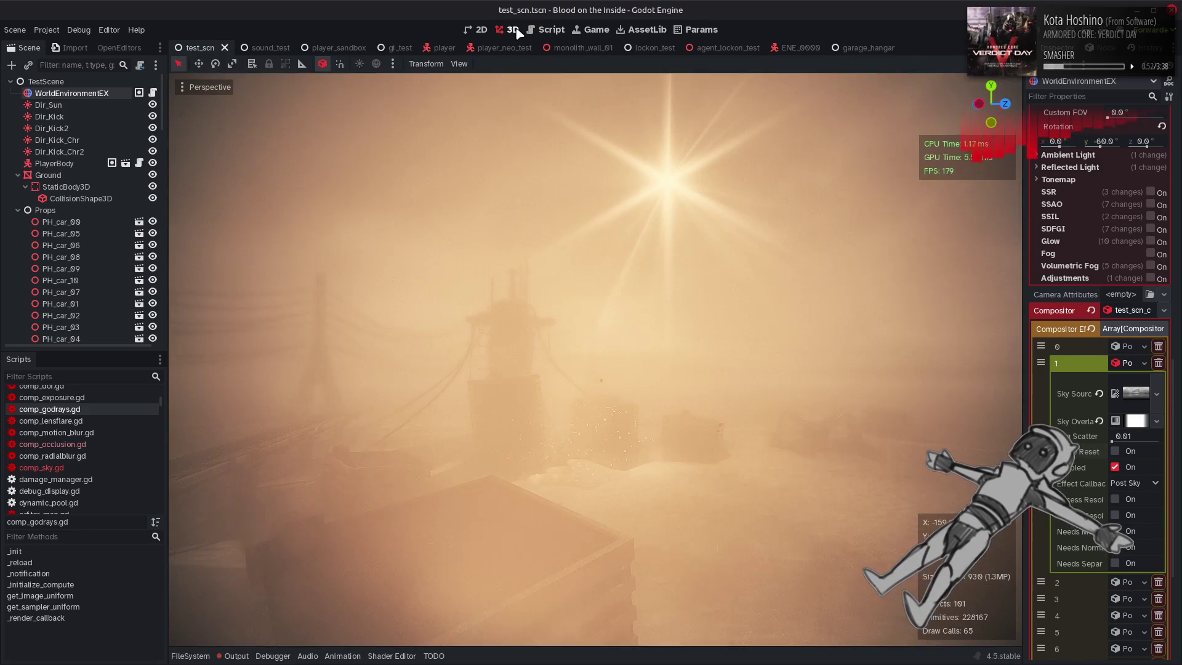
left_click(235, 656)
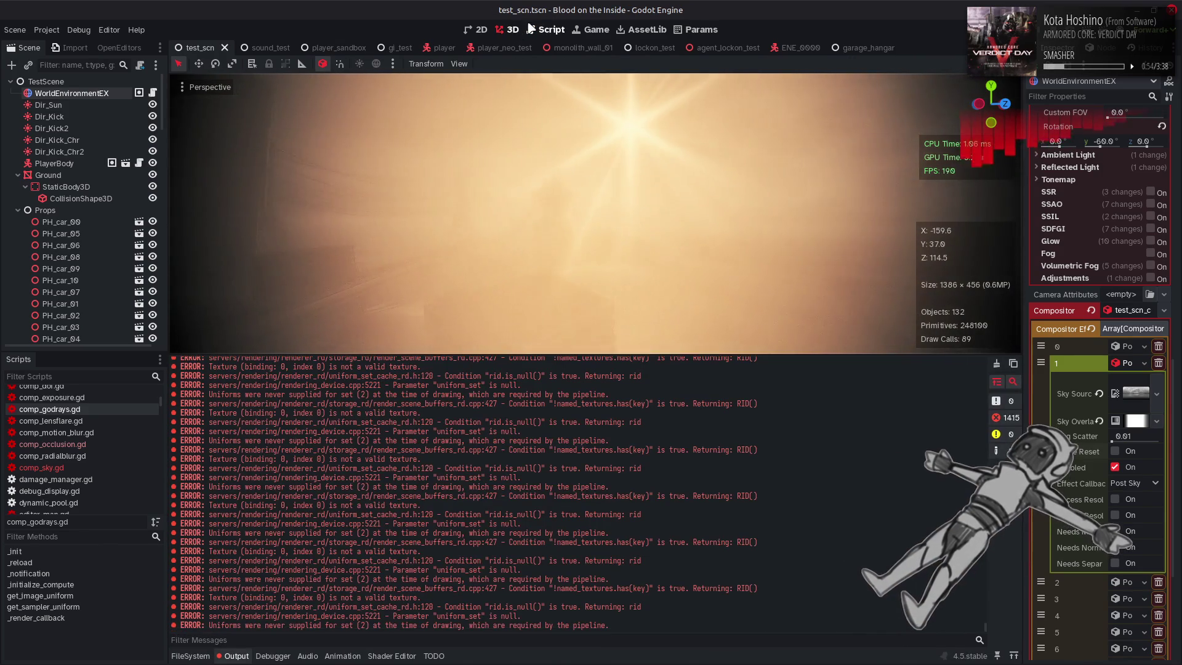
left_click(547, 31)
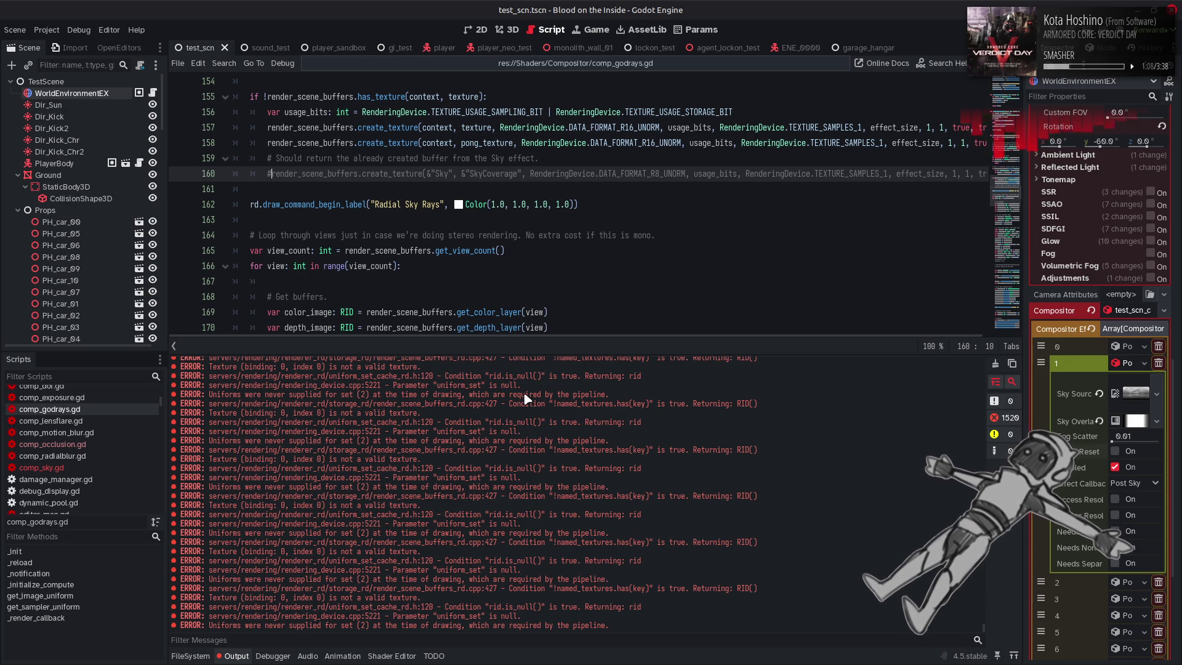
Clear the Output log and restore line 160 by undoing the comment
left_click(995, 363)
left_click(244, 657)
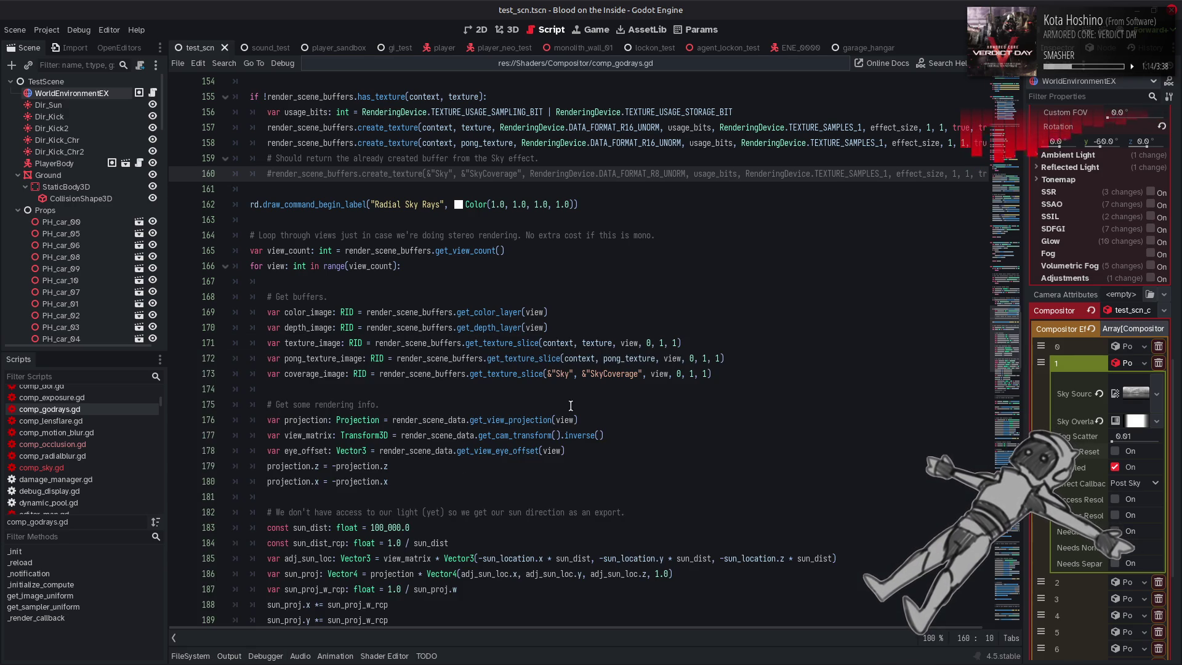
left_click(657, 314)
key("ctrl+z")
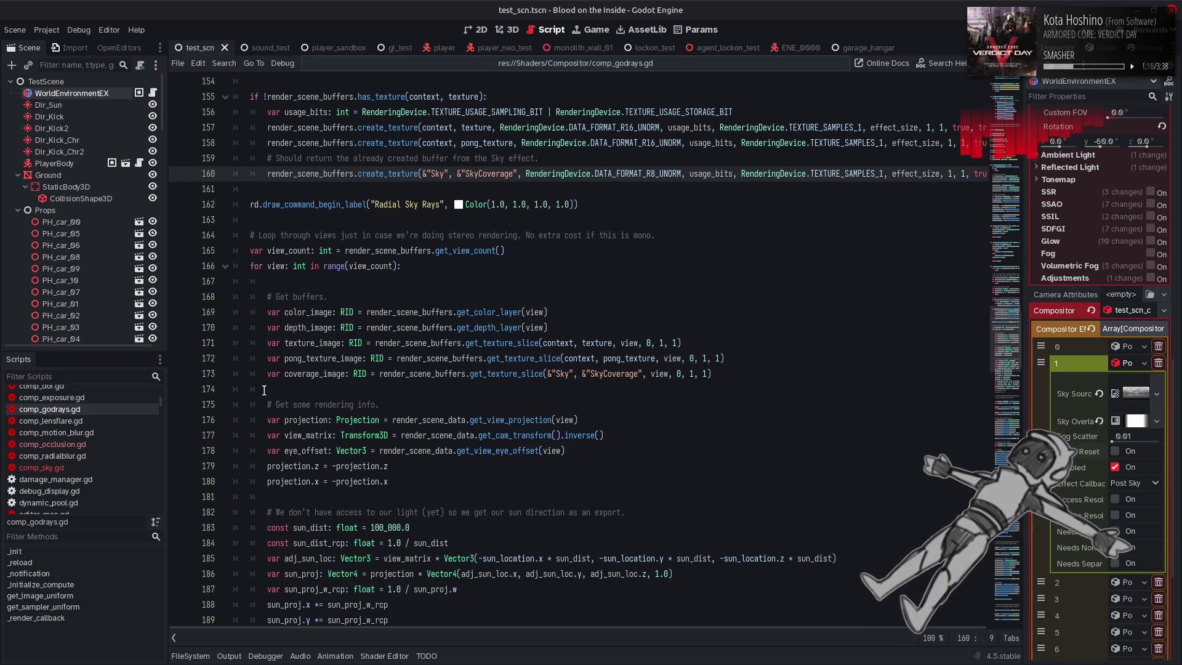
scroll(112, 410, "up", 1)
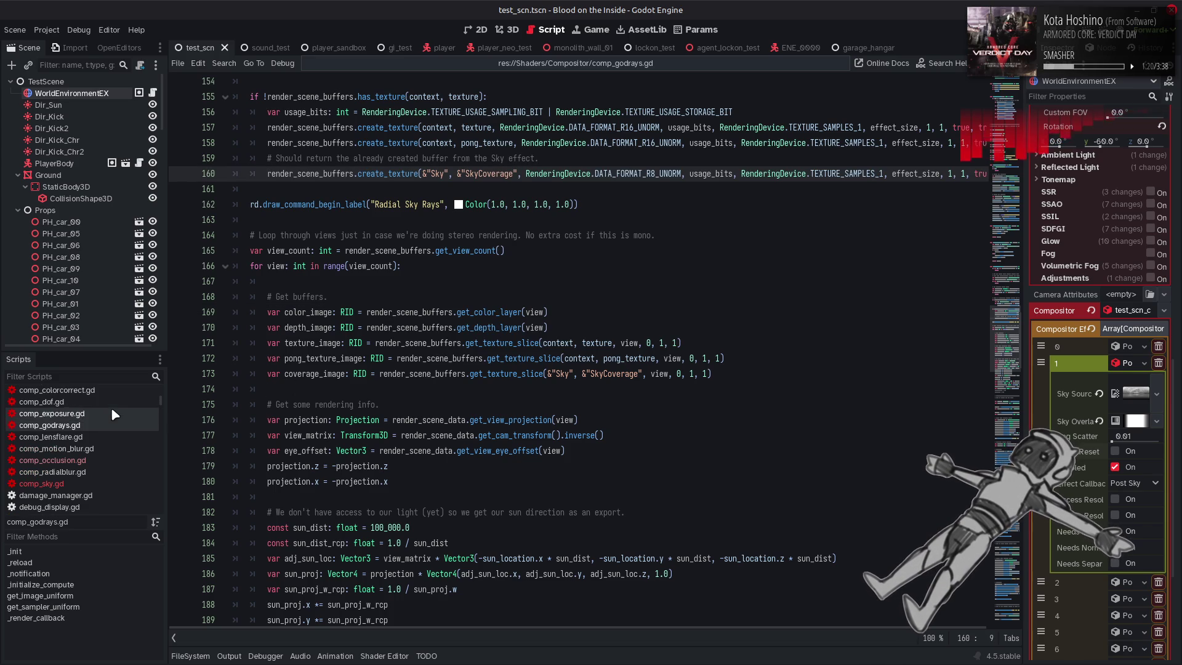
In comp_sky.gd, grab the SkyCoverage texture name from line 139
left_click(68, 483)
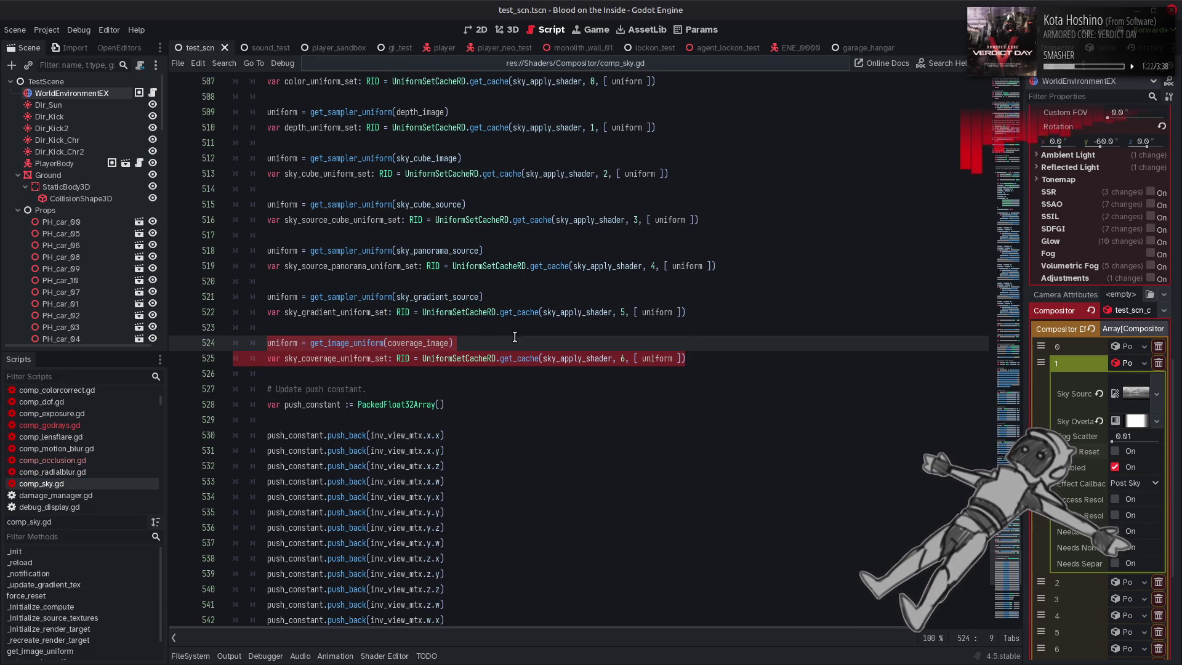
key("End")
scroll(236, 435, "down", 6)
mouse_move(979, 430)
left_mouse_down()
mouse_move(978, 145)
mouse_move(969, 183)
left_mouse_up()
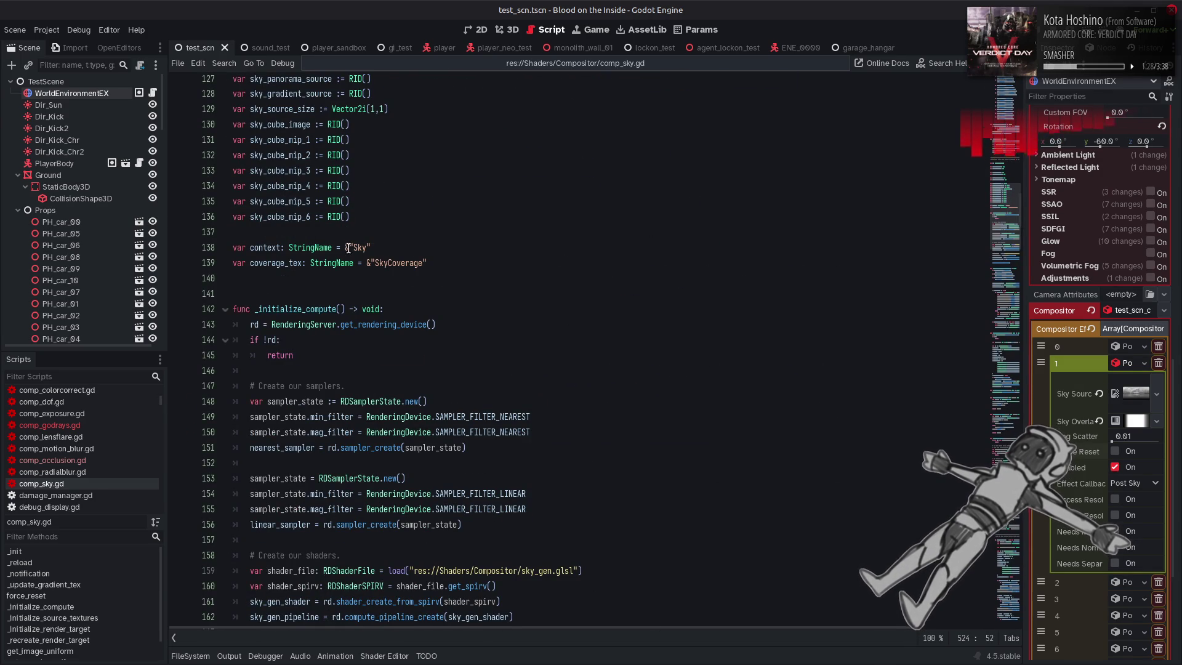
double_click(394, 263)
key("ctrl+c")
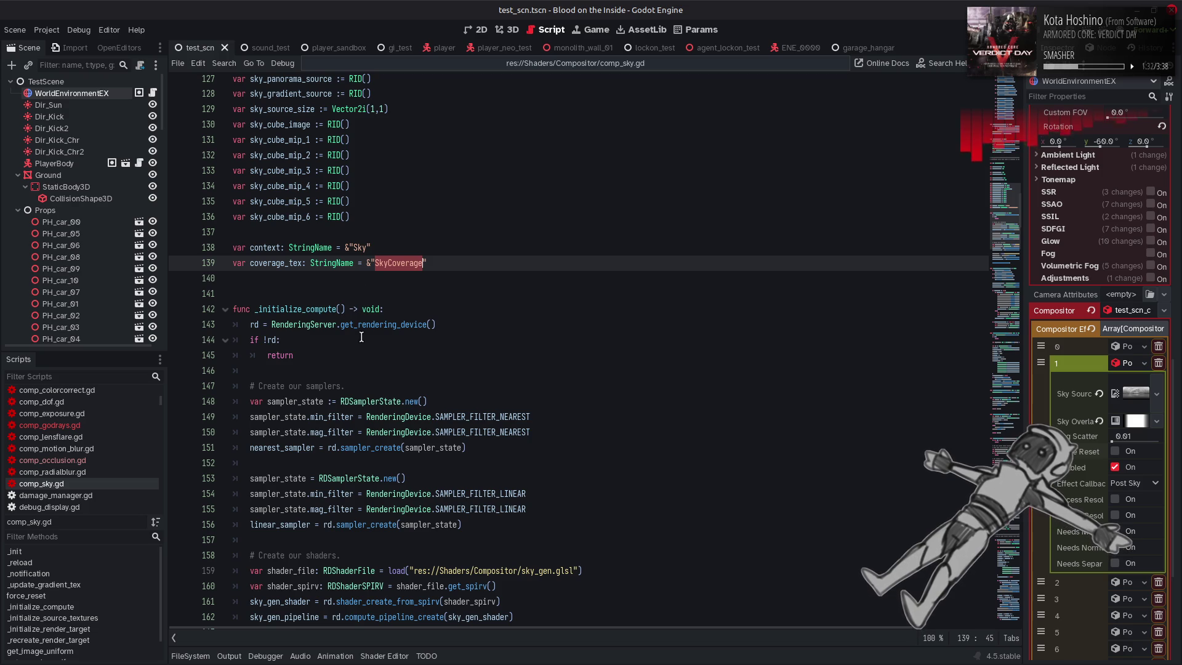
Paste that name over the texture names on lines 160 and 173 of comp_godrays.gd and save
left_click(109, 424)
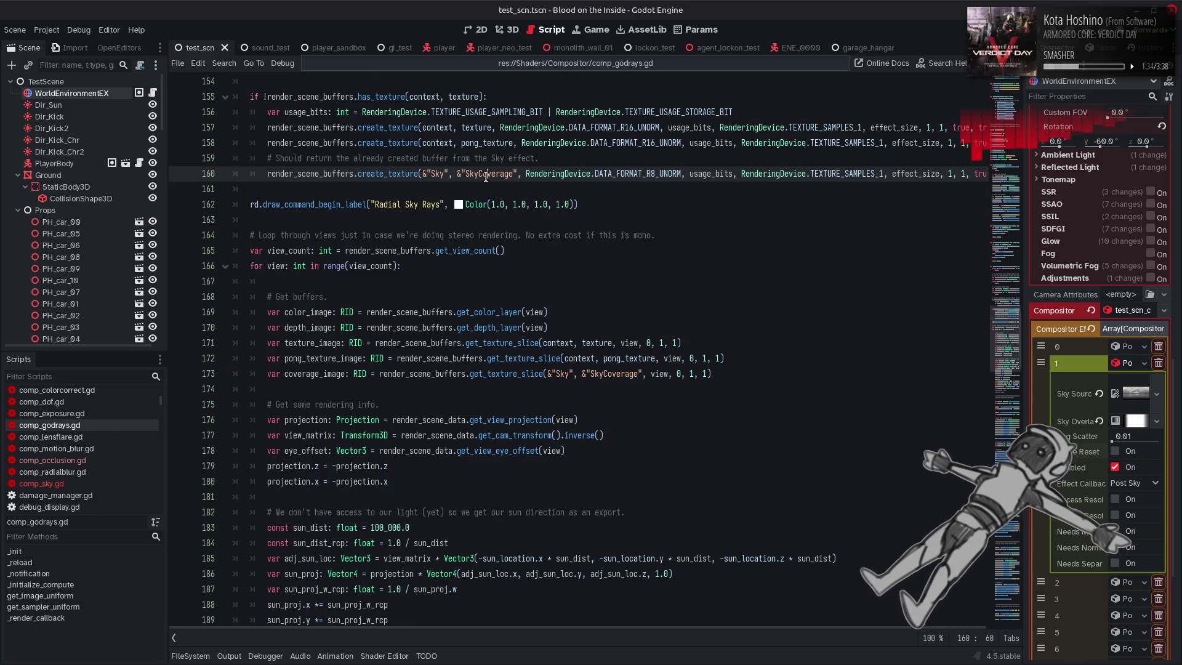
double_click(485, 177)
key("ctrl+v")
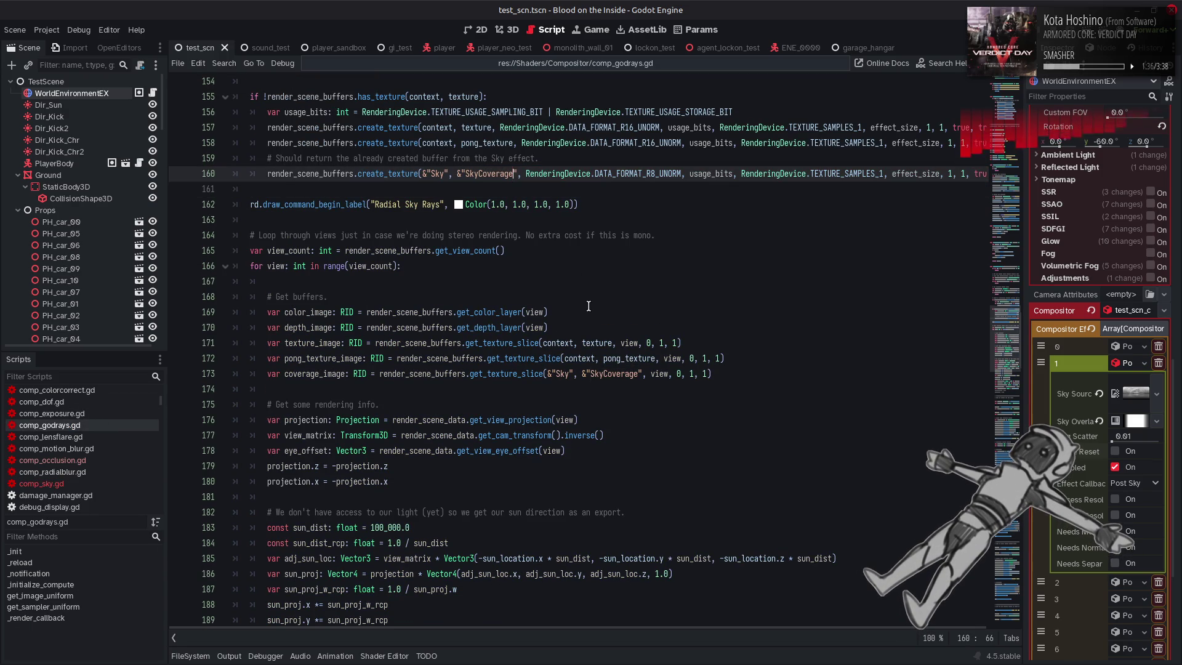
double_click(614, 374)
key("ctrl+v")
key("ctrl+s")
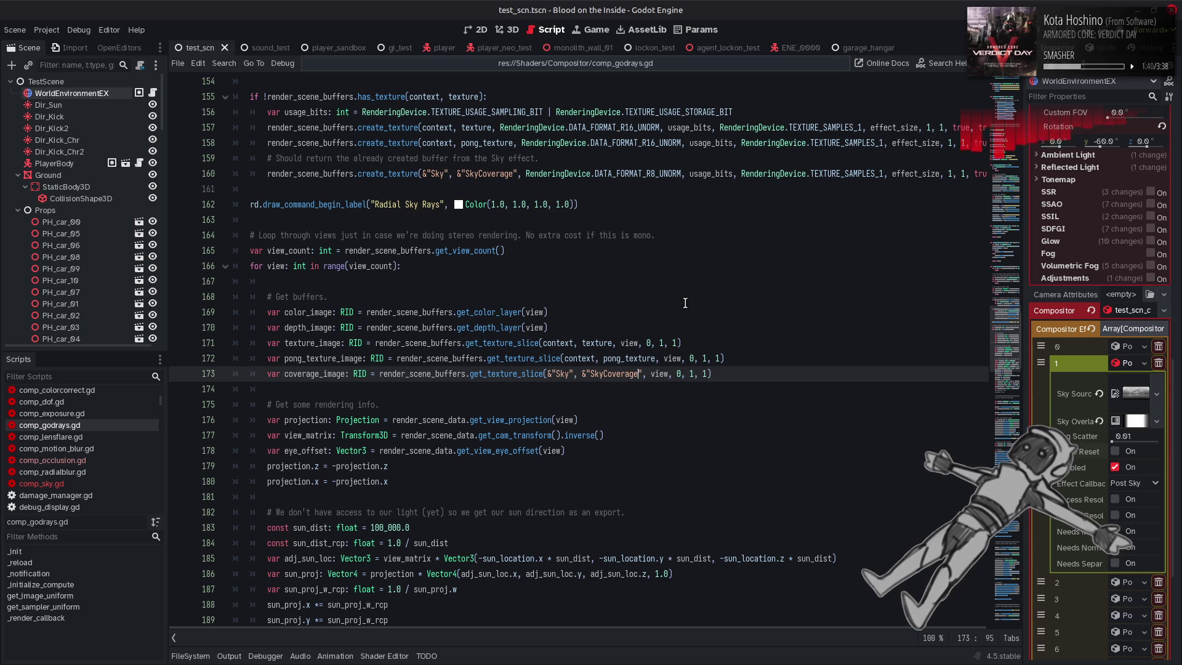
View the god rays around the tower in the 3D viewport
scroll(560, 406, "up", 1)
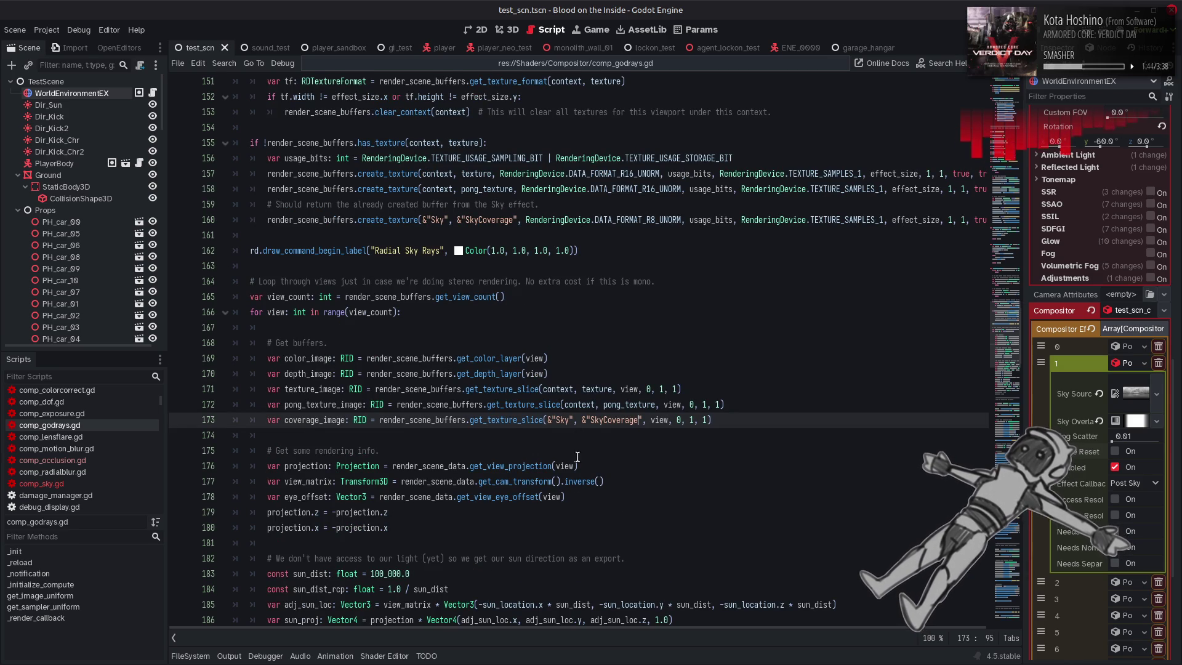
mouse_move(669, 625)
left_mouse_down()
mouse_move(702, 625)
mouse_move(615, 622)
mouse_move(510, 592)
left_mouse_up()
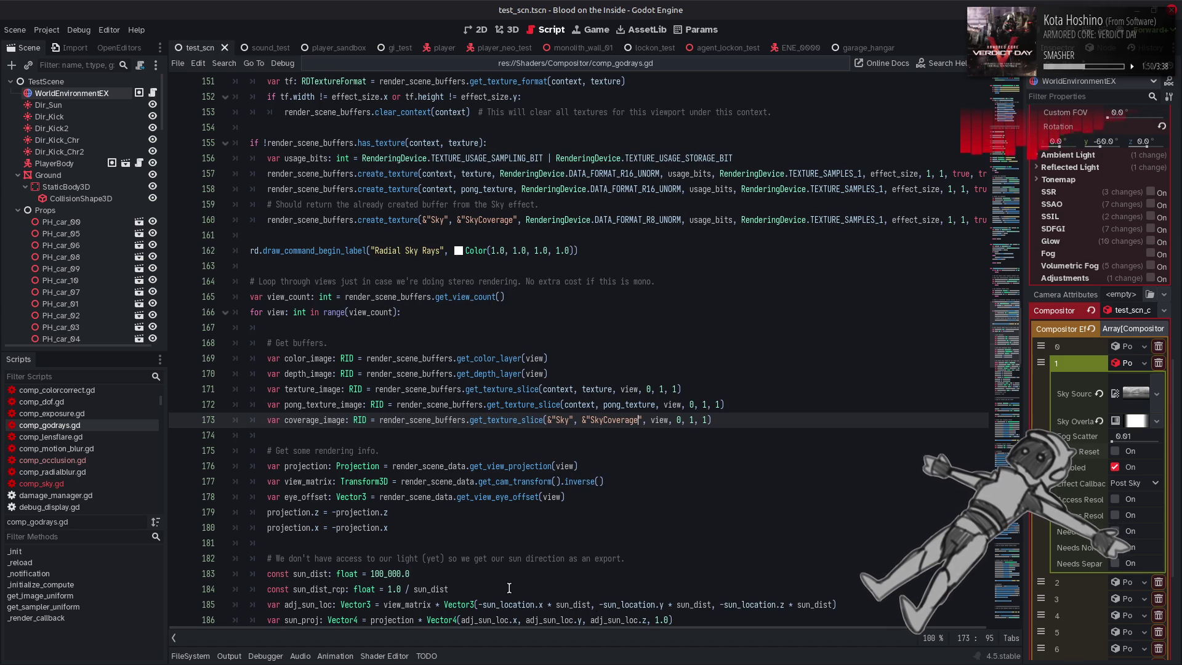
left_click(514, 32)
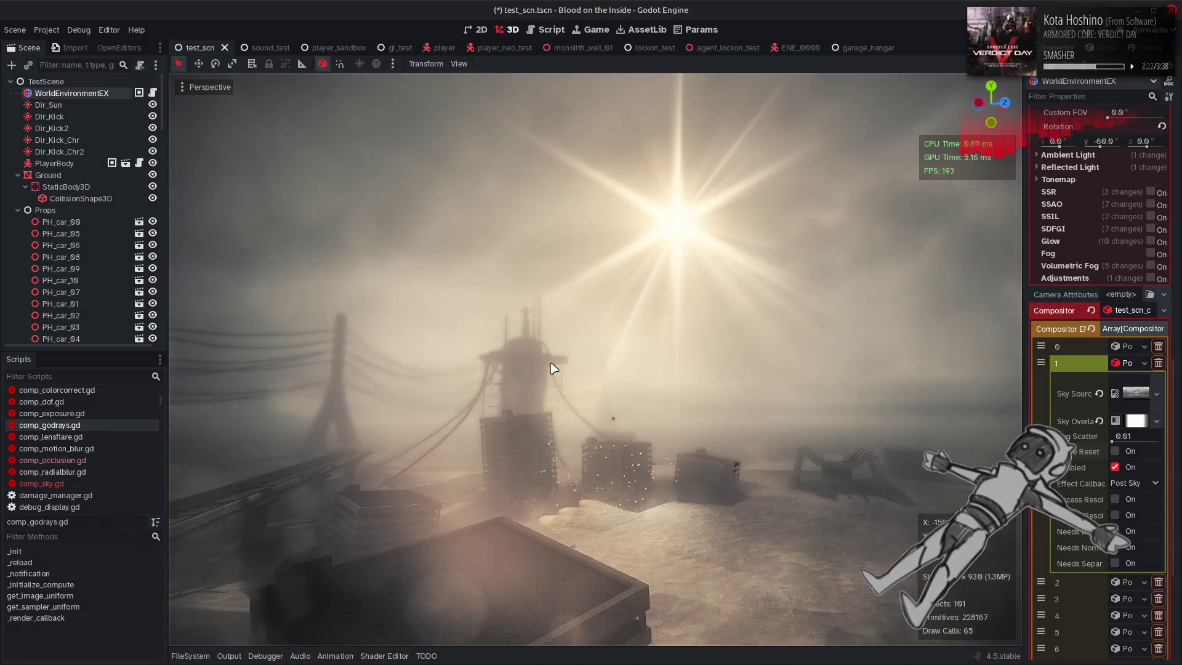
Change compositor effect 2's sun colour from orange to white
left_click(1128, 362)
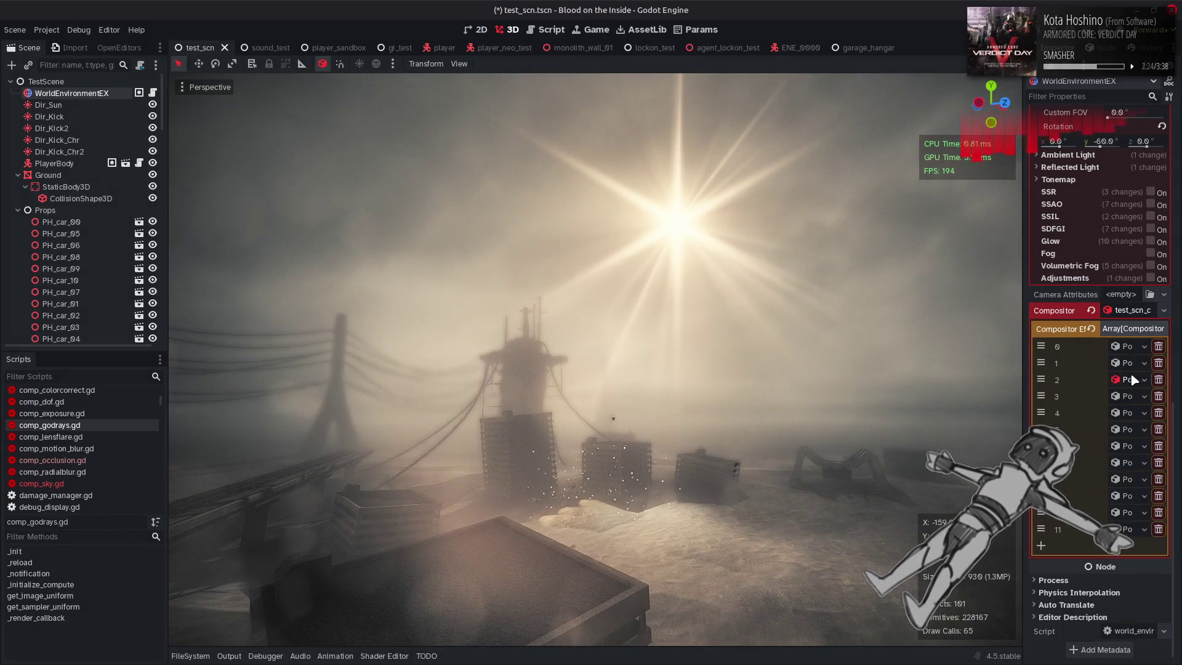
left_click(1125, 379)
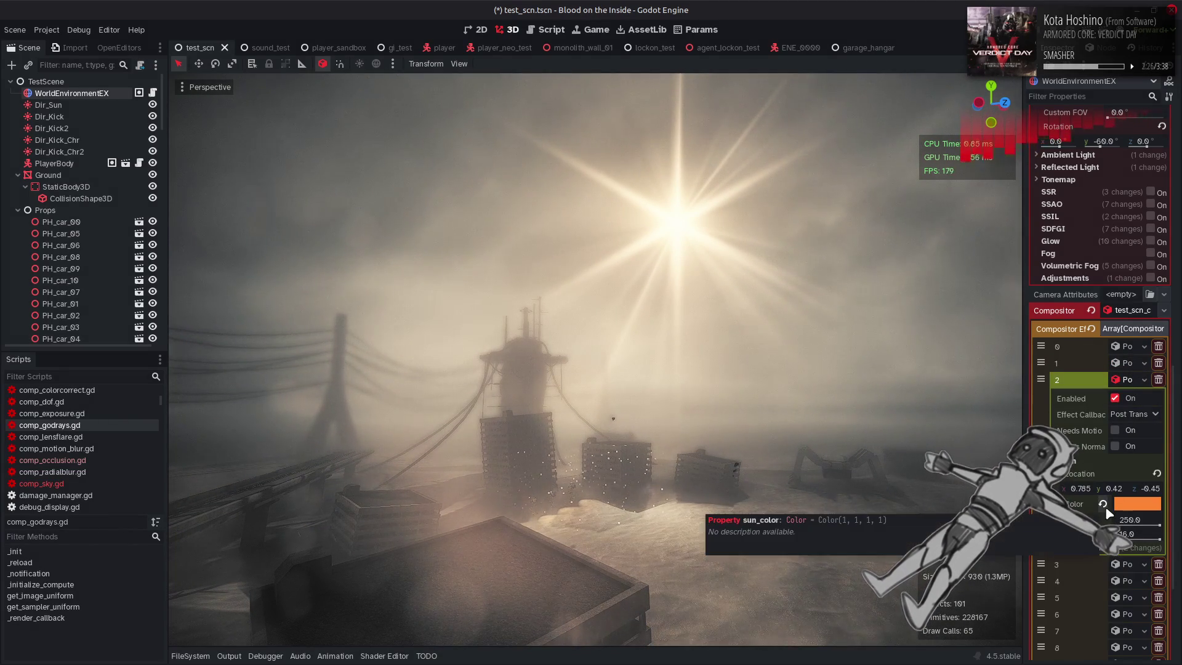
left_click(1136, 504)
left_click_drag(1074, 423, 1101, 424)
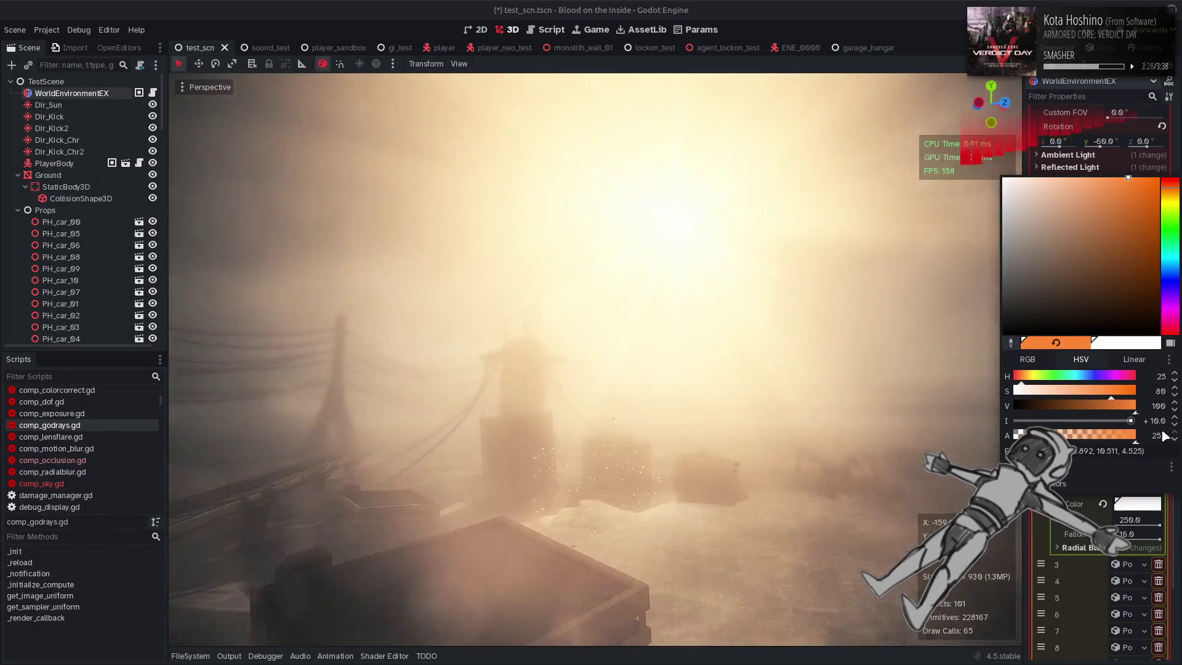
left_click(766, 424)
Orbit the view toward the sun, save the scene, and bring Notepad++ forward
mouse_move(766, 425)
left_mouse_down()
mouse_move(677, 369)
mouse_move(554, 364)
mouse_move(765, 427)
left_mouse_up()
key("ctrl+s")
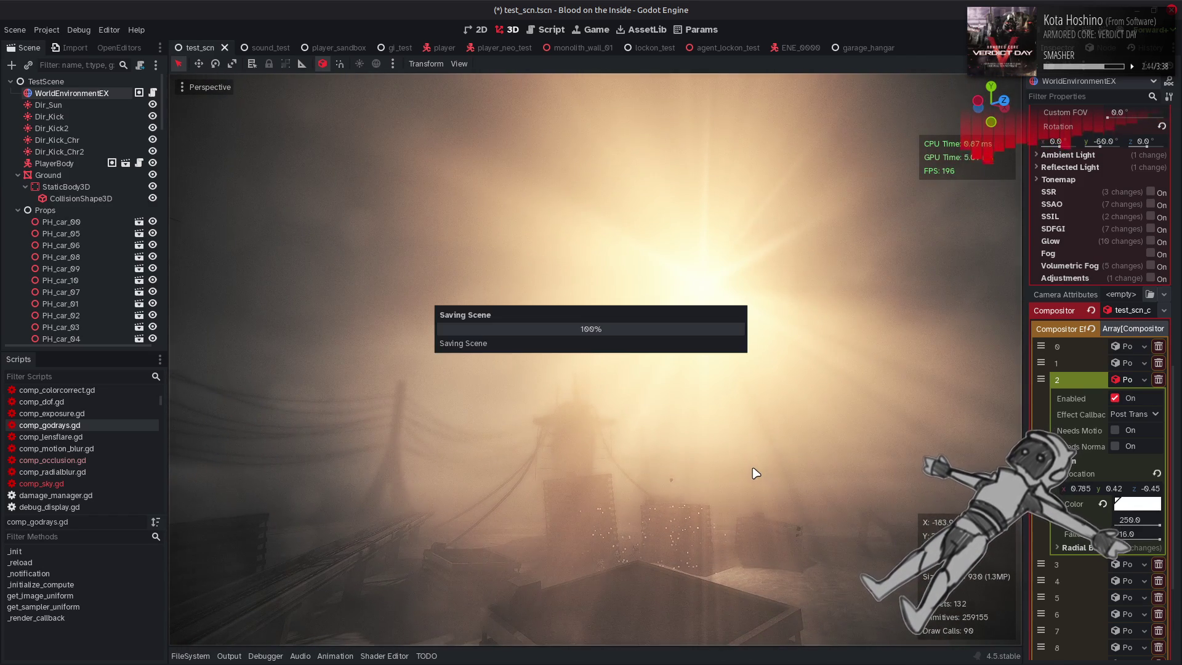
left_click(185, 650)
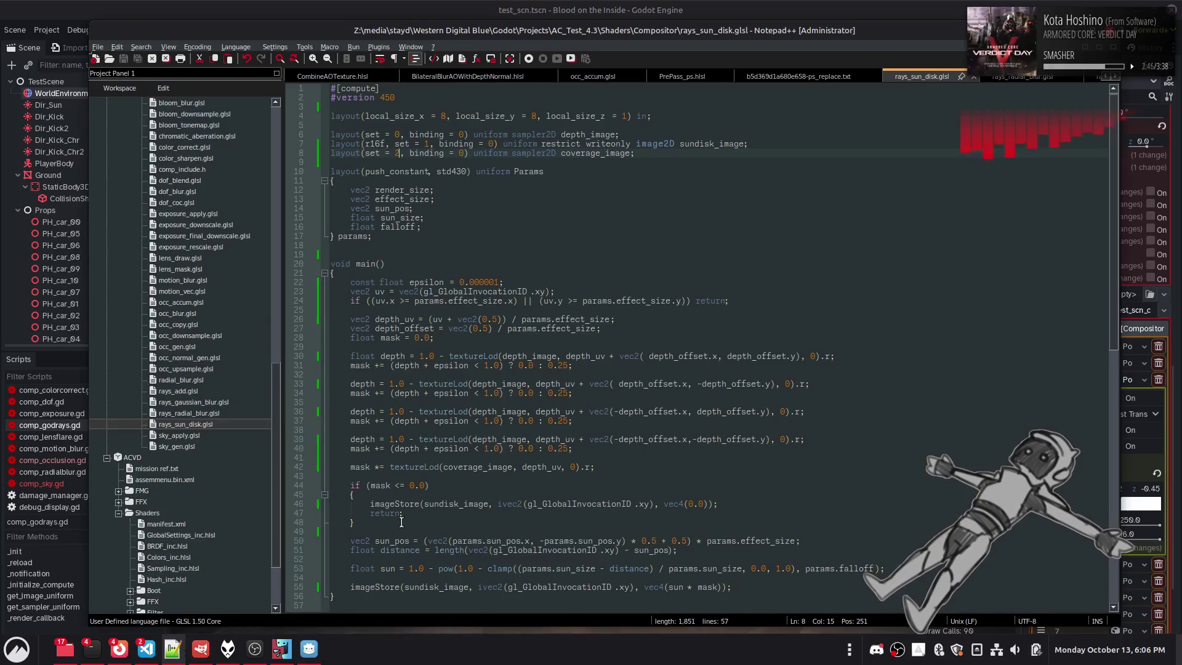
Highlight every use of mask and coverage_image on line 42 of rays_sun_disk.glsl, then return to Godot
double_click(367, 467)
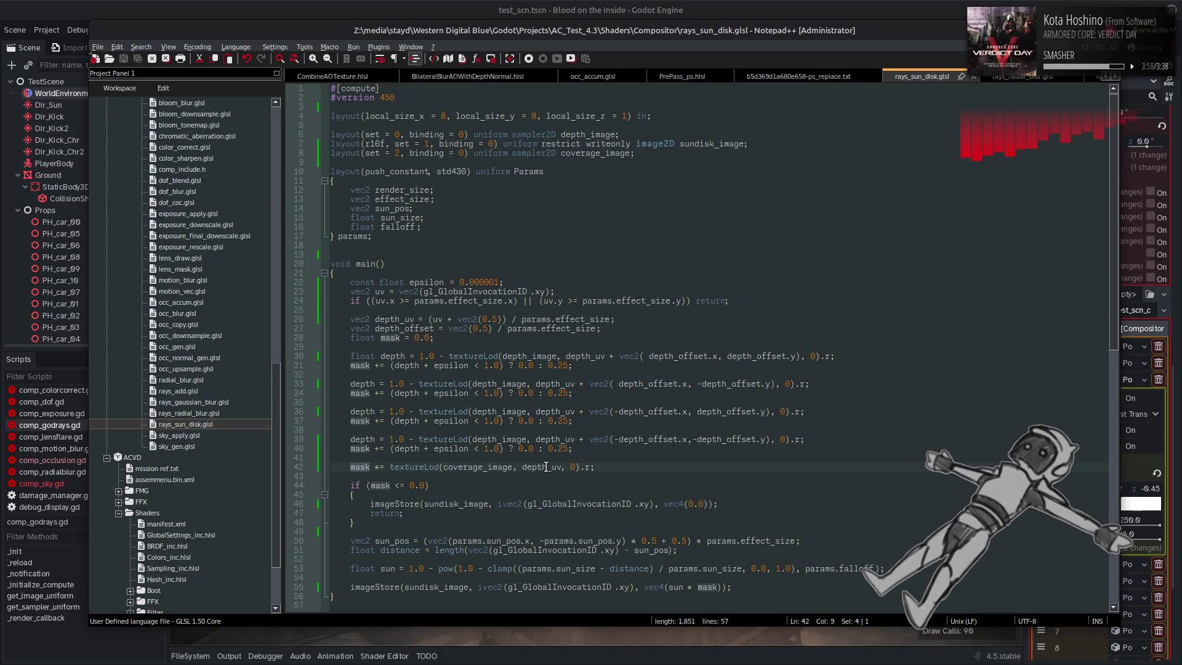
double_click(503, 467)
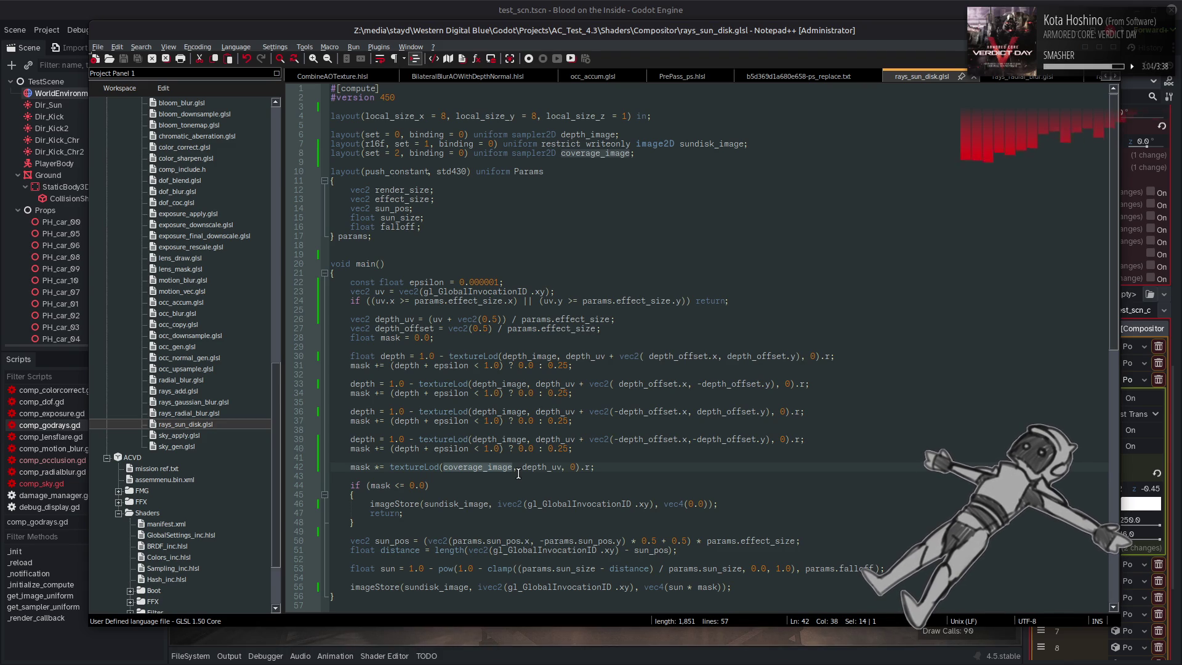
key("alt+Tab")
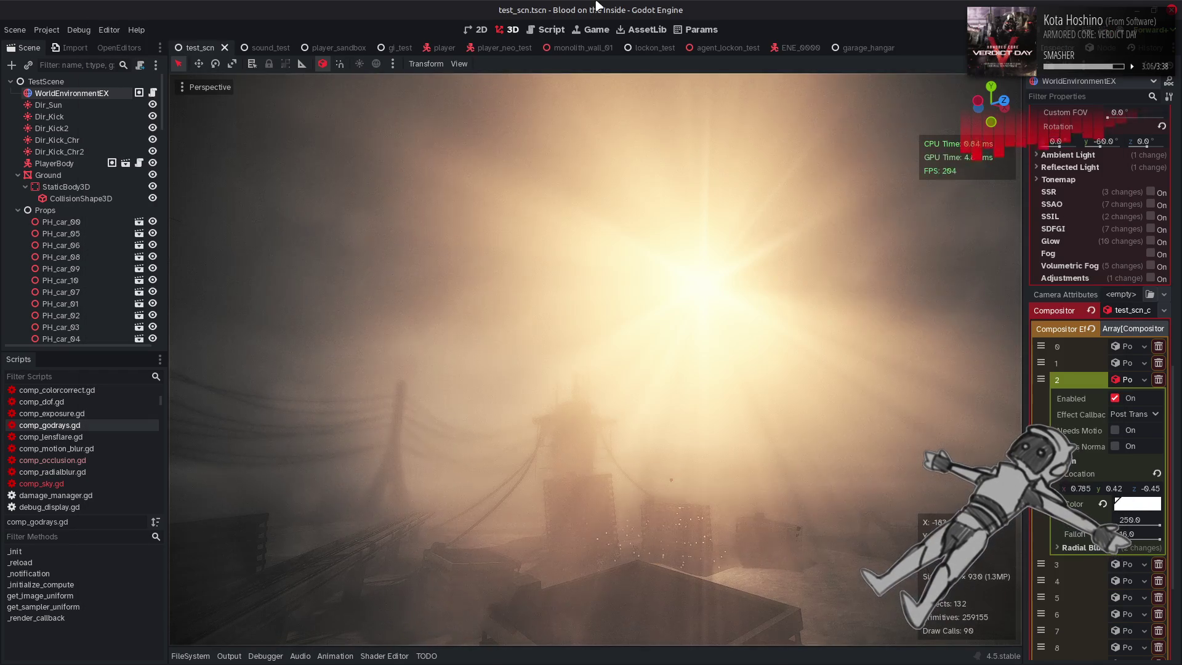
Zoom the 3D view in and out over the foggy sun scene, then bring Notepad++ back
scroll(632, 464, "up", 5)
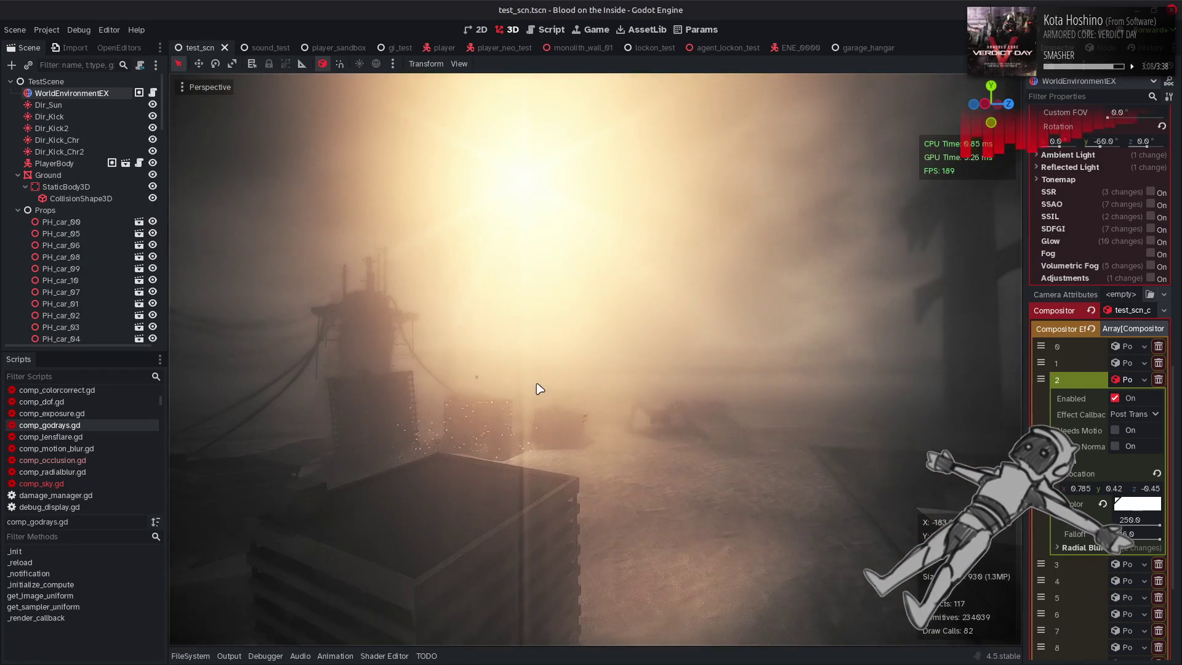
scroll(550, 374, "down", 5)
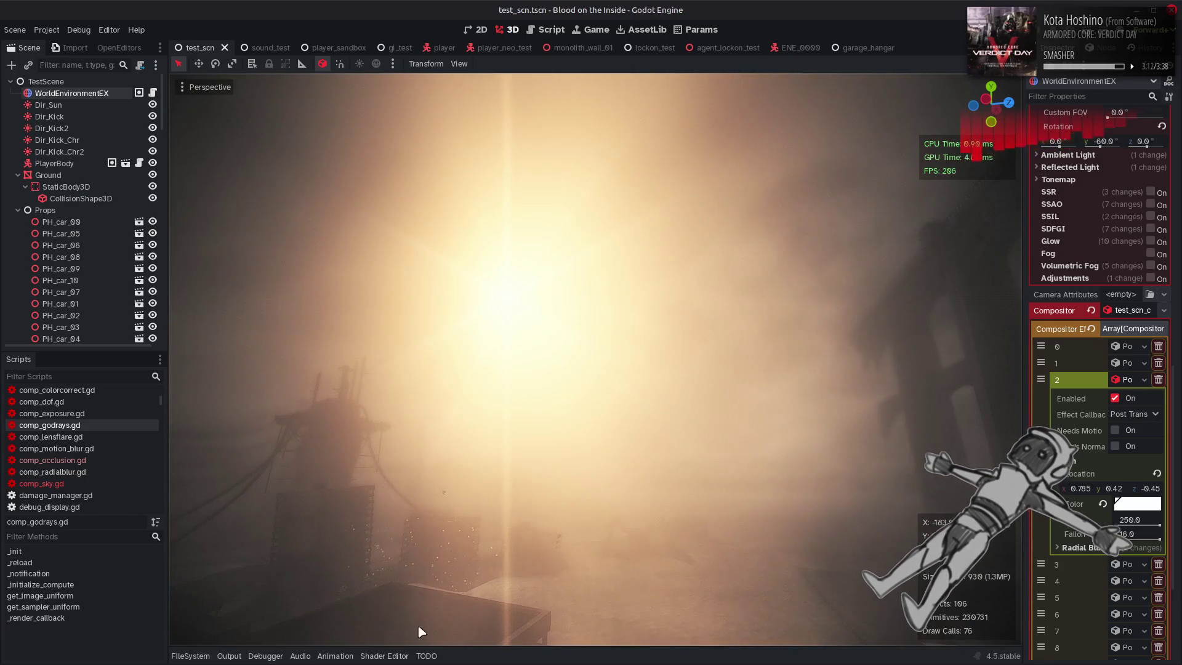
mouse_move(290, 646)
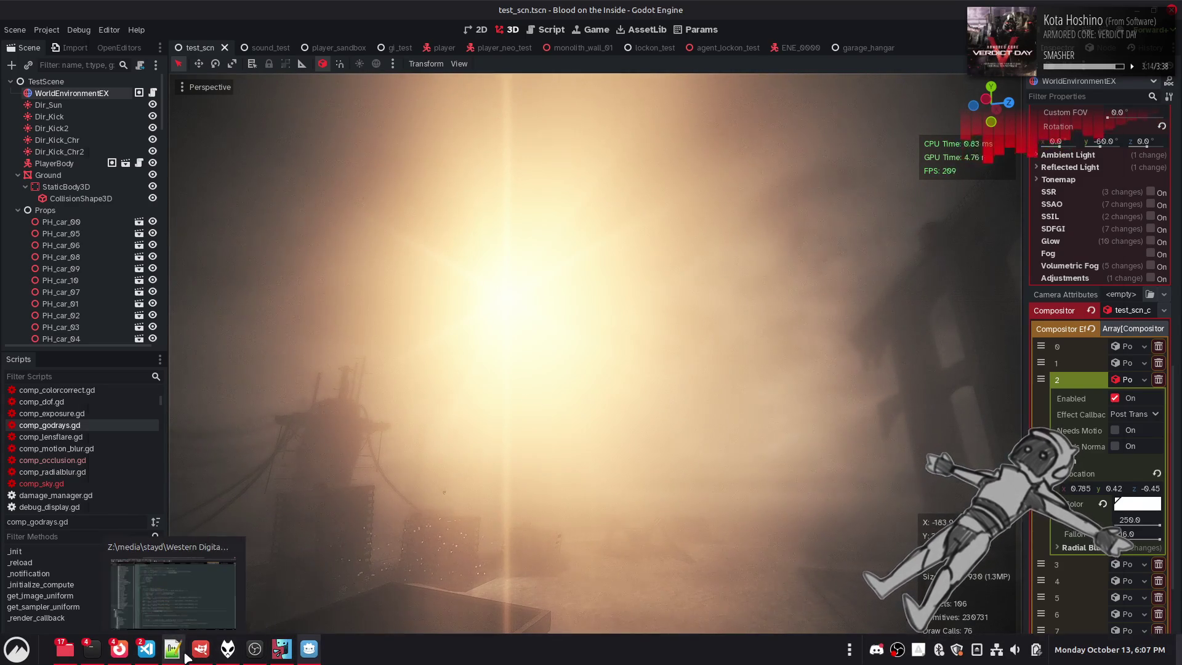
left_click(173, 648)
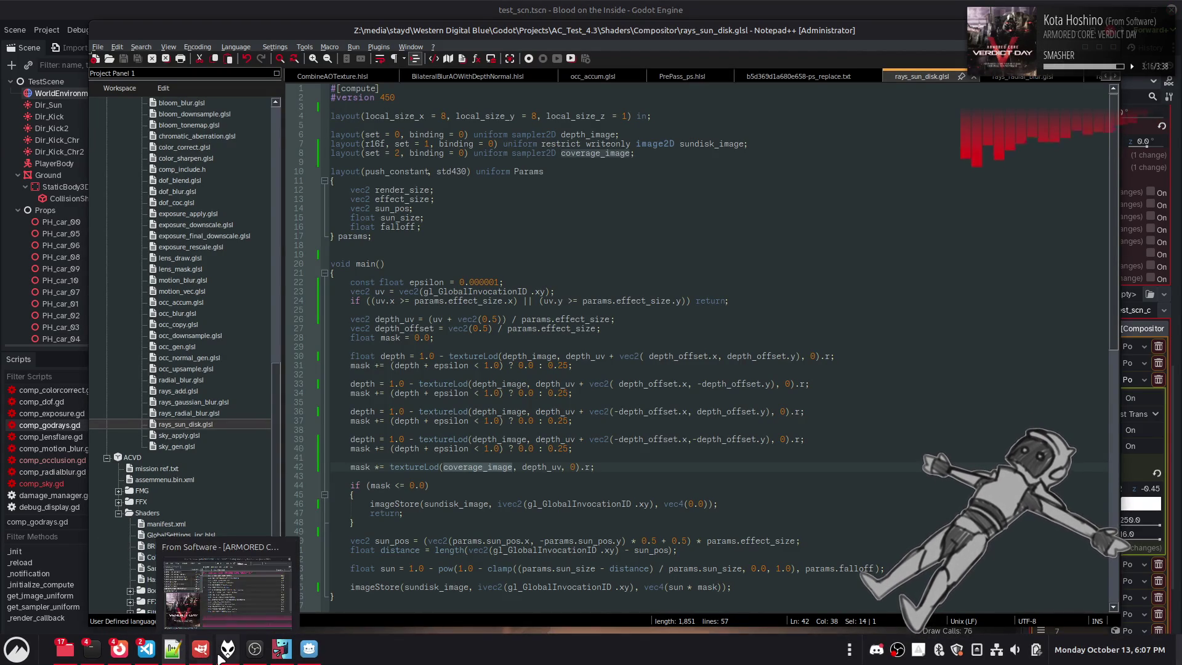
In sky_apply.glsl, replace sky_color in line 98's coverage_image write with 1.0, 0.0, 0.0
double_click(184, 435)
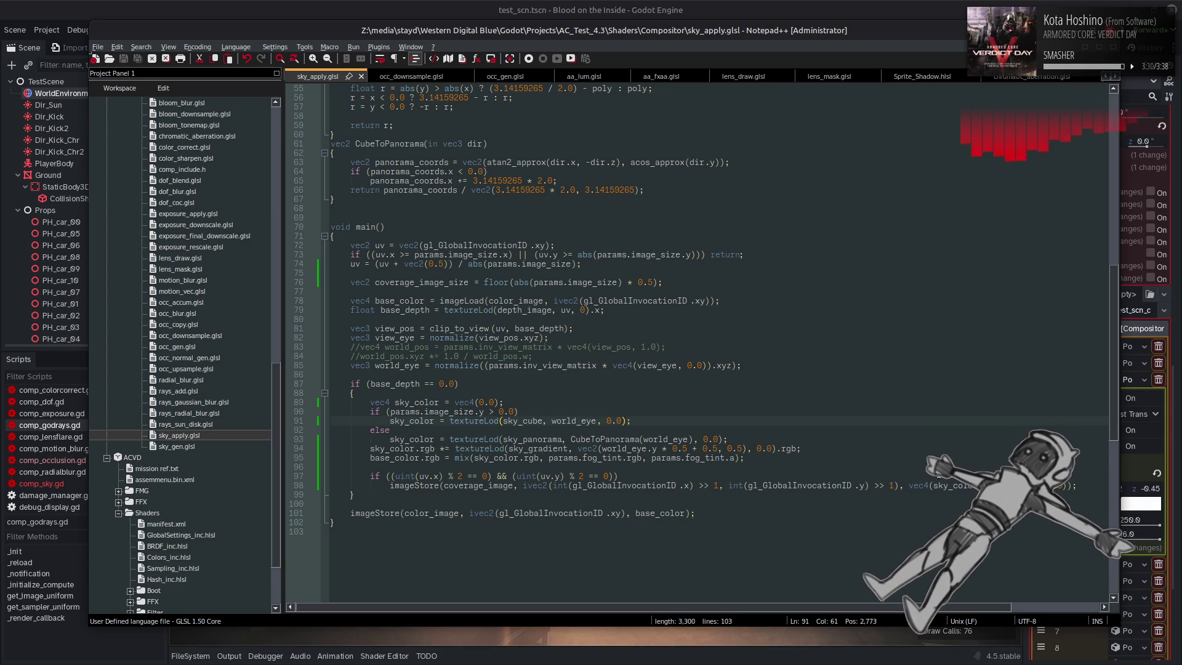
double_click(951, 486)
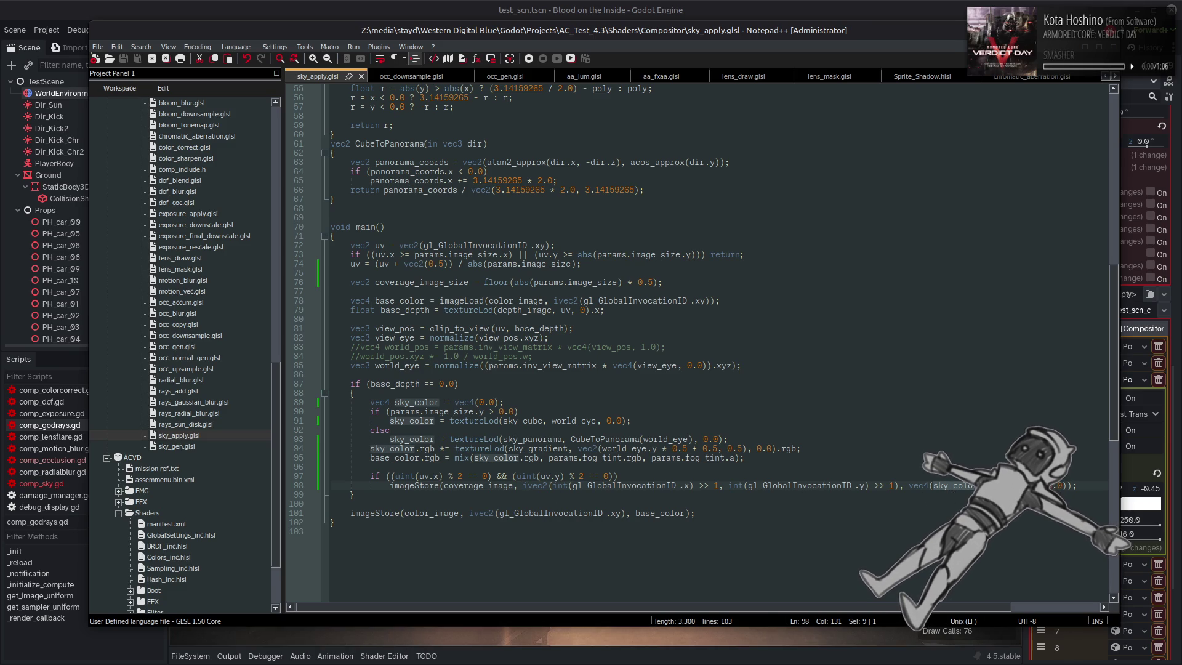
left_click_drag(976, 486, 935, 488)
type("1.0, 0.0, 0.0")
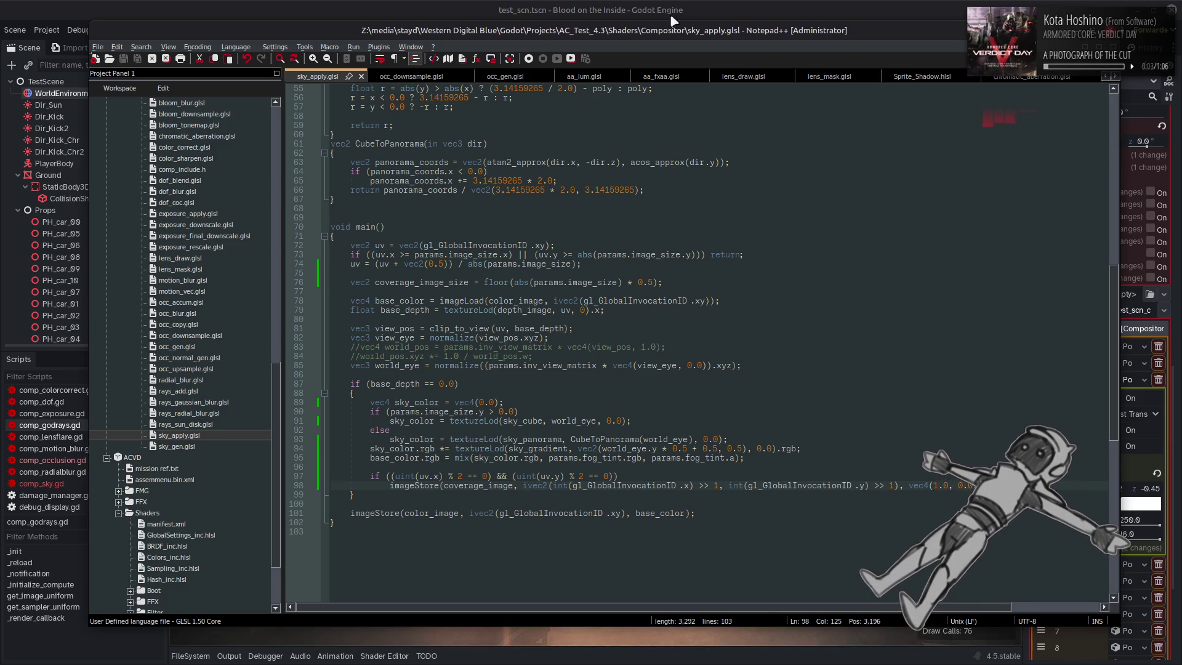
left_click(673, 21)
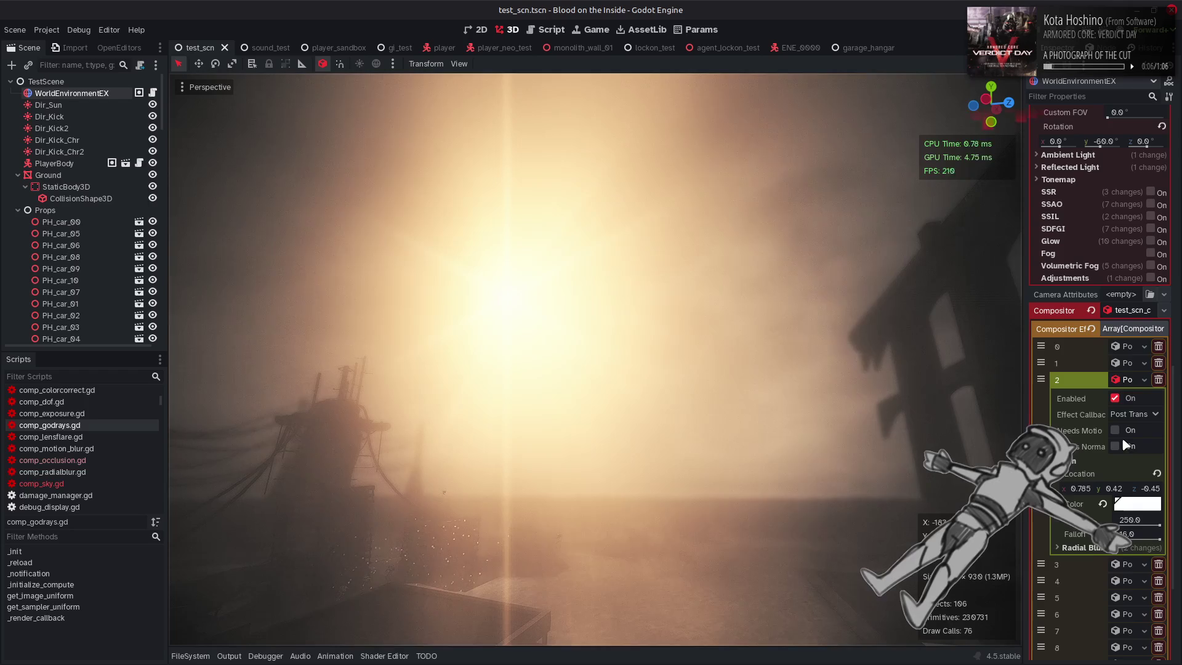
Toggle Reset on compositor effect 1 and flick the shader panel to refresh the sky effect
left_click(1126, 363)
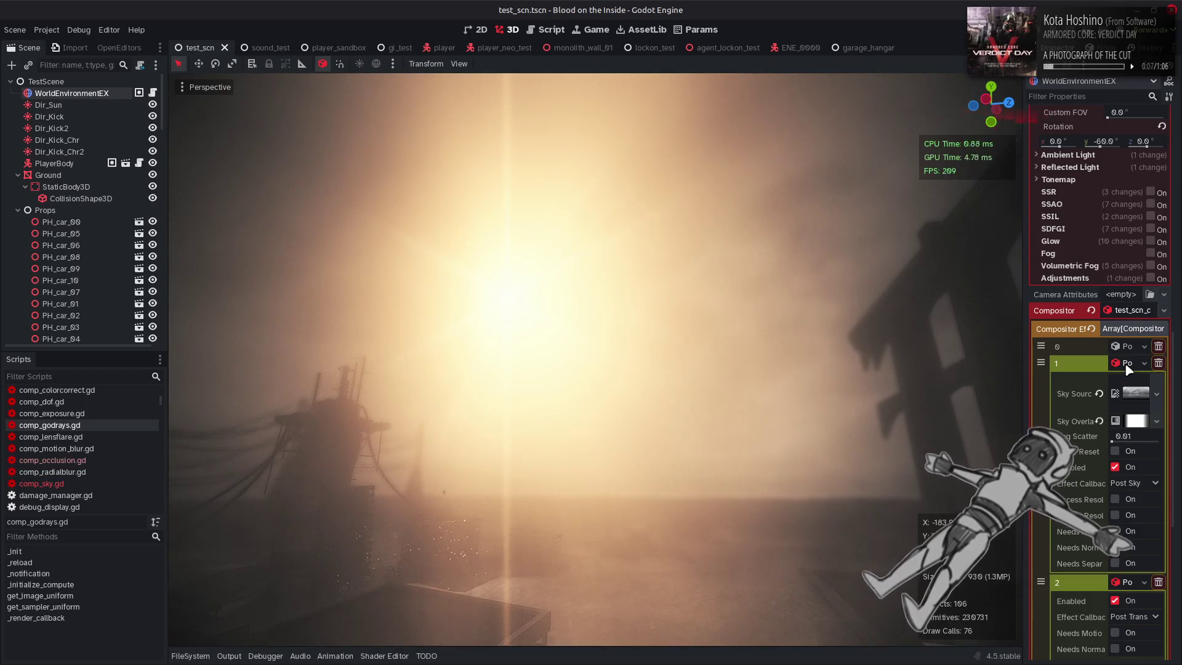
left_click(1113, 451)
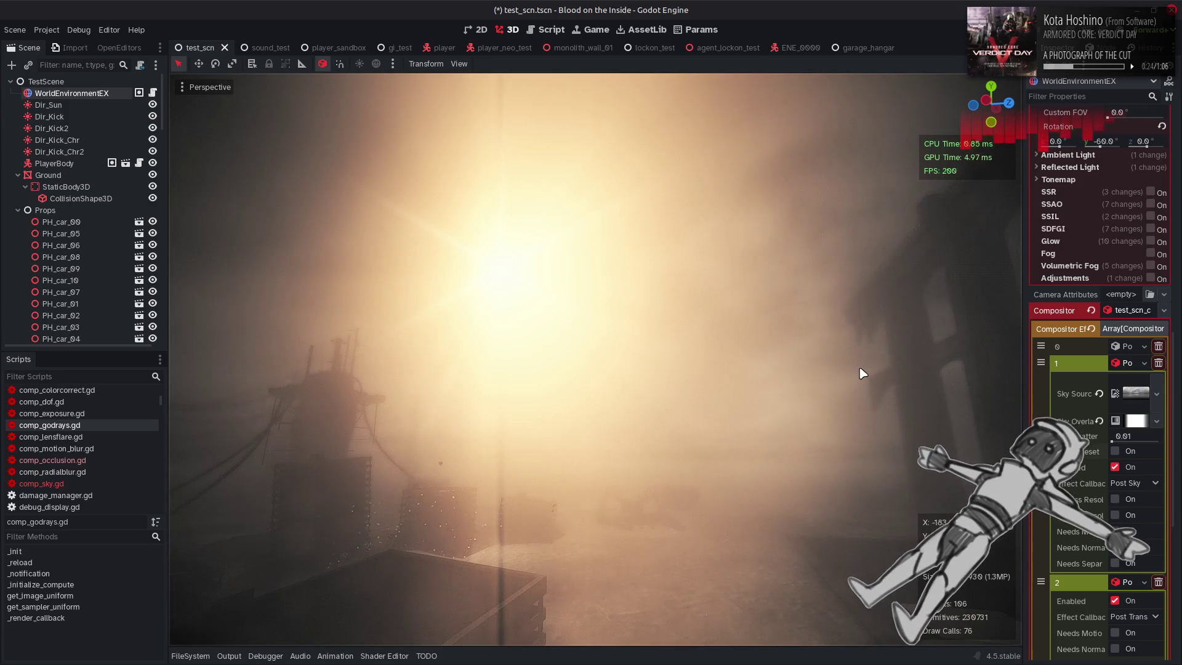
left_click(384, 655)
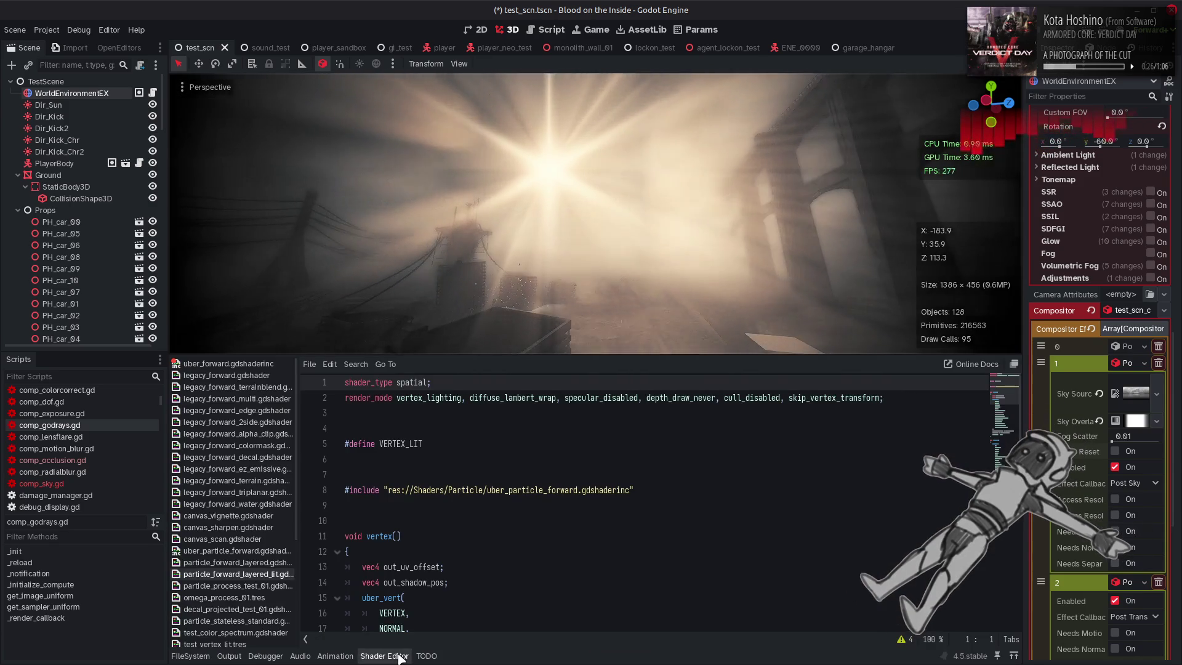
left_click(384, 656)
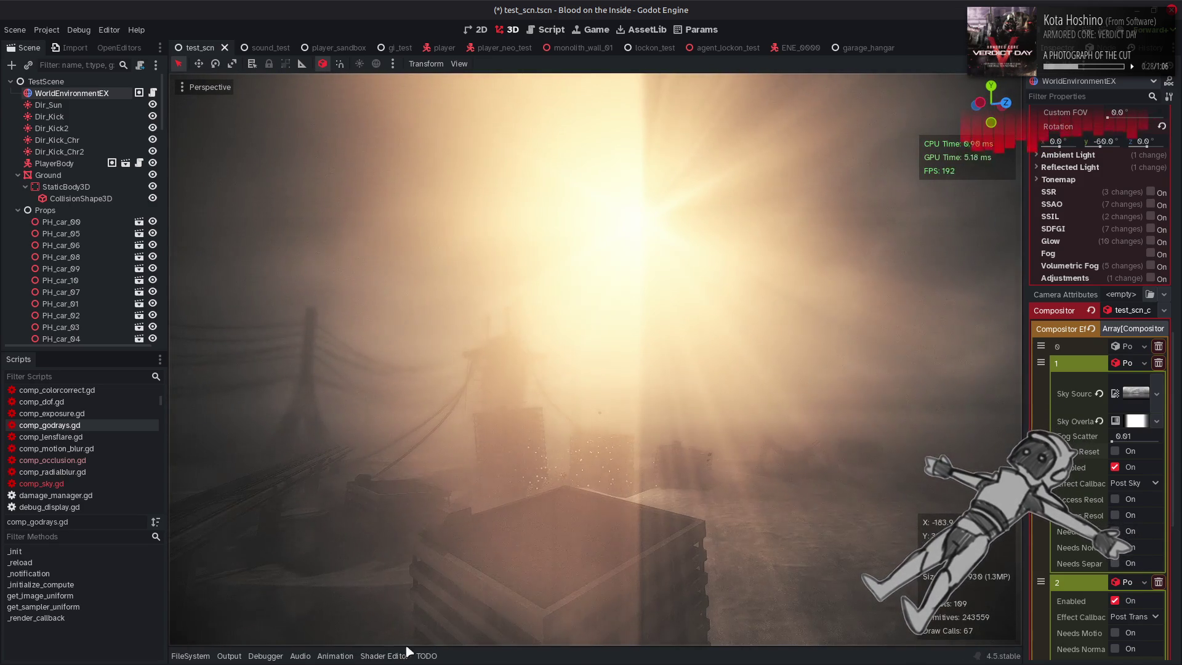
Reopen the shader code panel, collapse it to enlarge the viewport, and return to Notepad++
left_click(384, 656)
right_click(646, 381)
key("Escape")
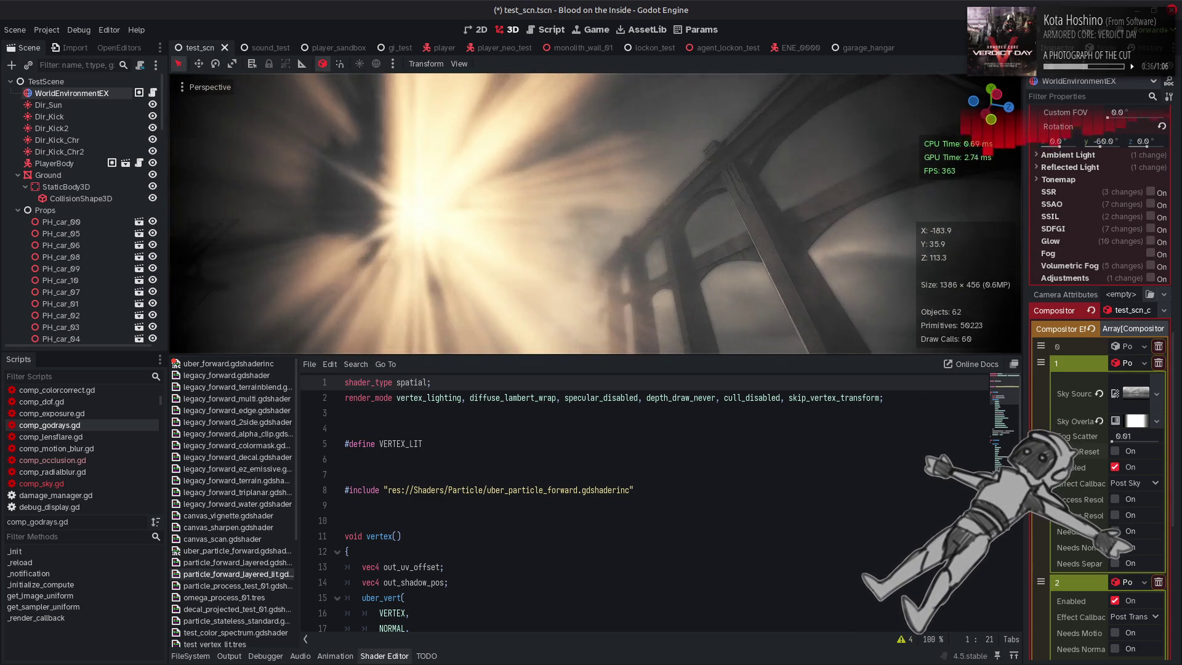
left_click(402, 657)
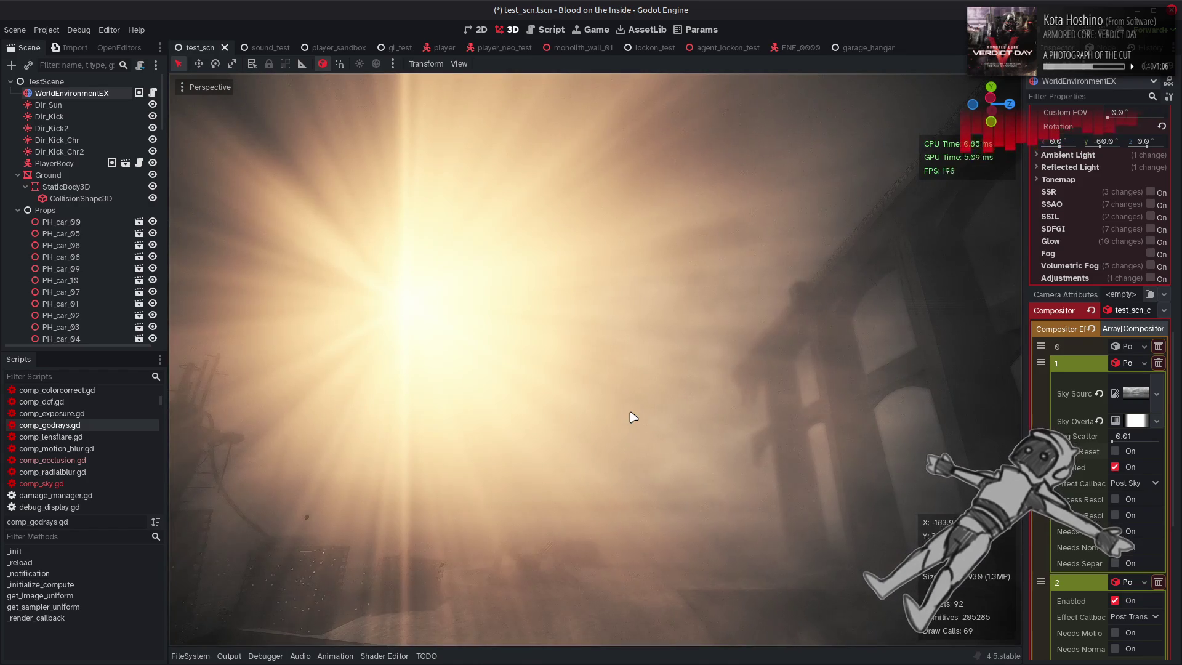
key("alt+Tab")
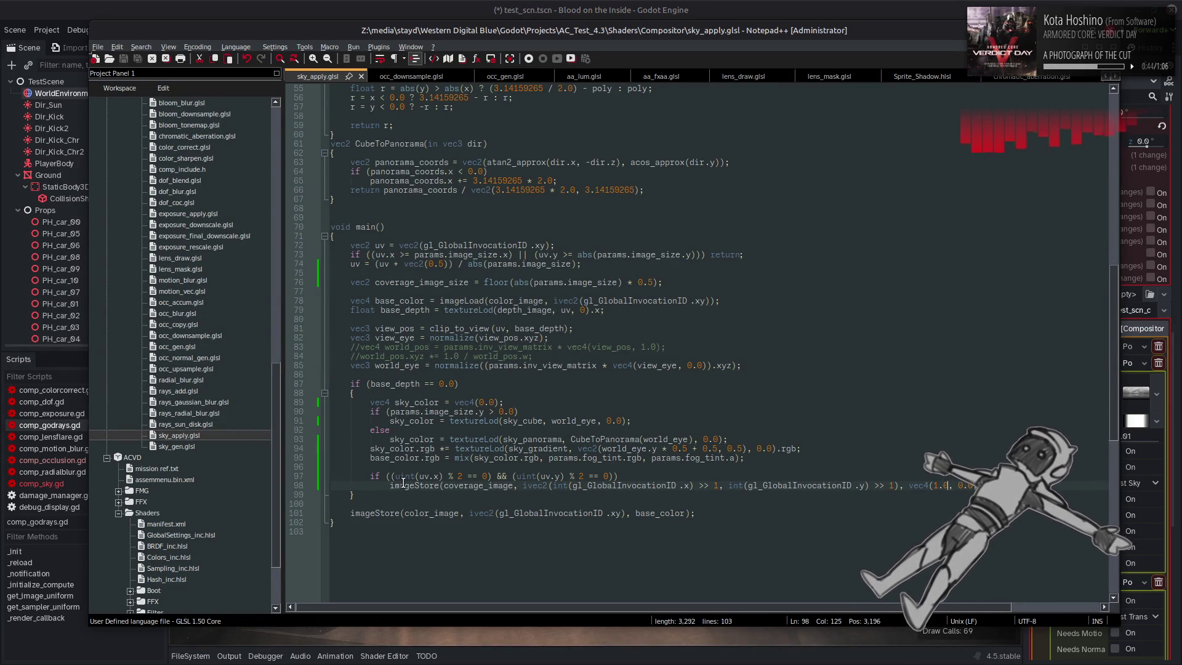
Cut the coverage_image write from line 98, delete its even-pixel if line, and save
double_click(393, 384)
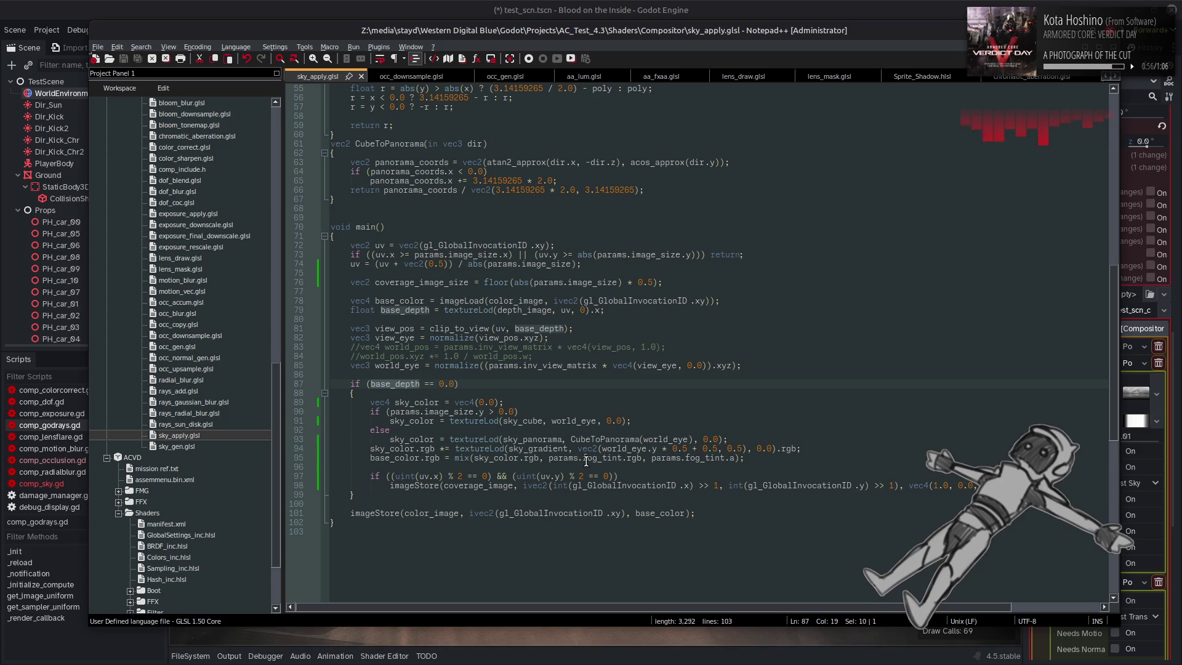
left_click(1021, 485)
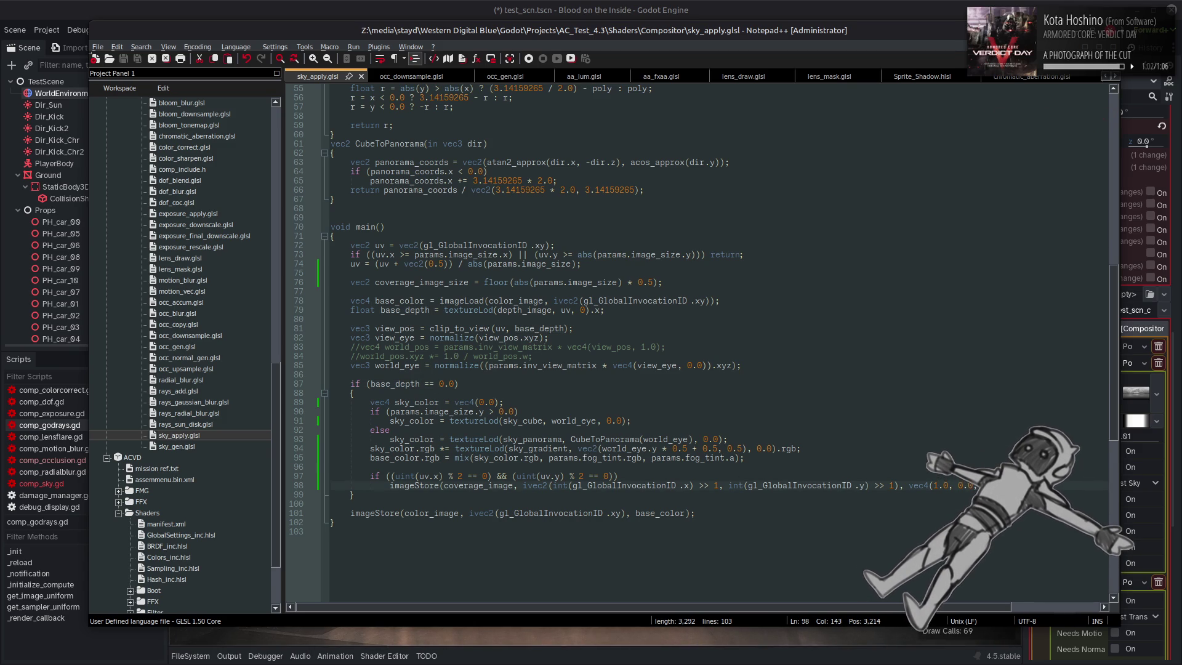
mouse_move(918, 493)
left_mouse_down()
mouse_move(390, 485)
mouse_move(463, 474)
left_mouse_up()
key("Delete")
key("BackSpace")
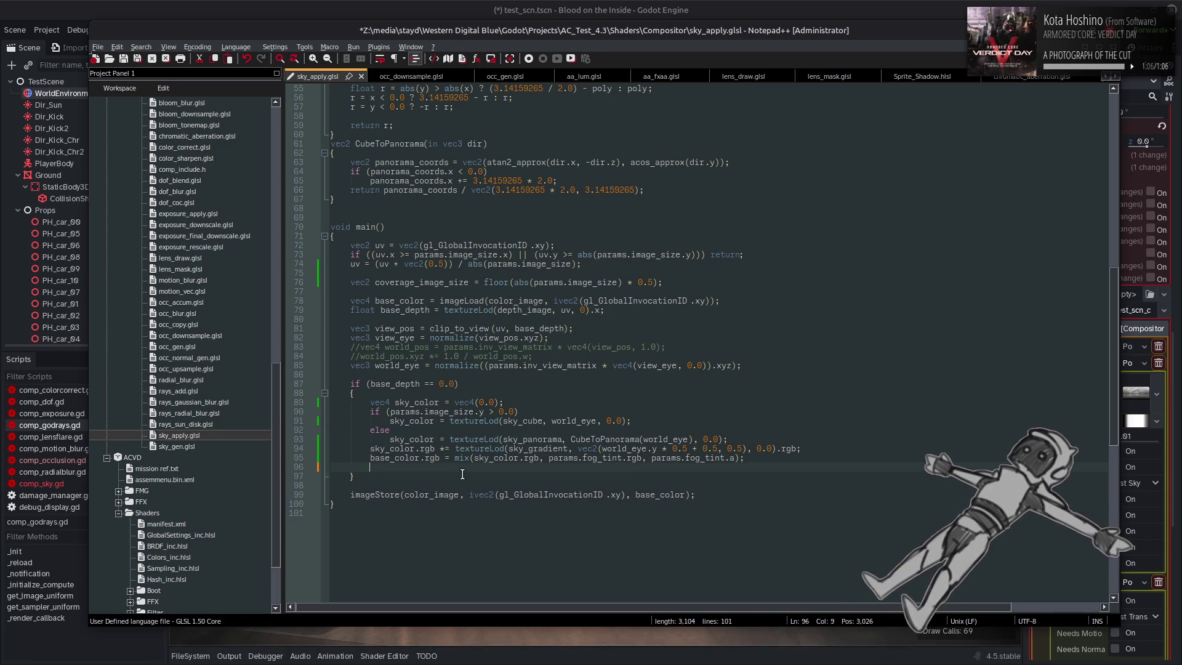
key("BackSpace")
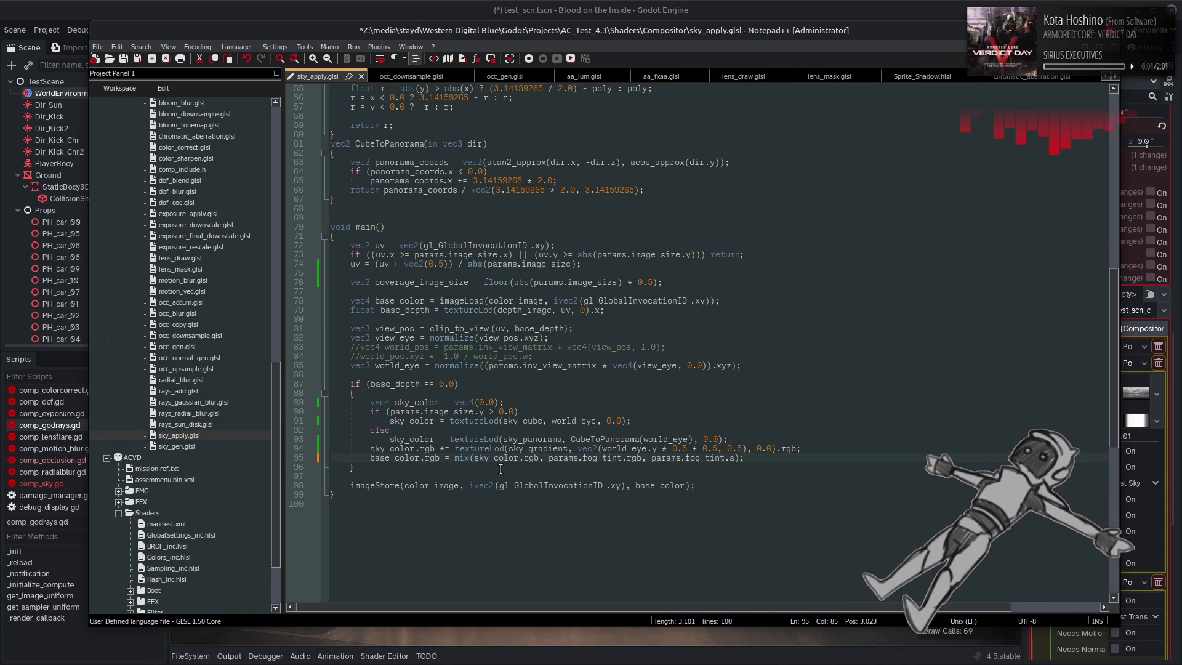
key("ctrl+s")
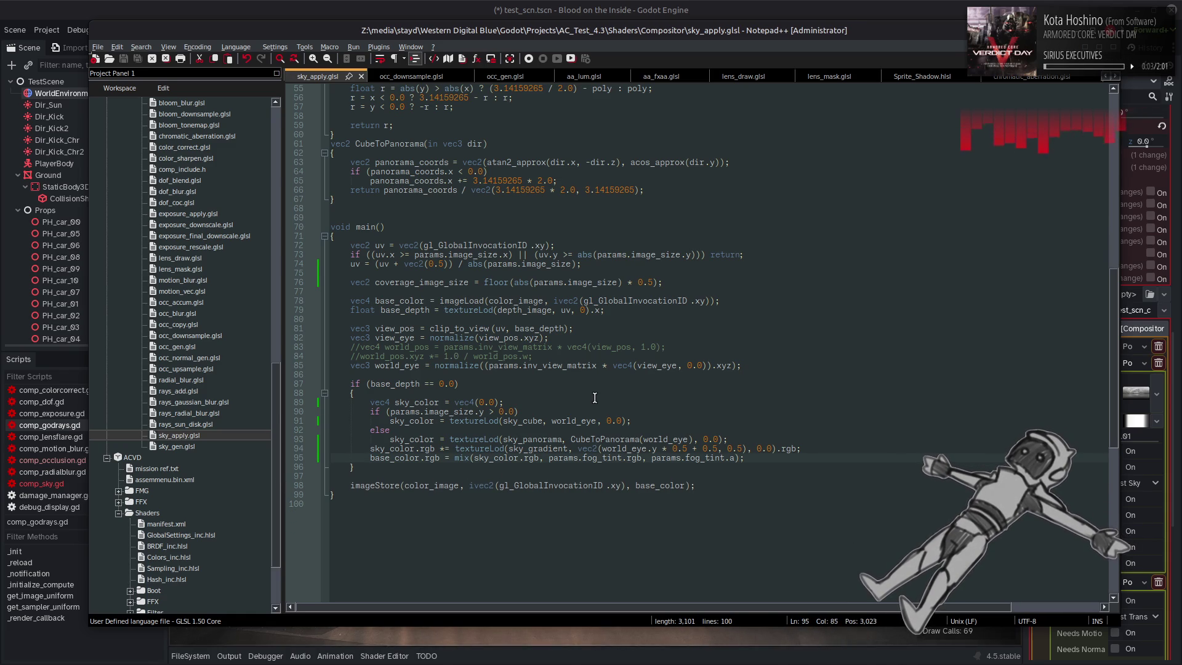
Paste the coverage write on a new line after the colour imageStore
key("Return")
key("Return")
key("ctrl+v")
left_click(709, 487)
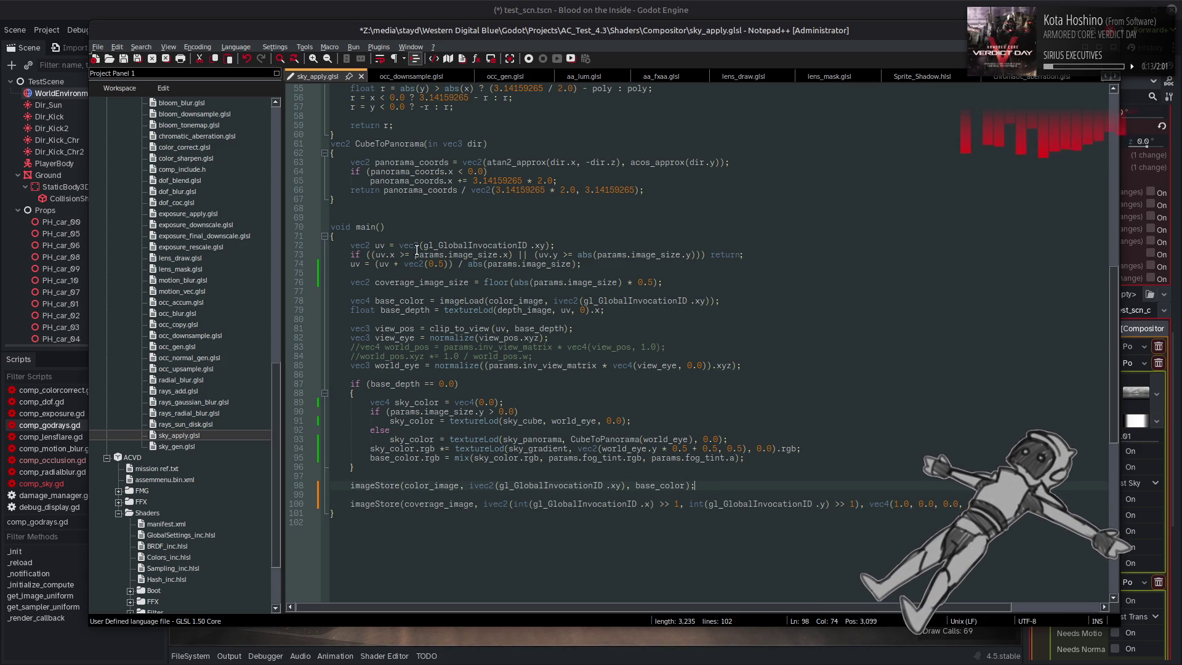
Copy the bounds check from line 73 and paste it above the coverage write
left_click_drag(755, 254, 344, 252)
key("ctrl+c")
left_click(396, 492)
key("Return")
key("ctrl+v")
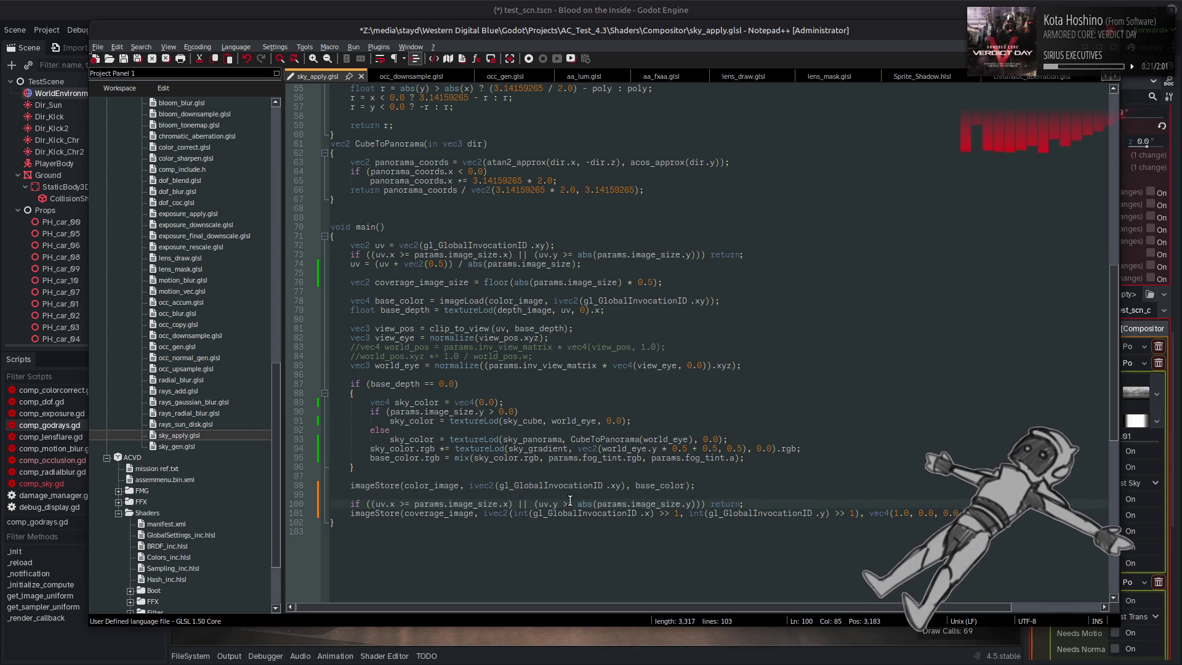
Begin rewriting line 100's bounds check as a half-size int(...) >> 1 comparison
double_click(521, 514)
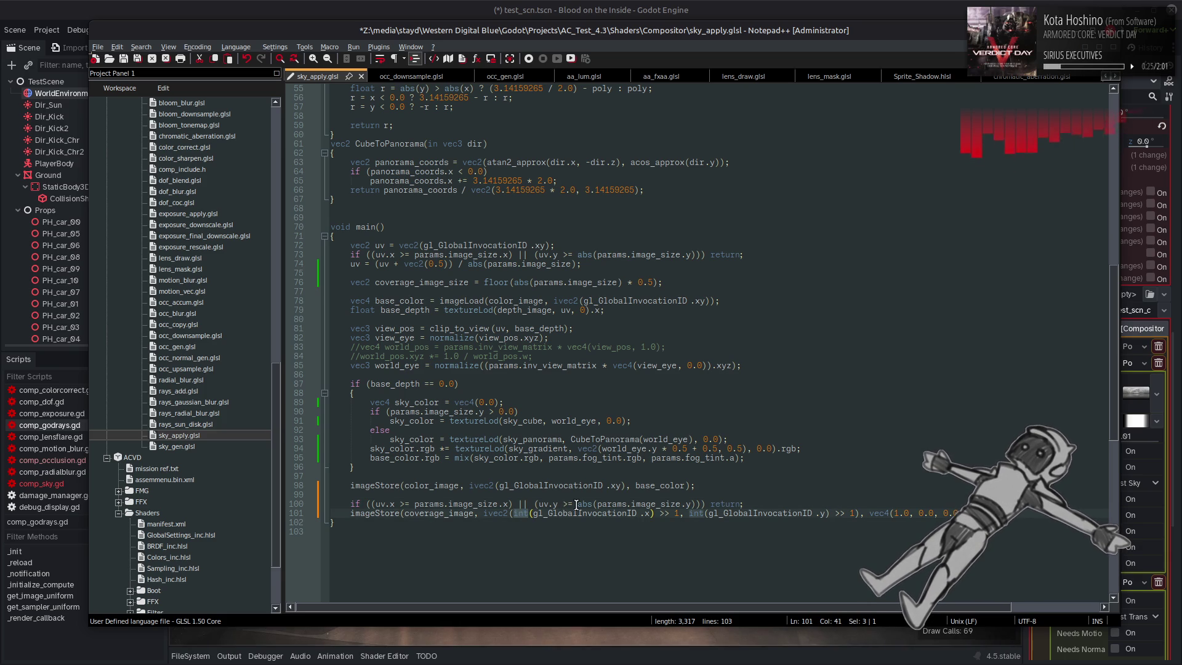
left_click(375, 504)
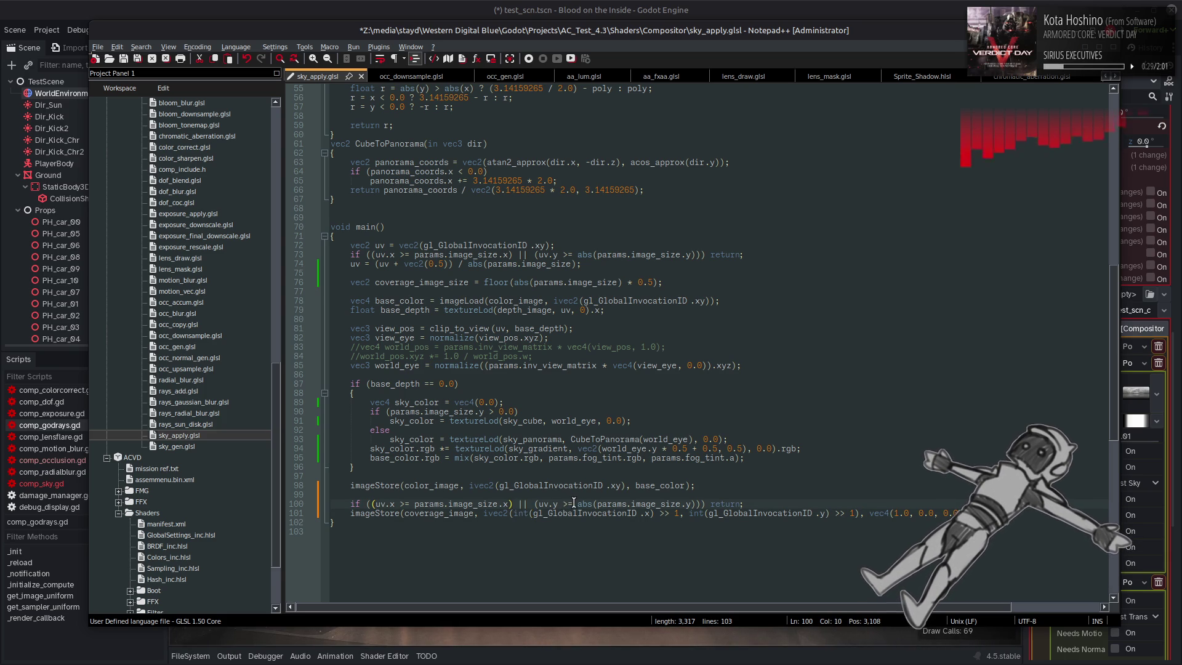
type("int")
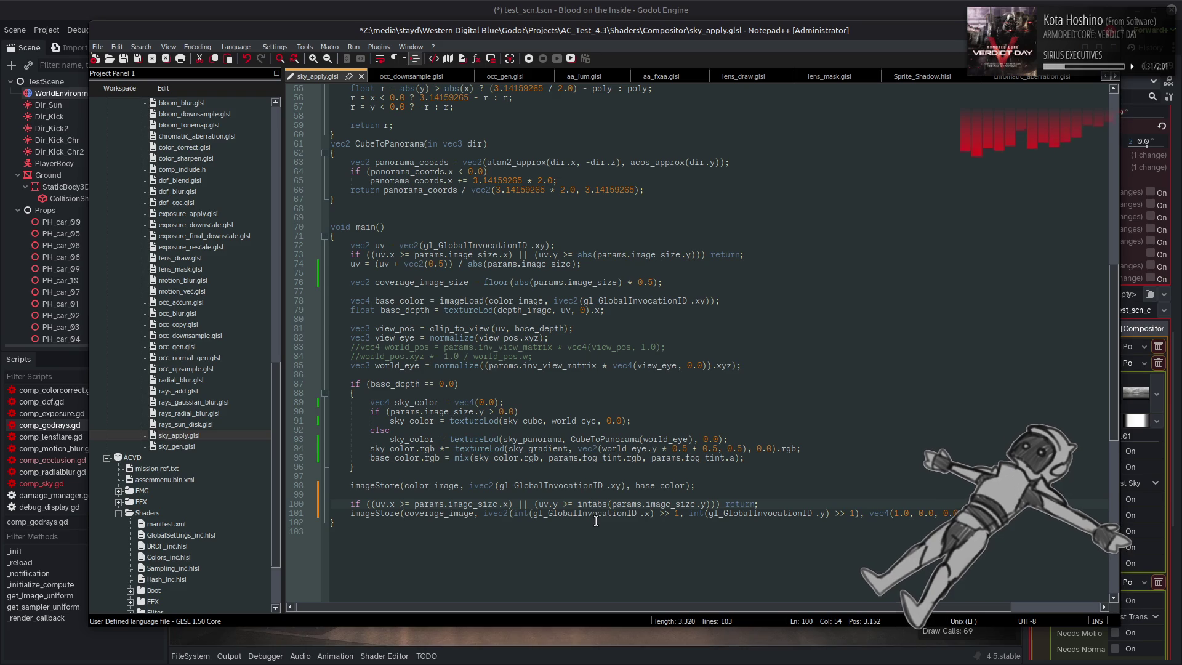
type("(")
type(")")
type(" >> 1")
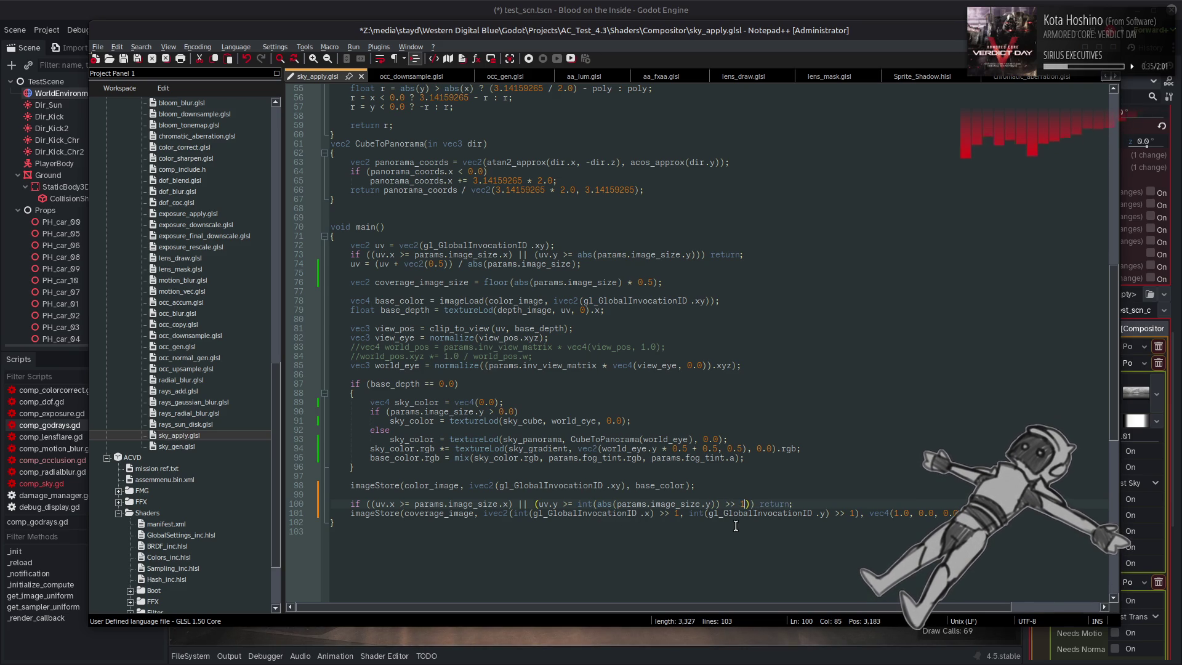
type(")")
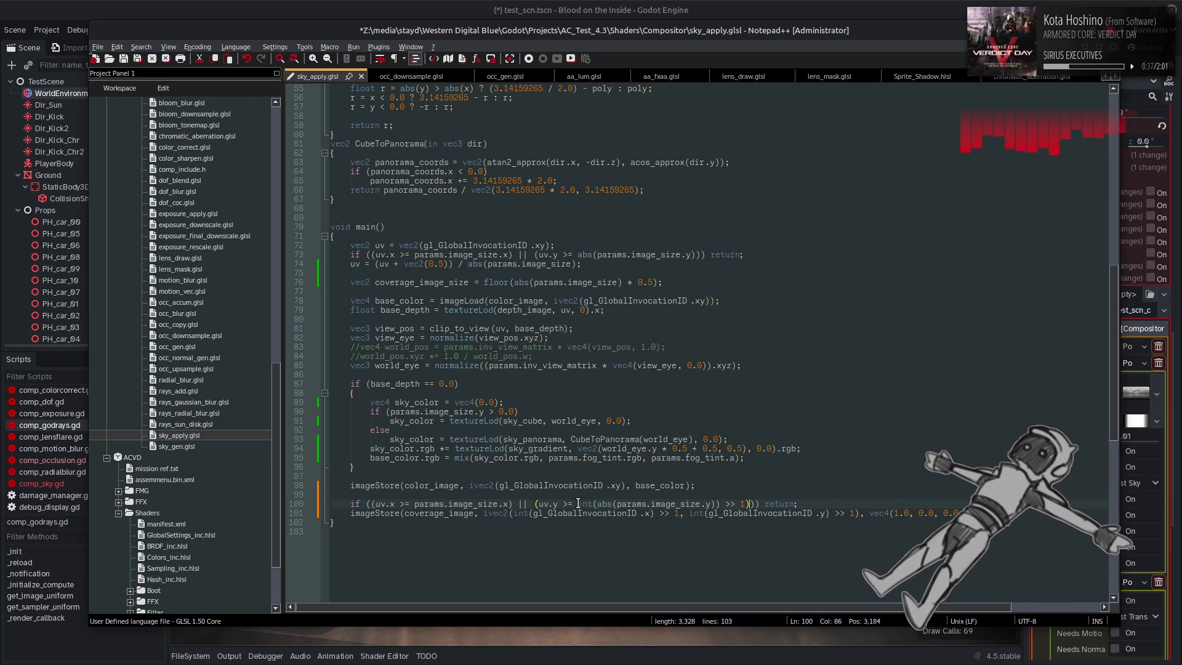
type("(")
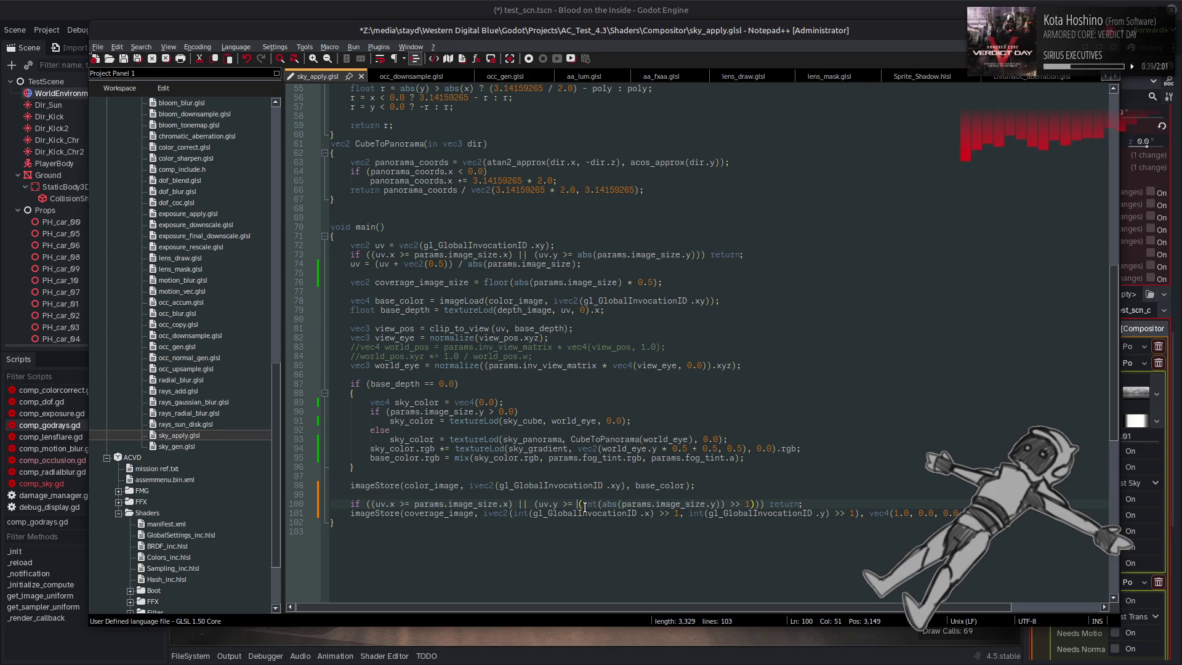
key("ctrl+space")
key("Escape")
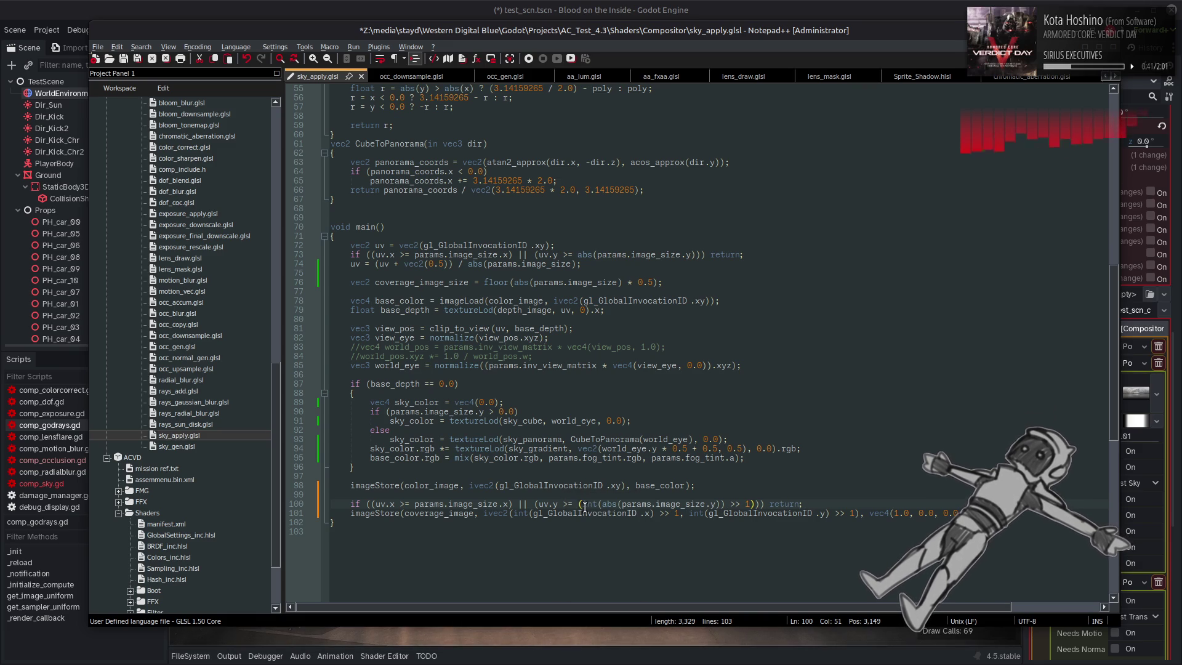
type("float")
left_click(533, 398)
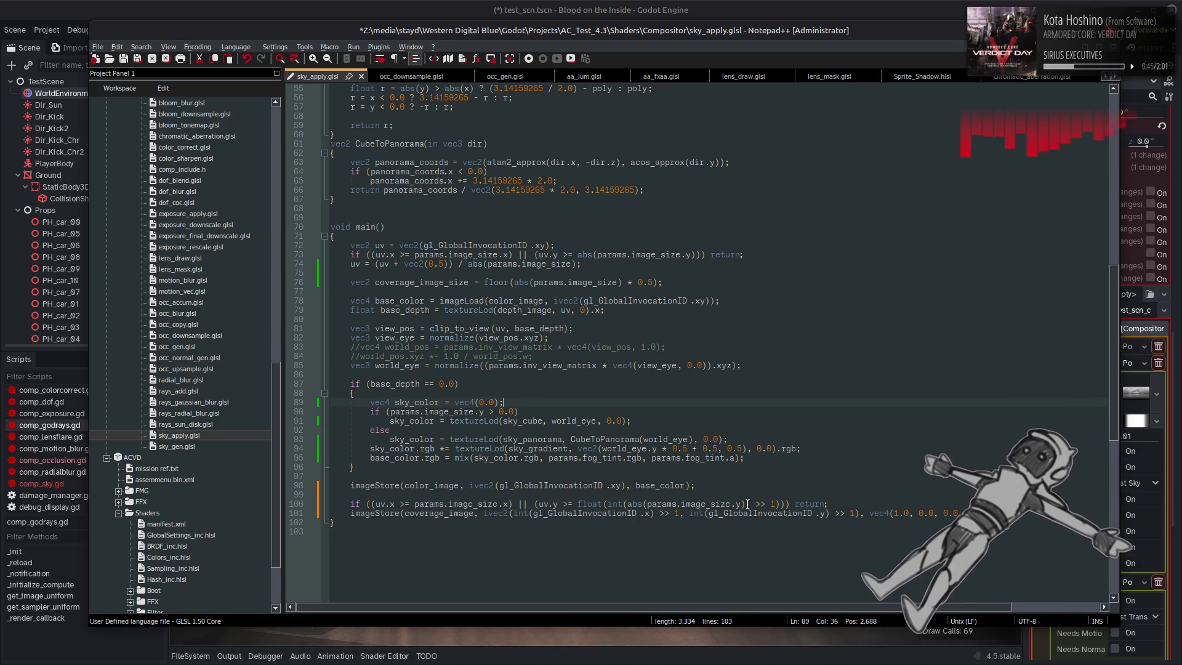
Wrap the image width on line 100 as float(int(...) >> 1) for the half-size check
left_click(409, 504)
type("float")
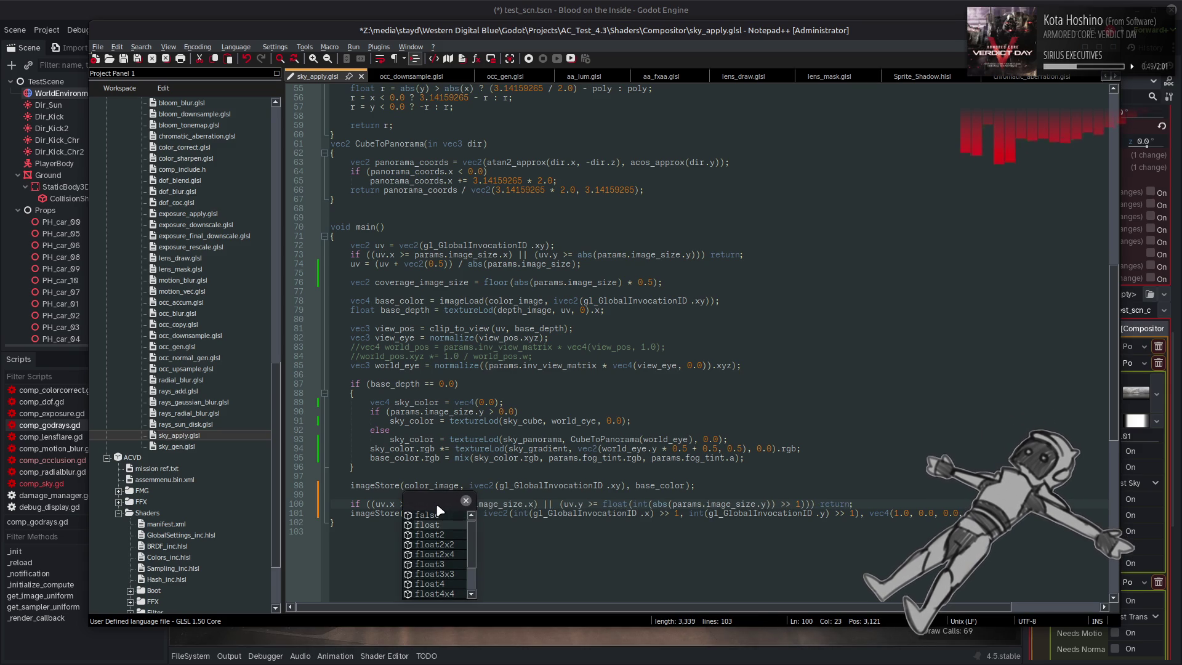
type("(")
left_click(537, 504)
type(")")
left_click(446, 504)
type("int")
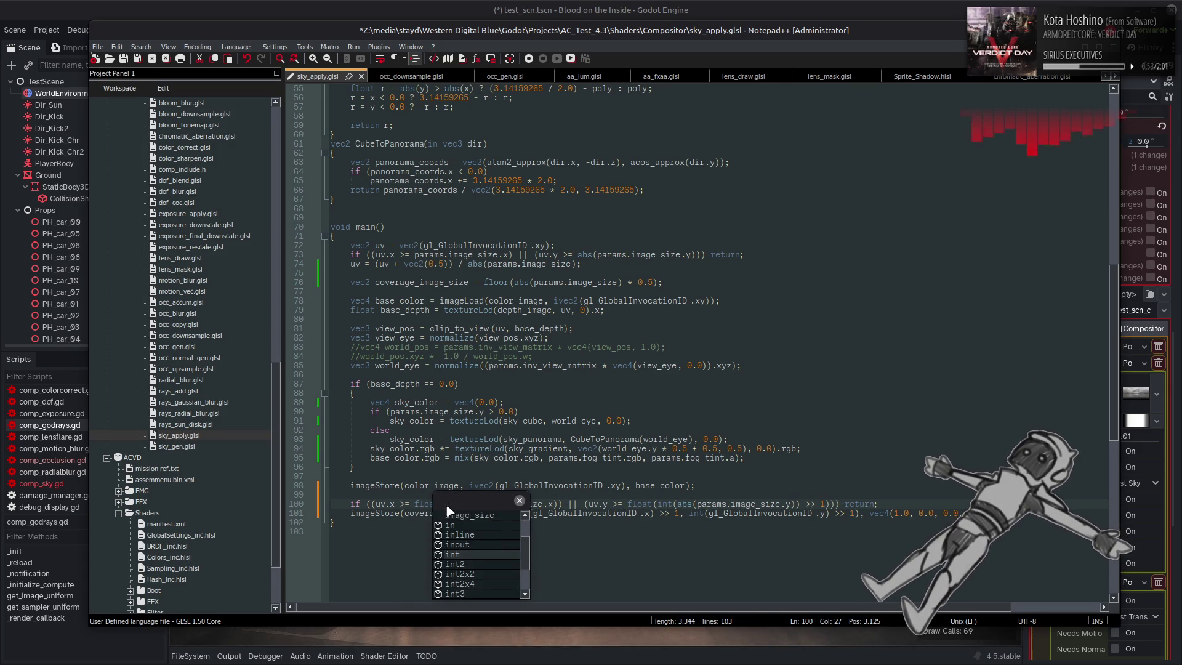
type("(")
left_click(558, 504)
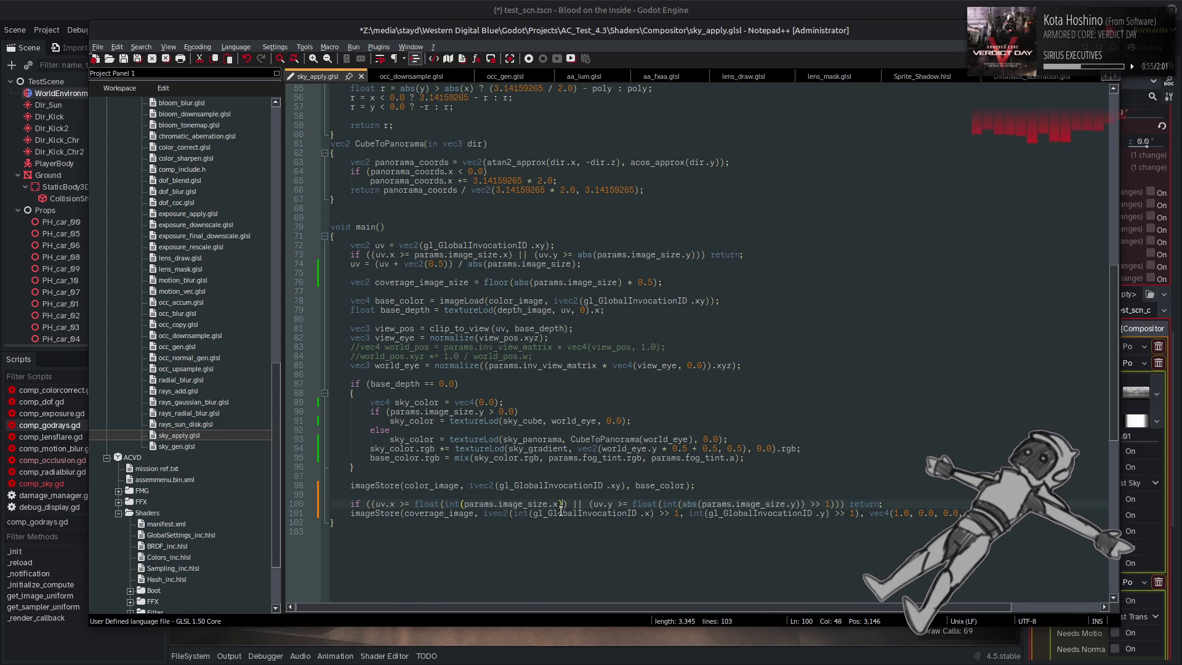
type(">> 1)")
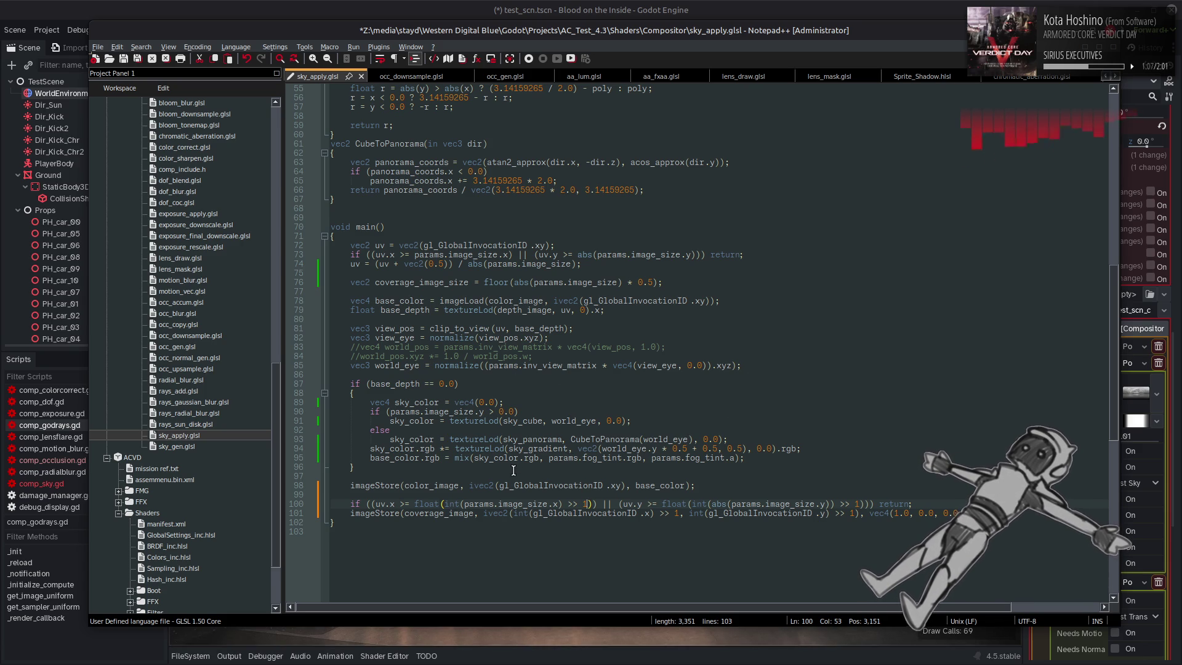
Move the blank lines so the bounds check is separated from the coverage write
left_click(434, 494)
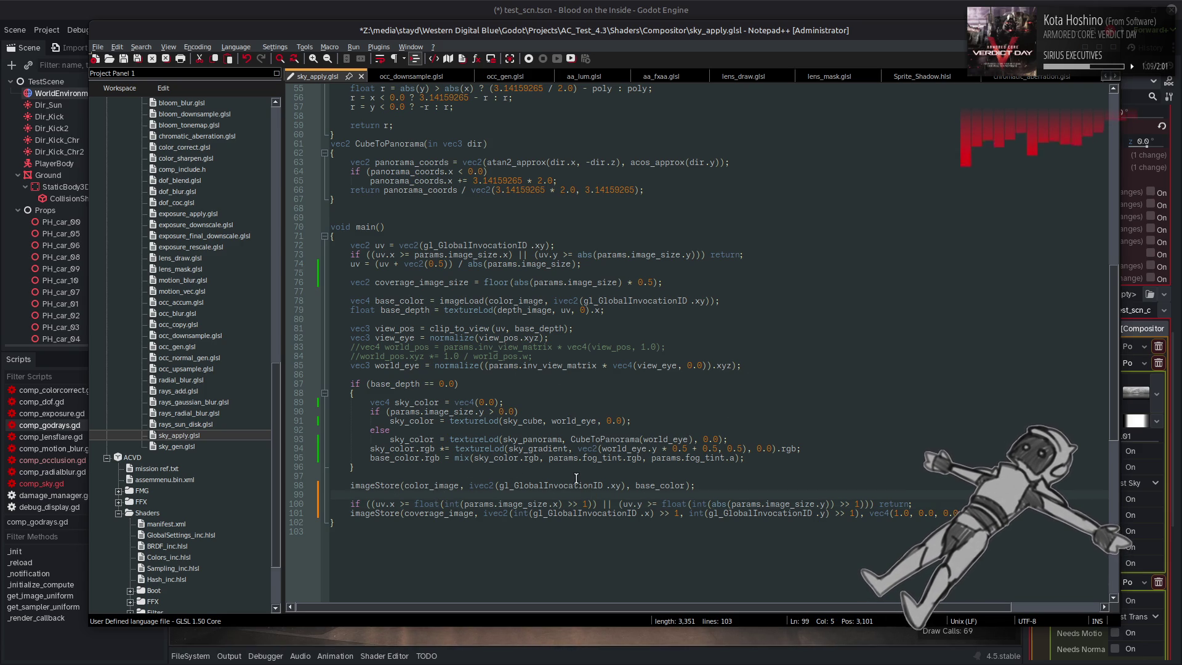
key("BackSpace")
key("BackSpace")
key("Return")
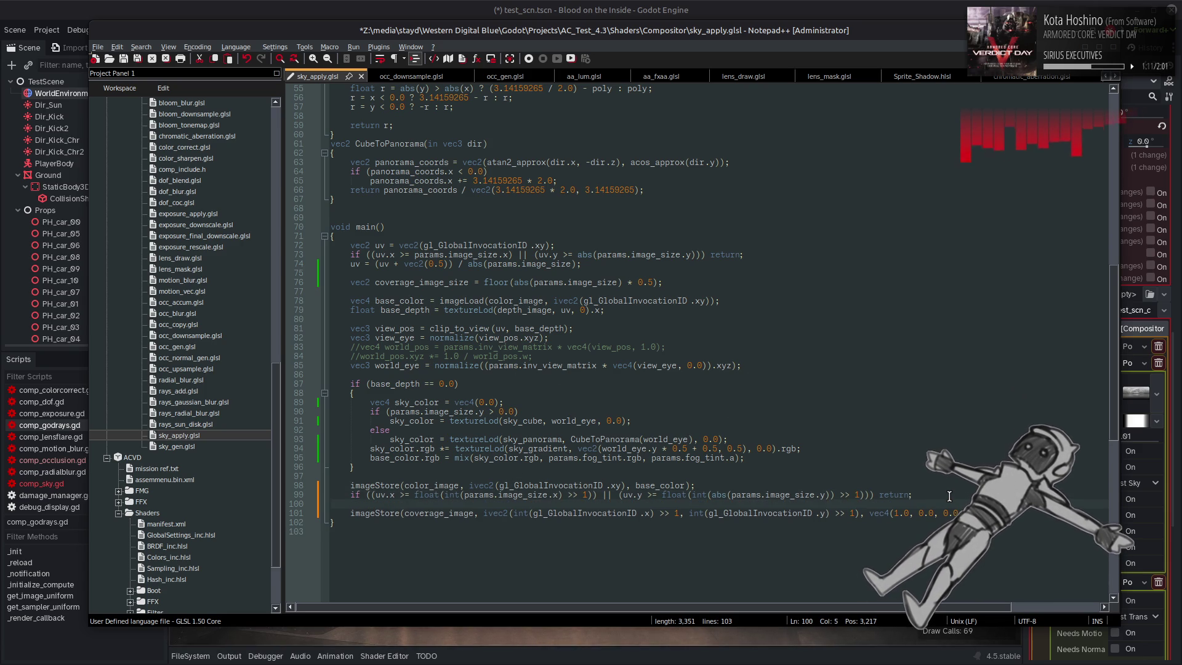
key("Return")
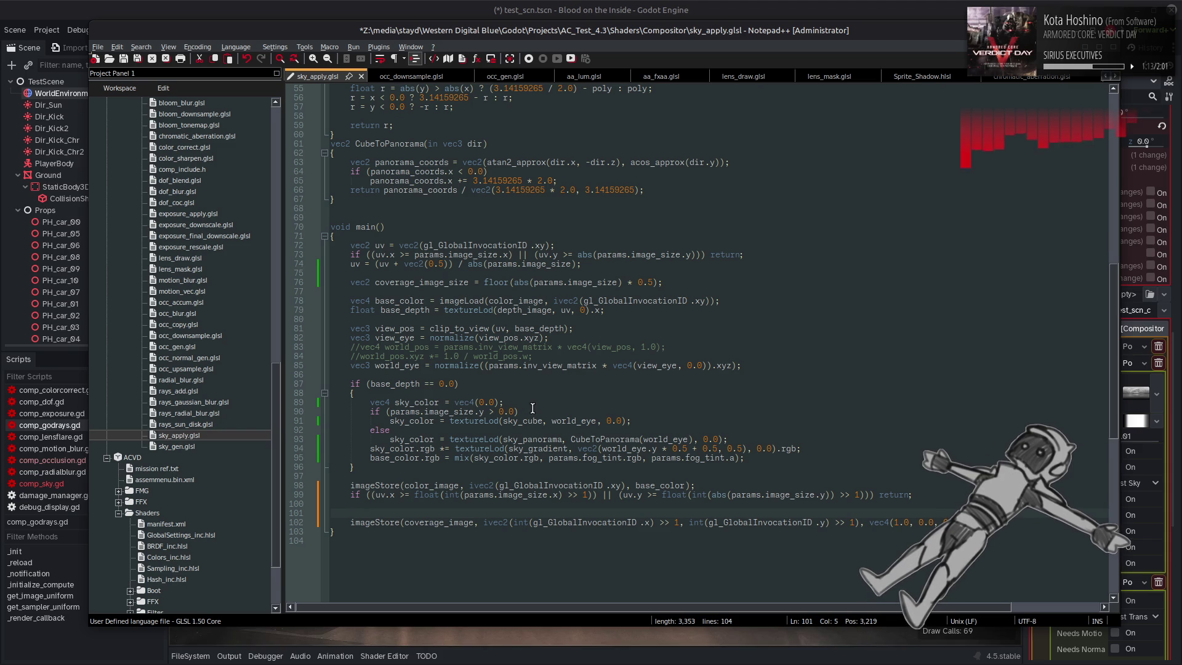
Write coverage at ivec2(gl_GlobalInvocationID.xy) instead of the halved coordinate, save, and switch to Godot
left_click_drag(470, 487, 625, 487)
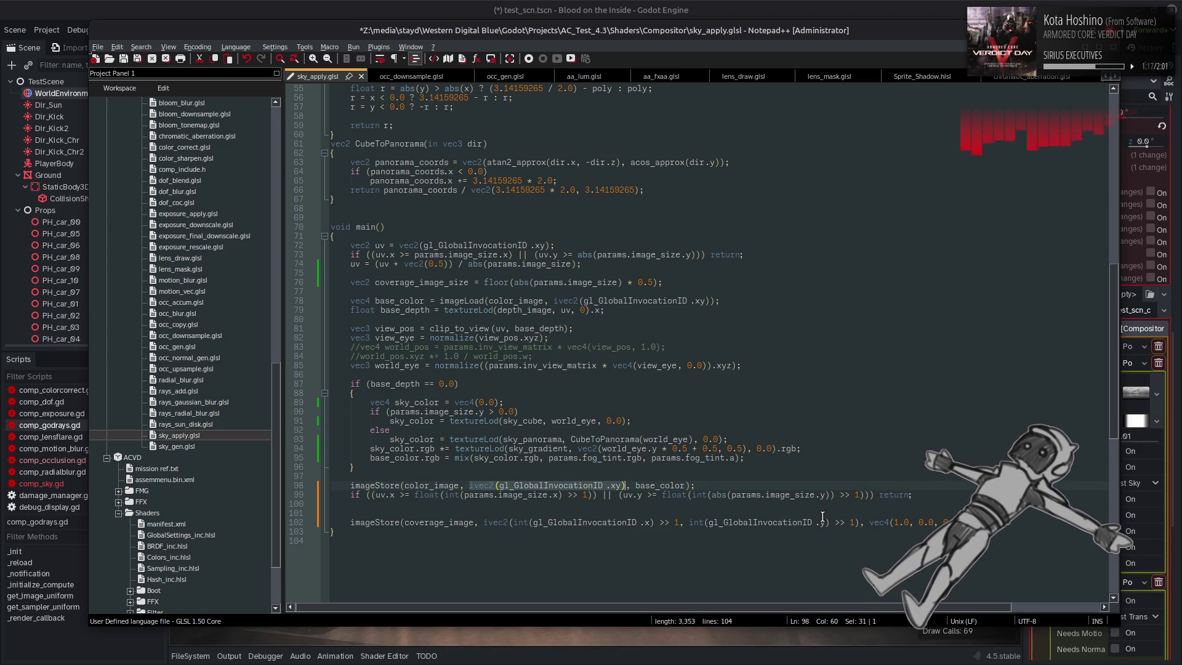
left_click_drag(860, 522, 485, 523)
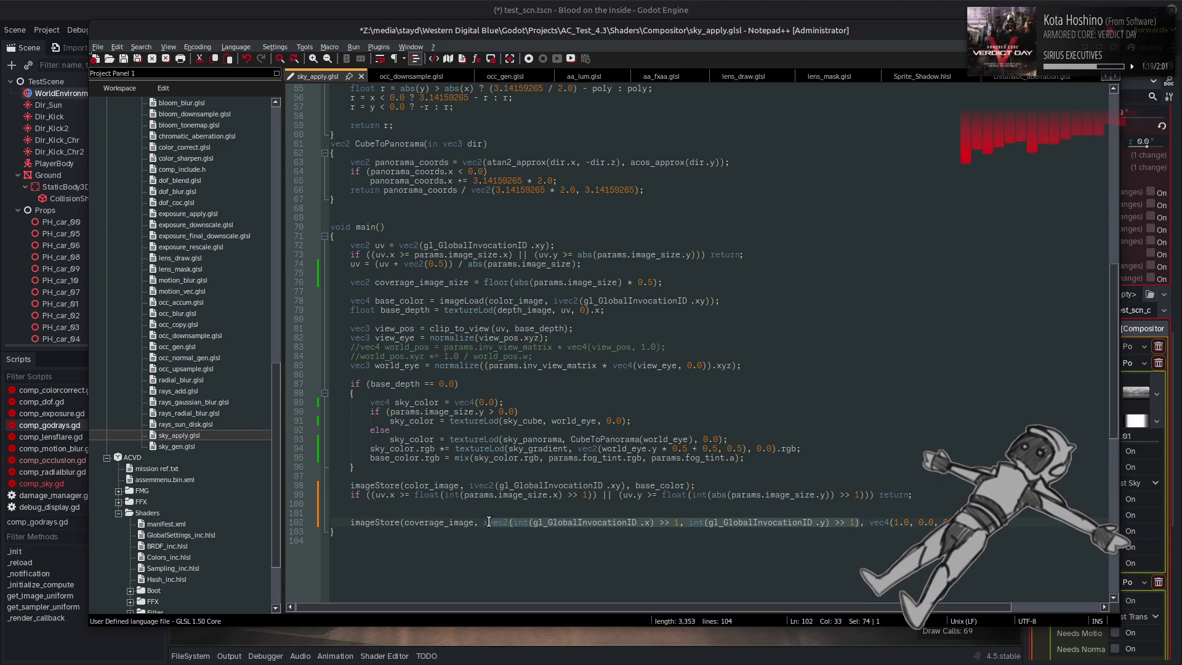
type("ivec2(gl_GlobalInvocationID.xy)")
key("ctrl+s")
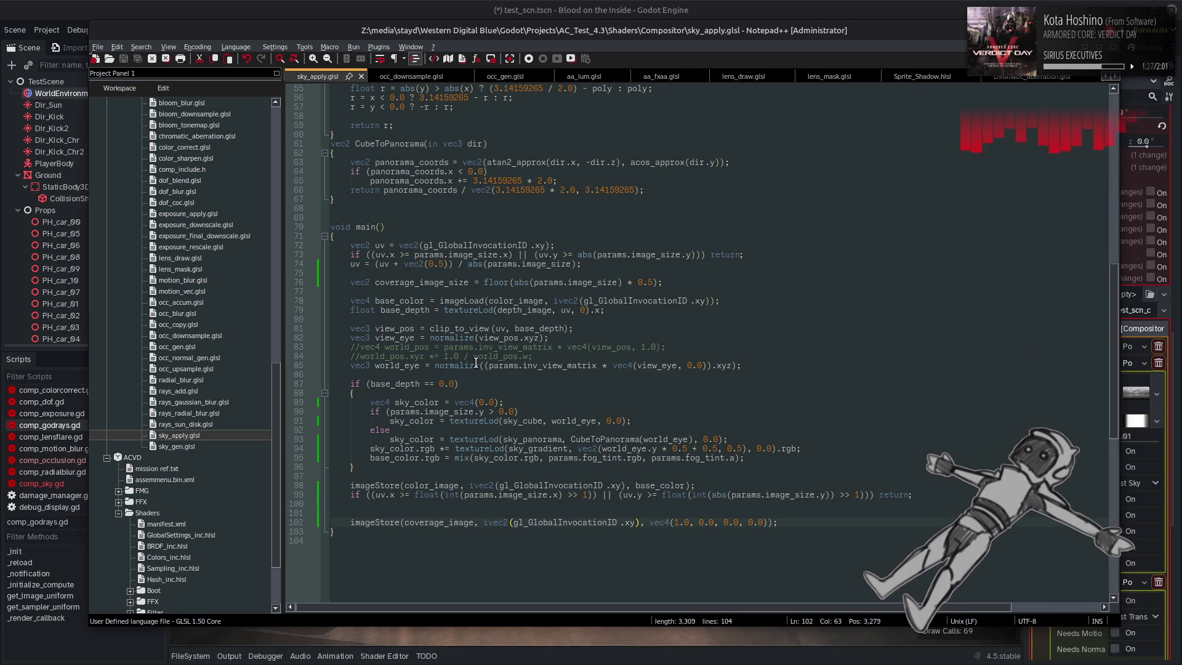
left_click(499, 10)
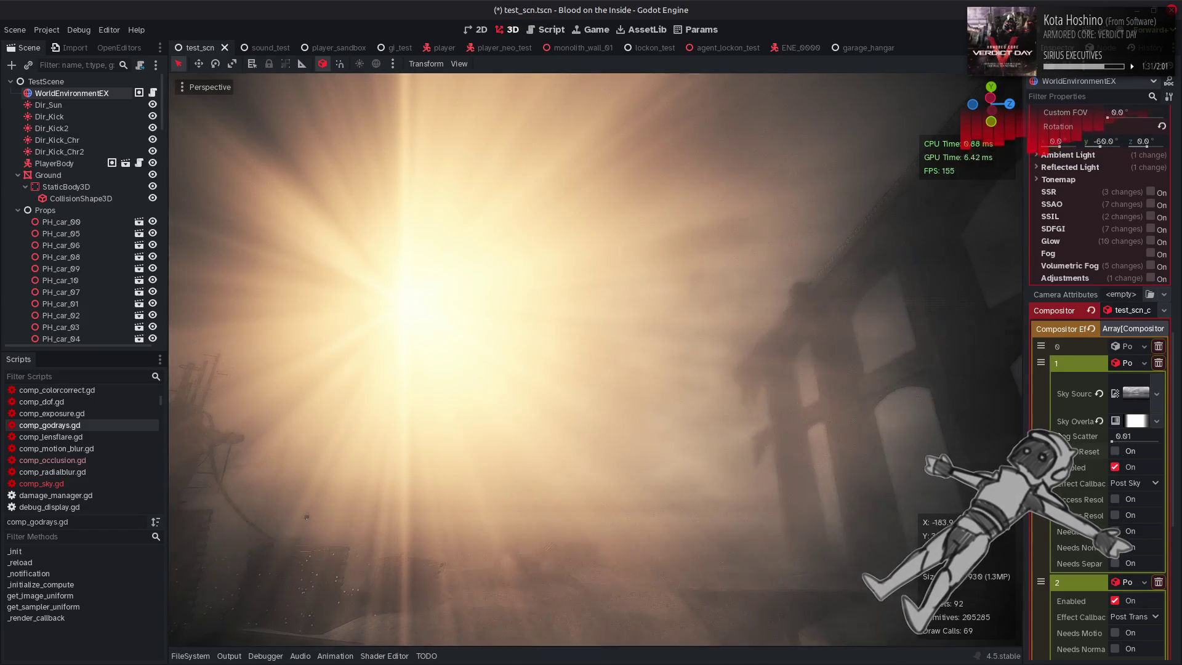
Toggle the Shader Editor to reload the shader, orbit toward the crates, and return to Notepad++
left_click(388, 655)
left_click(388, 655)
left_click_drag(638, 382, 638, 381)
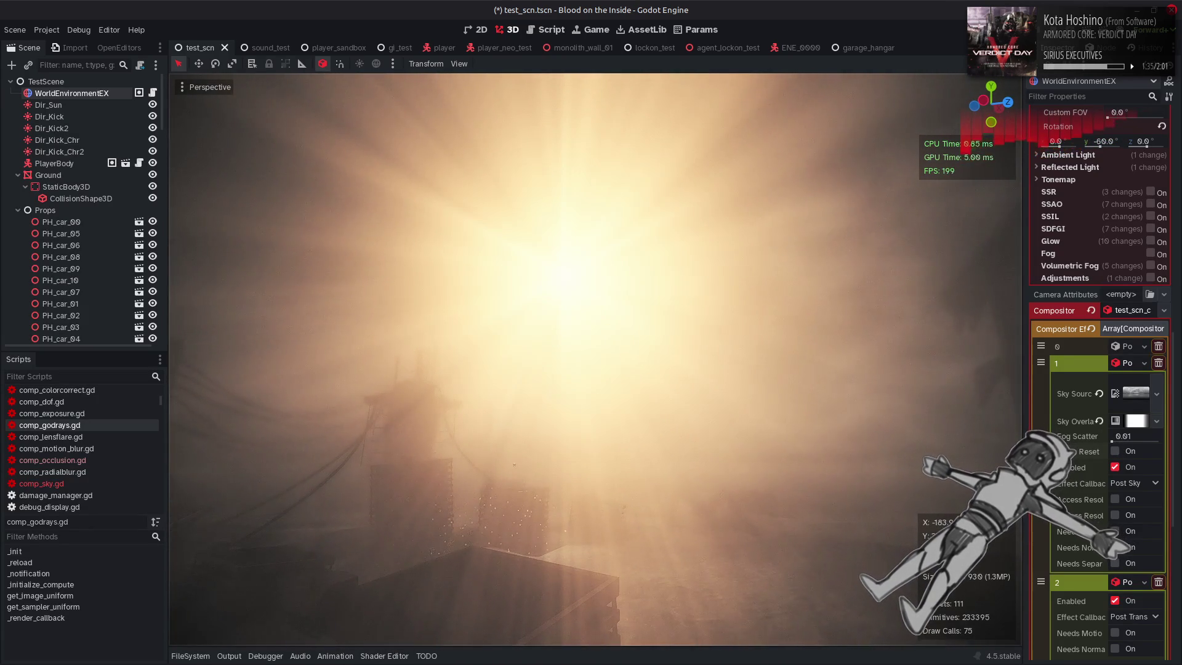
mouse_move(437, 660)
left_click(200, 649)
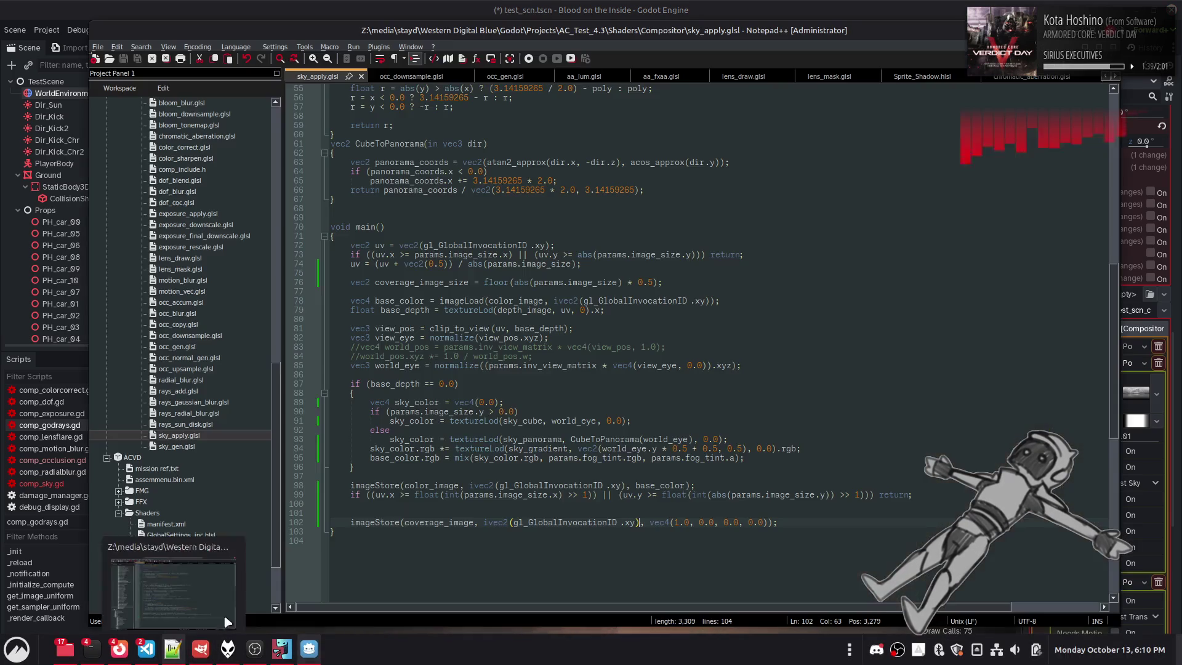
scroll(581, 406, "up", 6)
scroll(580, 406, "down", 7)
double_click(462, 494)
scroll(594, 406, "up", 15)
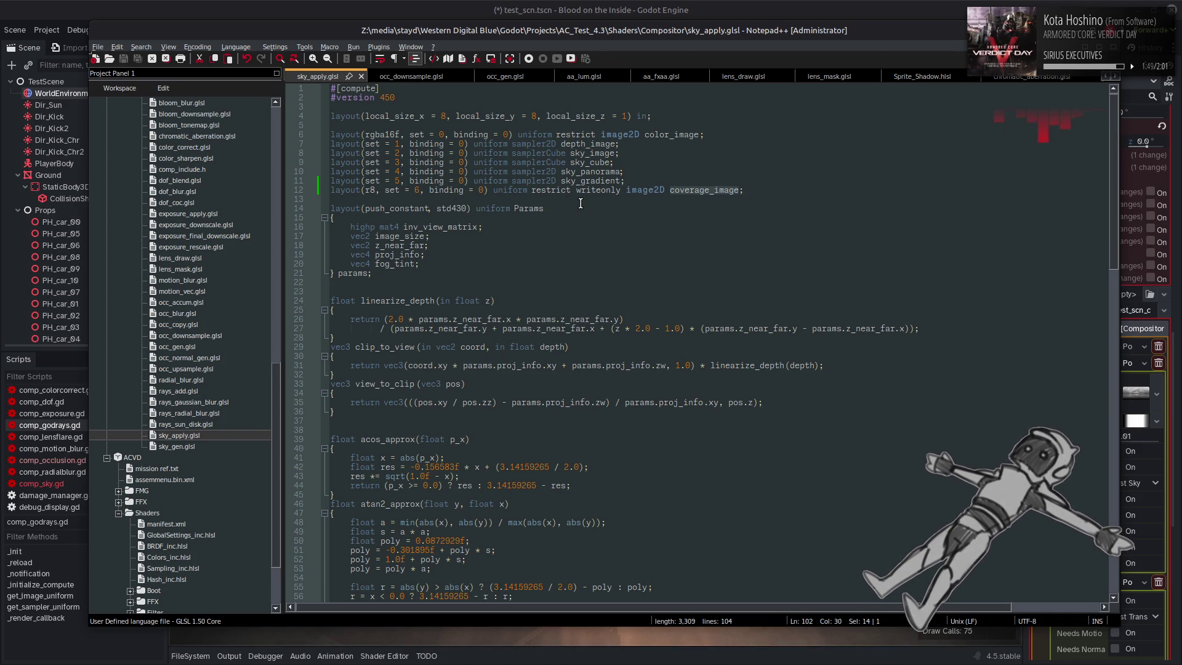
scroll(680, 327, "down", 13)
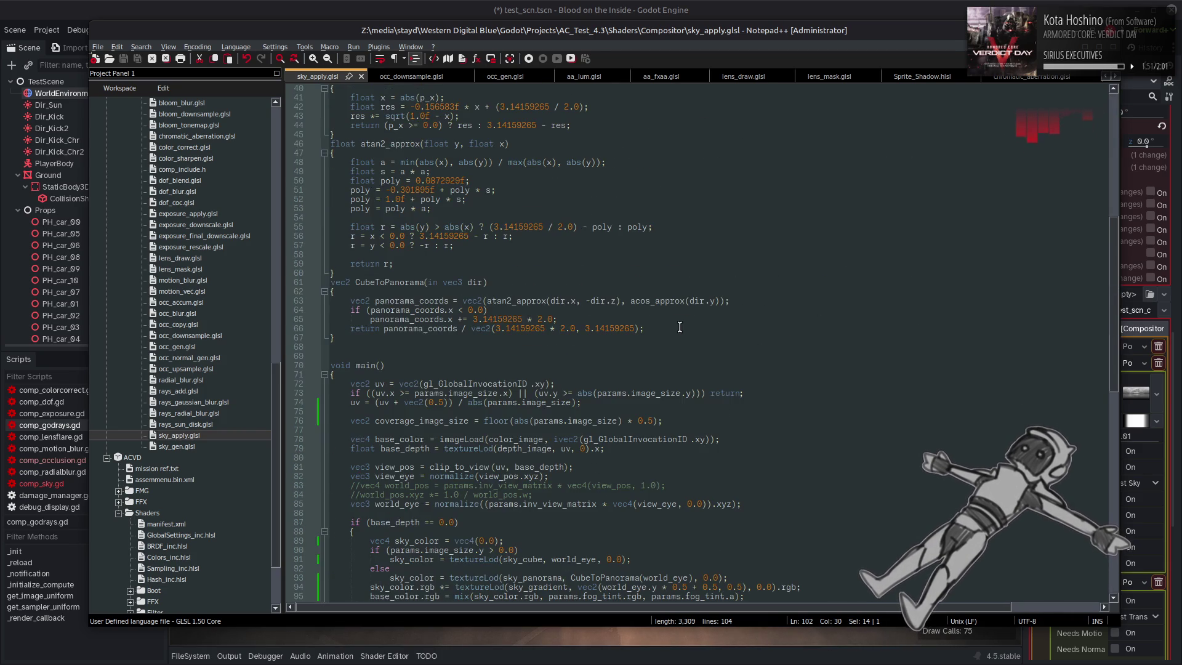
scroll(680, 326, "down", 5)
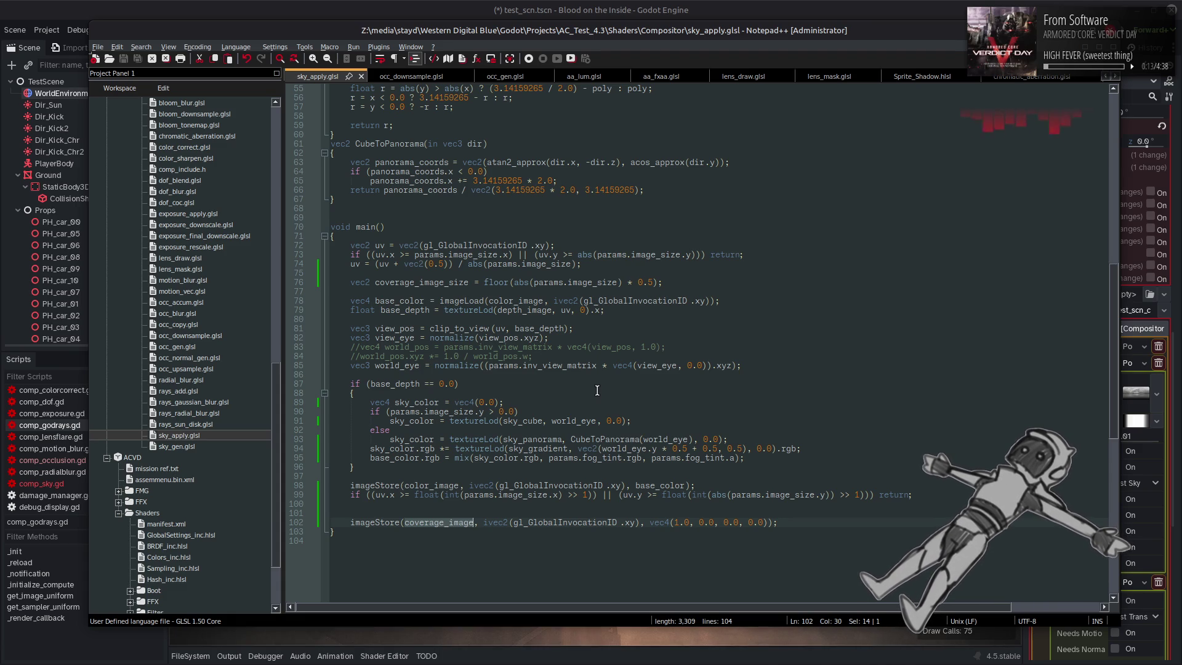
left_click(561, 6)
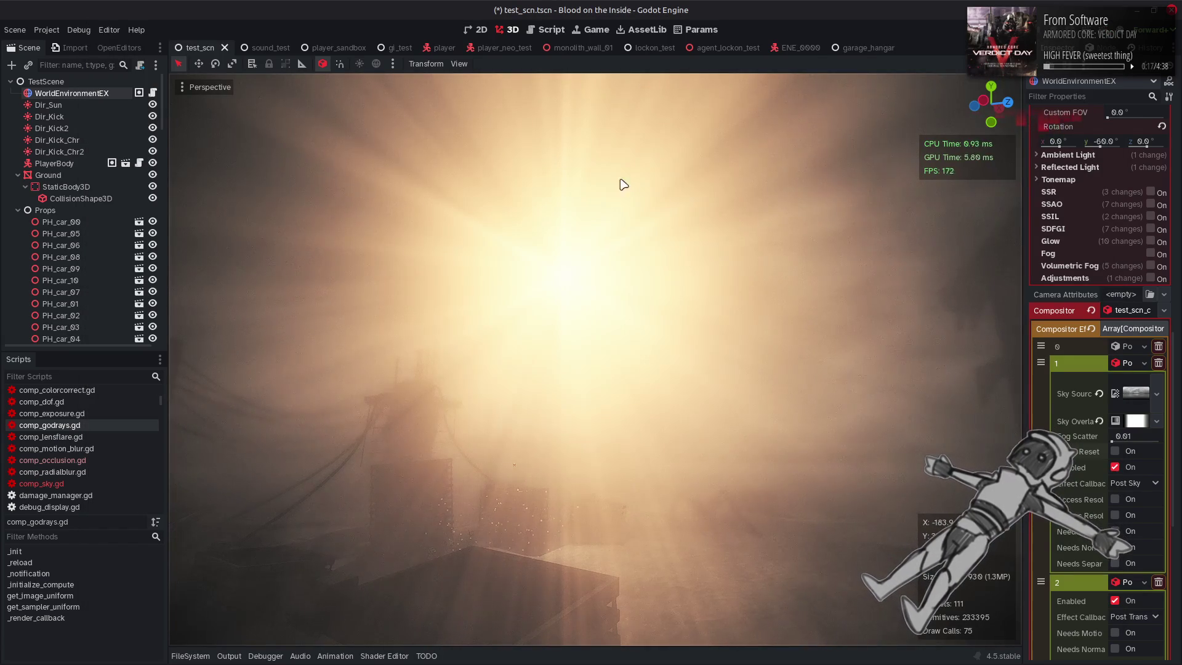
Scroll through the Compositor Effects' sun settings, then return to sky_apply.glsl in Notepad++
scroll(1059, 522, "down", 5)
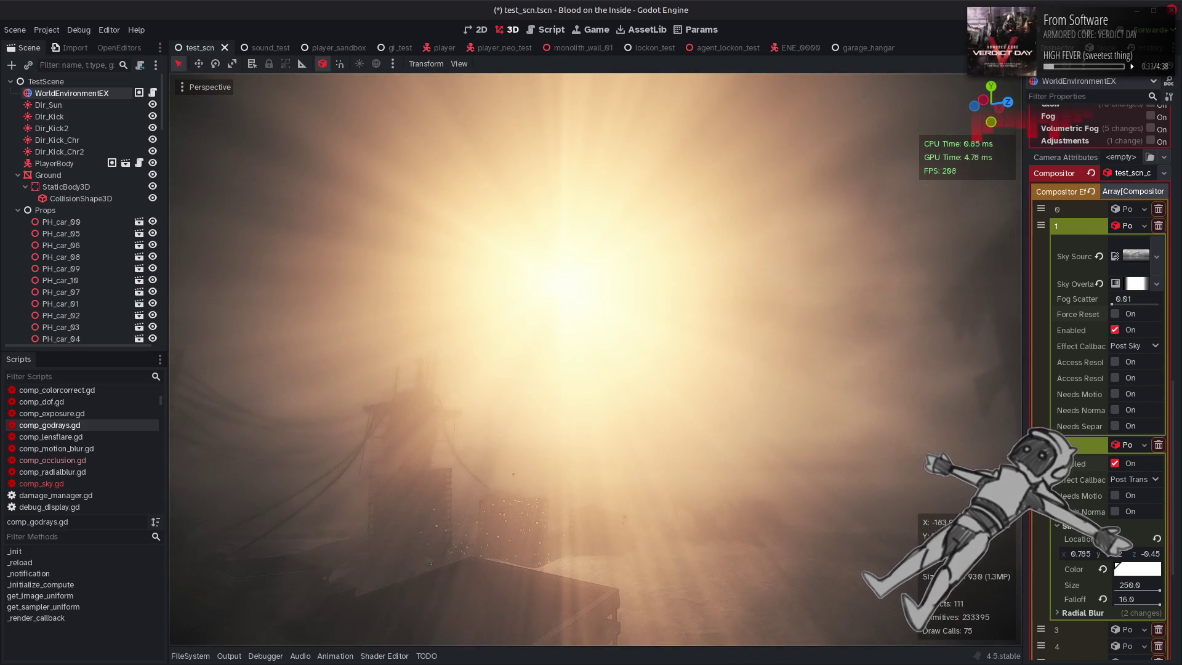
left_click(281, 649)
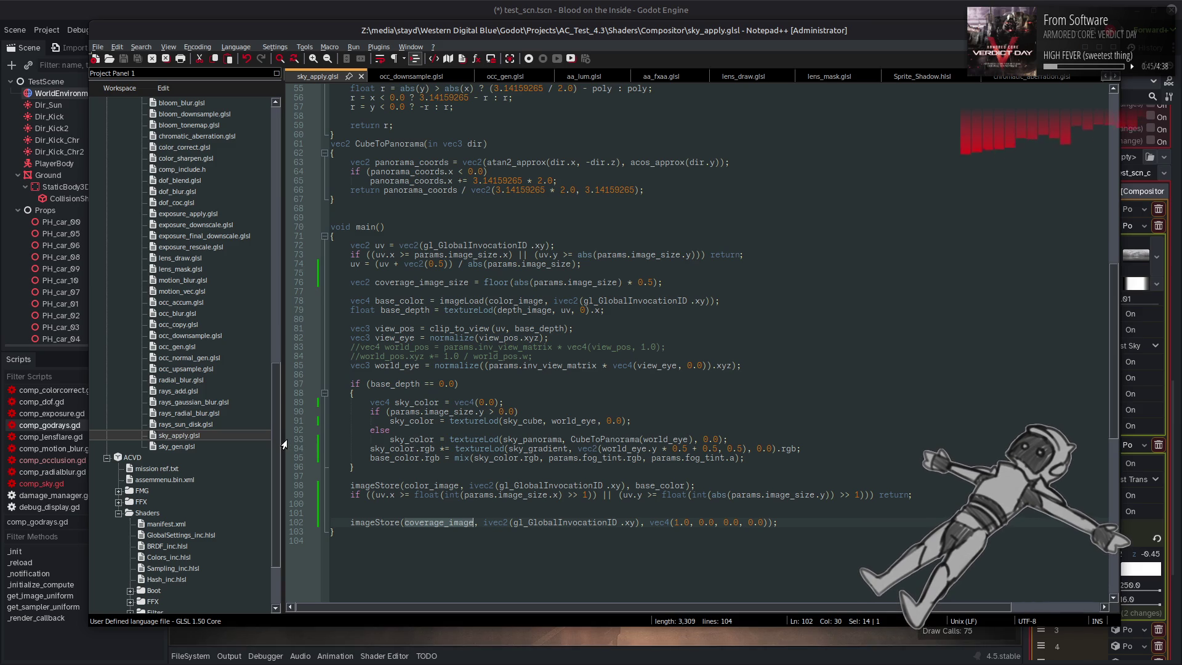
Open rays_radial_blur.glsl, then rays_sun_disk.glsl, and check where depth_uv is used
double_click(213, 413)
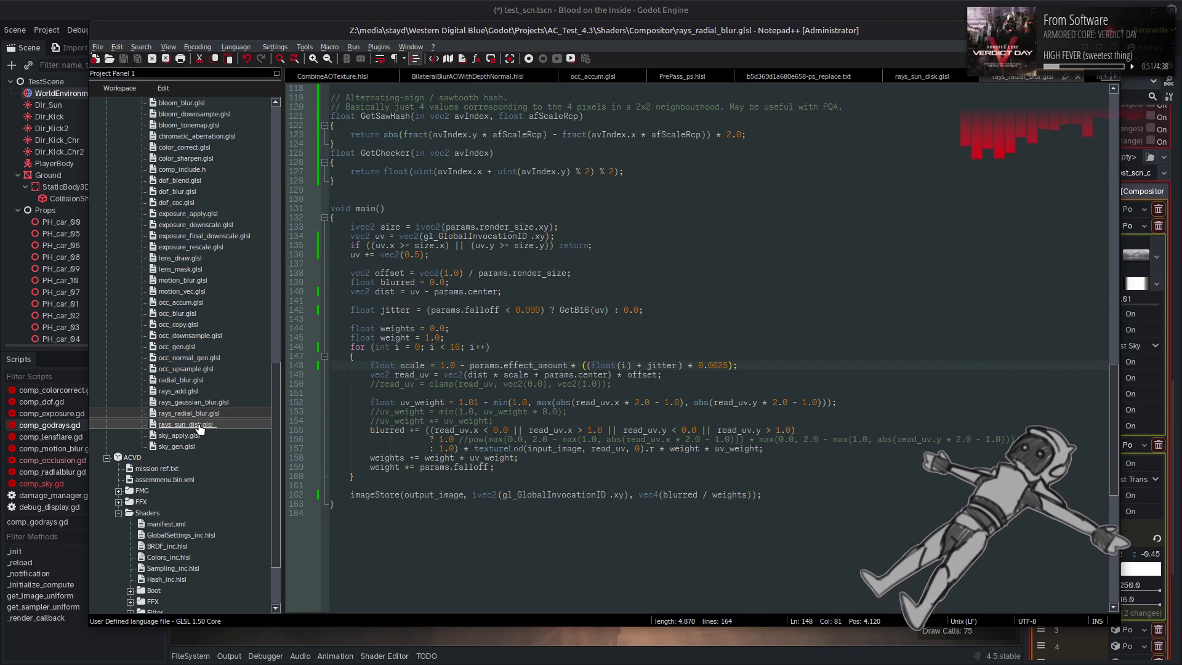
double_click(198, 425)
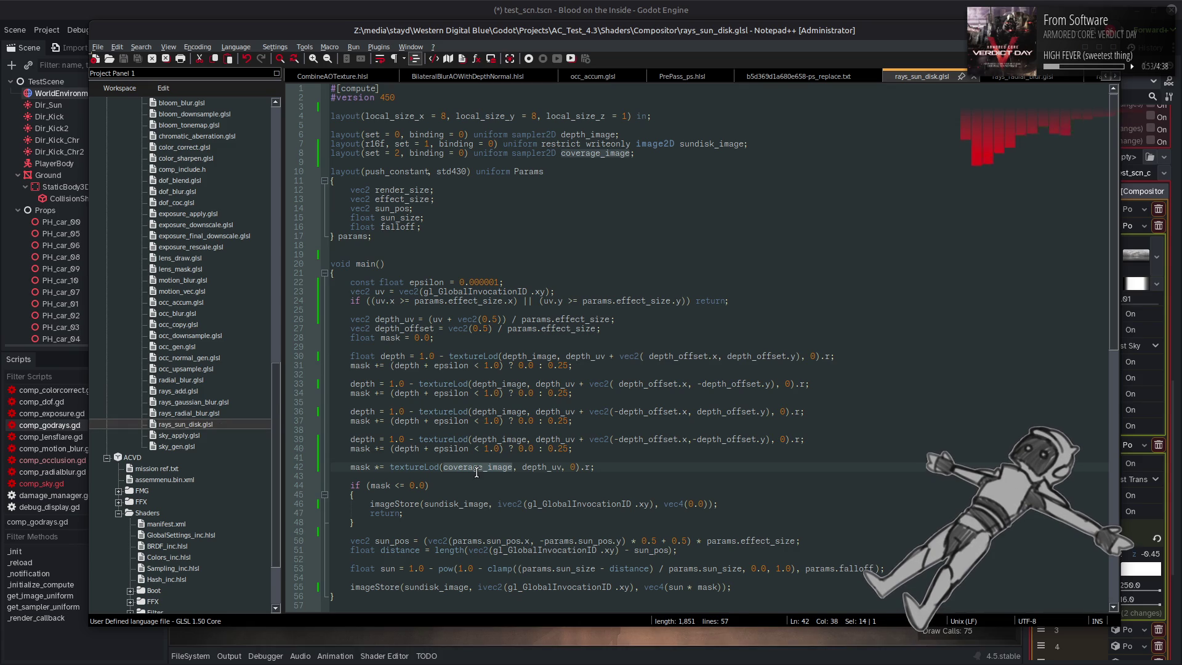
double_click(537, 468)
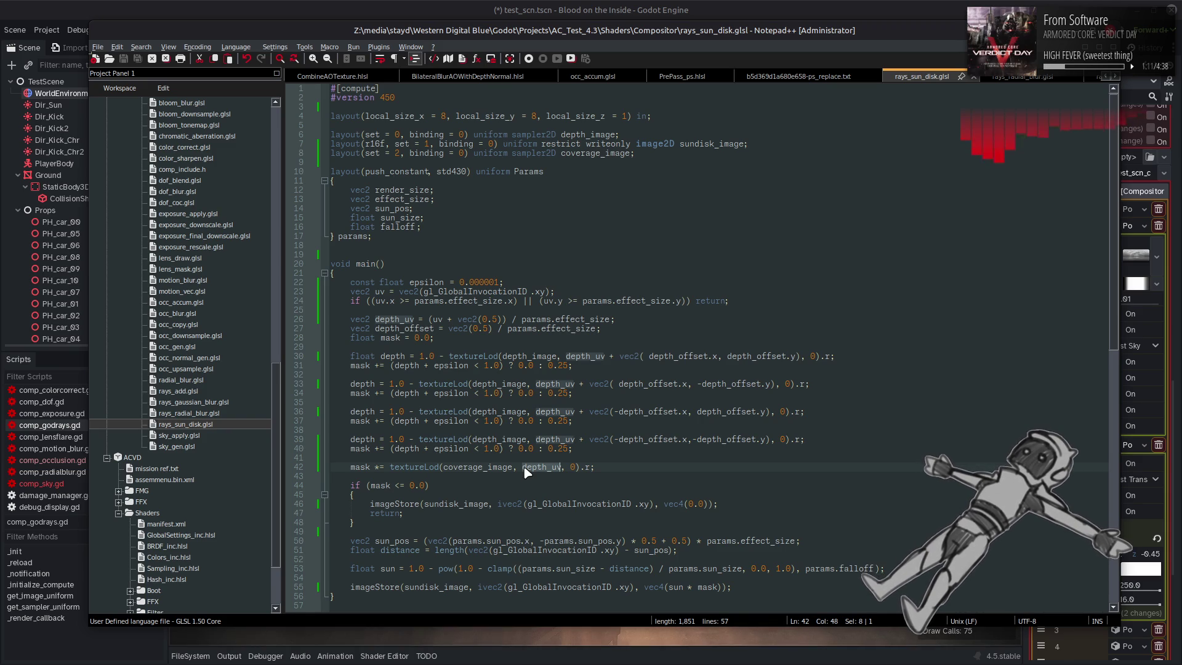
Comment out the coverage_image mask line 42 with // and switch back to Godot
double_click(365, 467)
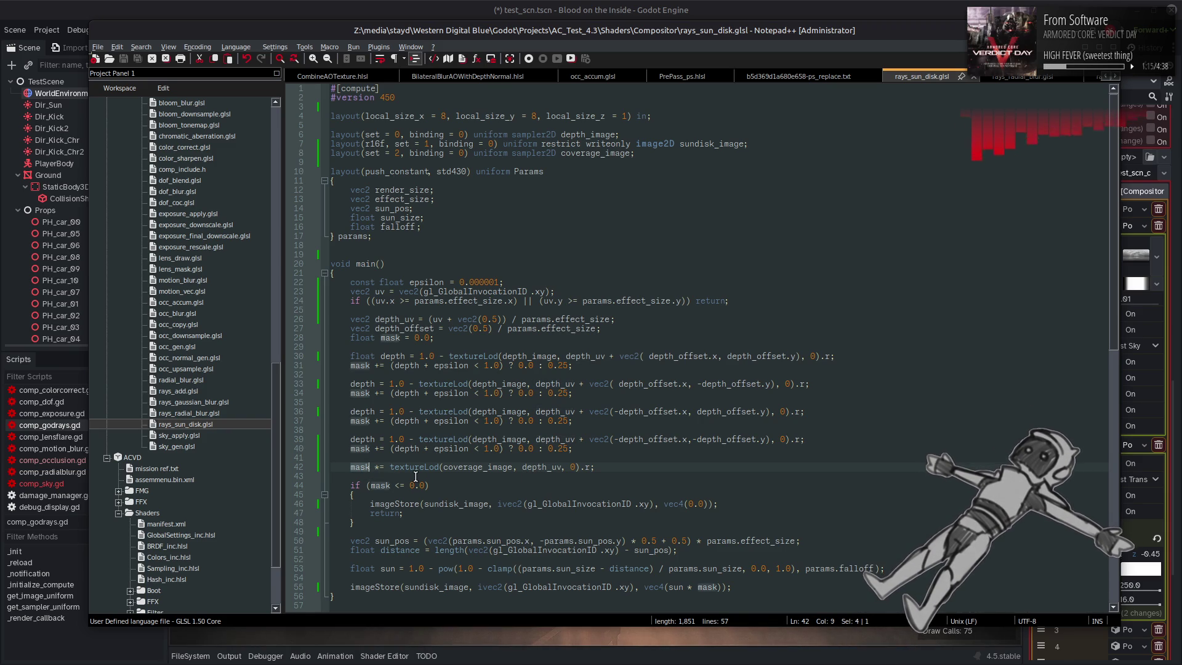
left_click(349, 468)
type("//")
key("alt+Tab")
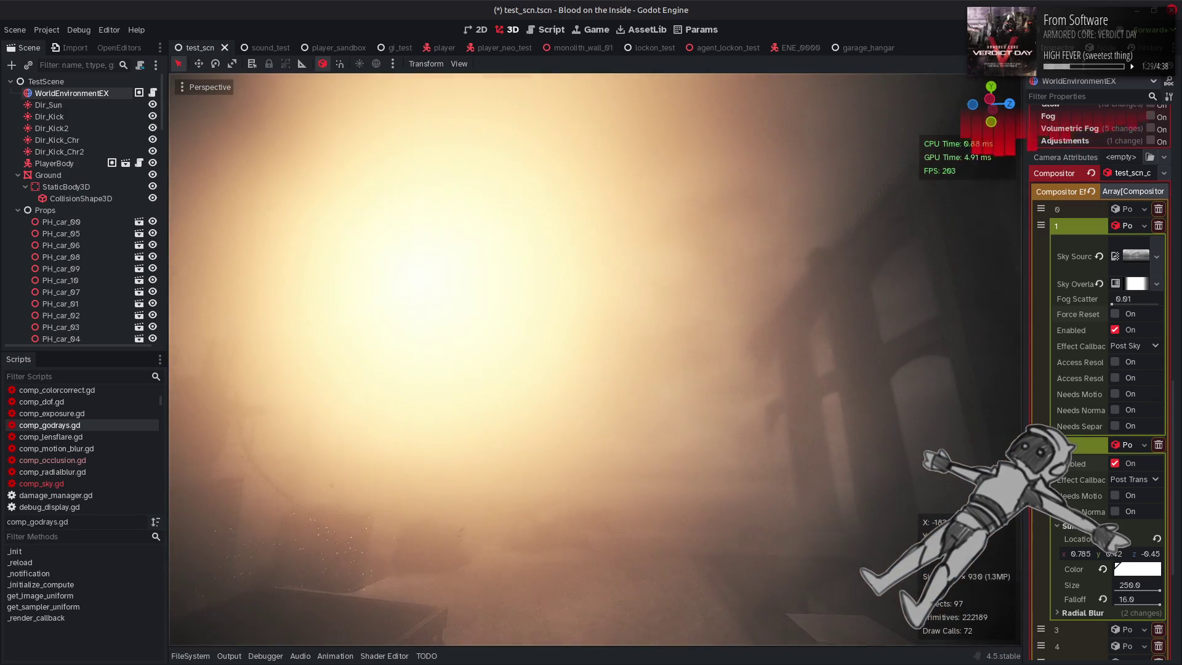
left_click(398, 656)
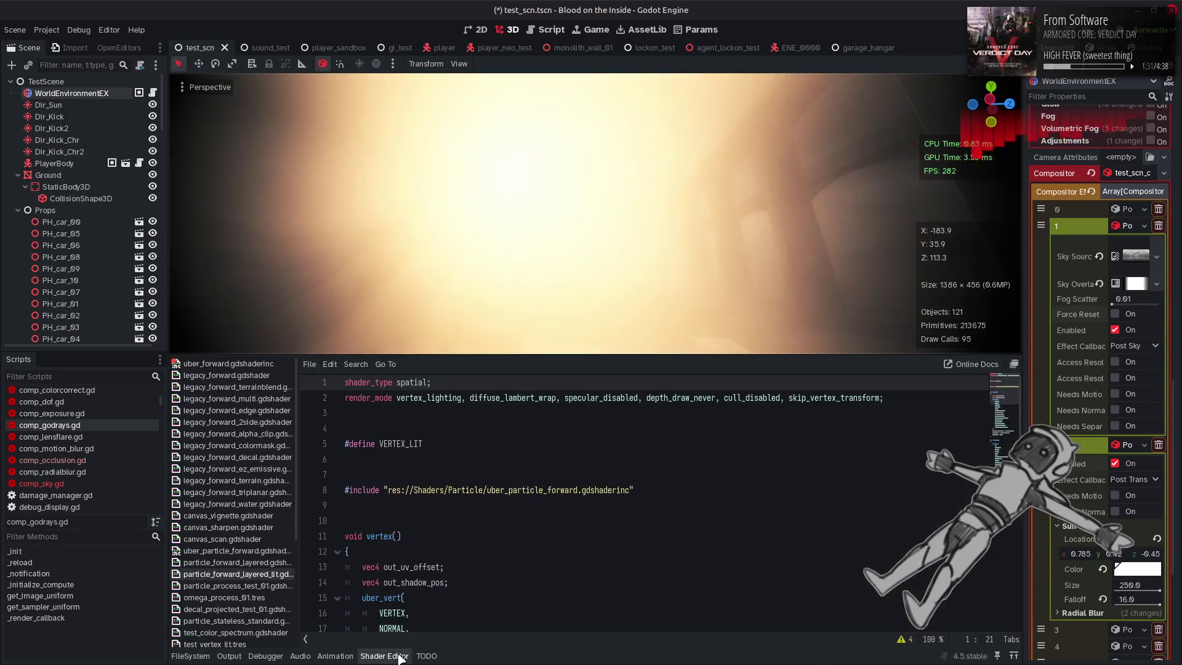
left_click(398, 656)
left_click(399, 656)
left_click(398, 656)
left_click(398, 656)
left_click(399, 656)
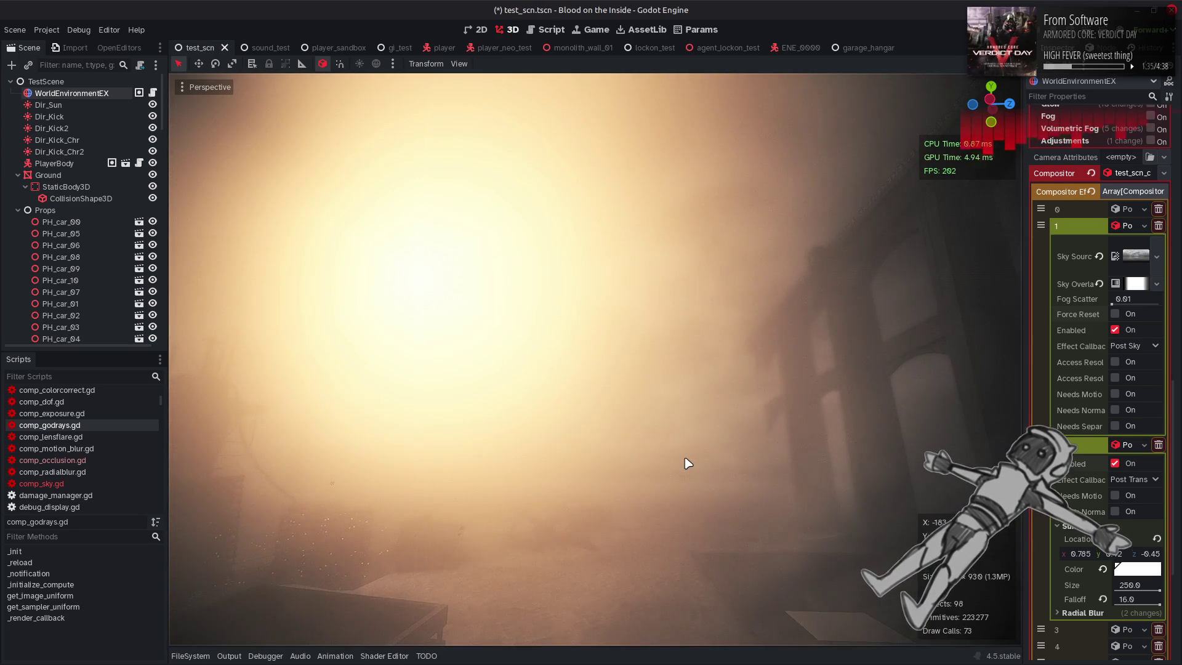
key("super")
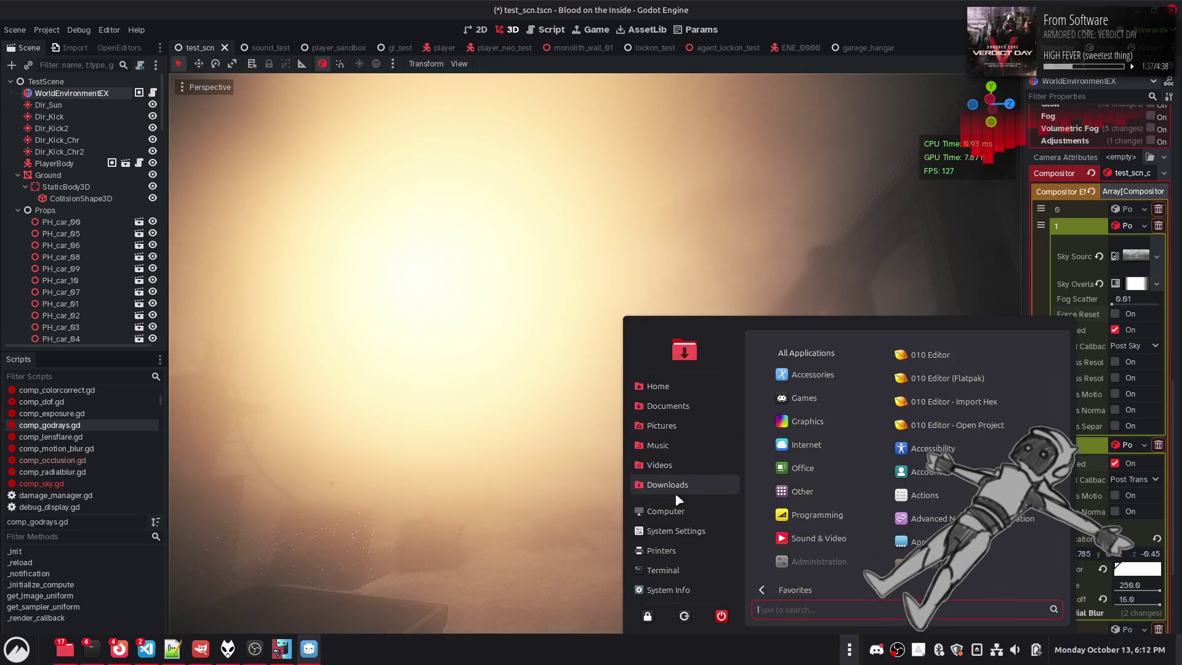
left_click(667, 530)
left_click(459, 448)
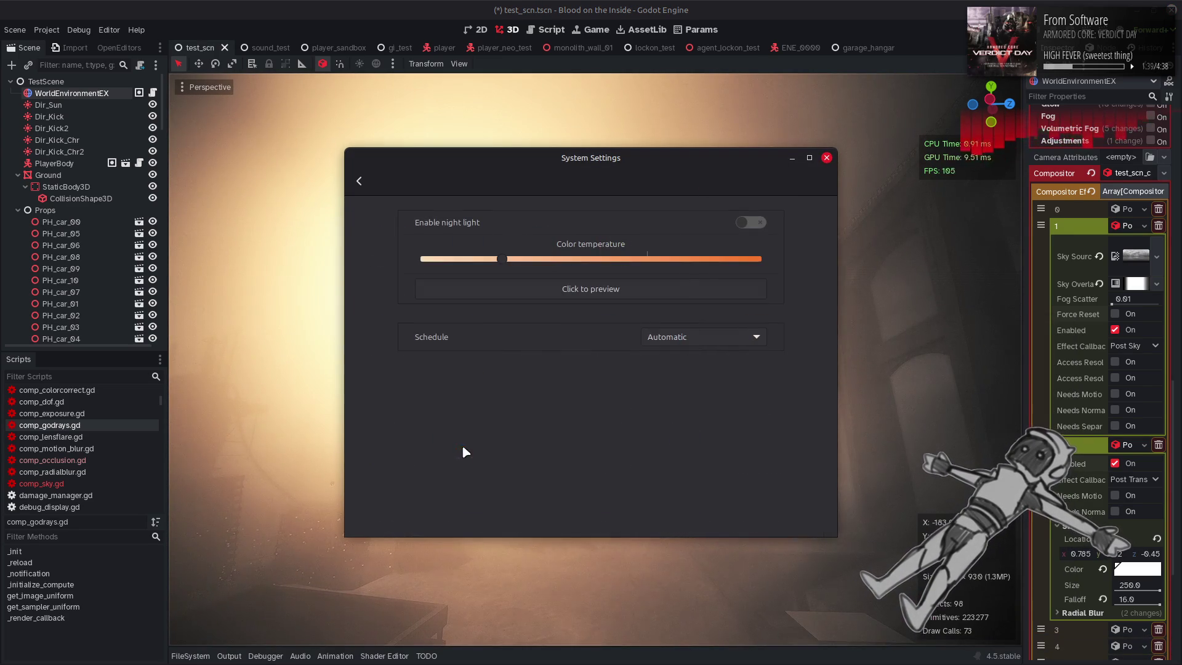
left_click(827, 158)
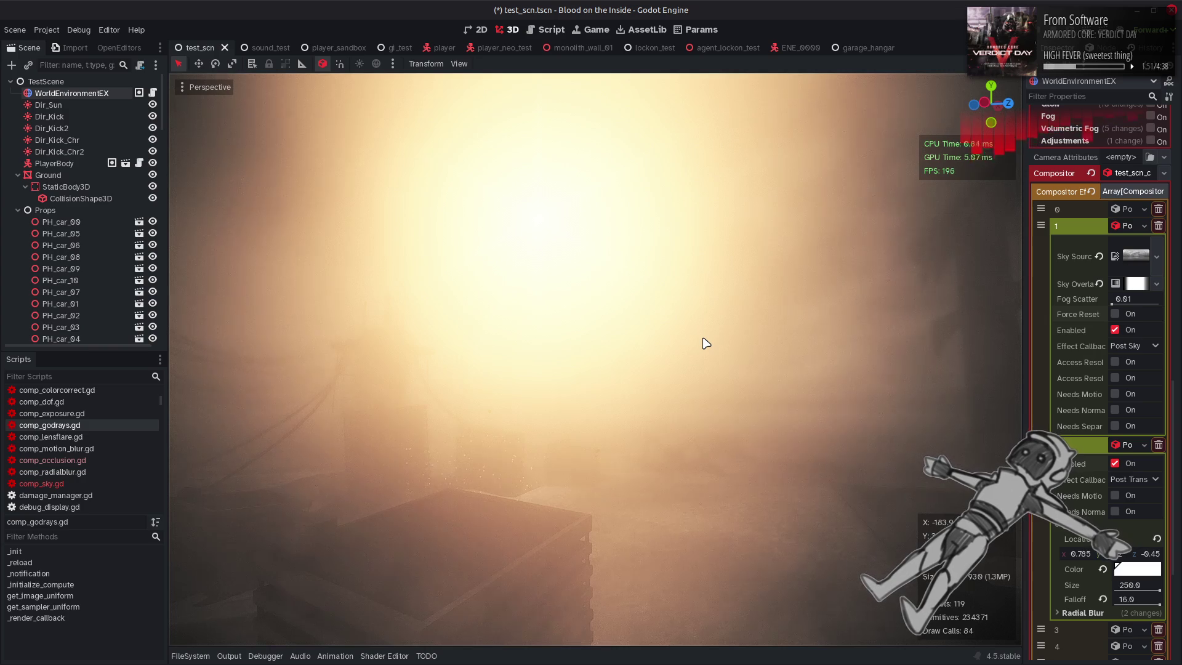
Fly the camera under the rail platform and past the sun glare, then bring up rays_sun_disk.glsl
right_click(659, 430)
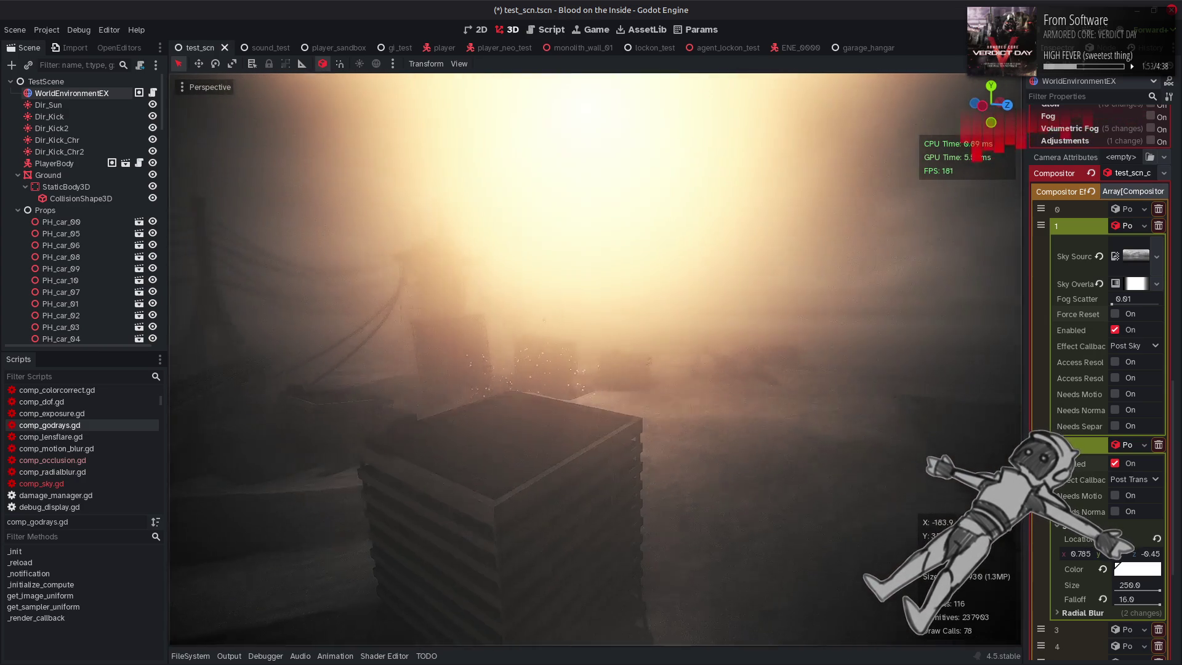
key("w")
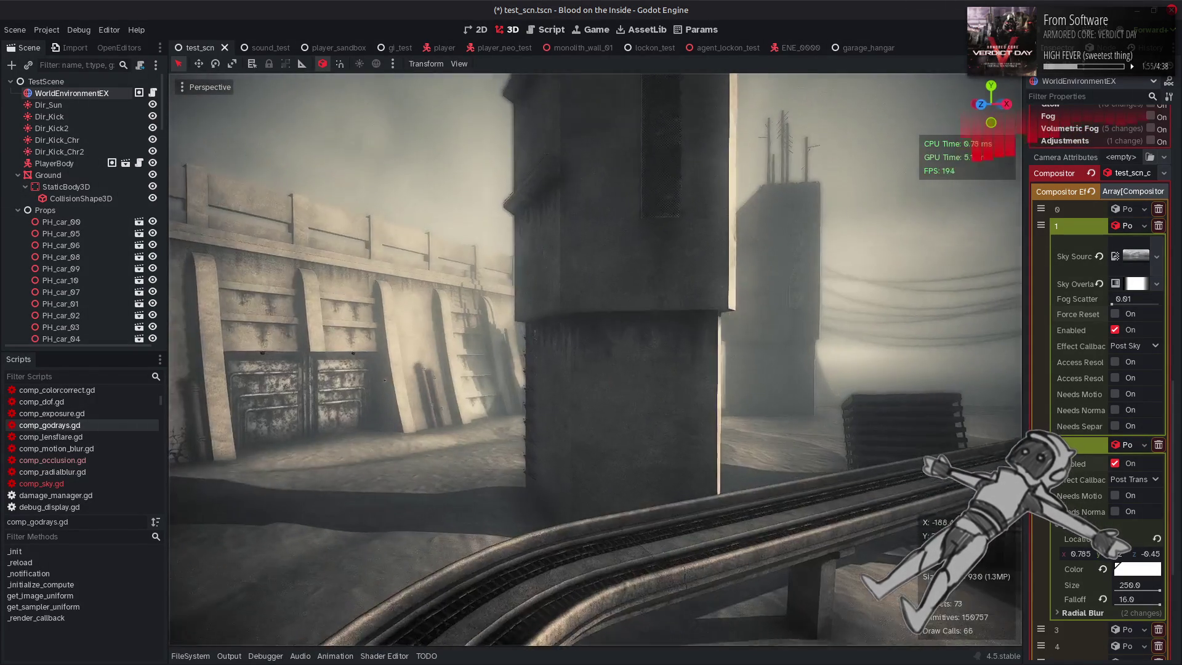
key("w")
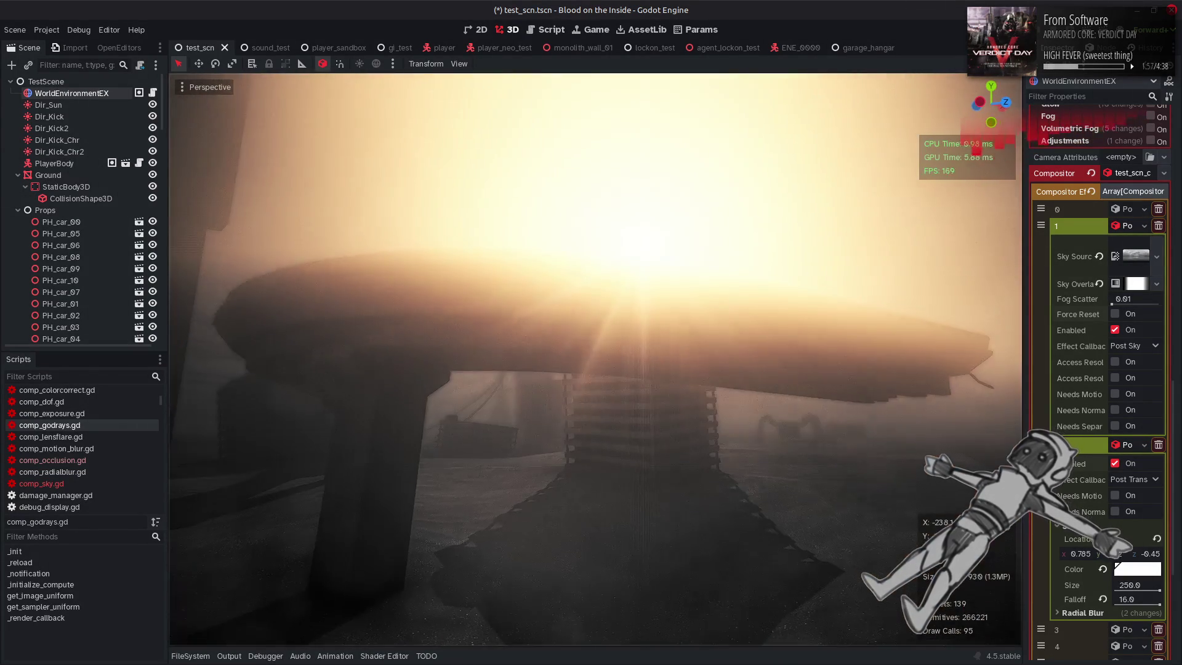
key("w")
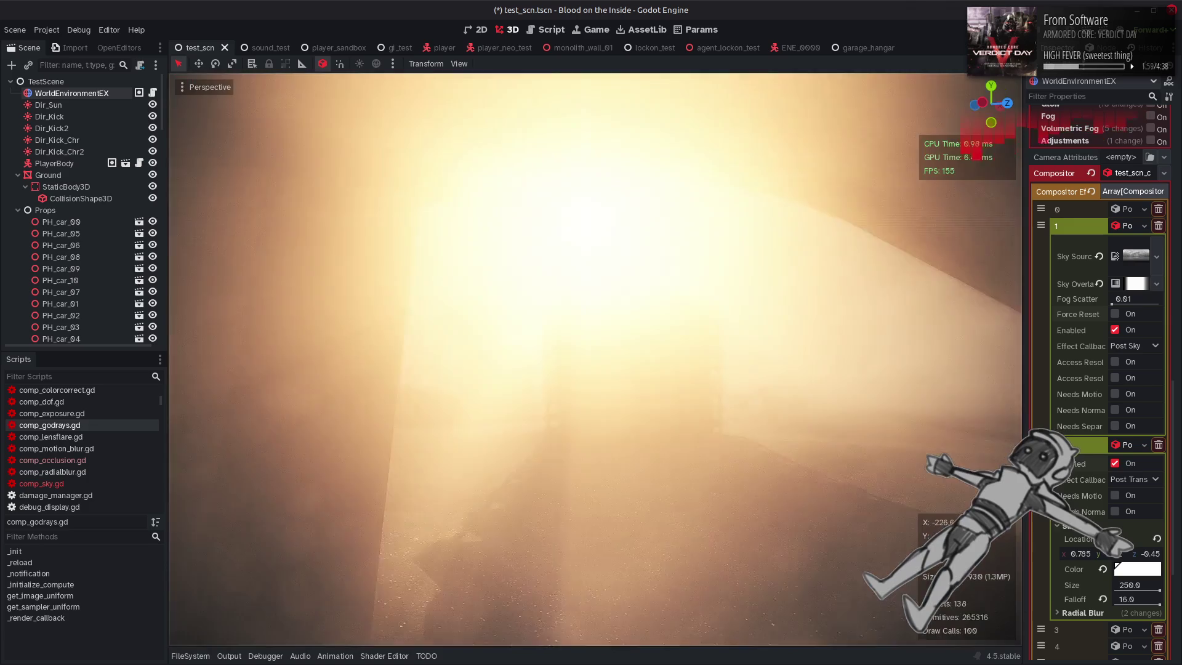
key("w")
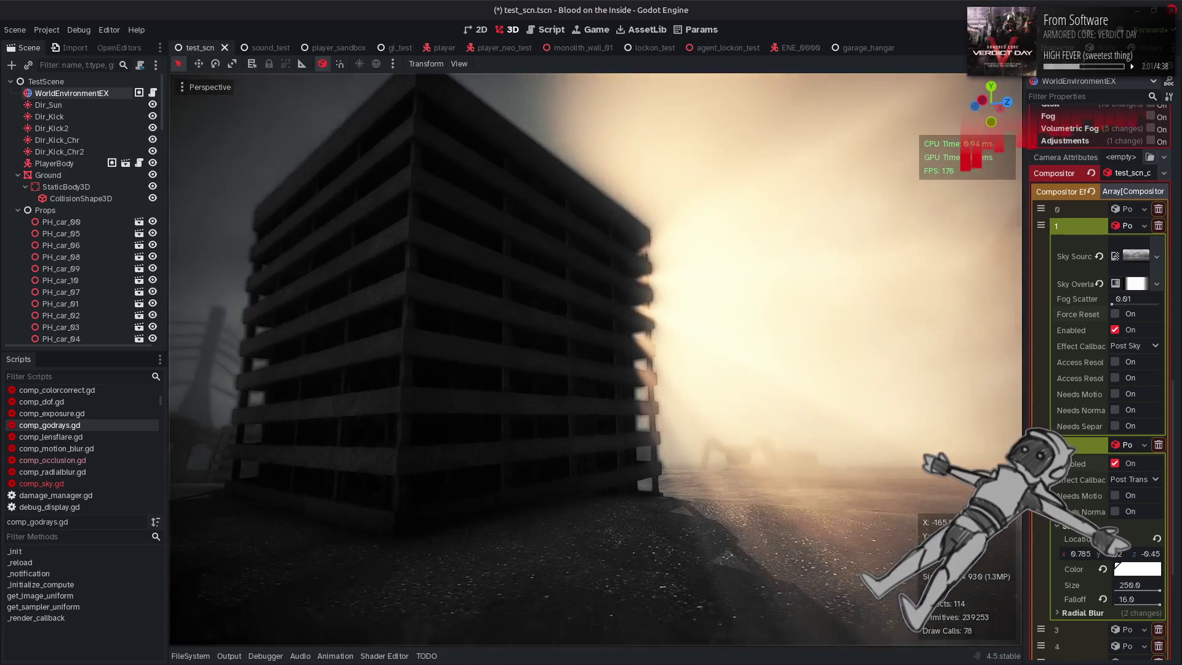
key("w")
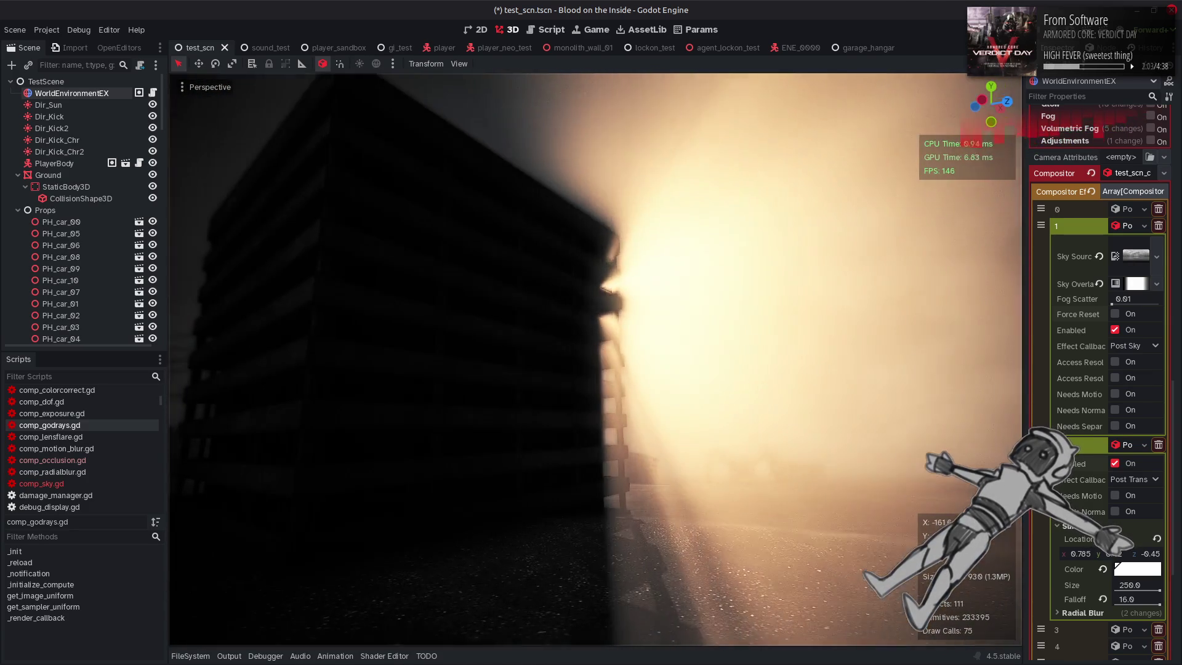
key("w")
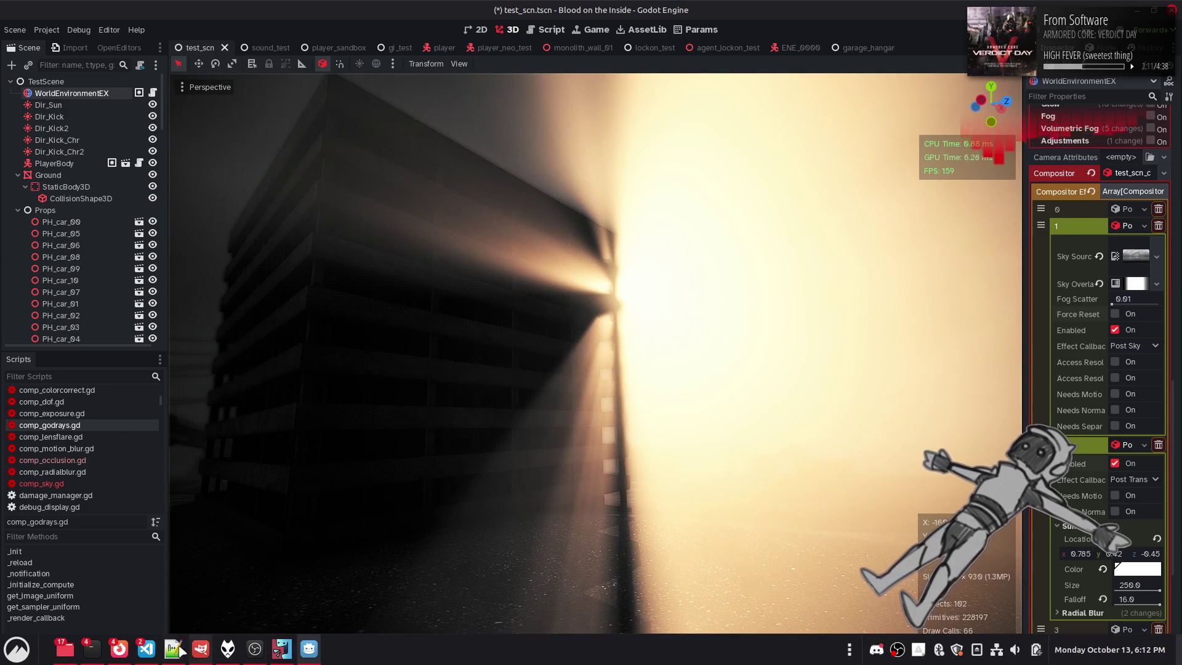
left_click(172, 648)
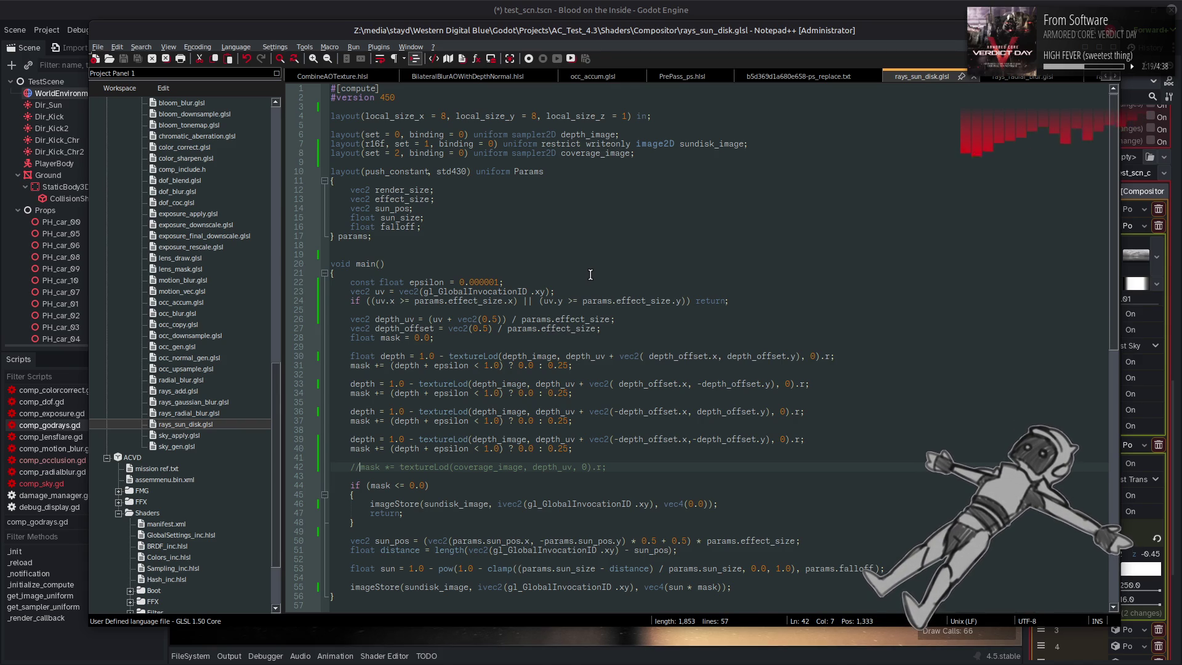
Uncomment the 'mask *=' coverage line 42 in rays_sun_disk.glsl, save it, and open comp_godrays.gd
key("BackSpace")
key("BackSpace")
key("ctrl+s")
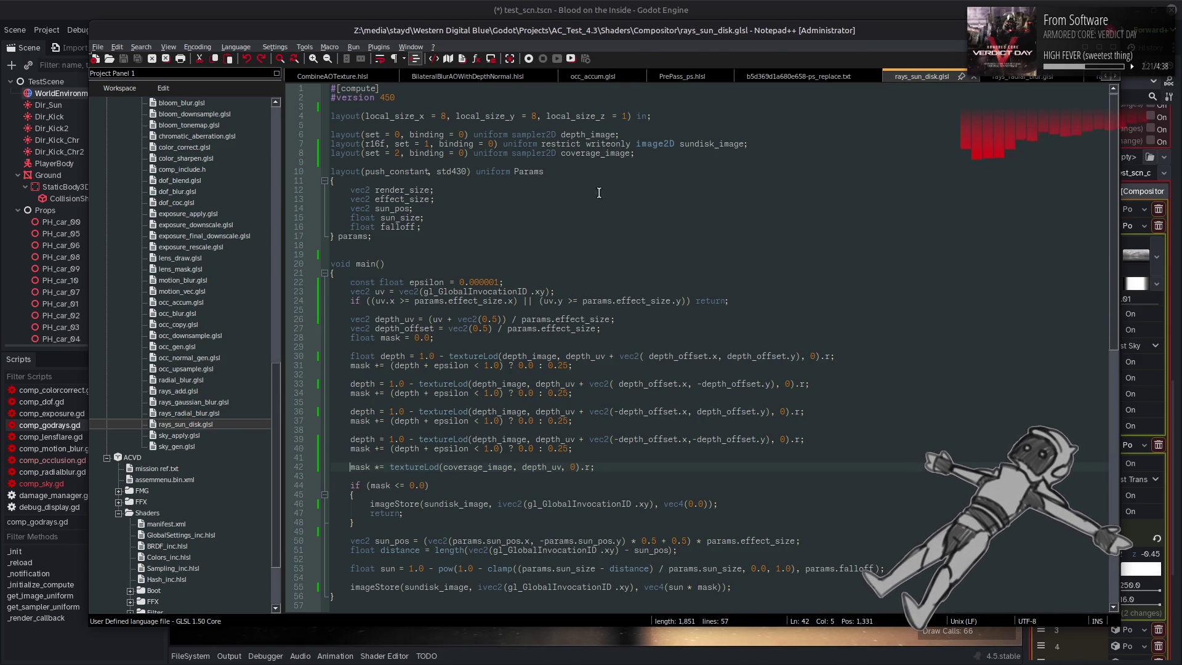
key("alt+Tab")
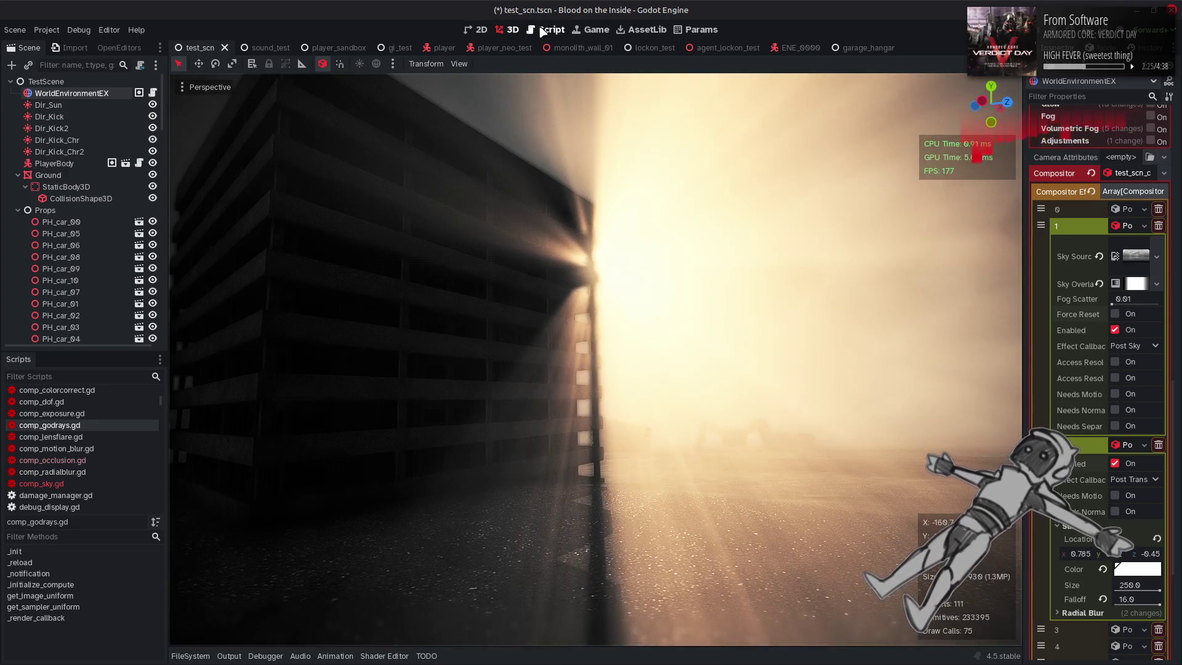
left_click(546, 30)
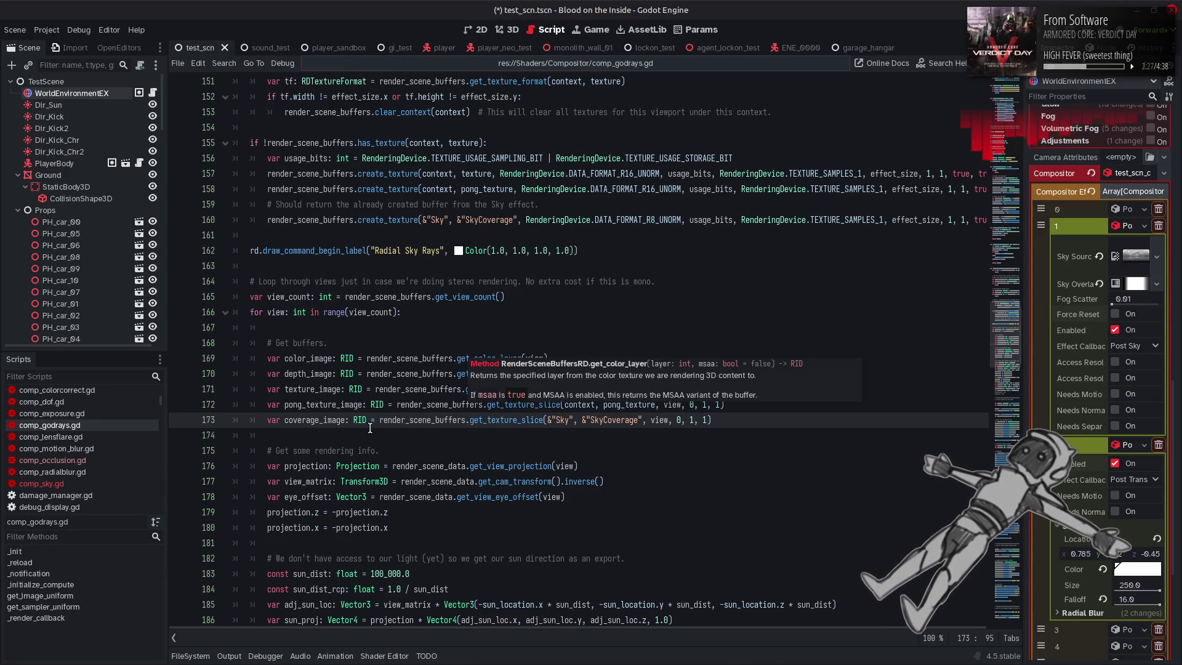
Declare 'var coverage_image := RID()' on line 155, copied from the declaration on line 173
double_click(325, 418)
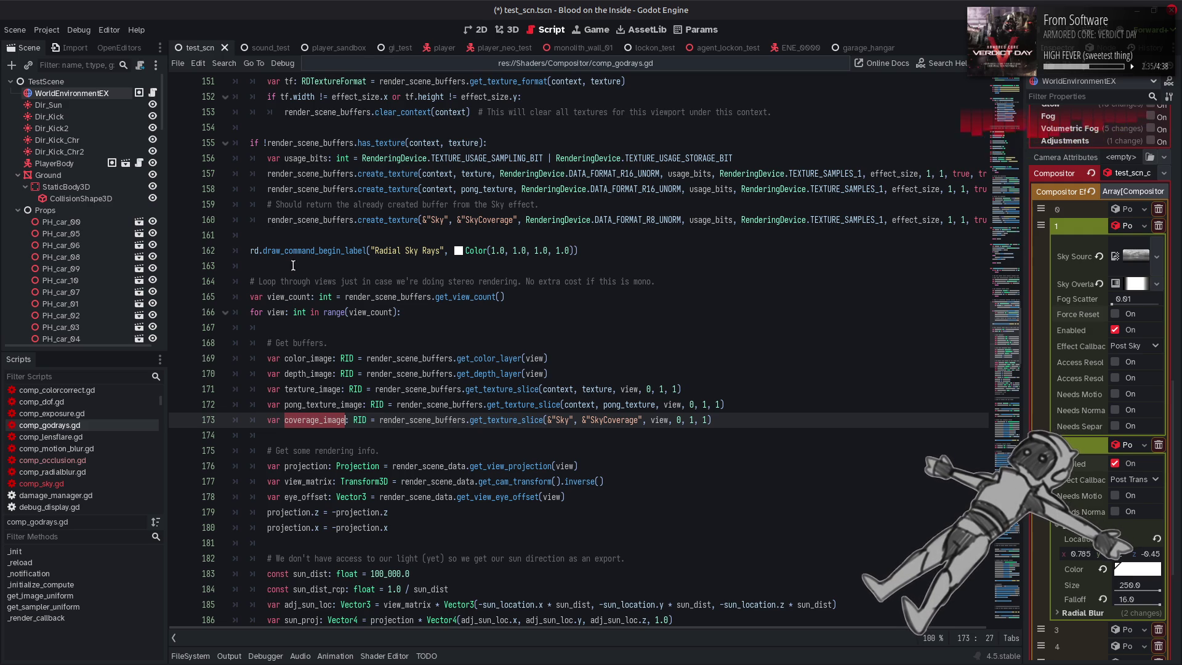
mouse_move(495, 413)
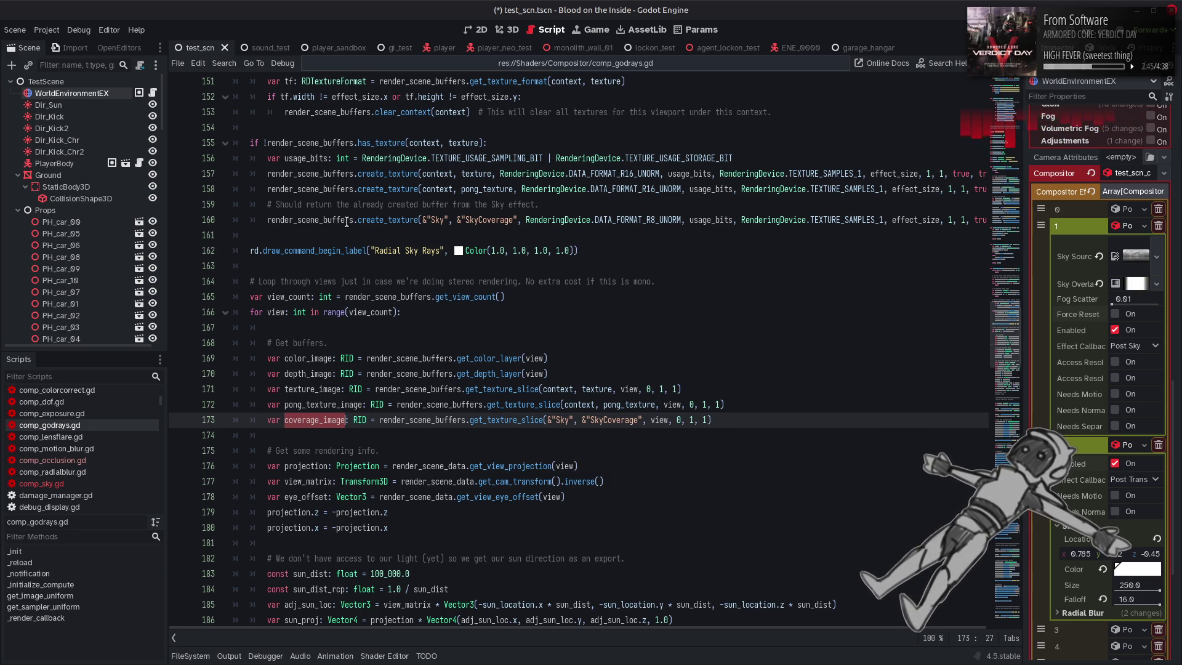
mouse_move(367, 220)
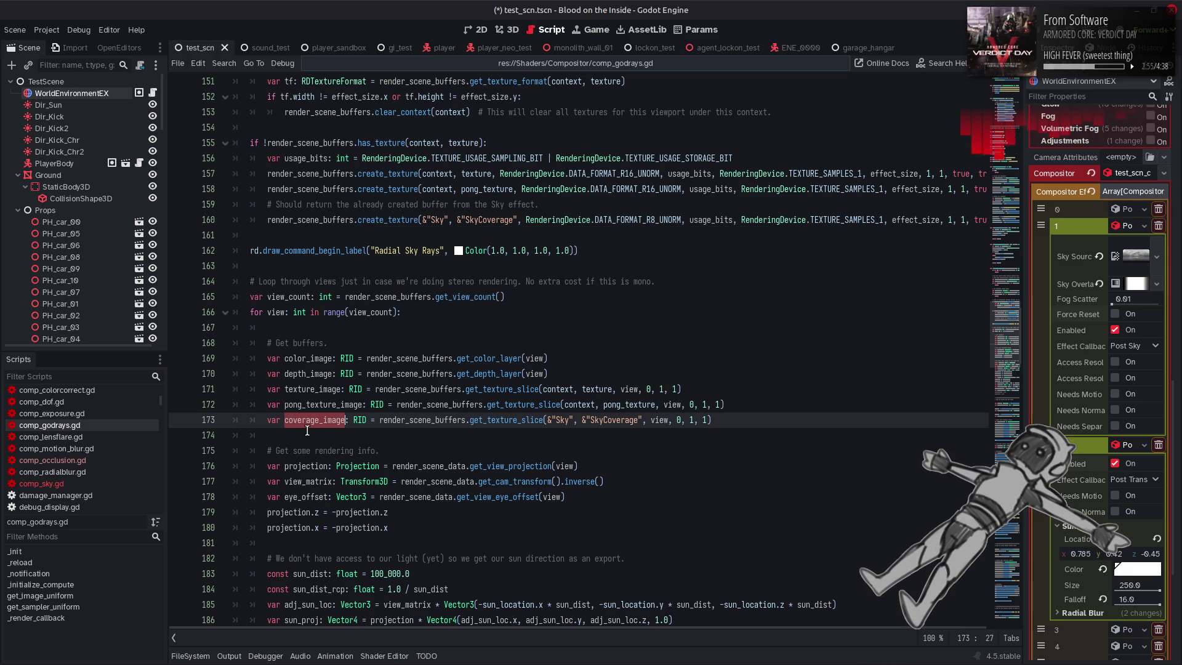
left_click_drag(266, 422, 346, 423)
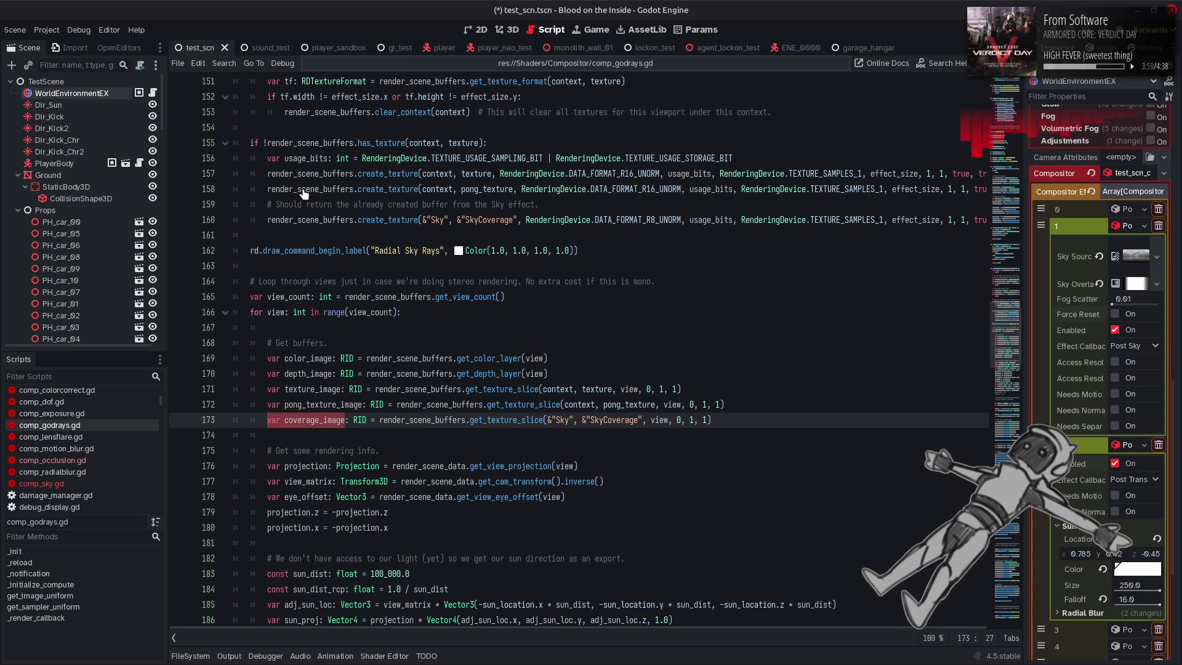
left_click(304, 128)
key("Return")
type("var coverage_image")
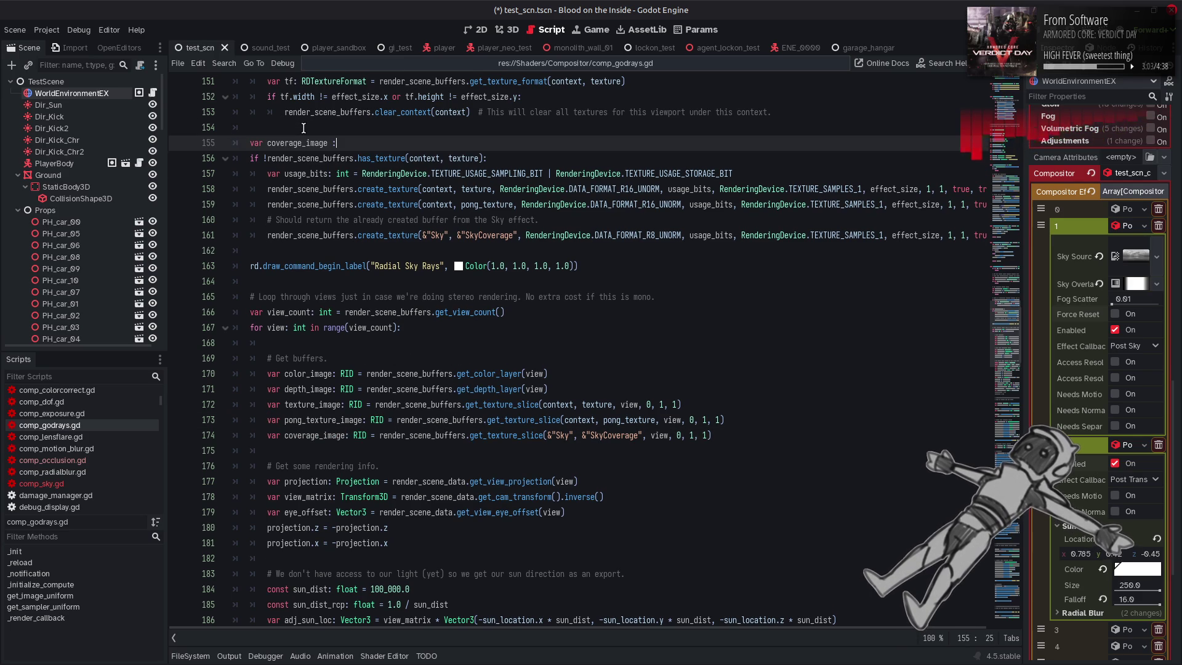
type("RID(")
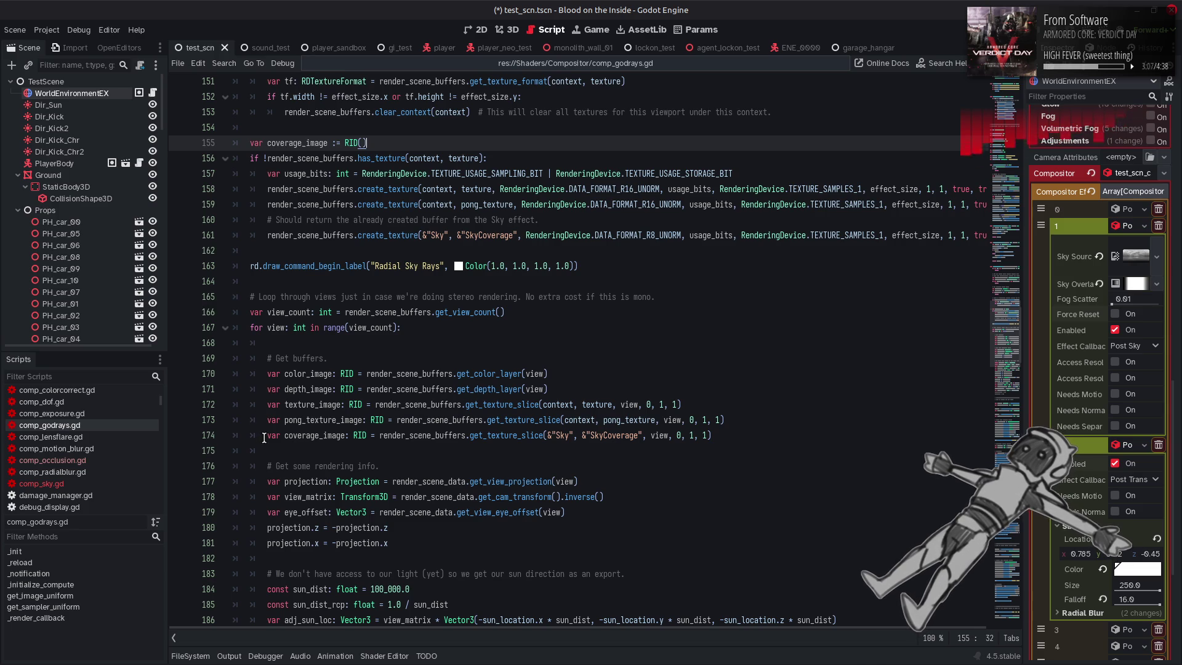
Comment out per-view line 174 and make line 161 assign 'coverage_image =' from create_texture
left_click(264, 435)
key("ctrl+k")
double_click(304, 143)
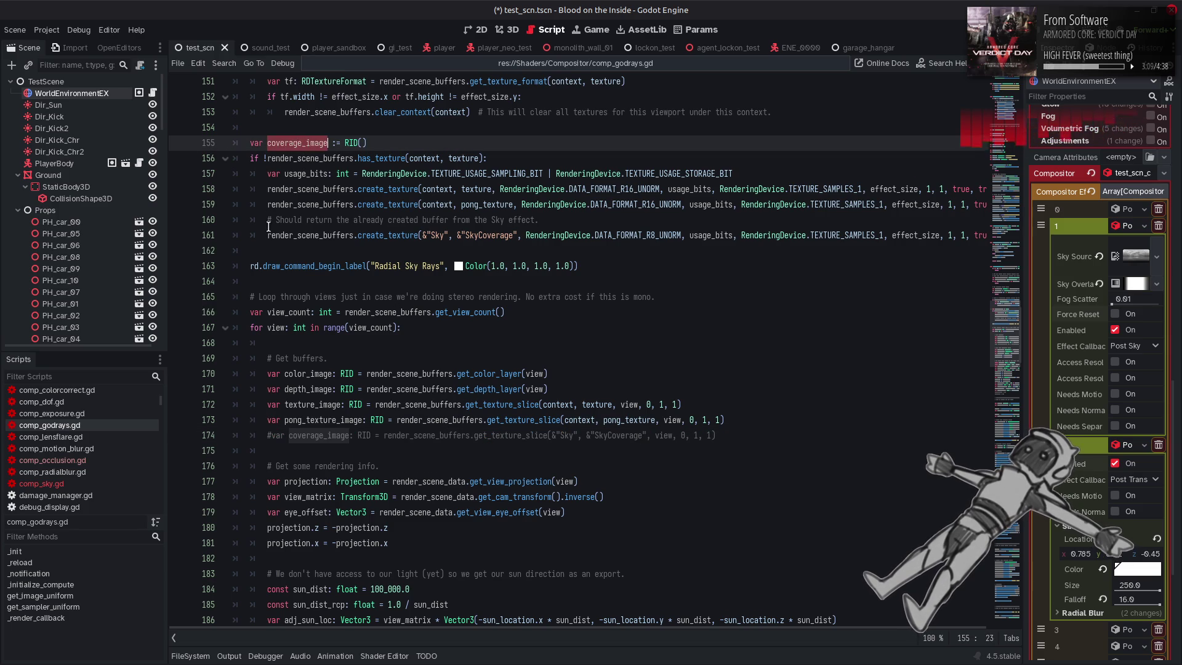
key("ctrl+c")
left_click(268, 235)
key("ctrl+v")
type("=")
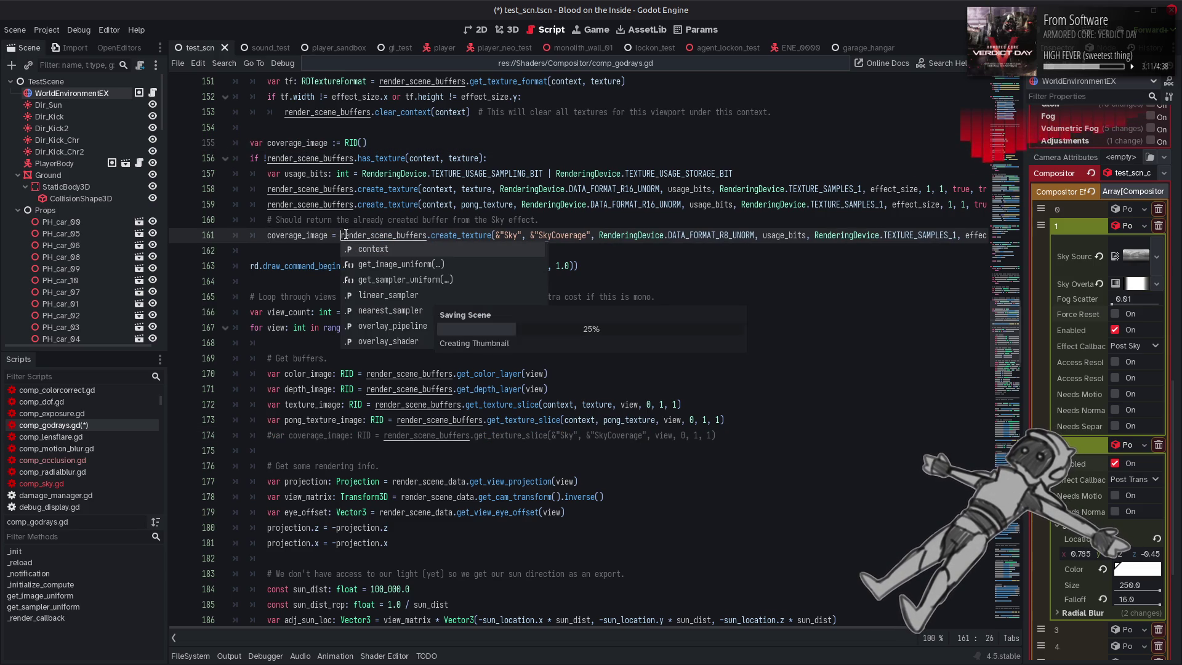
Save comp_godrays.gd and switch to the 3D scene to check the rays
key("ctrl+s")
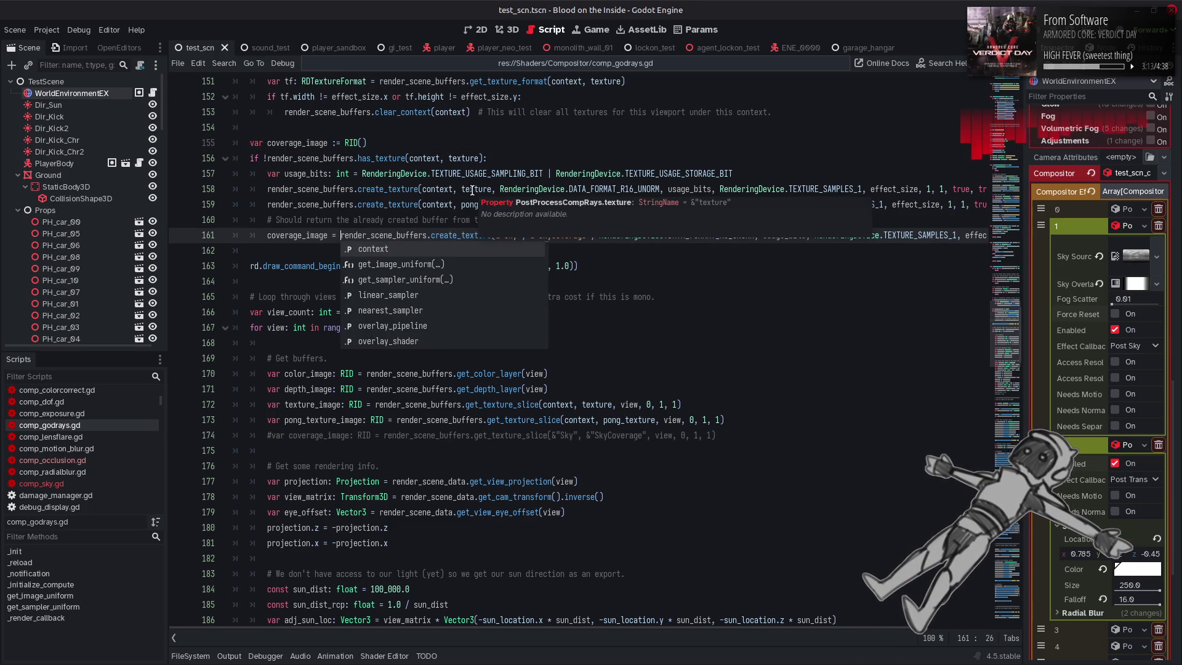
left_click(486, 143)
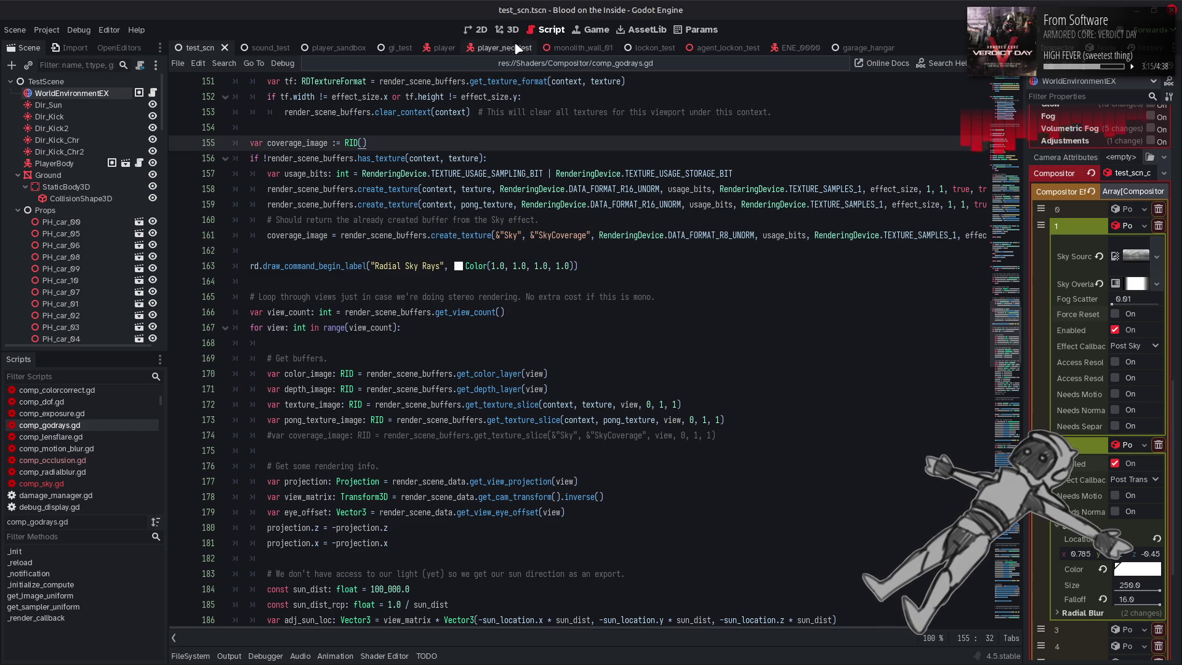
left_click(509, 29)
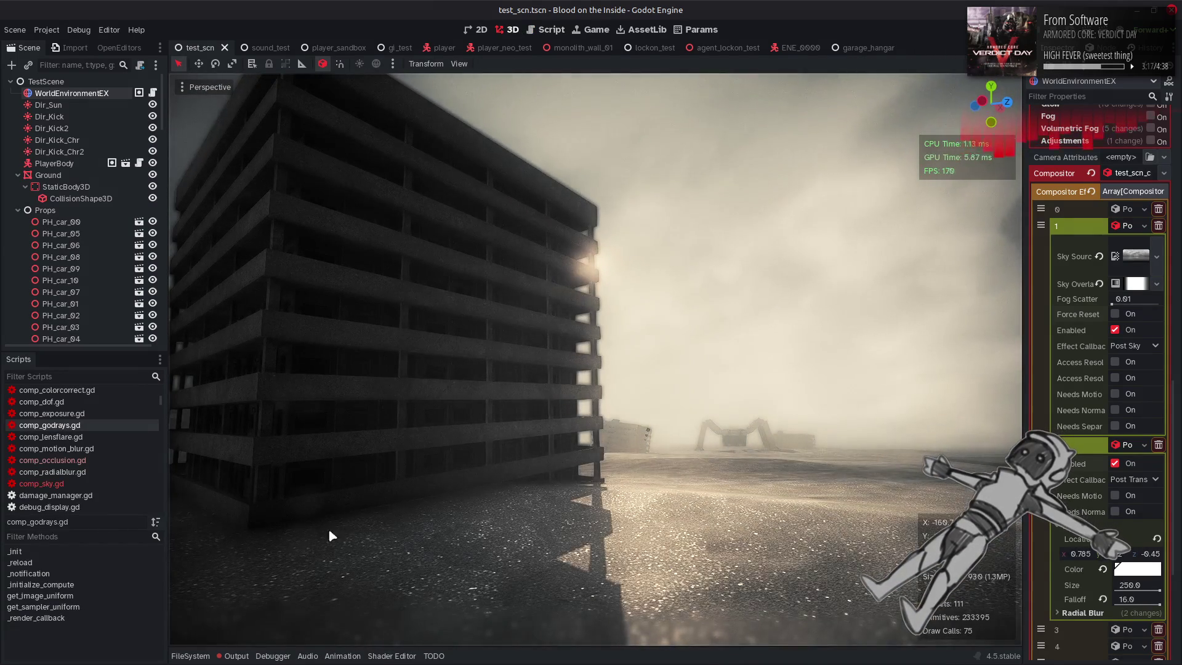
Clear the invalid-texture uniform errors from the Output log, and again after viewing the 3D scene
key("ctrl+F3")
left_click(235, 655)
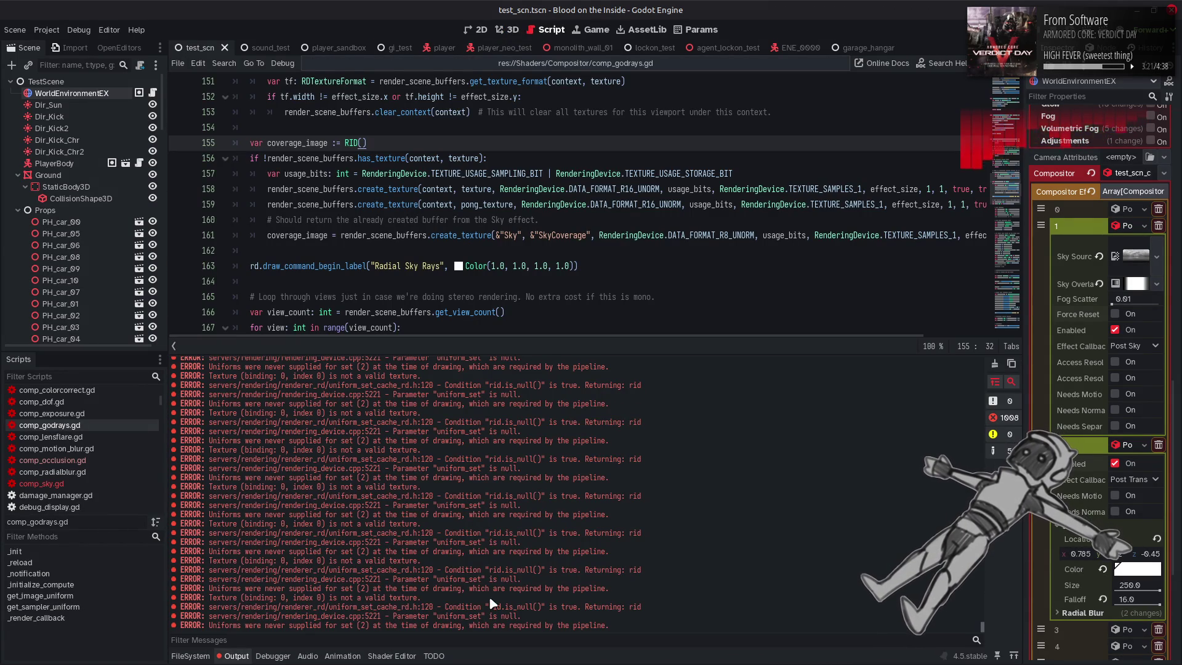
left_click(995, 363)
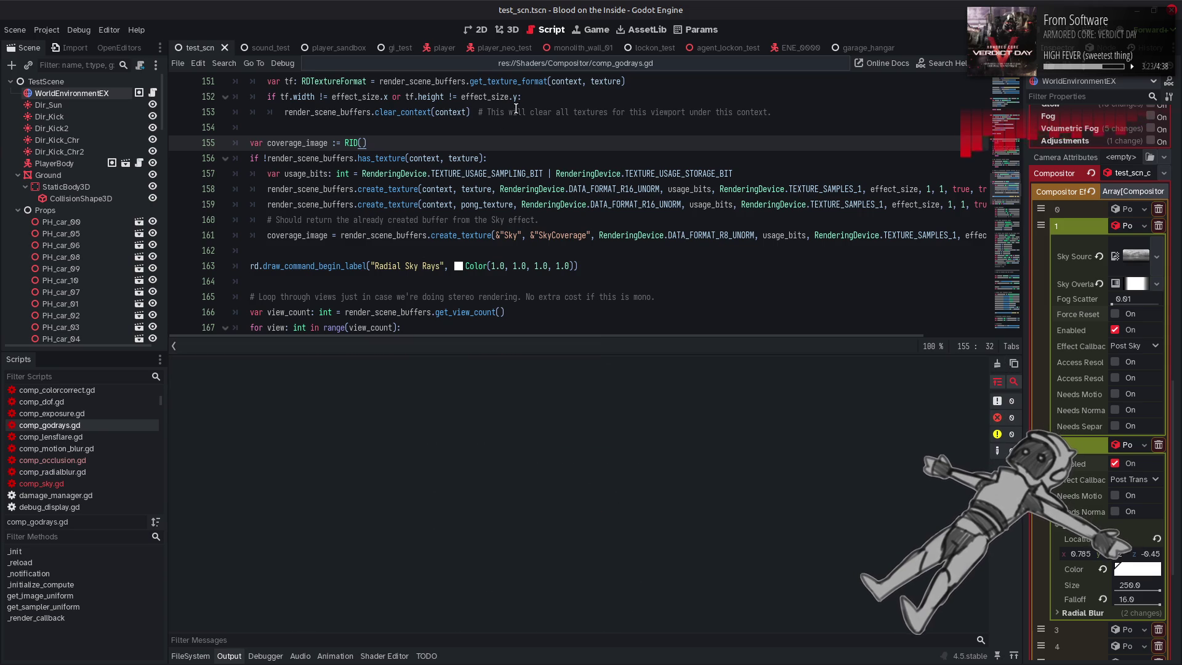
left_click(229, 655)
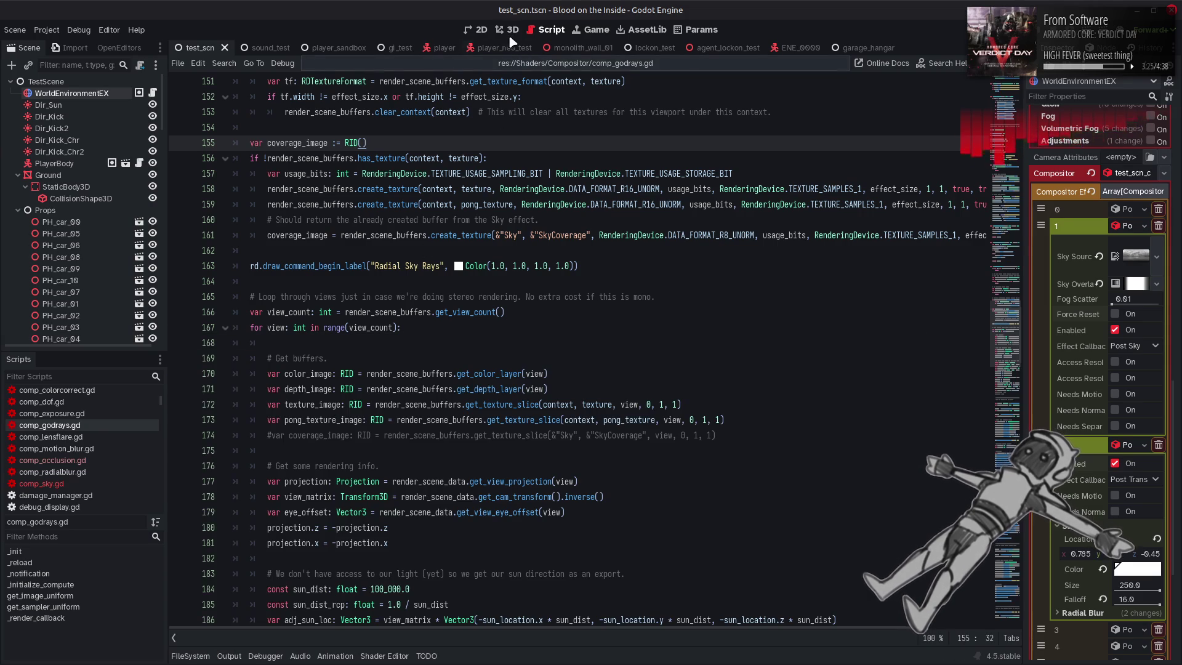
left_click(509, 29)
left_click(234, 656)
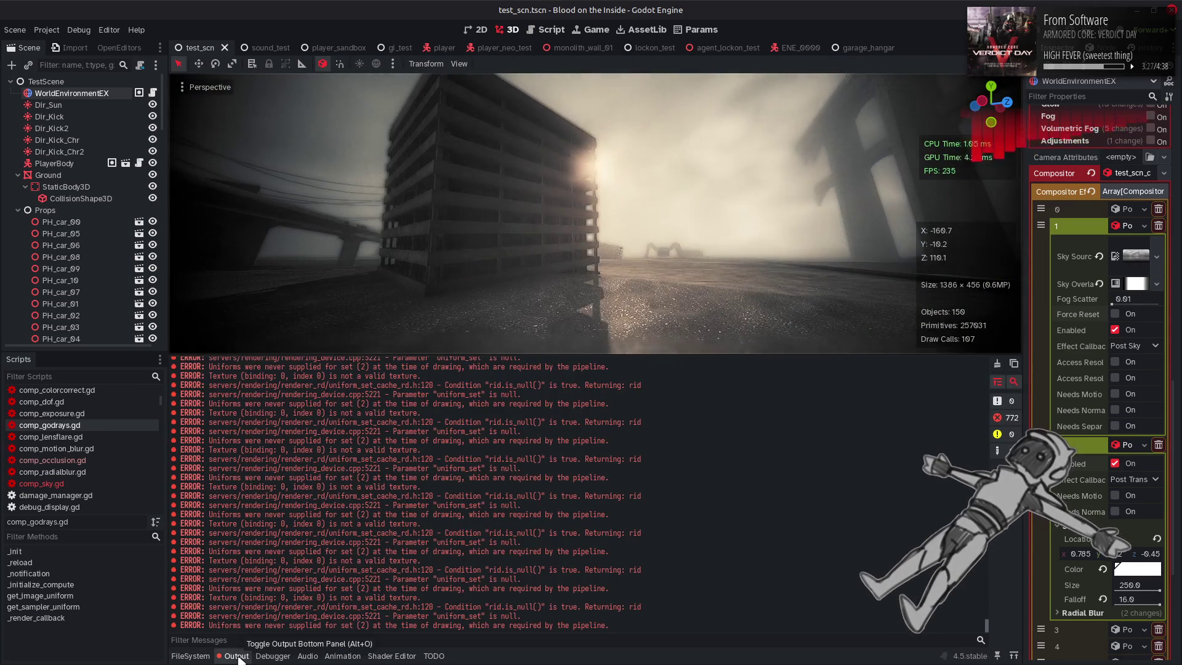
left_click(995, 365)
Alternate between the 3D scene and comp_godrays.gd, reviewing new errors and hiding the Output panel
left_click(529, 29)
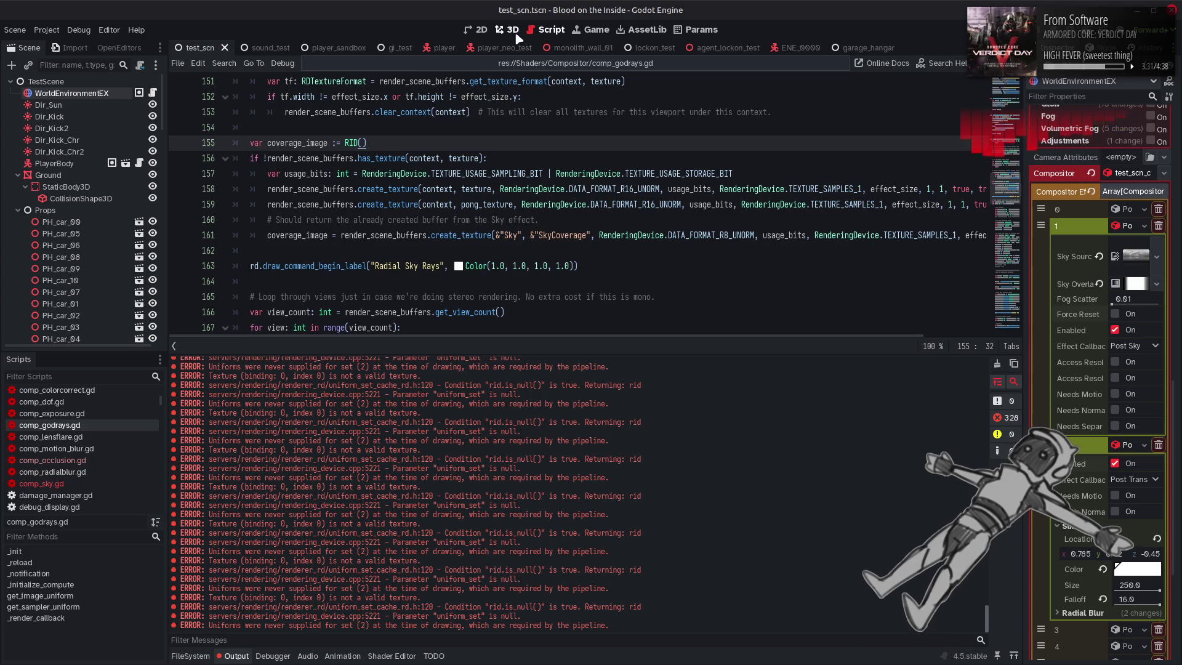
left_click(518, 32)
left_click(236, 655)
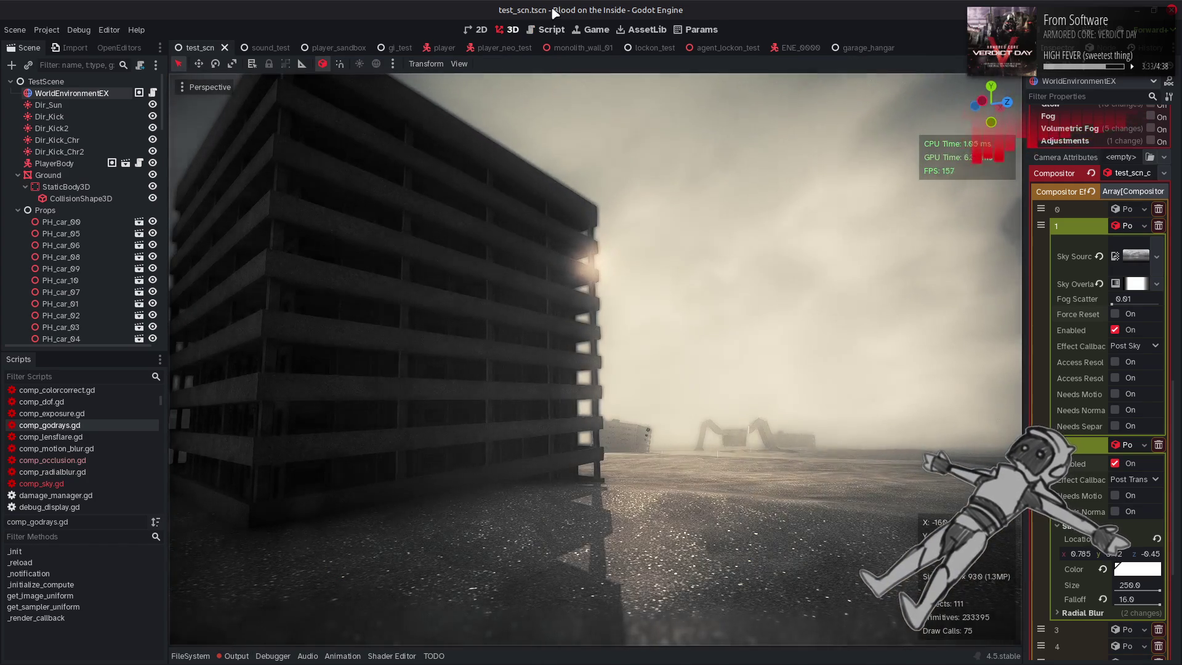
left_click(548, 30)
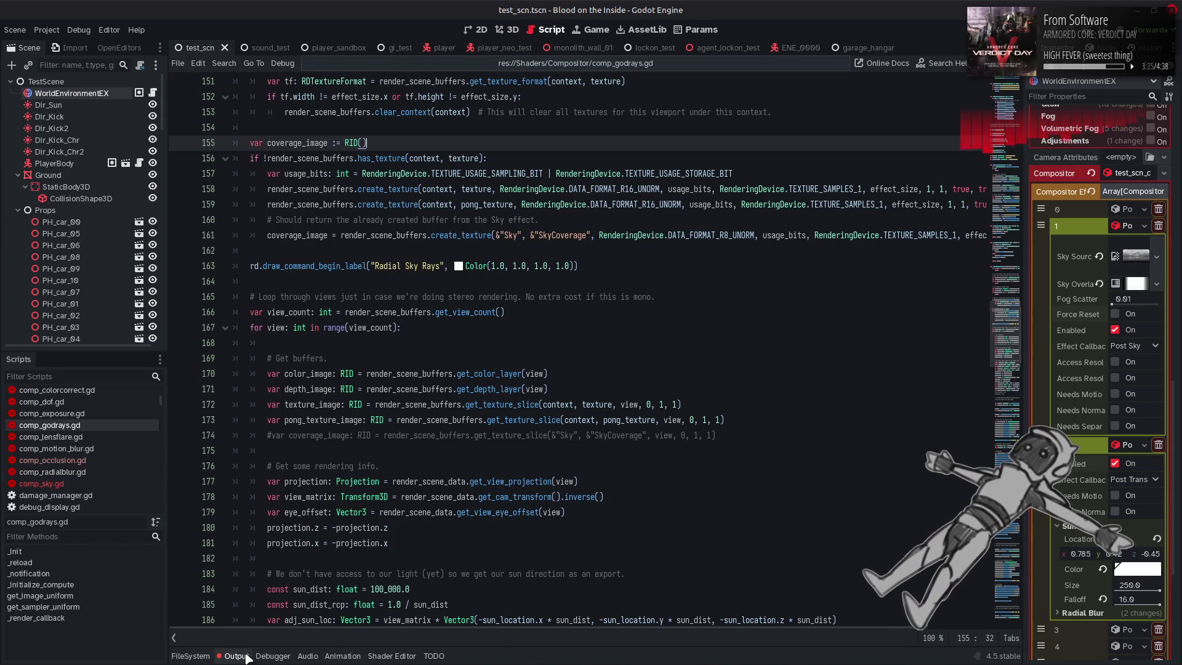
left_click(246, 656)
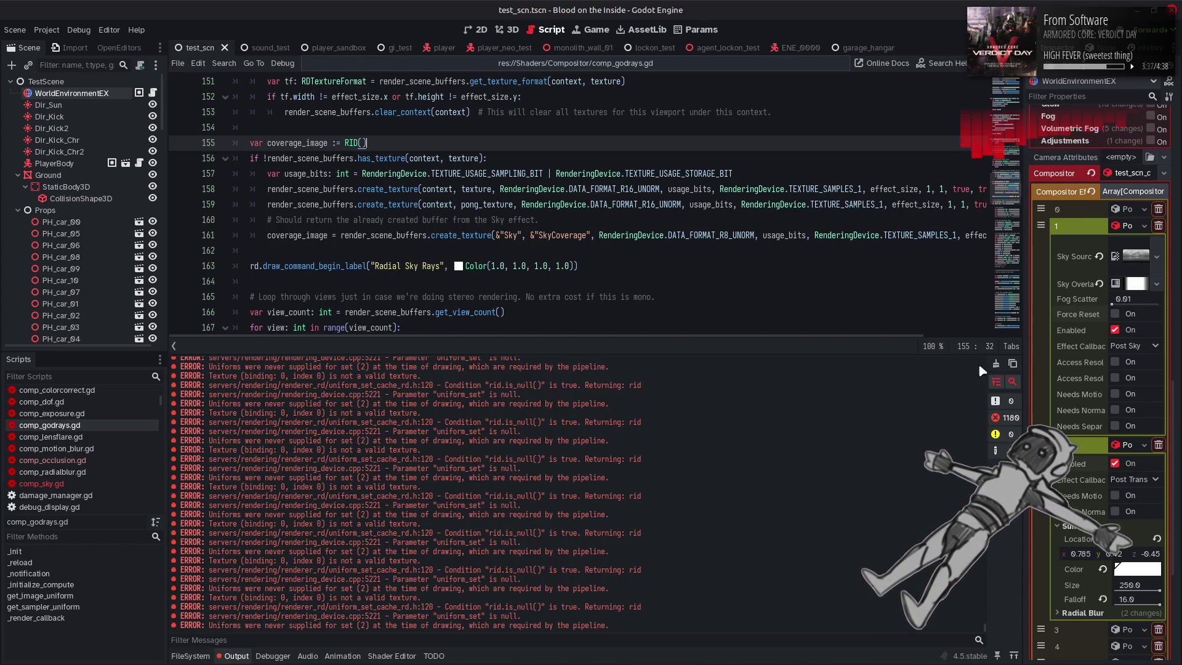
left_click(236, 655)
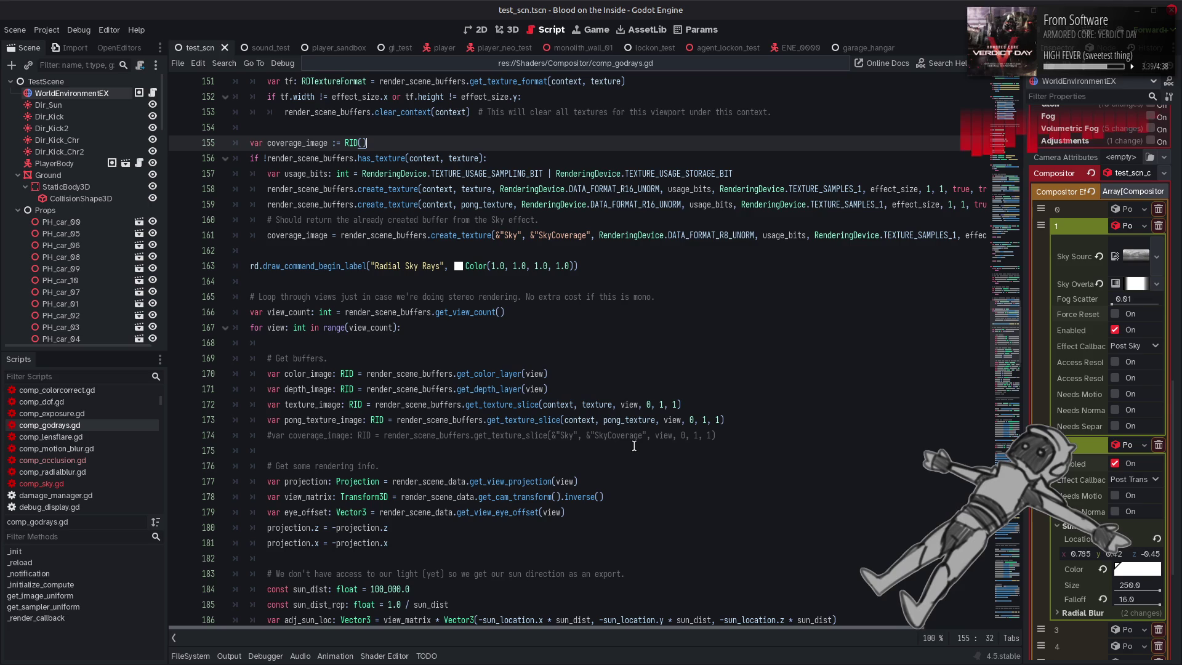
scroll(719, 547, "up", 3)
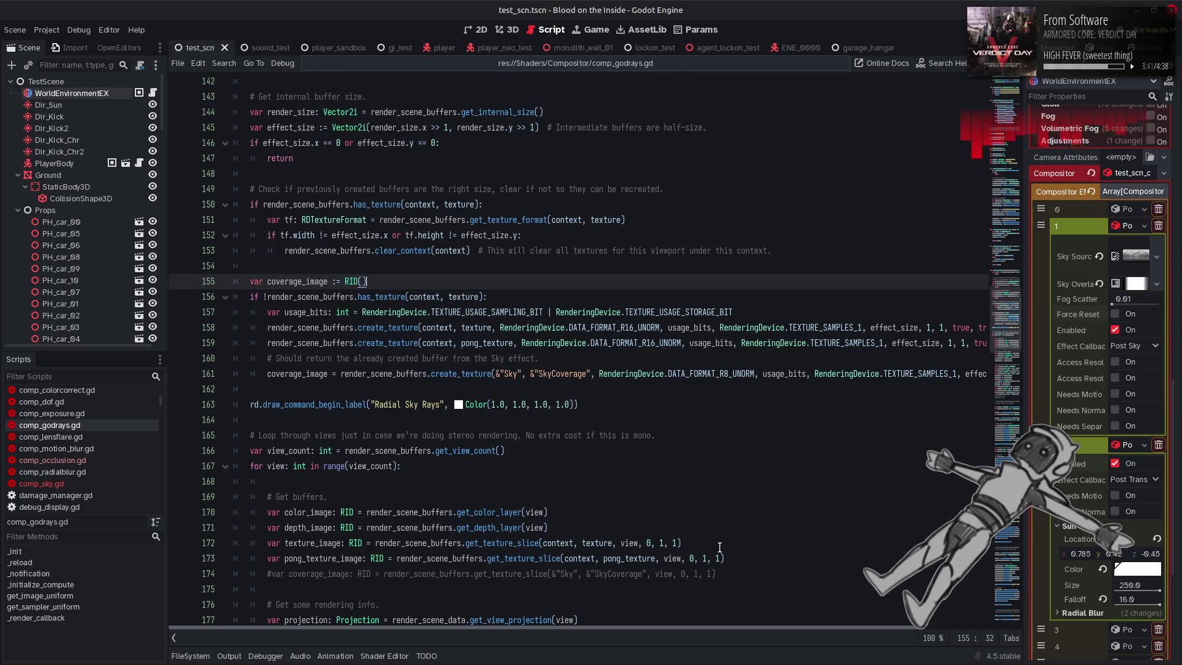
Undo the coverage_image edits and set both trailing arguments of line 160's create_texture to false
key("ctrl+z")
key("ctrl+z")
key("ctrl+z")
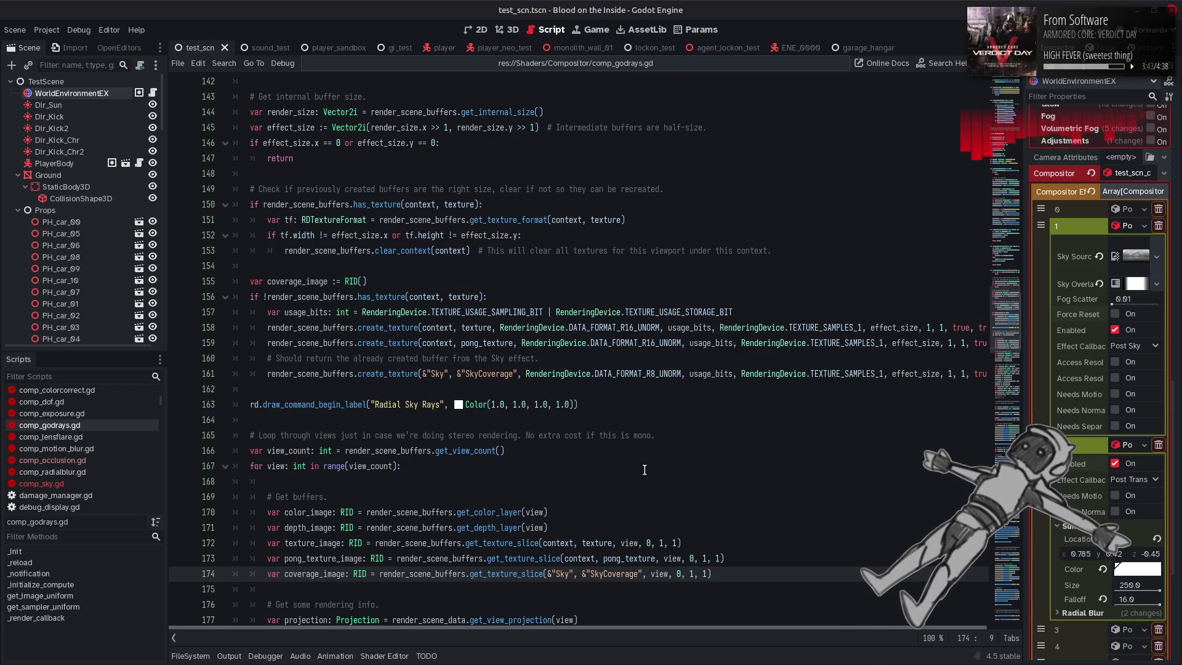
key("ctrl+z")
key("ctrl+z")
key("ctrl+z")
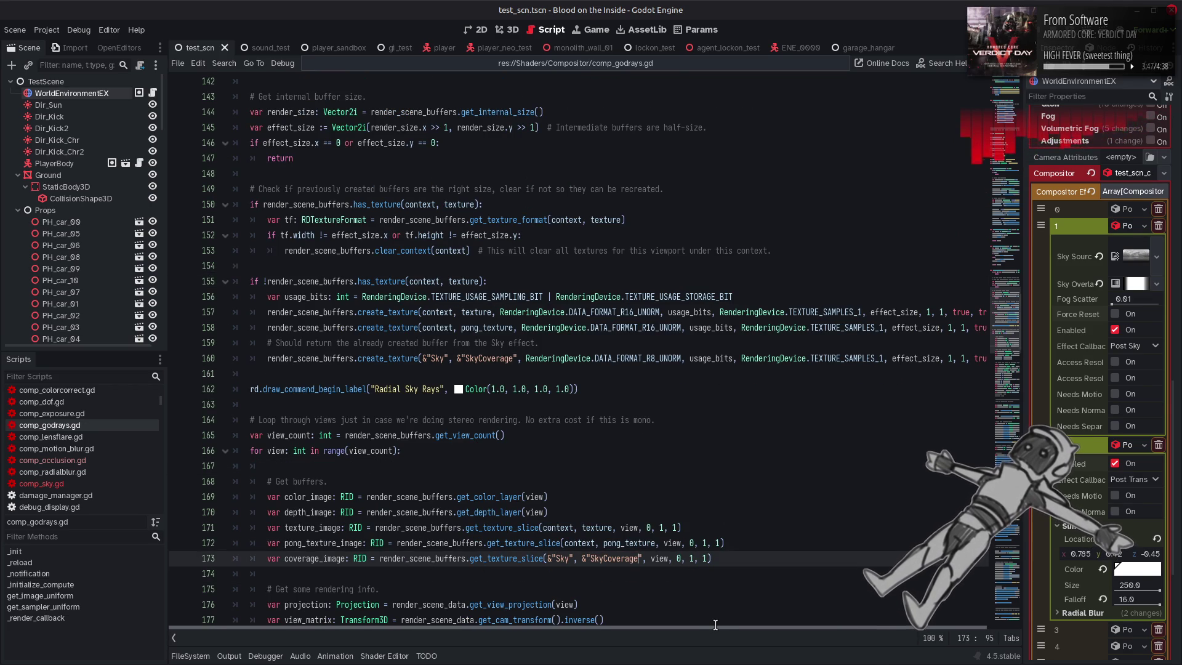
scroll(715, 625, "right", 2)
double_click(975, 356)
type("false")
key("ctrl+s")
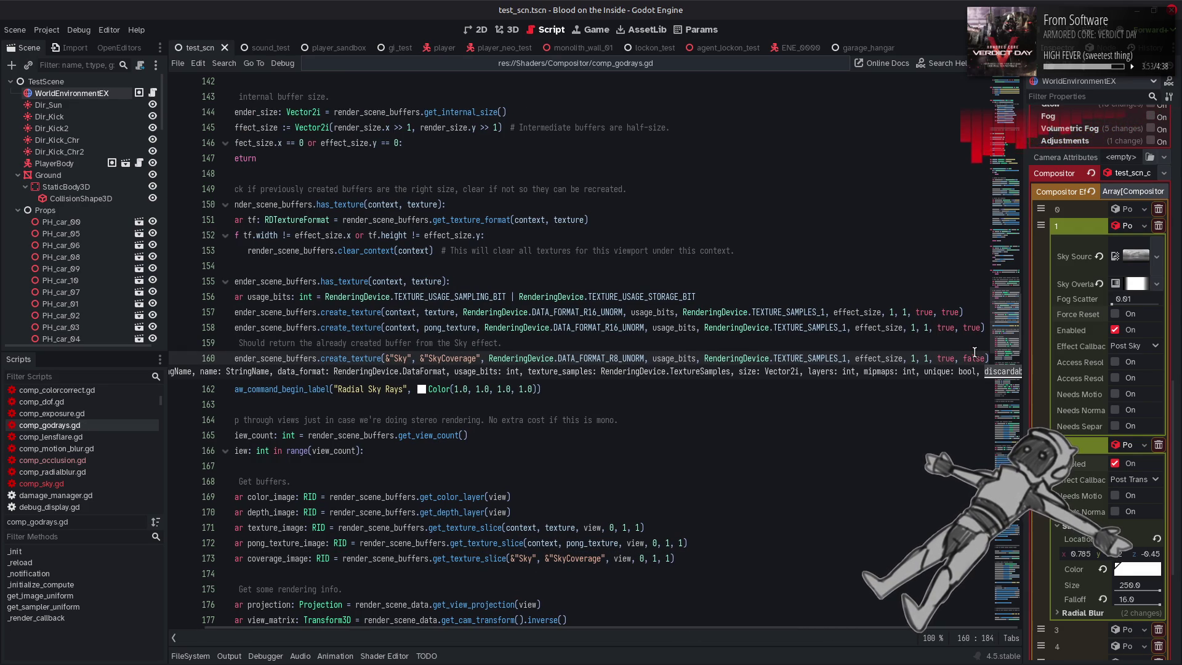
double_click(943, 358)
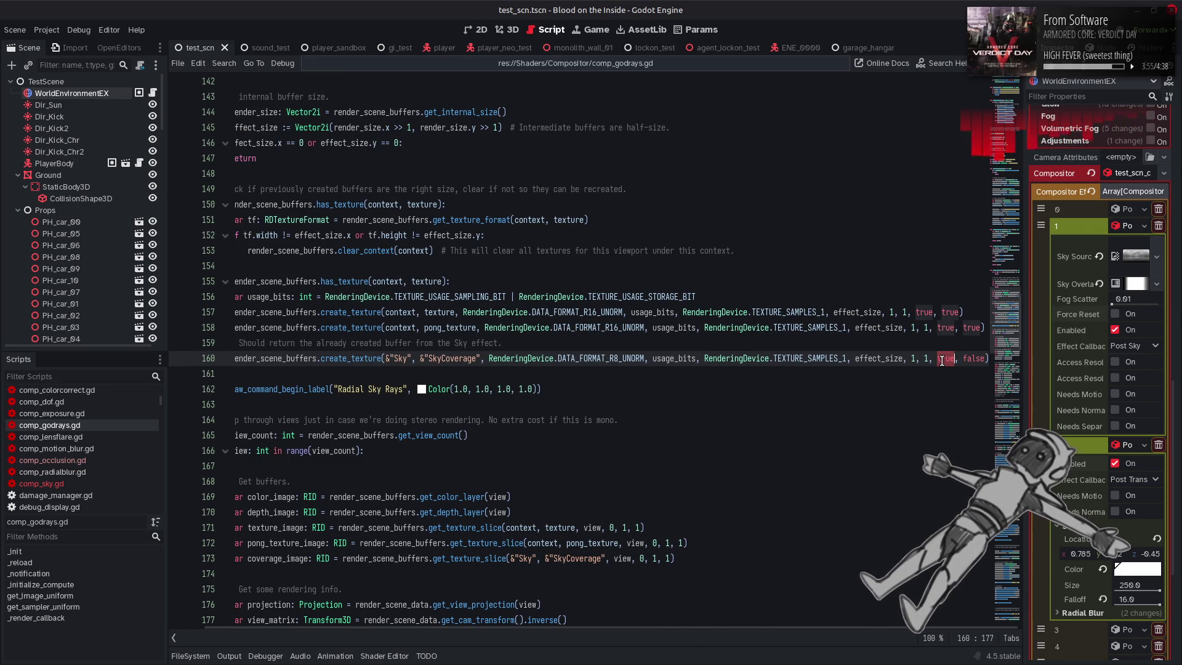
type("false")
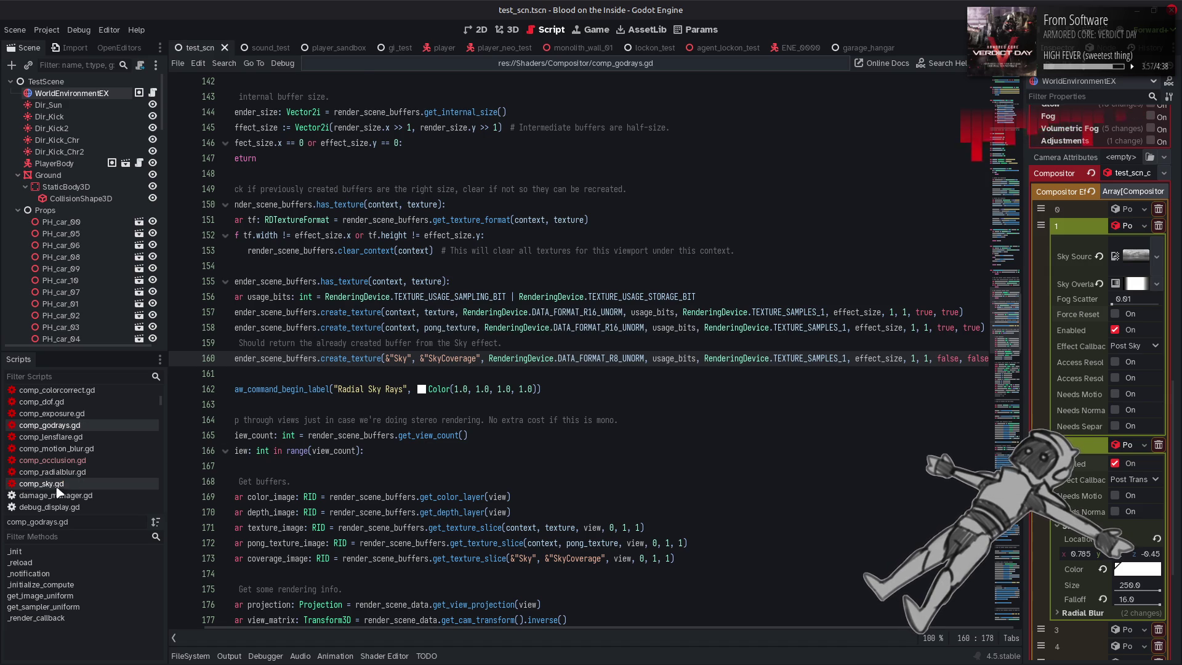
In comp_sky.gd, change both trailing true arguments on line 289 to false and save
left_click(58, 487)
scroll(604, 387, "down", 20)
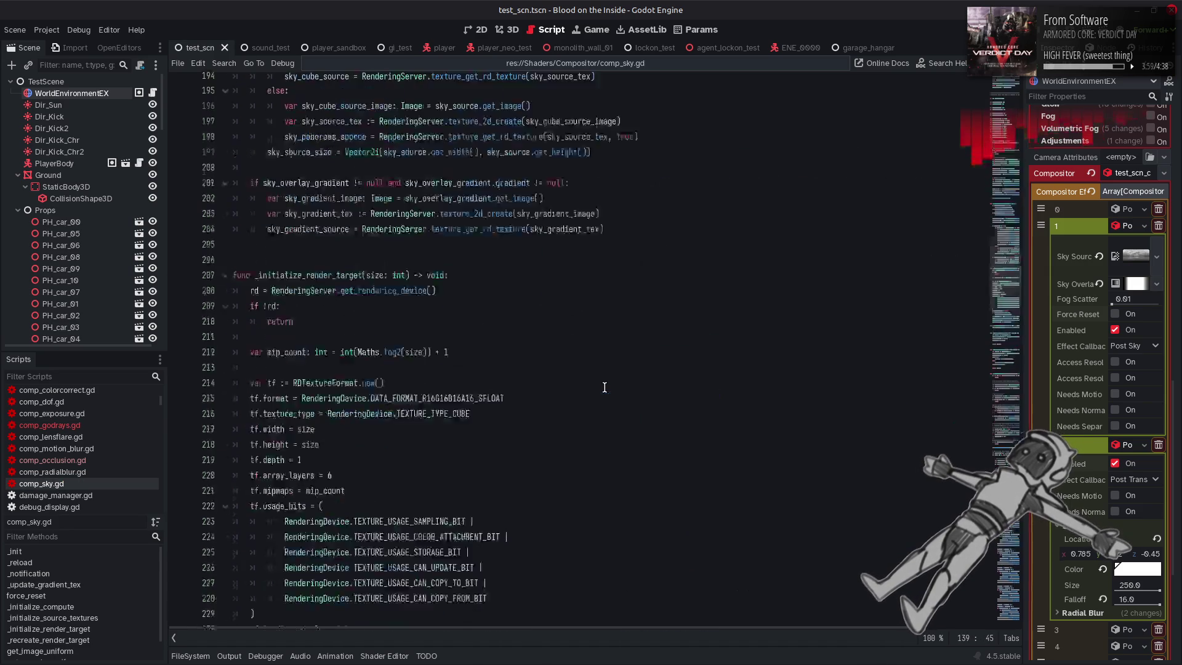
scroll(604, 388, "down", 17)
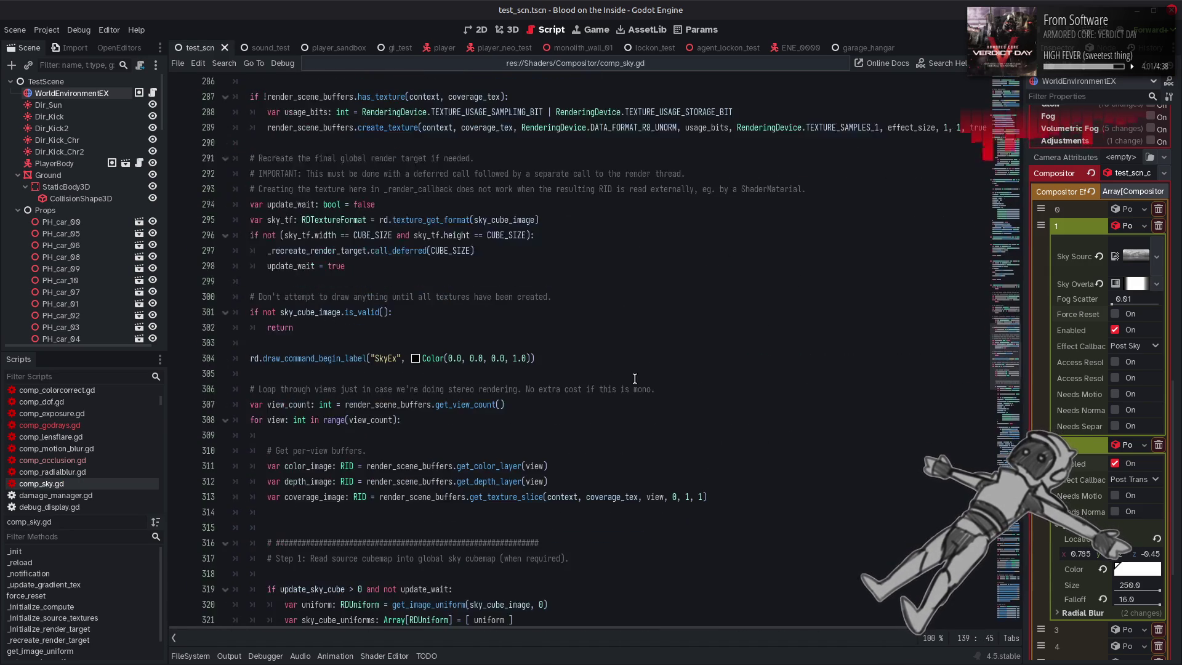
scroll(657, 386, "up", 2)
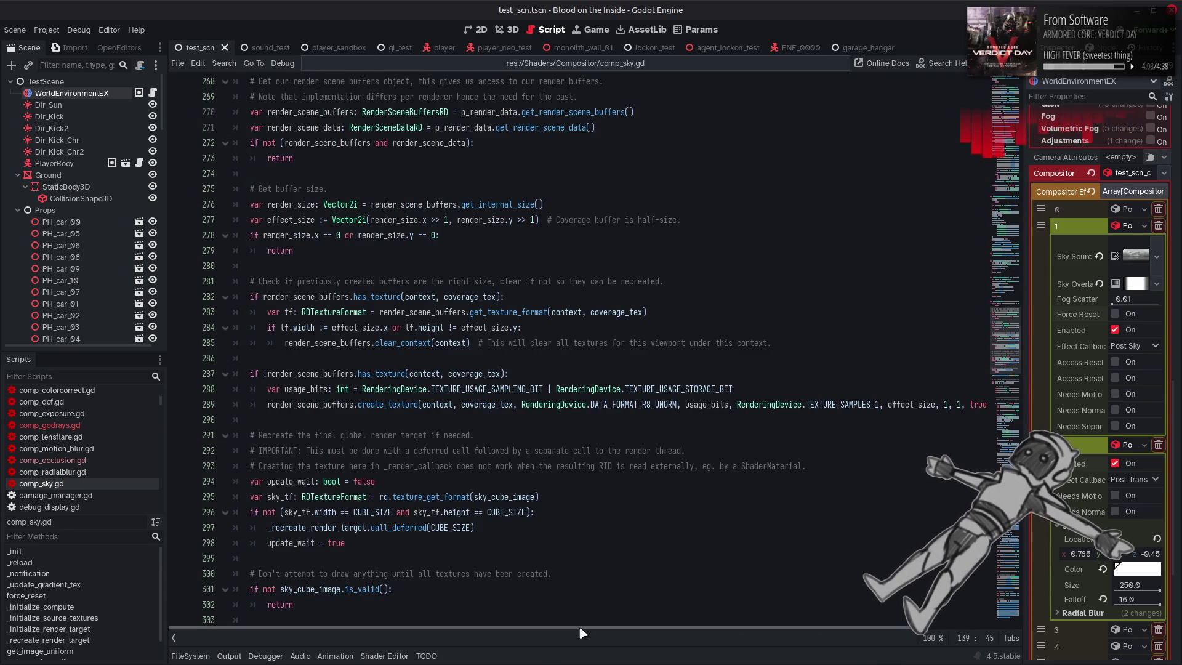
scroll(849, 530, "right", 2)
left_click(893, 400)
double_click(893, 404)
key("ctrl+d")
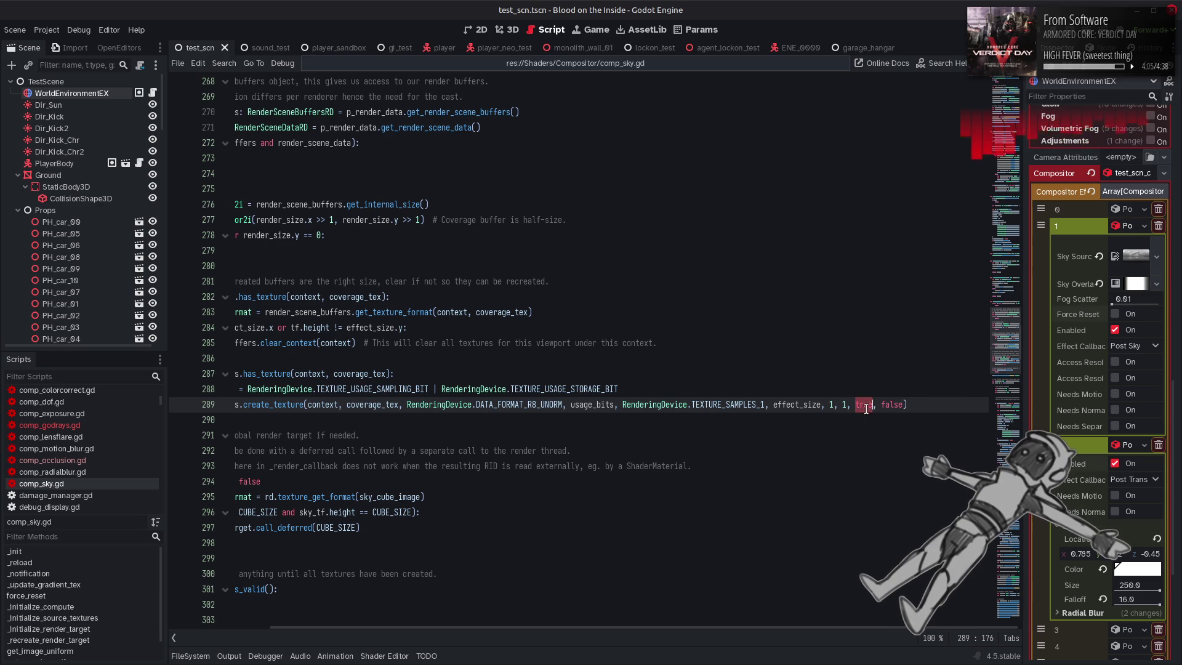
type("false")
key("ctrl+s")
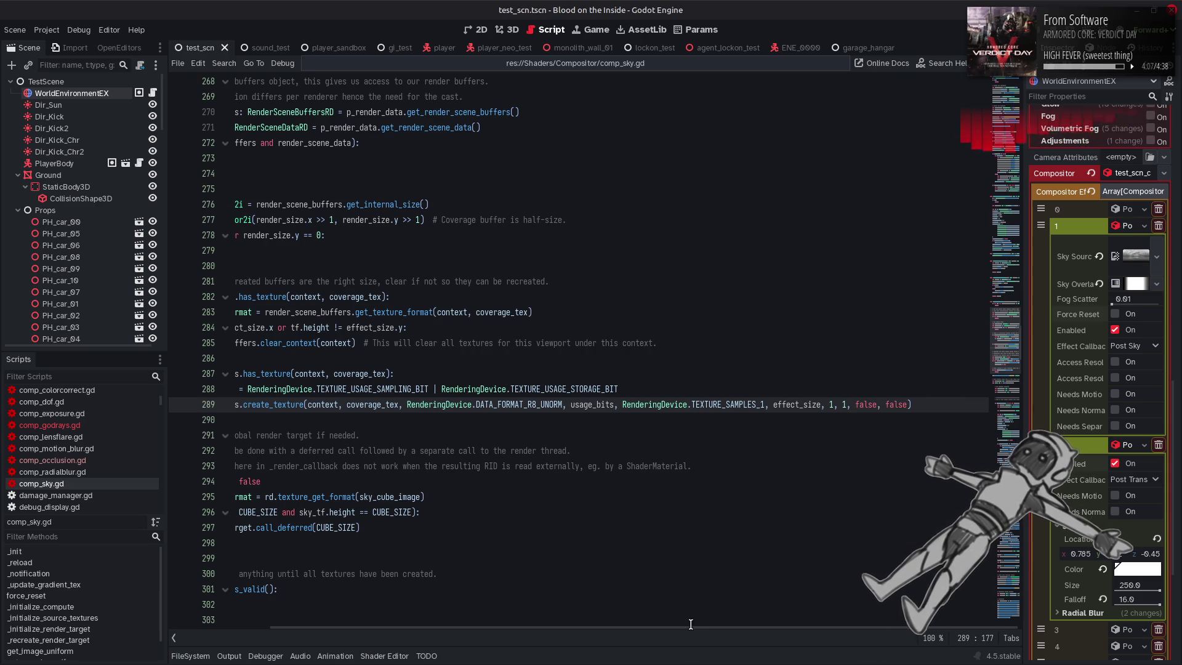
scroll(686, 623, "left", 3)
left_click(513, 31)
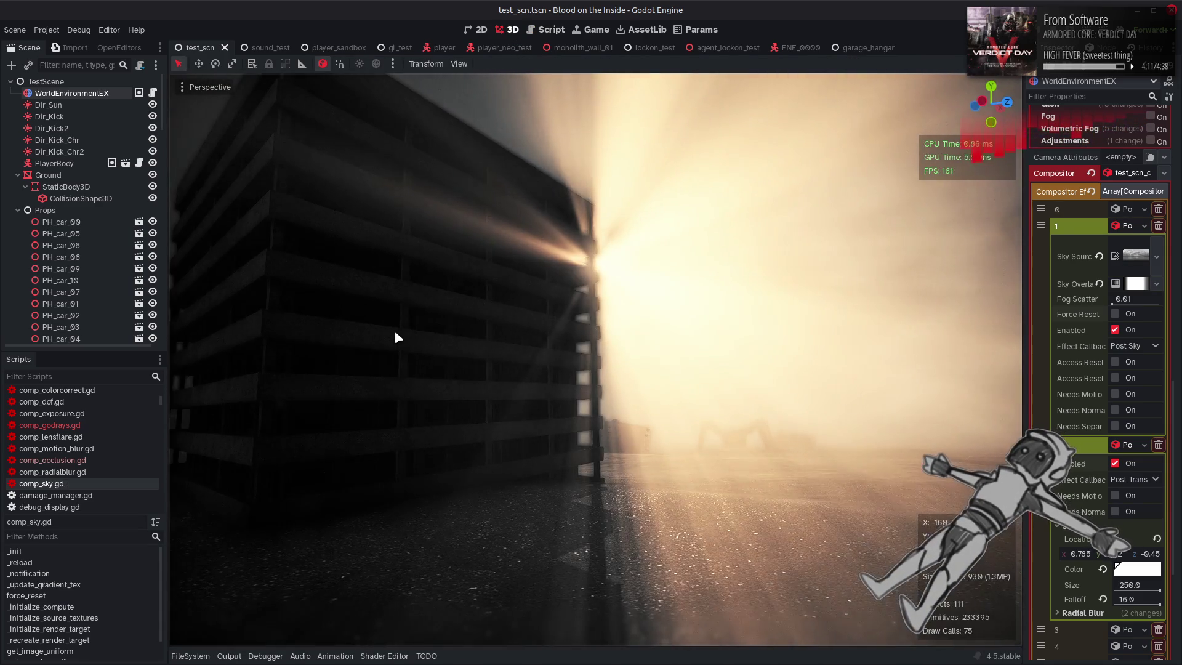
Turn the view up toward the tower and shift it right to check the rays, then return to comp_sky.gd
mouse_move(394, 330)
left_mouse_down()
mouse_move(317, 258)
mouse_move(344, 284)
left_mouse_up()
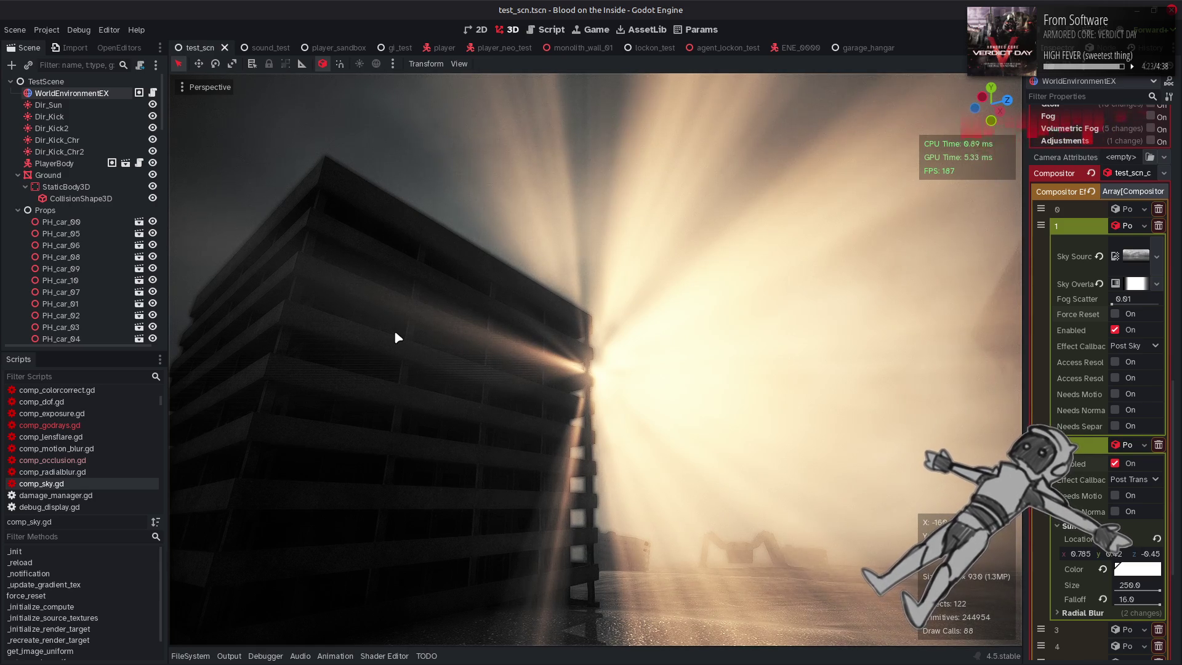
mouse_move(443, 282)
left_mouse_down()
mouse_move(419, 280)
mouse_move(440, 275)
left_mouse_up()
key("ctrl+F3")
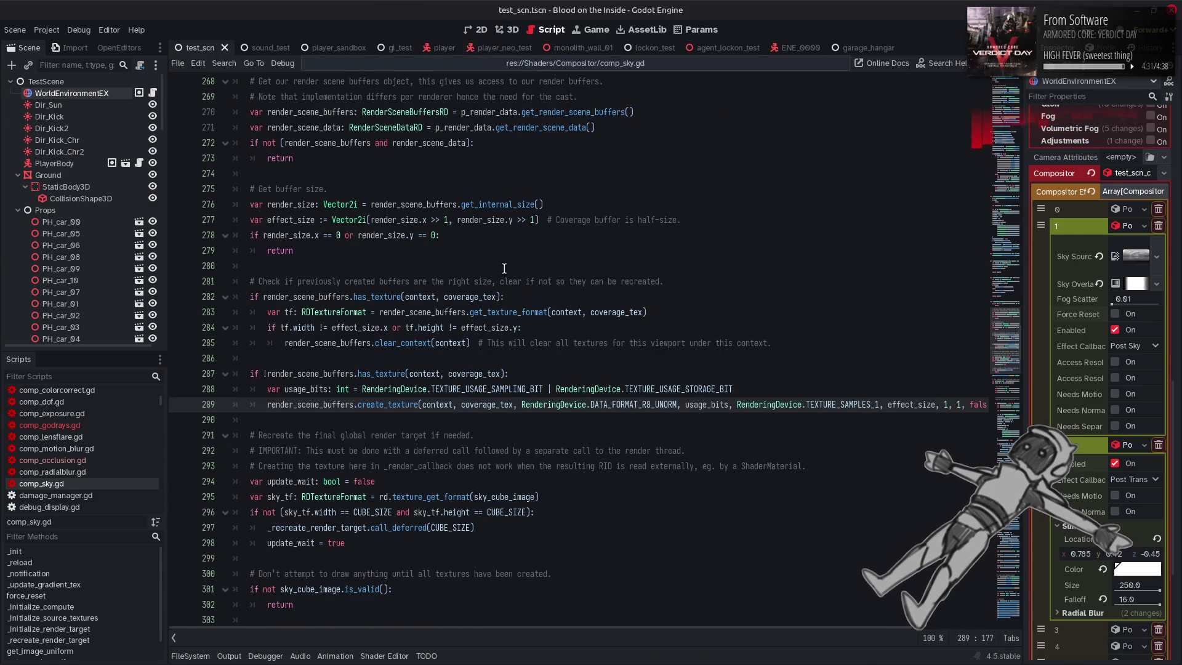
Select the coverage_tex has_texture check on line 287, then open comp_godrays.gd
scroll(504, 268, "up", 4)
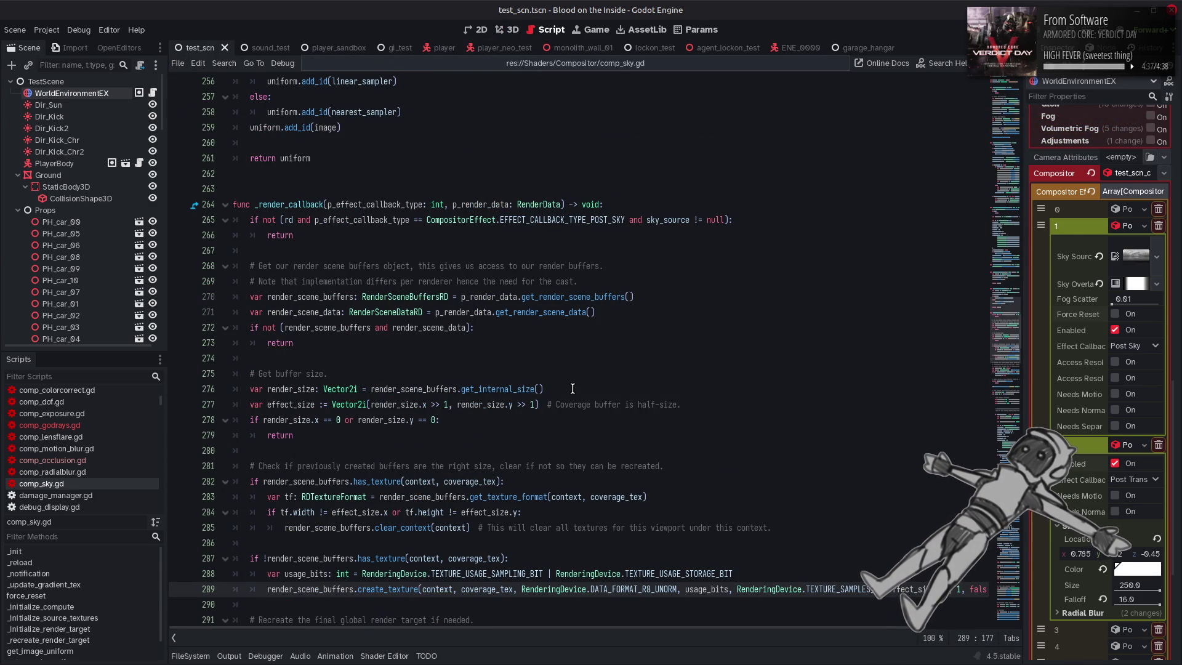
scroll(572, 388, "down", 3)
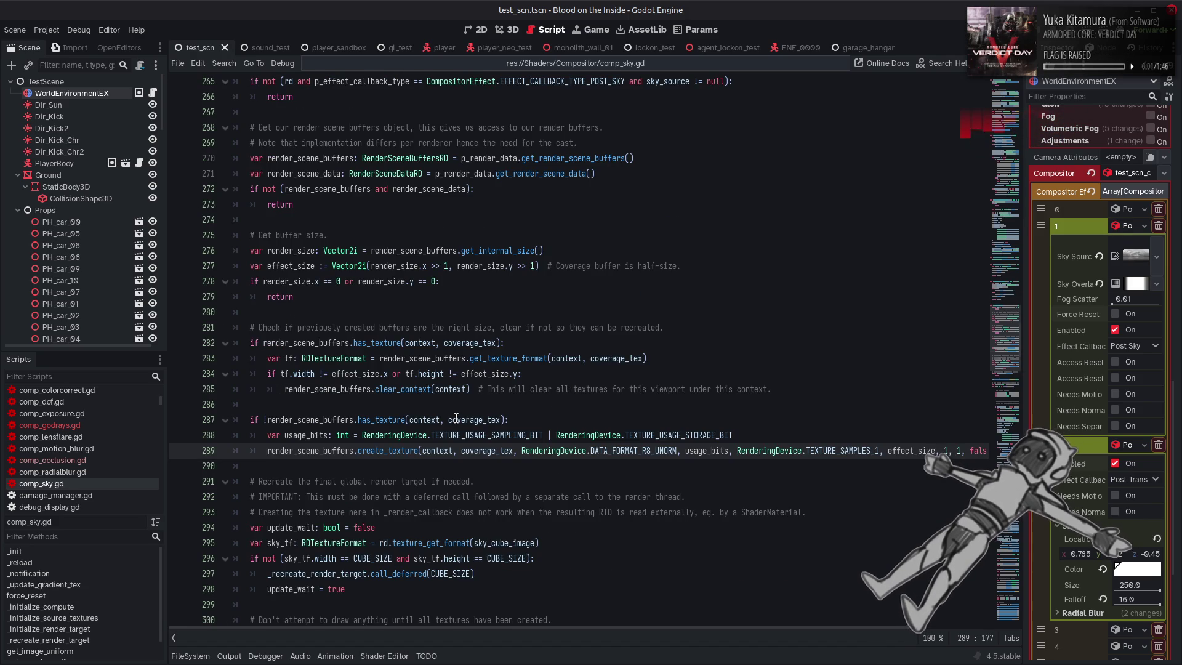
mouse_move(456, 417)
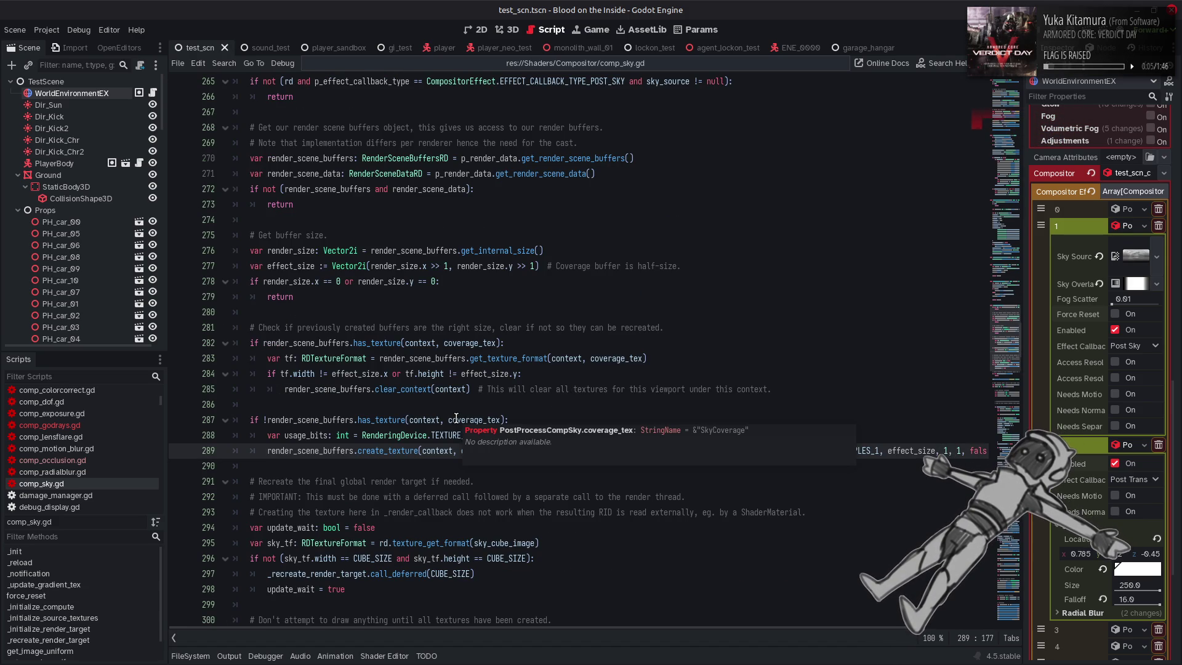
left_click_drag(518, 420, 248, 424)
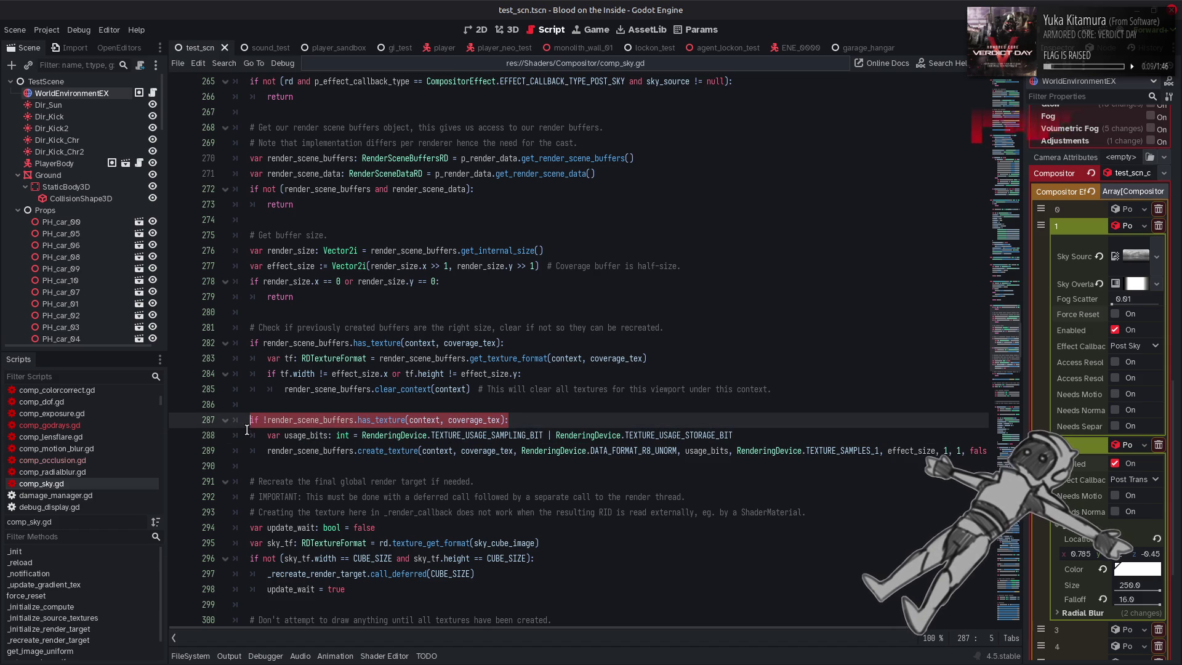
left_click(109, 424)
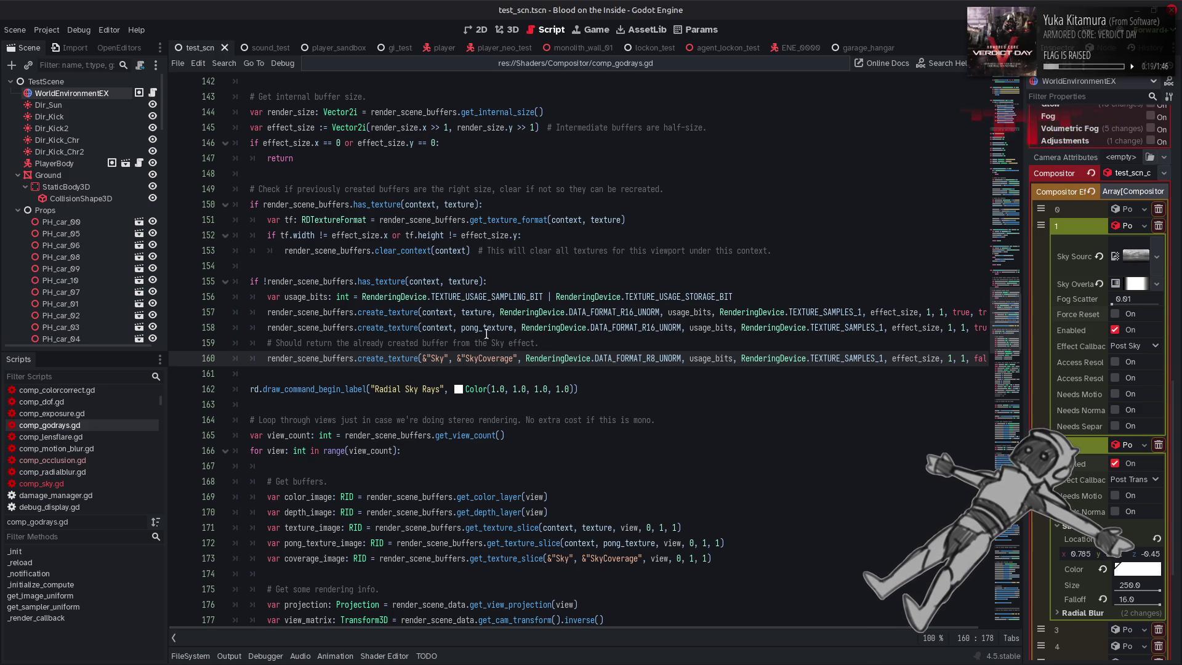
Add 'if !render_scene_buffers.has_texture(context, coverage_tex):' above line 160 and indent create_texture under it
left_click(254, 344)
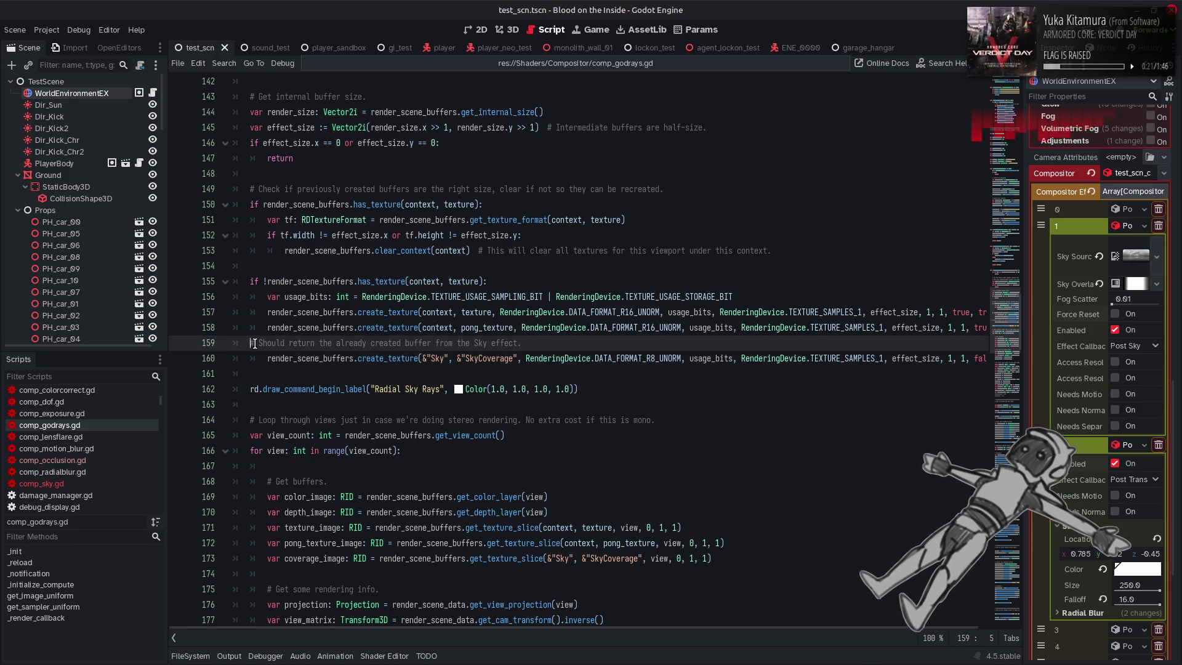
key("Return")
key("Up")
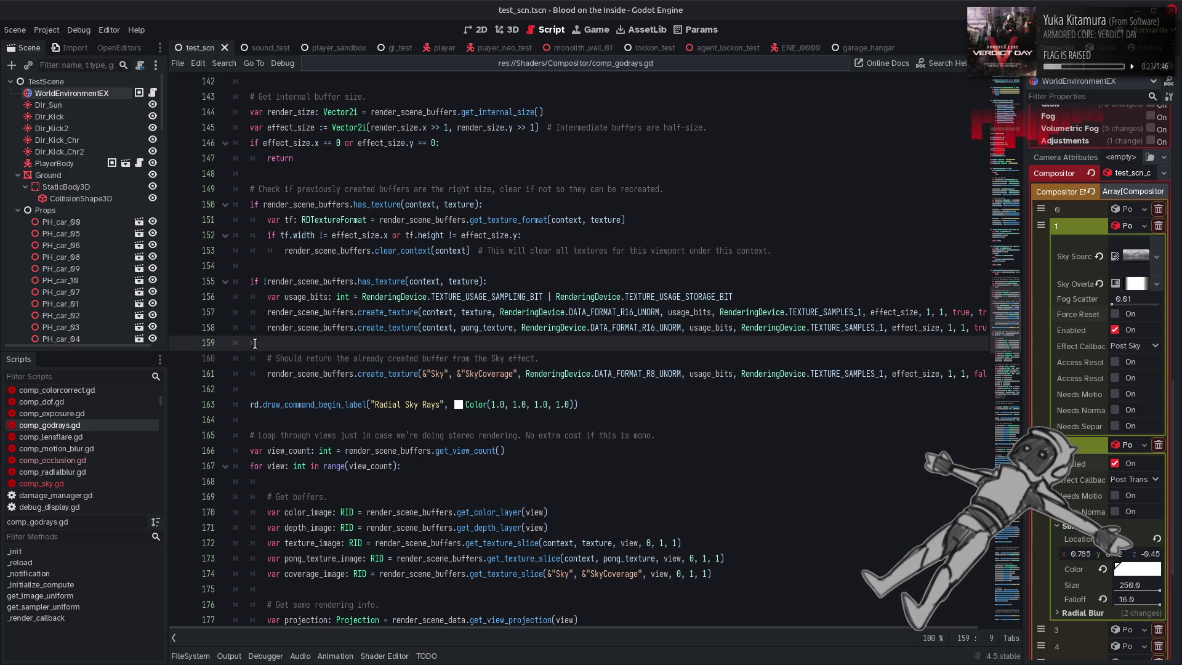
key("Return")
key("BackSpace")
type("if !render_scene_buffers.has_texture(context, coverage_tex):")
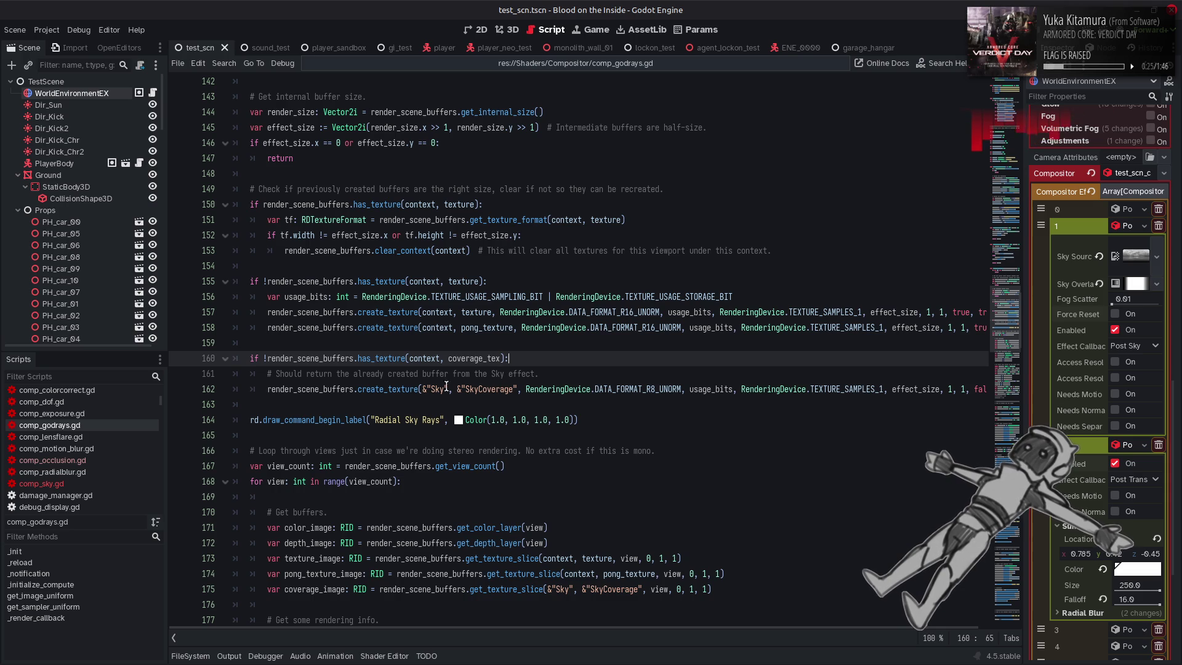
mouse_move(424, 391)
left_mouse_down()
mouse_move(517, 391)
mouse_move(499, 359)
mouse_move(410, 359)
left_mouse_up()
key("ctrl+v")
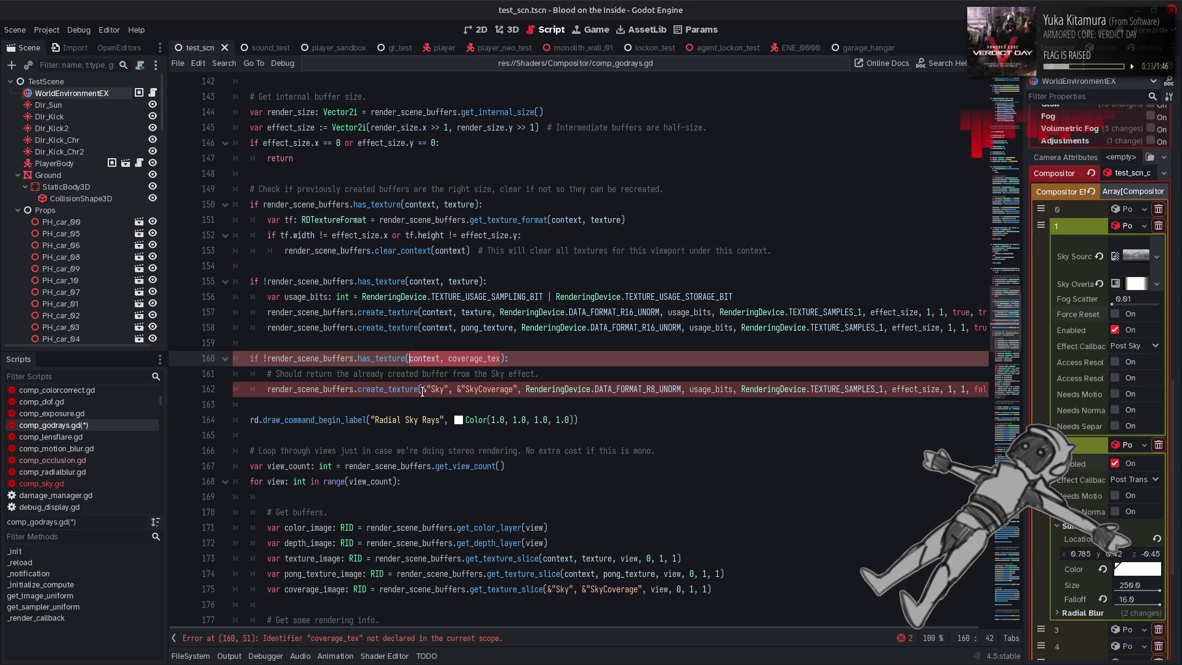
Change the check's arguments to &"Sky", &"SkyCoverage", copy line 156's usage_bits into the block, and save
type("&\"Sky\", &\"SkyCoverage\"")
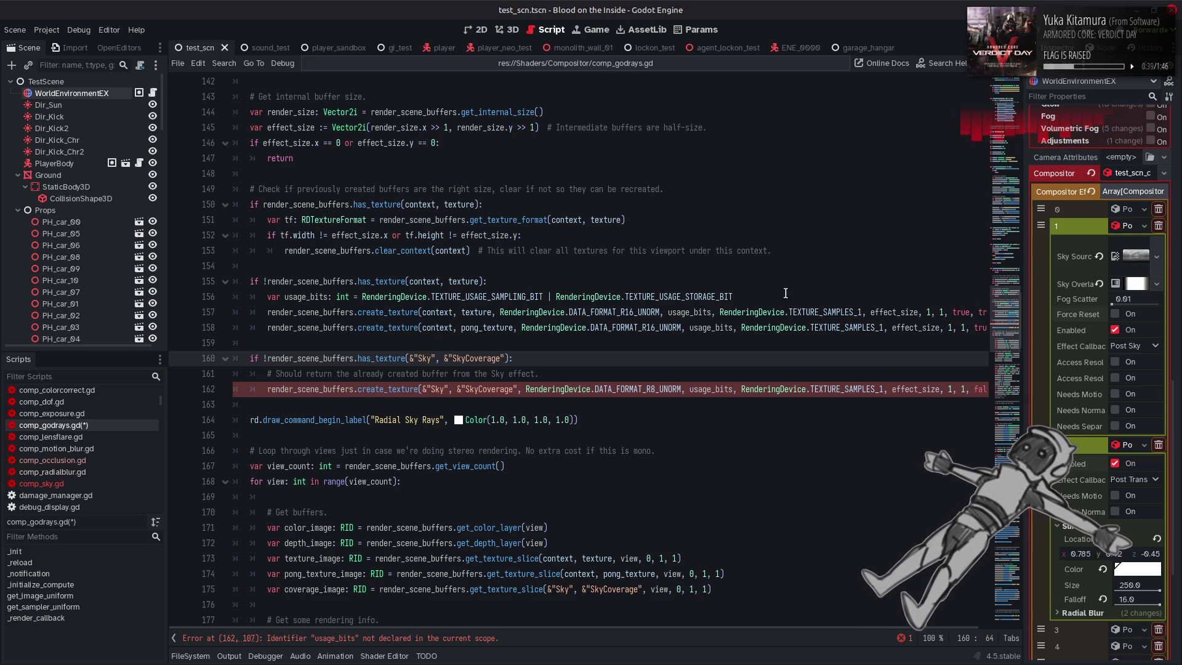
mouse_move(752, 295)
left_mouse_down()
mouse_move(271, 312)
mouse_move(268, 296)
left_mouse_up()
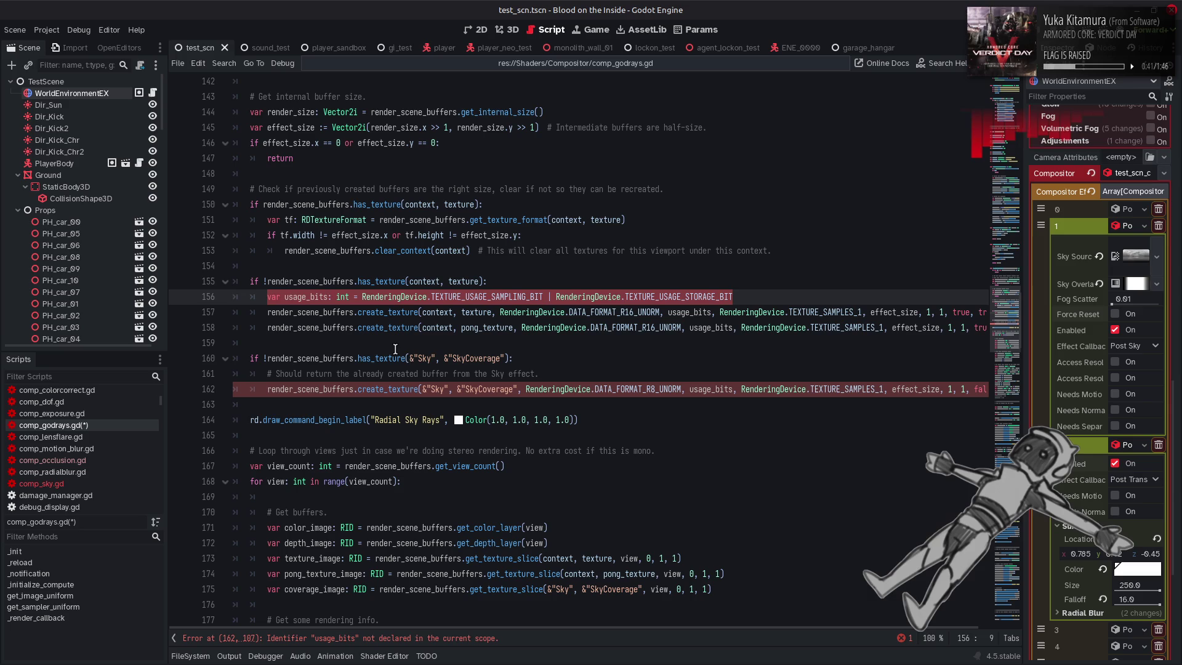
key("ctrl+c")
left_click(539, 374)
key("Return")
key("ctrl+v")
key("ctrl+s")
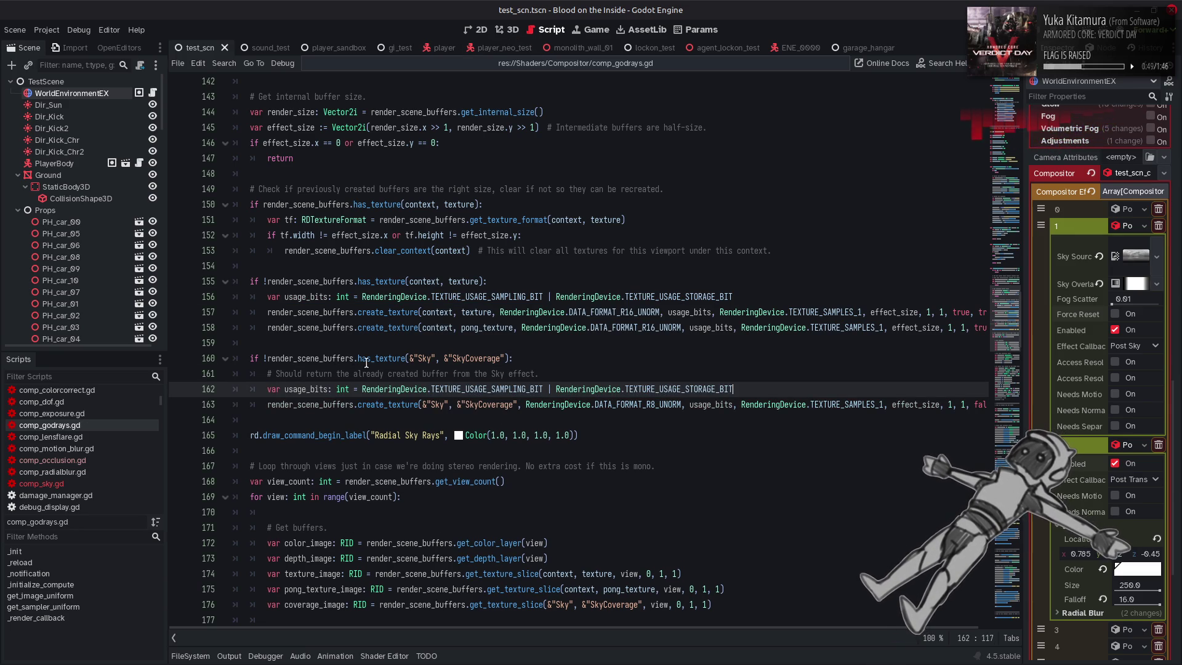
key("ctrl+F2")
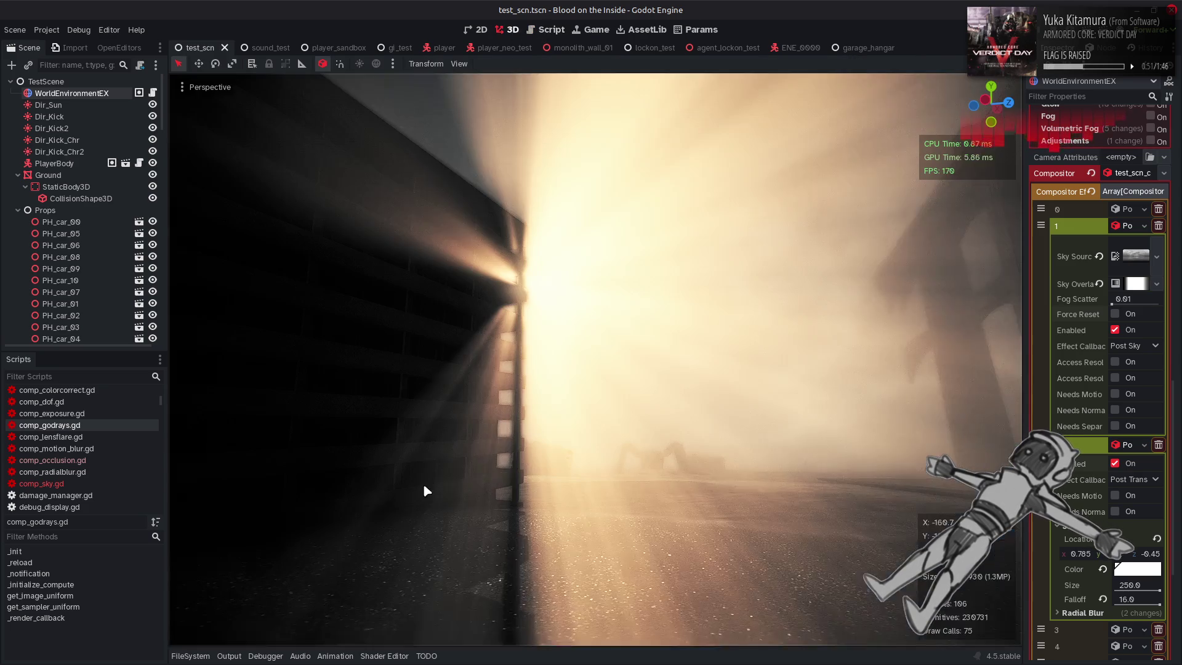
Force Reset the sky effect in the Inspector, then save and bring up comp_sky.gd
left_click(231, 656)
left_click(1123, 315)
key("ctrl+j")
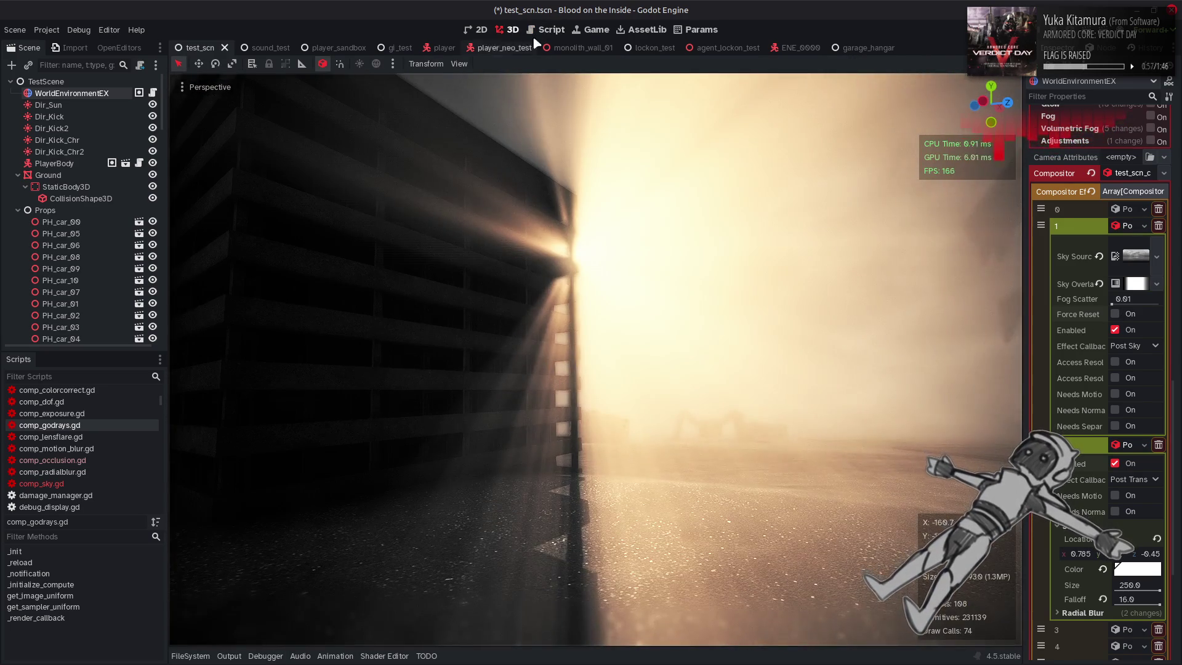
key("ctrl+F3")
left_click(536, 315)
key("ctrl+s")
left_click(37, 483)
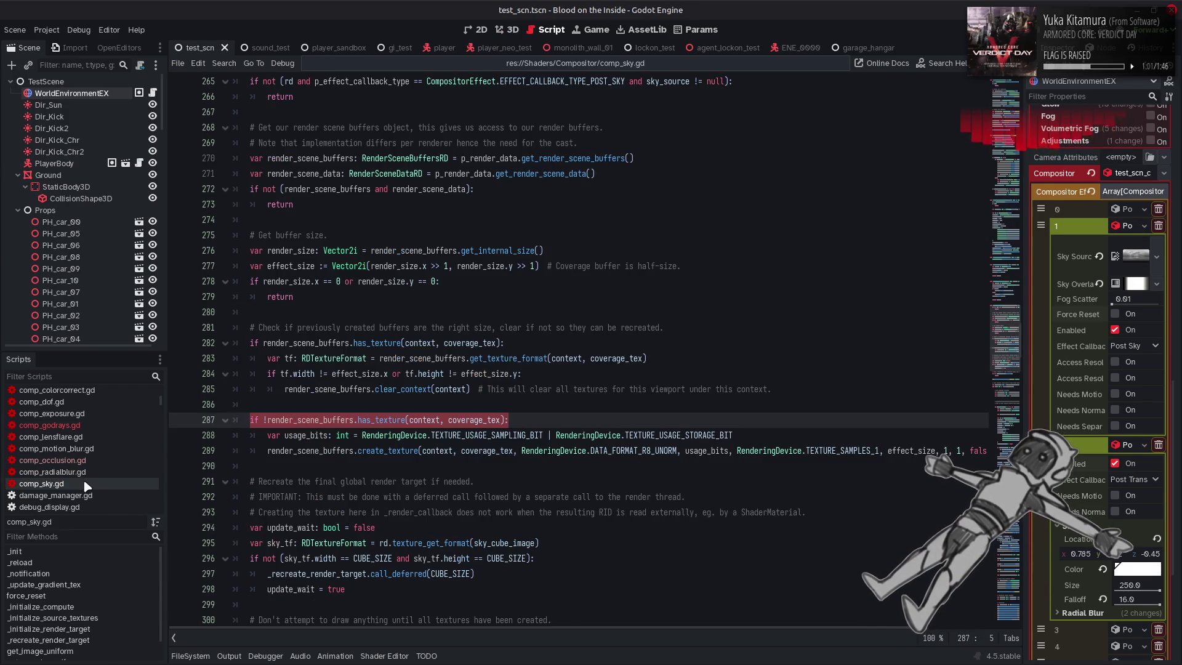
mouse_move(428, 451)
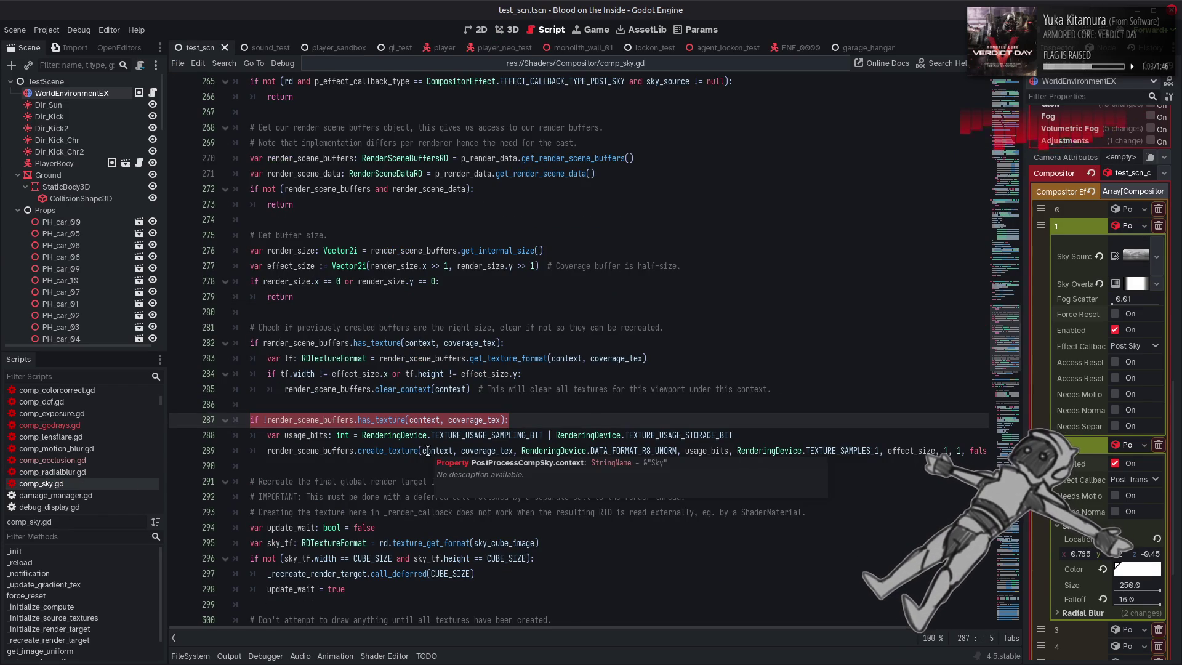
scroll(523, 509, "down", 3)
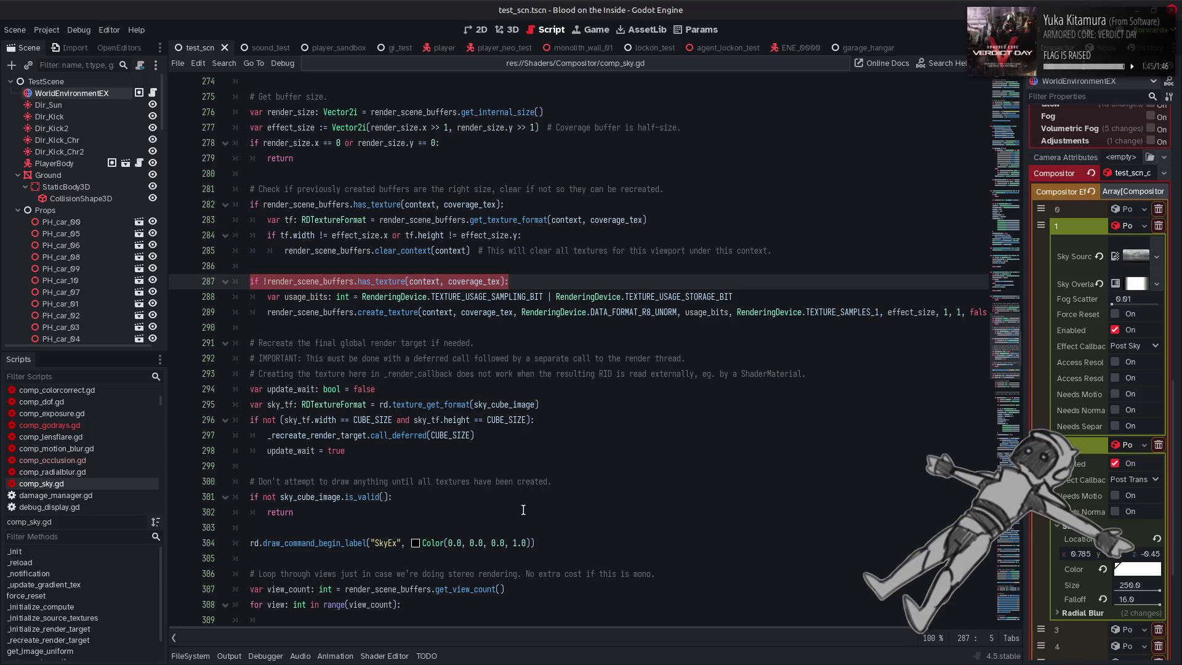
scroll(523, 510, "up", 3)
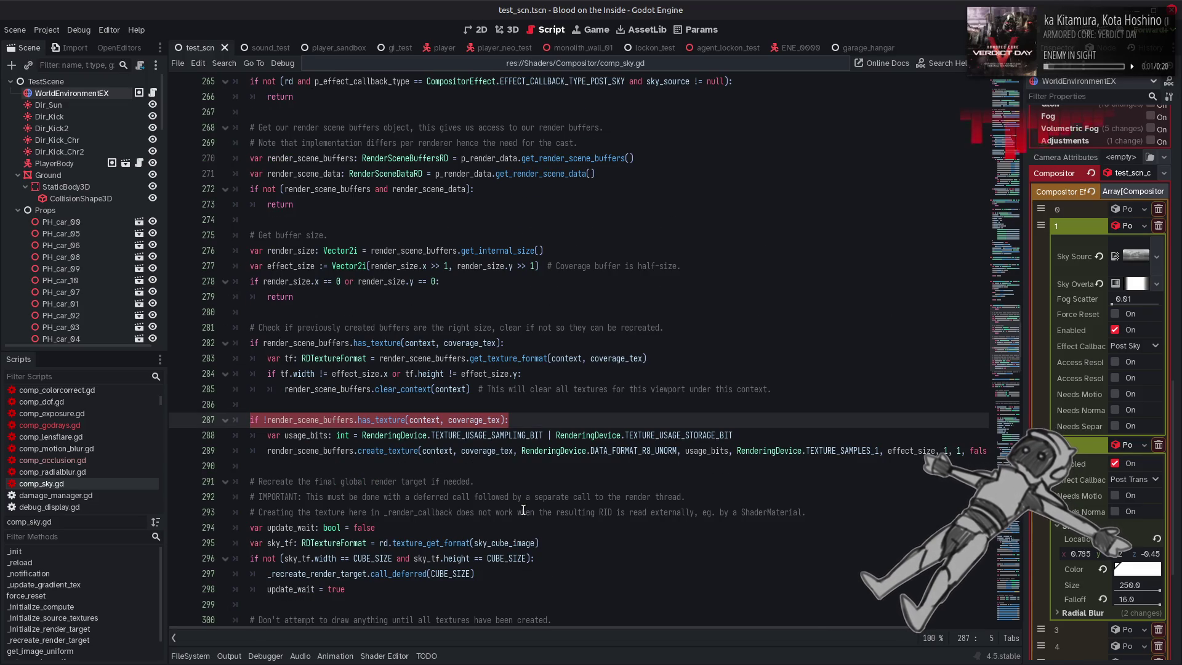
left_click(119, 431)
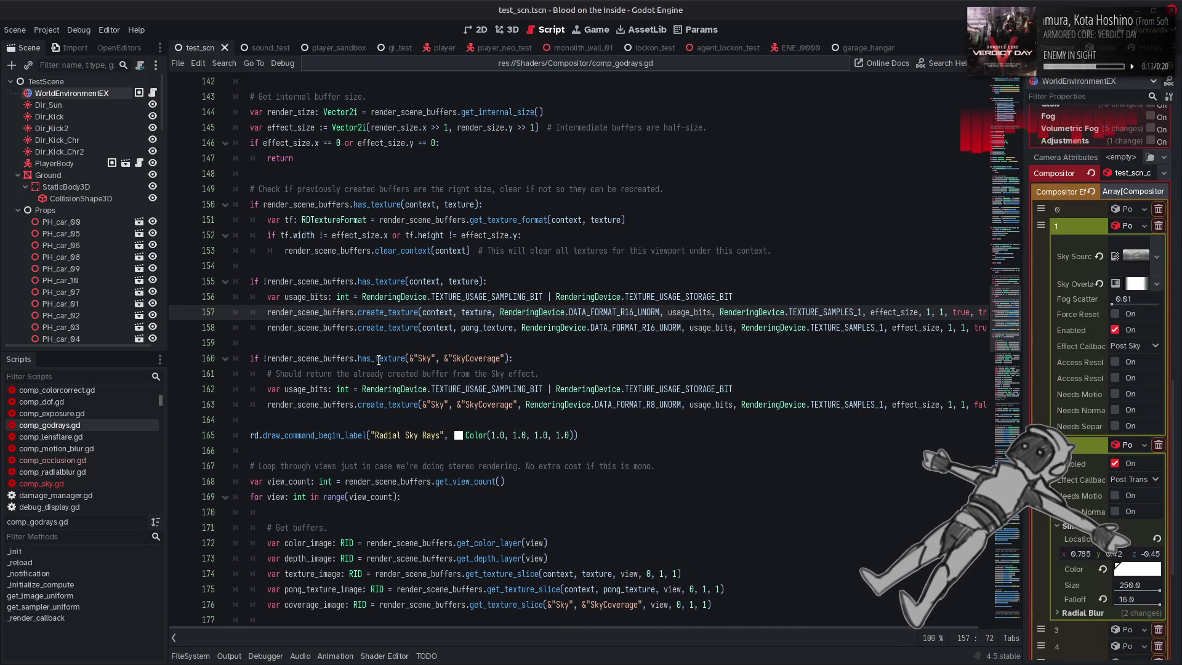
Scroll through comp_godrays.gd's buffer setup, then open comp_sky.gd at its get_image_uniform helpers
mouse_move(379, 361)
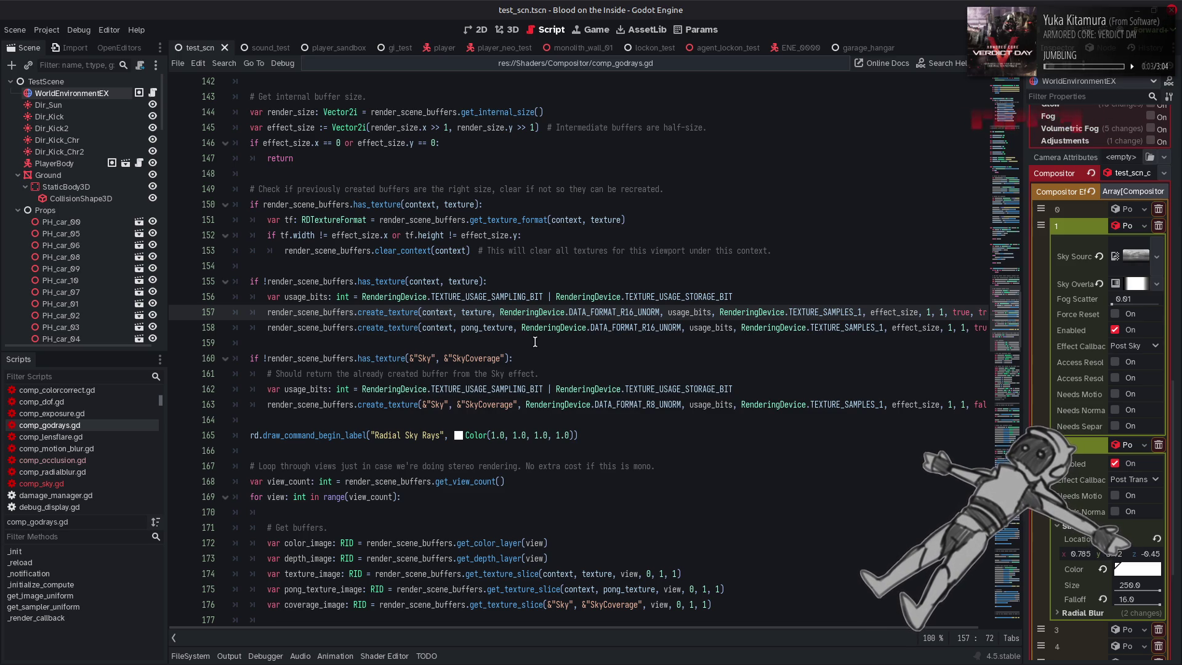
scroll(560, 356, "right", 2)
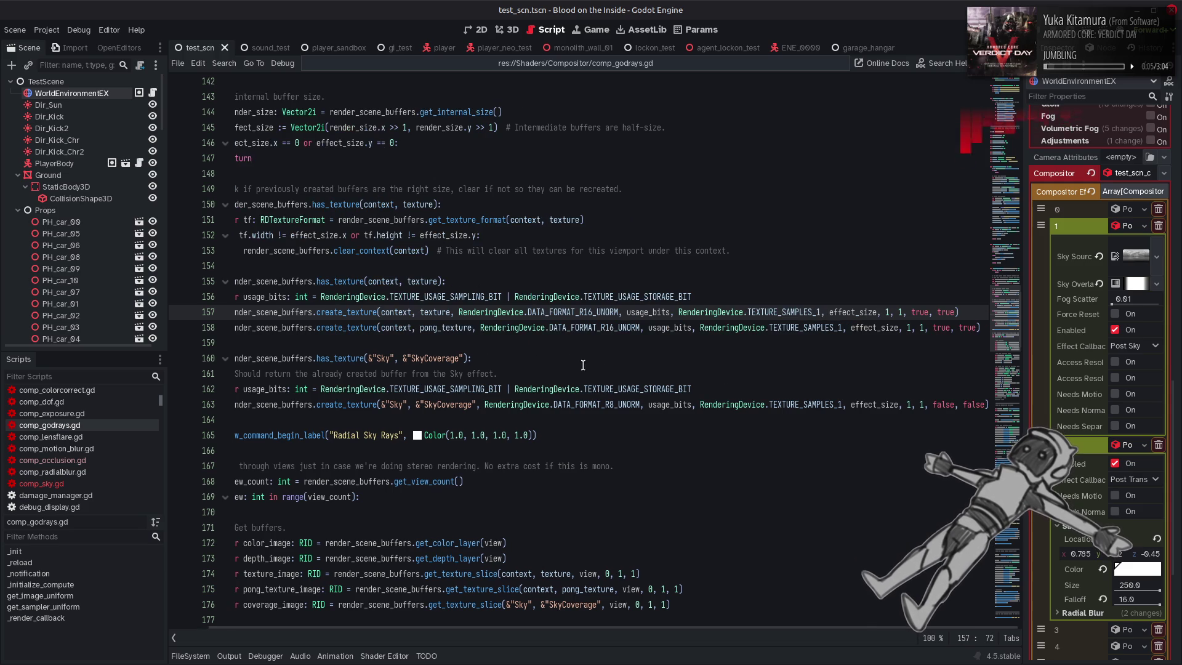
mouse_move(623, 383)
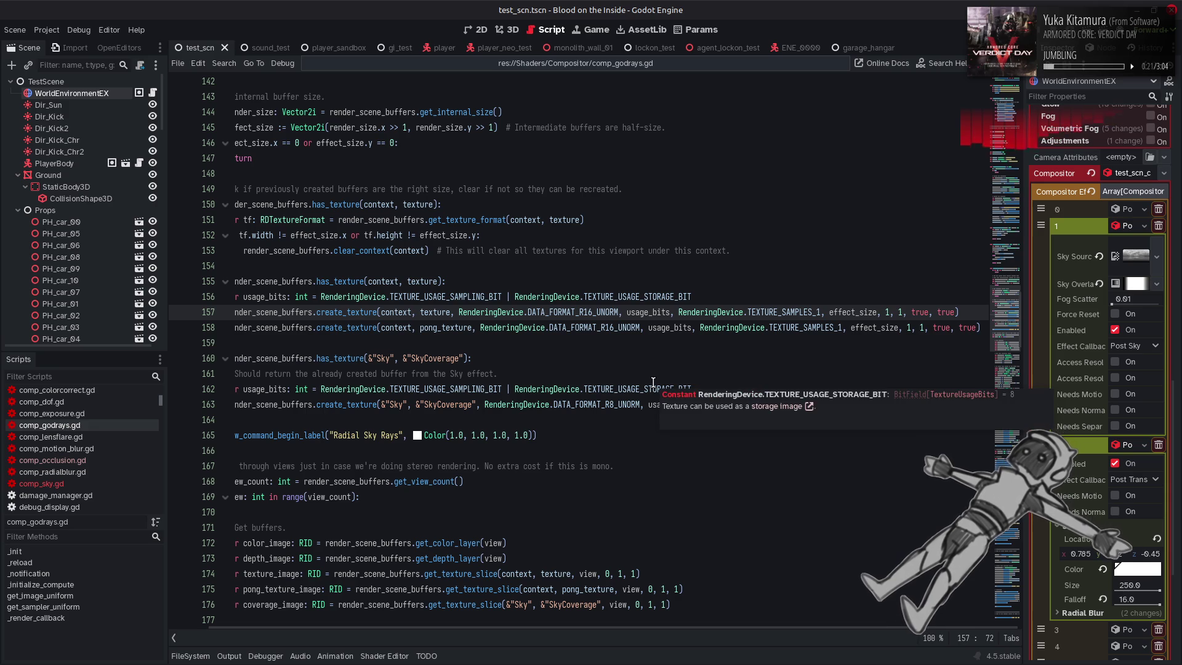
scroll(653, 382, "down", 1)
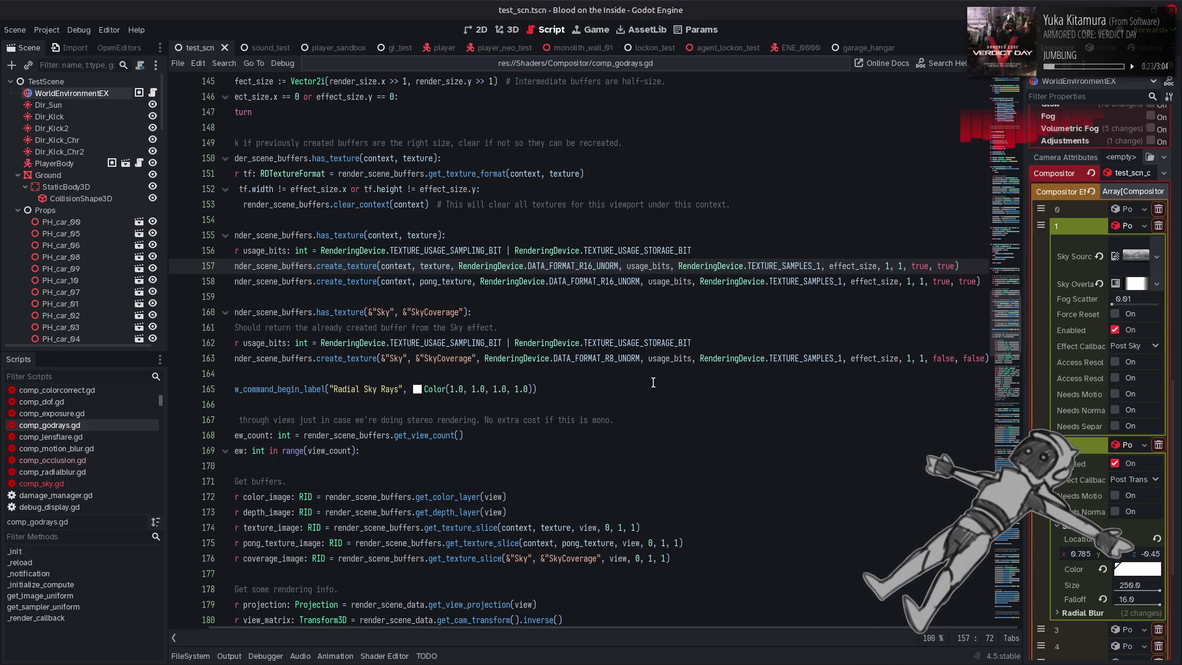
scroll(653, 383, "left", 1)
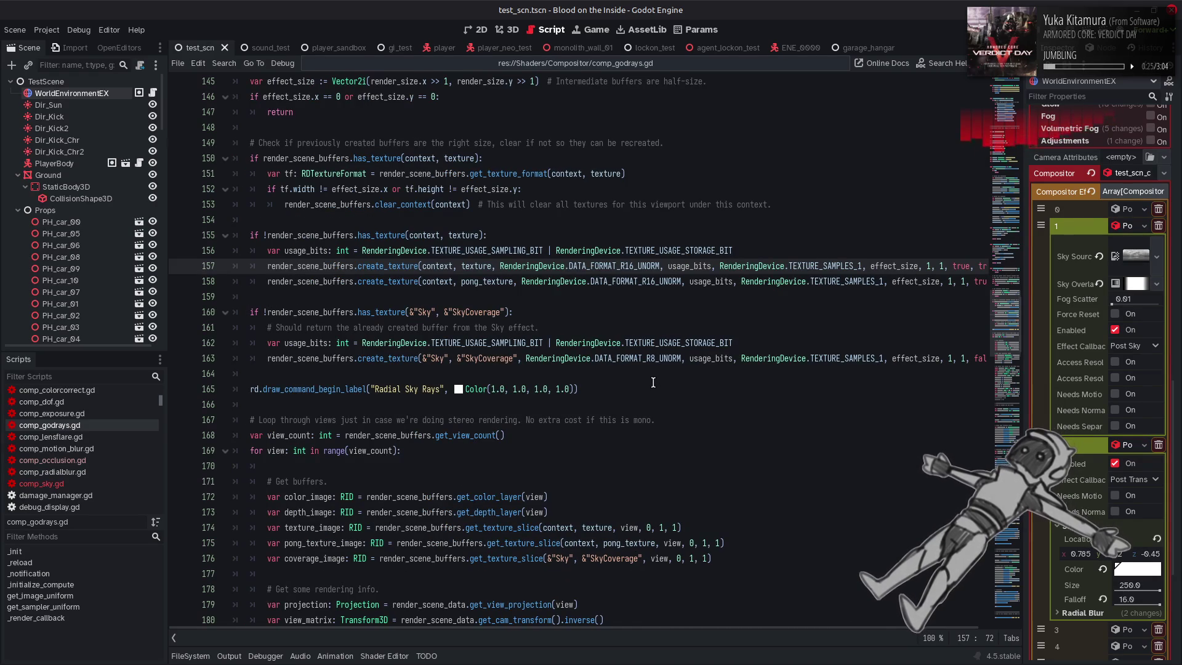
mouse_move(513, 562)
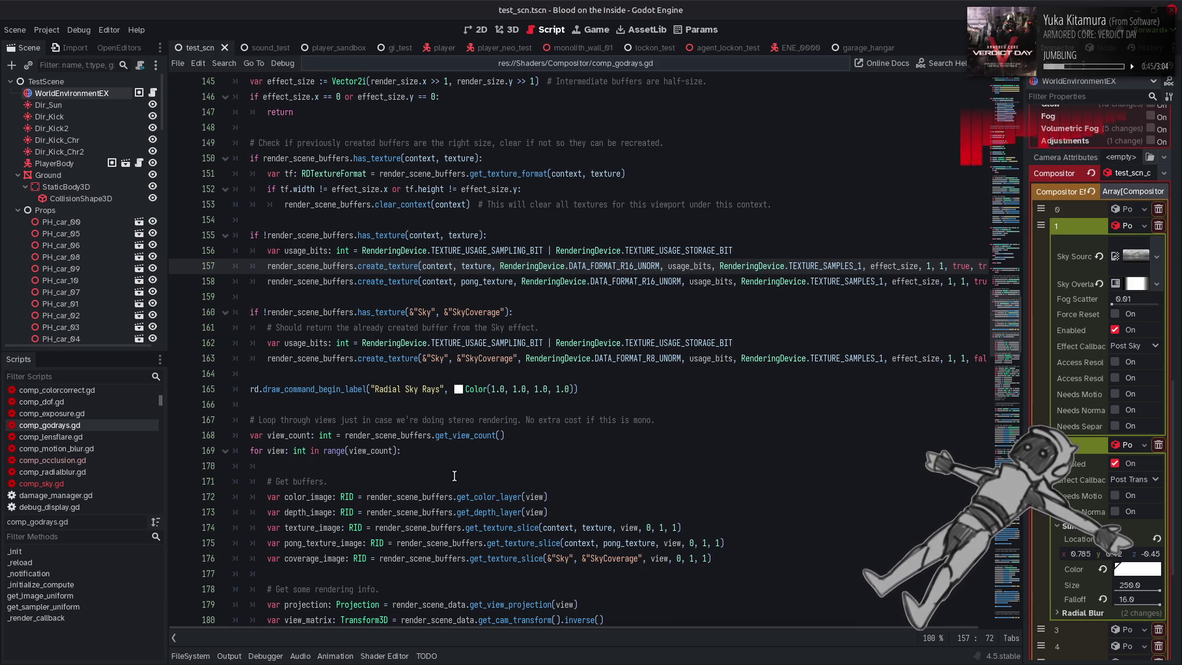
scroll(454, 476, "up", 10)
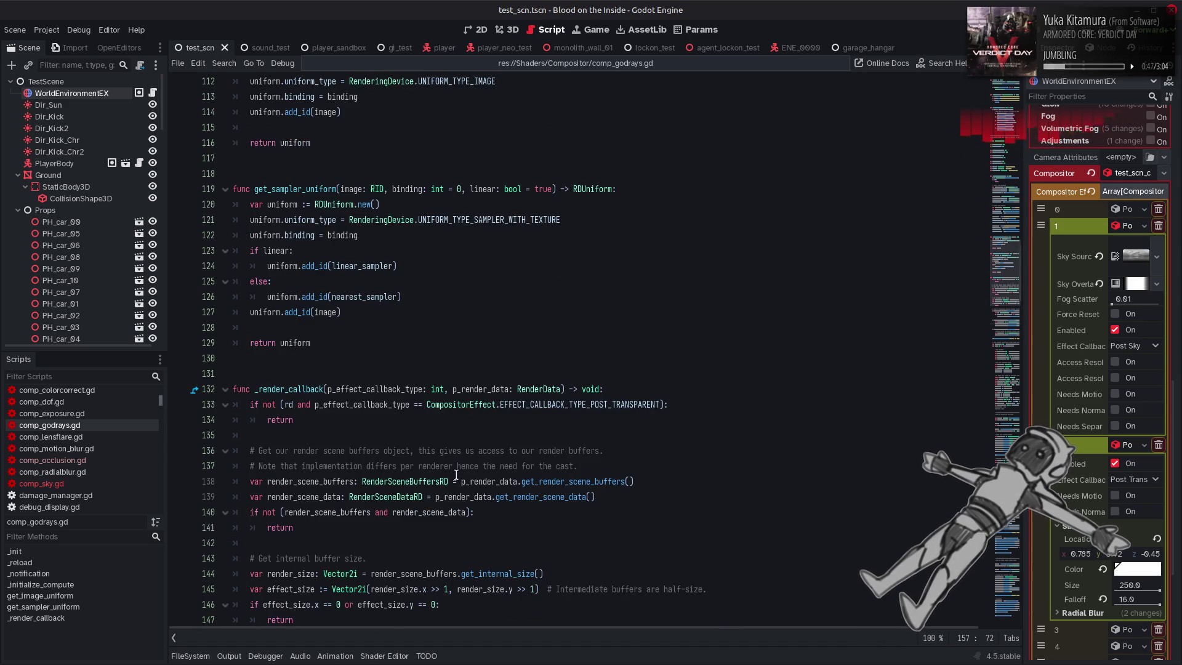
scroll(456, 475, "up", 7)
scroll(456, 474, "up", 11)
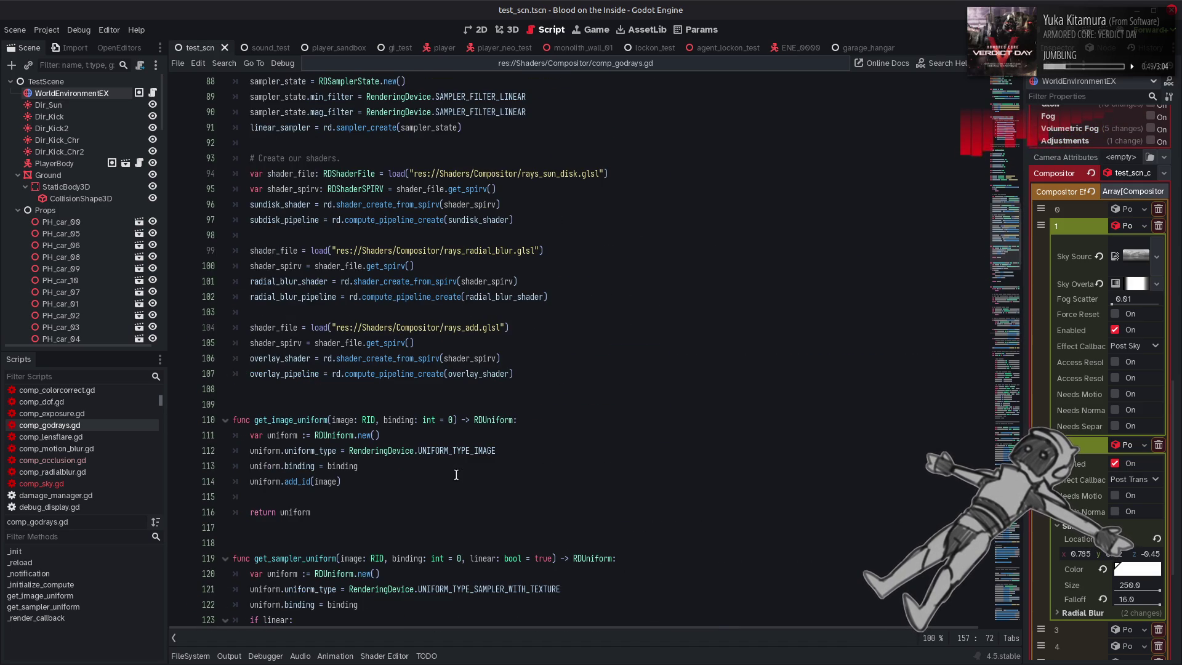
scroll(456, 475, "down", 12)
scroll(456, 475, "down", 12)
left_click(41, 483)
scroll(386, 377, "up", 6)
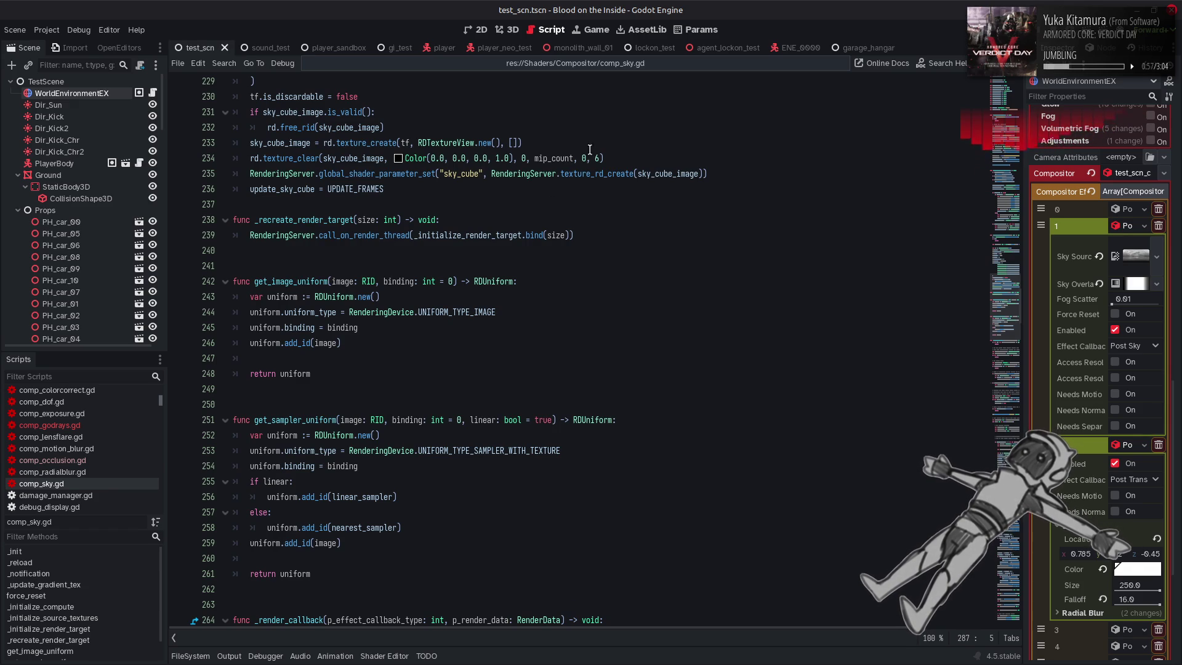
Copy the existing texture_clear call and paste it on a new line 290 below the coverage texture creation
mouse_move(619, 158)
left_mouse_down()
mouse_move(296, 169)
mouse_move(251, 158)
left_mouse_up()
key("ctrl+c")
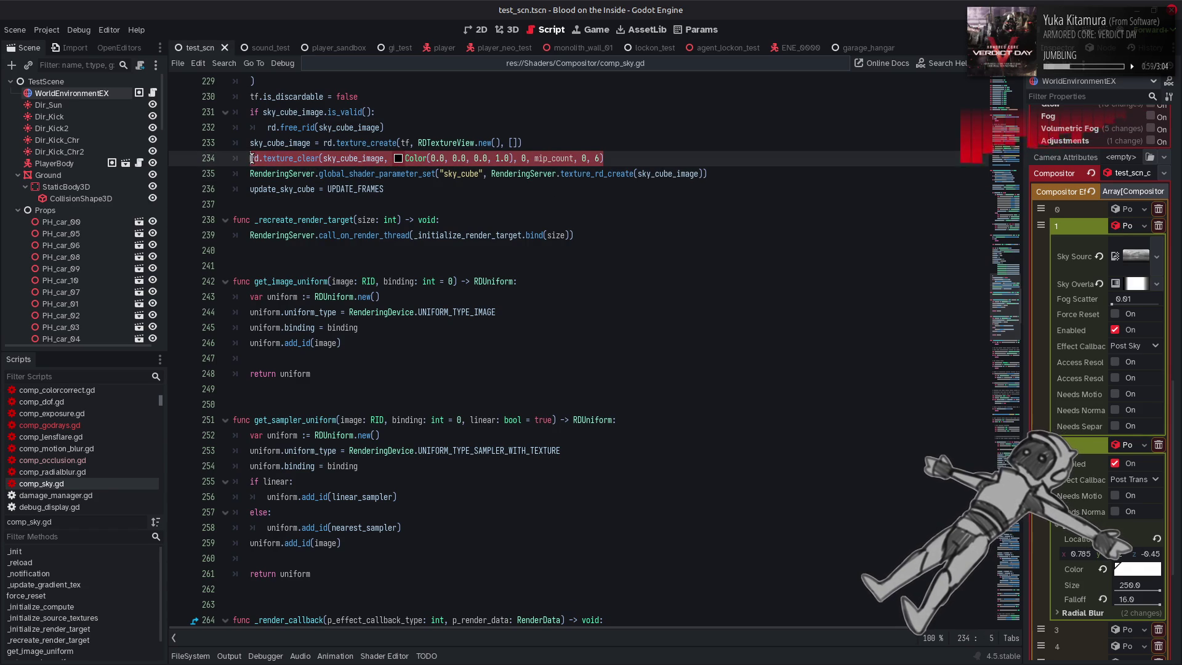
mouse_move(387, 144)
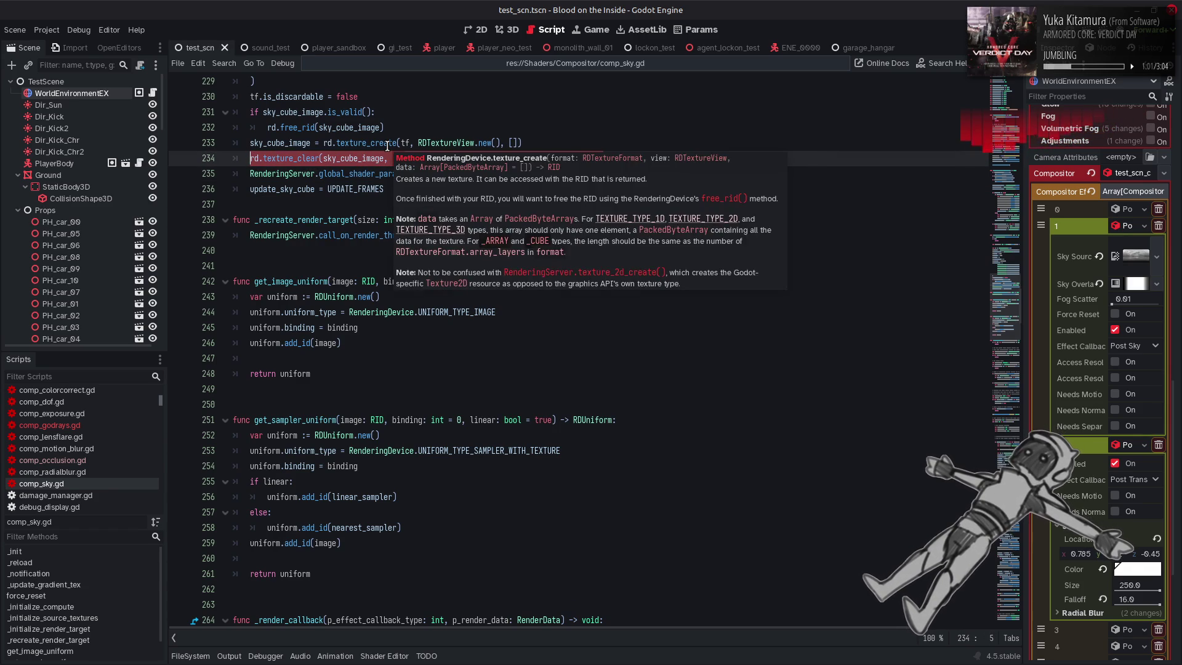
left_click(572, 347)
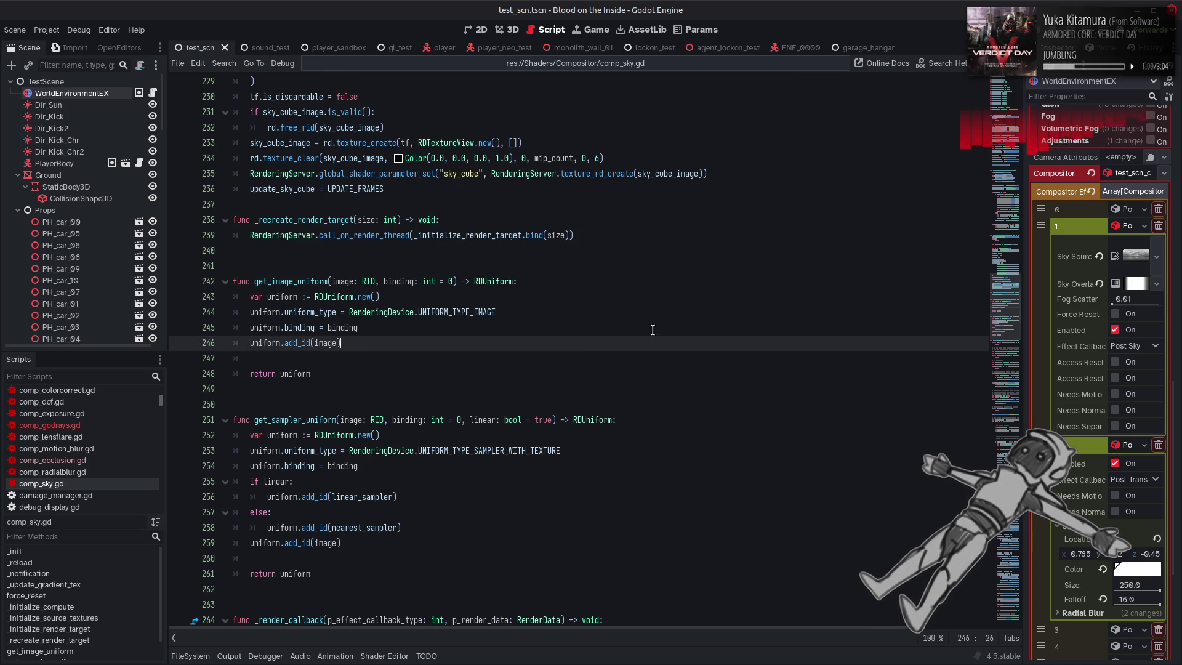
key("F3")
scroll(490, 557, "down", 3)
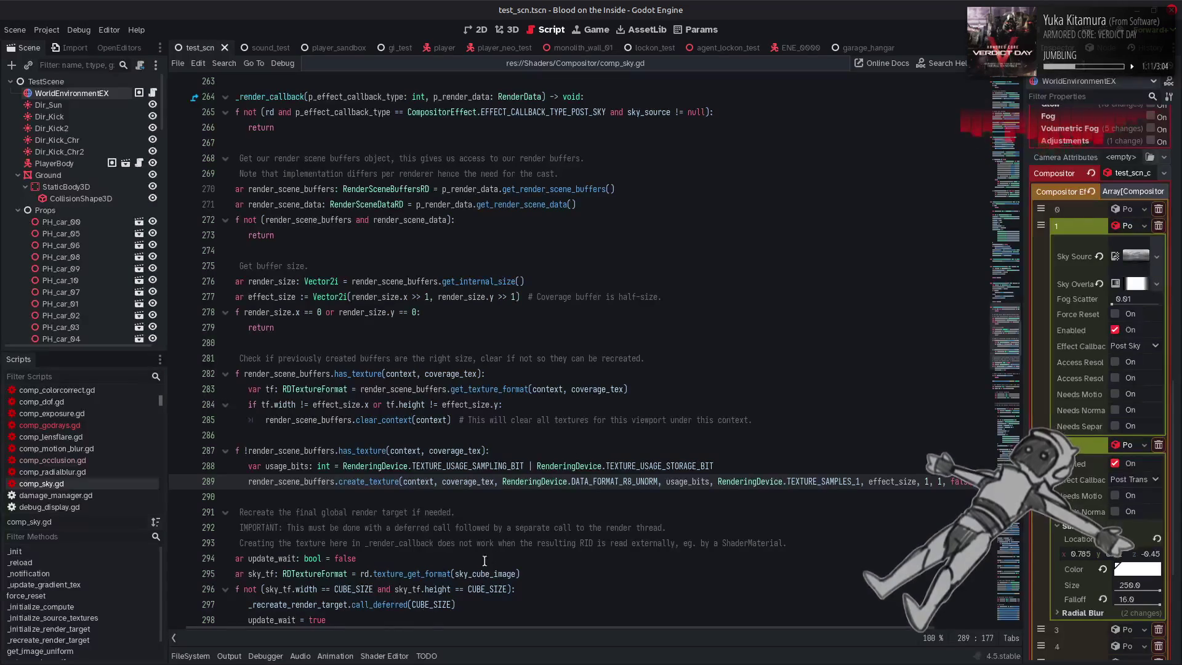
scroll(392, 622, "left", 1)
left_click(263, 502)
key("Return")
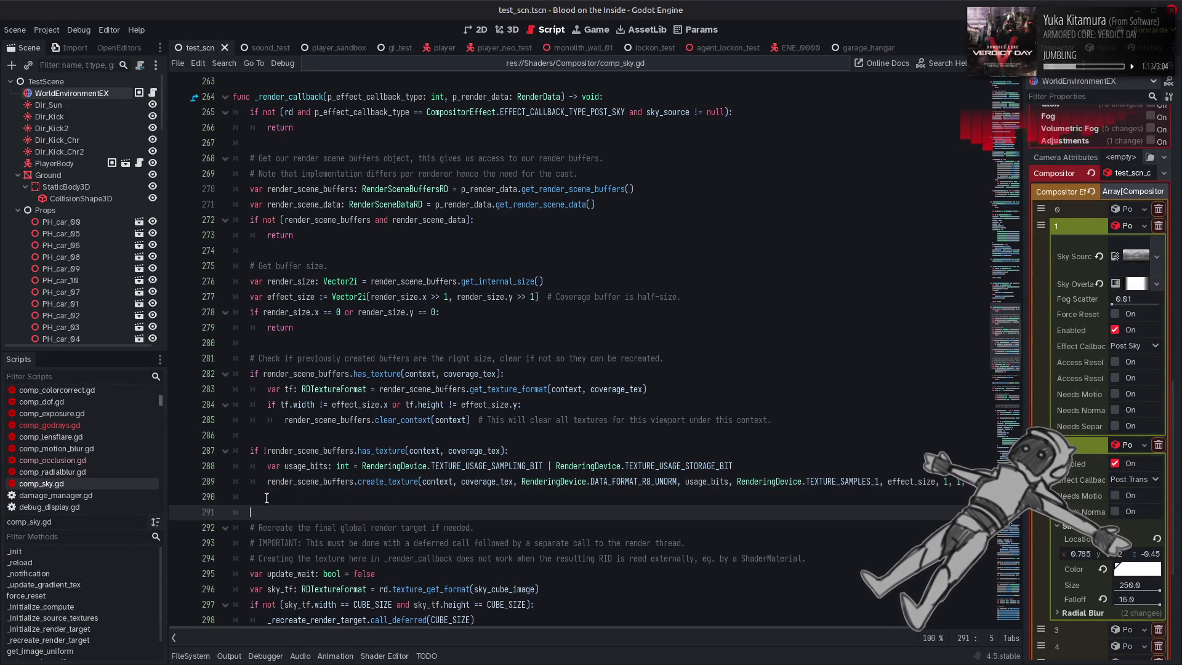
left_click(281, 496)
key("ctrl+v")
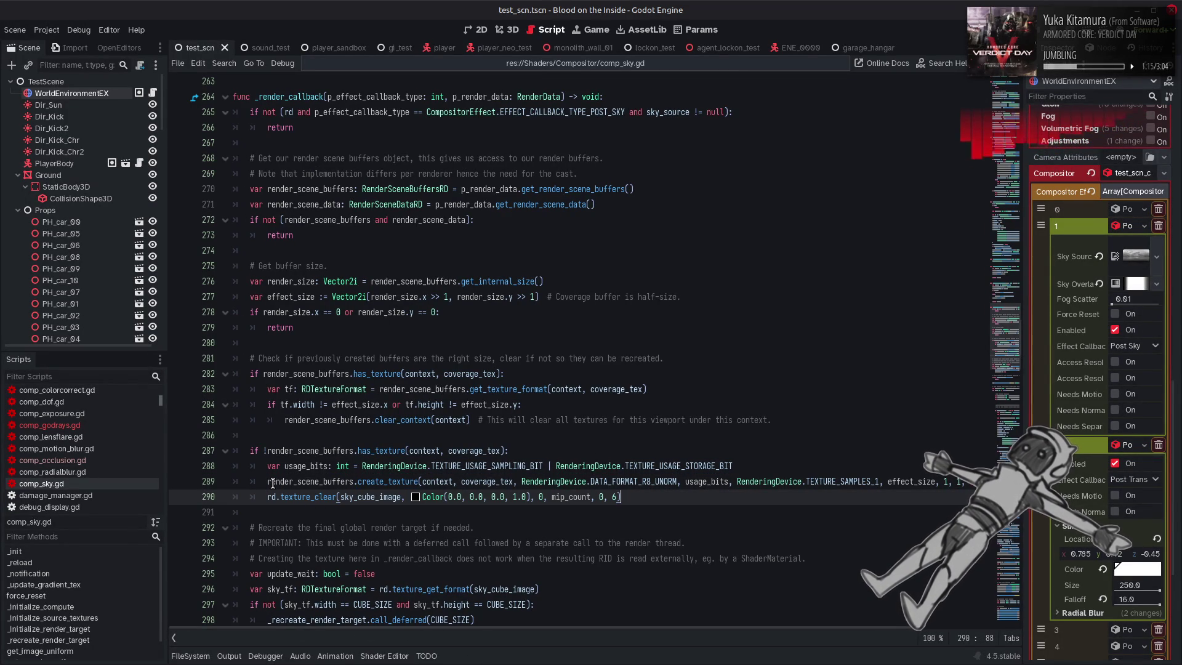
Store the created texture as var coverage_buffer on line 289 and pass it to the pasted texture_clear
scroll(269, 483, "down", 3)
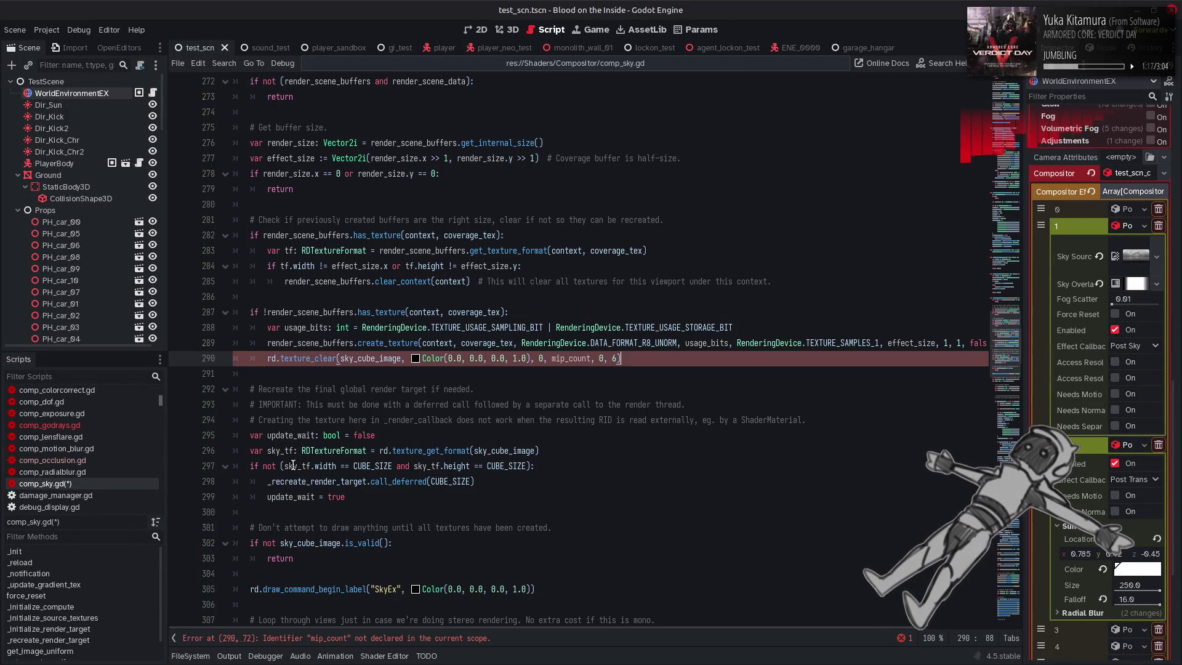
scroll(306, 456, "down", 3)
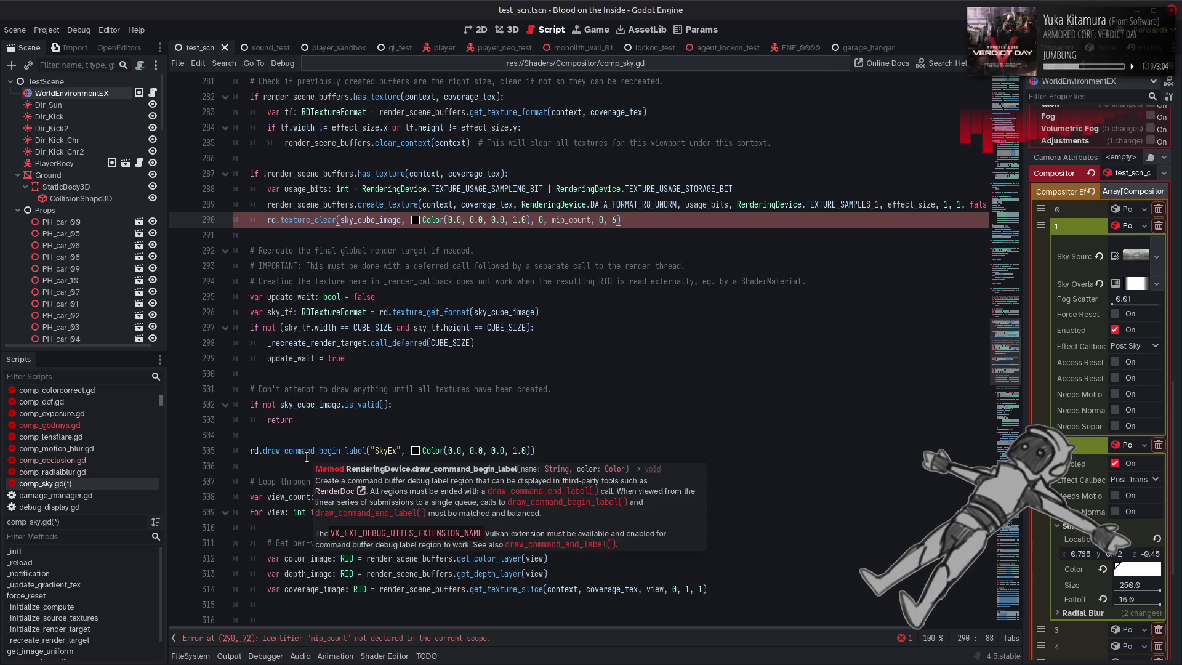
left_click_drag(267, 589, 379, 592)
key("ctrl+c")
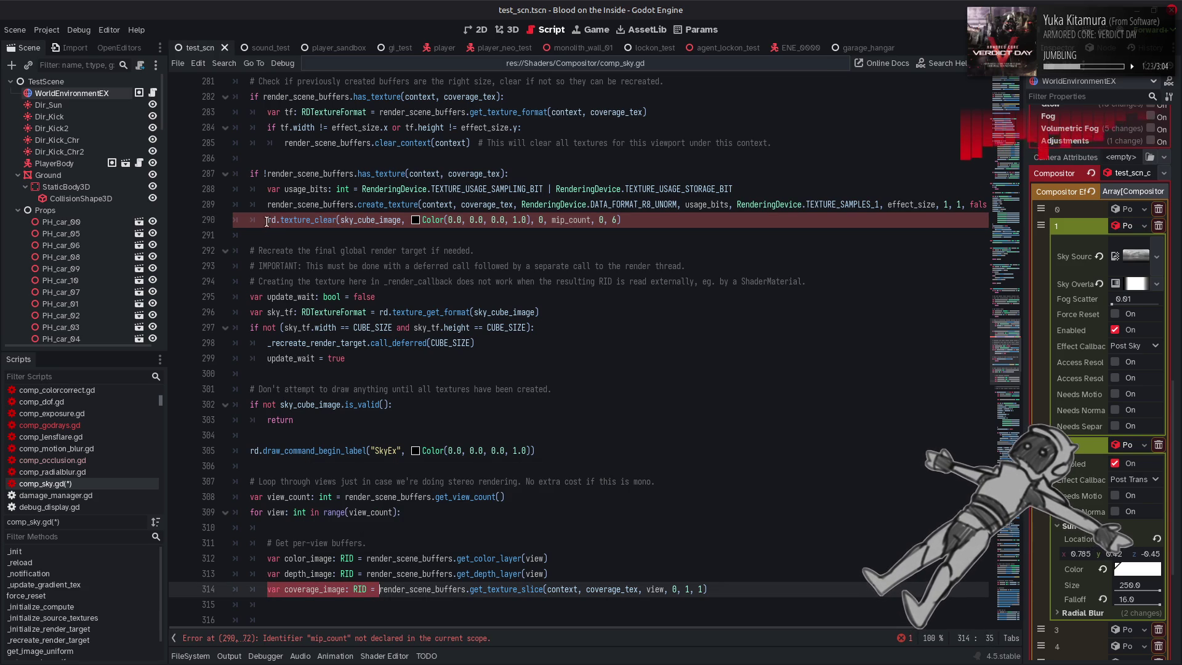
left_click(270, 211)
key("ctrl+v")
left_click(340, 205)
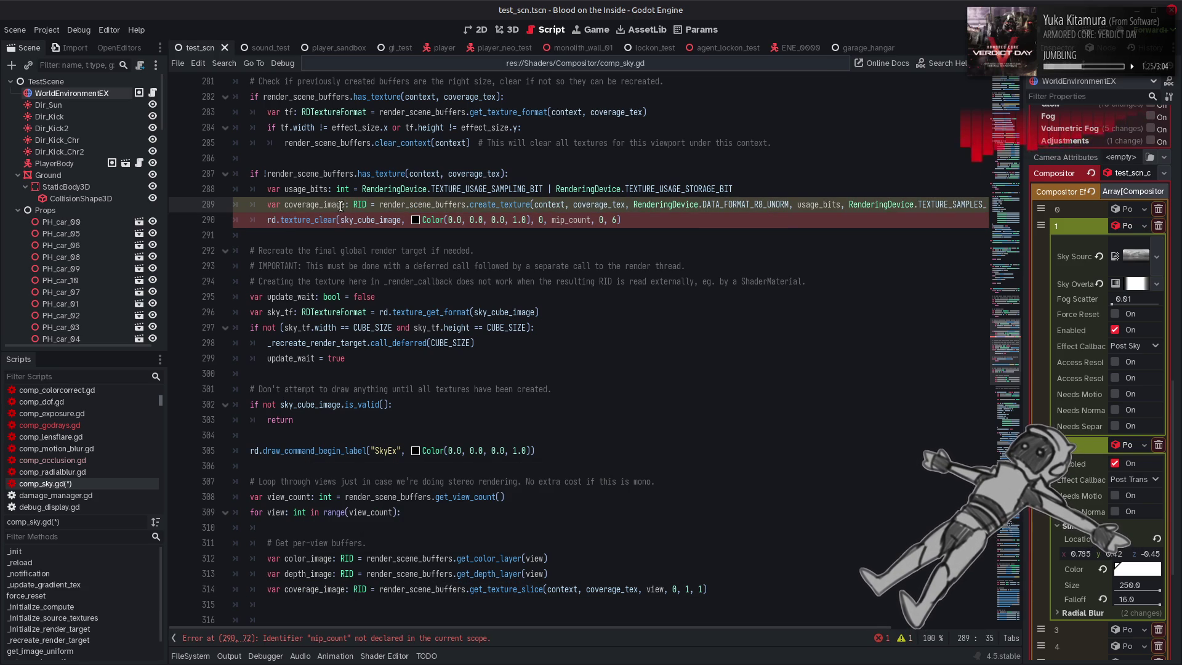
key("BackSpace")
key("BackSpace")
key("BackSpace")
type("buffer")
double_click(325, 203)
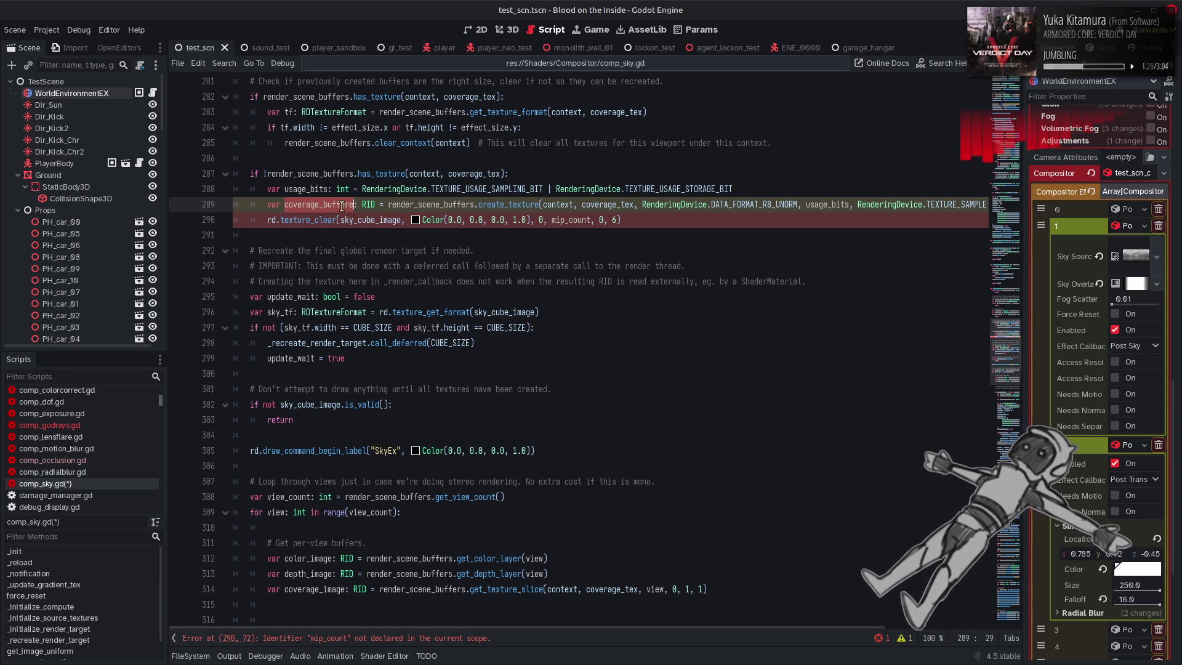
key("ctrl+c")
double_click(367, 220)
key("ctrl+v")
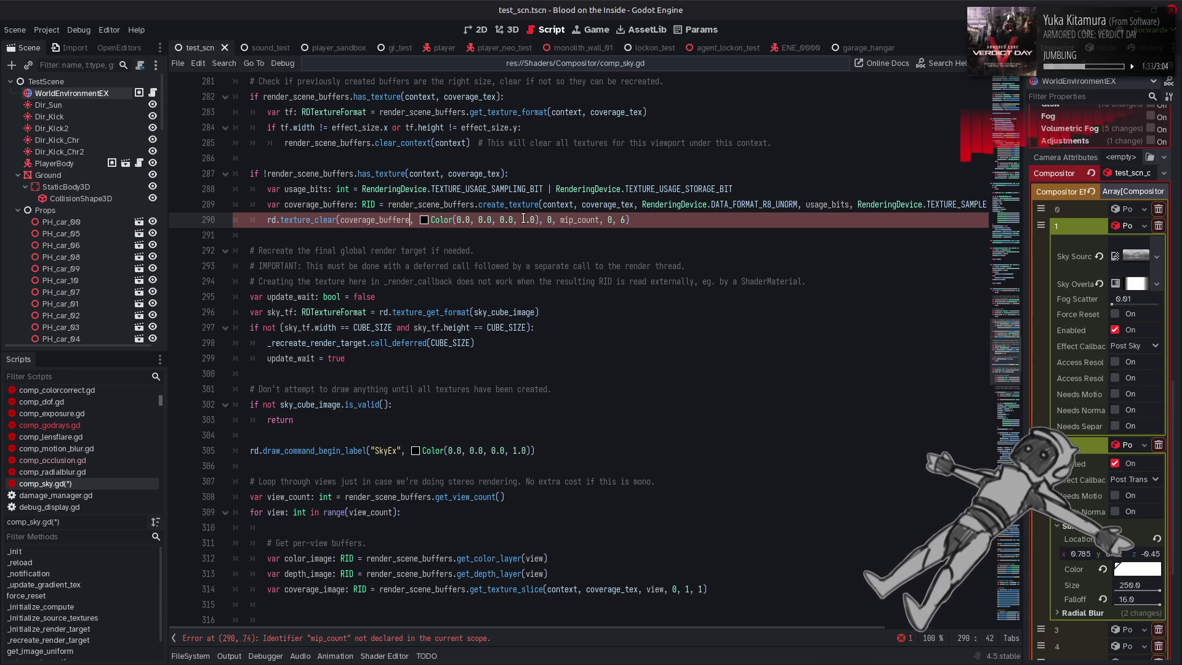
Change the clear to Color(1, 0, 0, 0) with mip count 1 and layer count 1
left_click(459, 220)
key("BackSpace")
type("1")
left_click(525, 220)
key("BackSpace")
type("0")
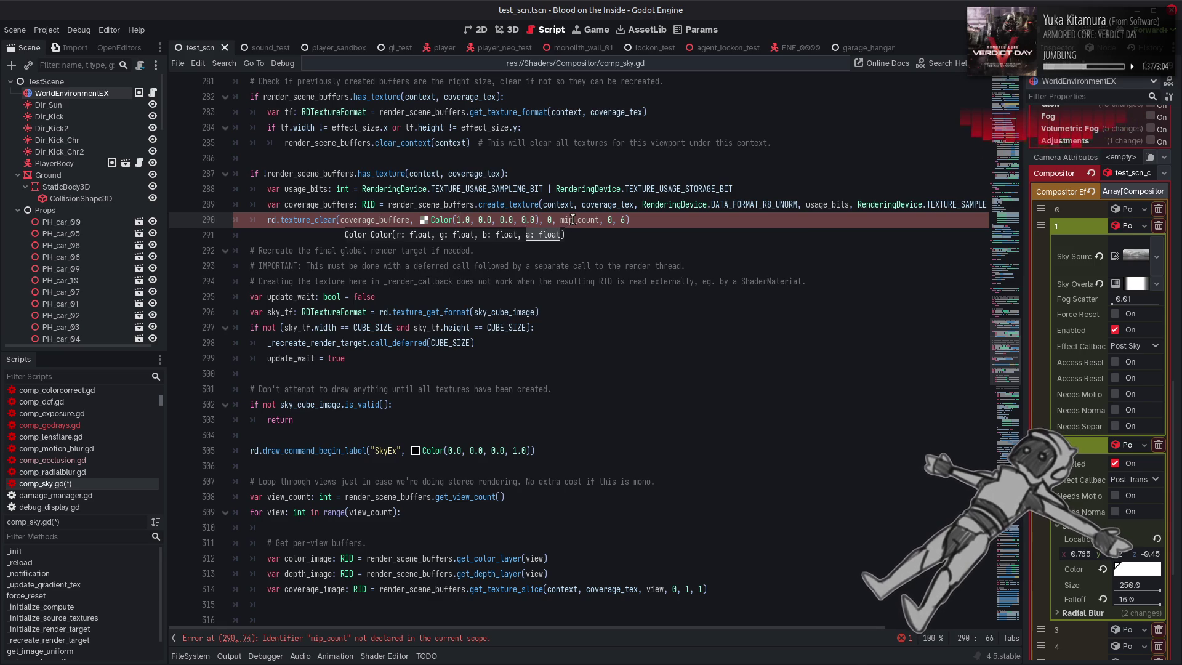
double_click(568, 220)
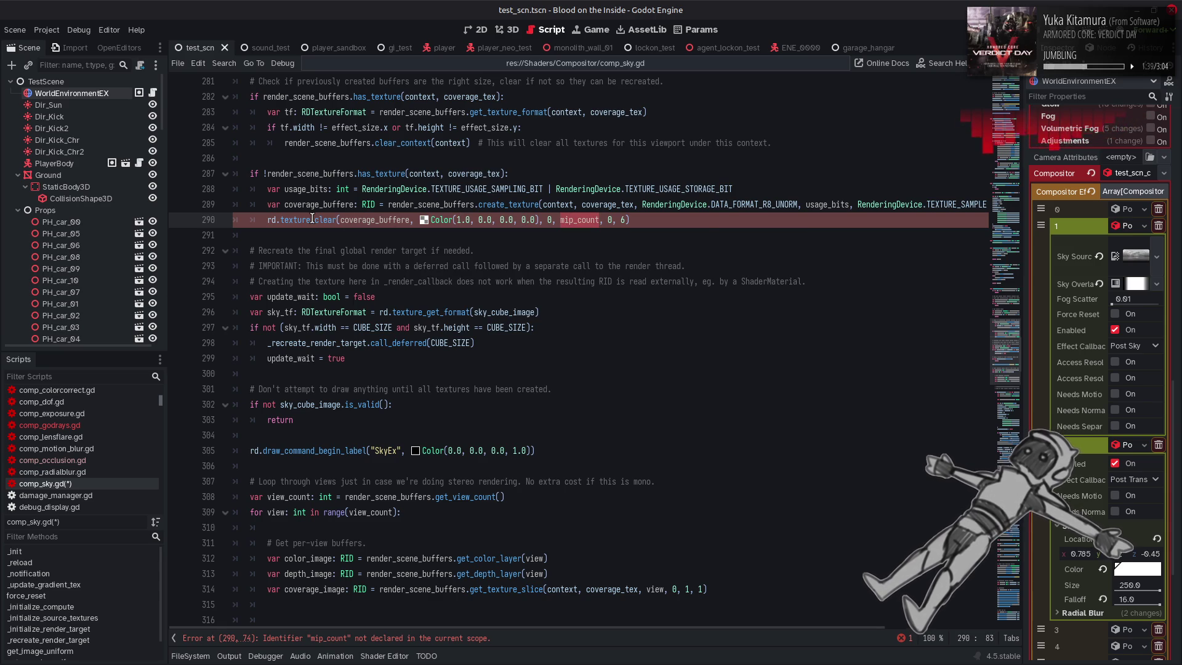
mouse_move(312, 219)
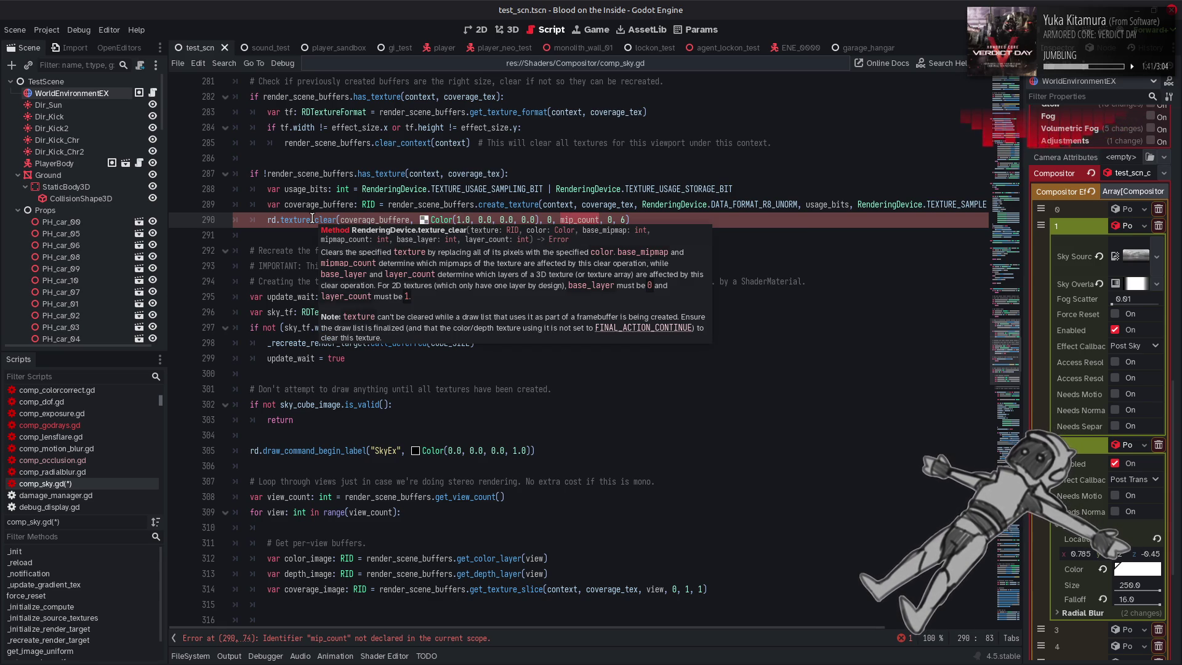
type("1")
left_click(625, 220)
key("BackSpace")
key("BackSpace")
type("1)")
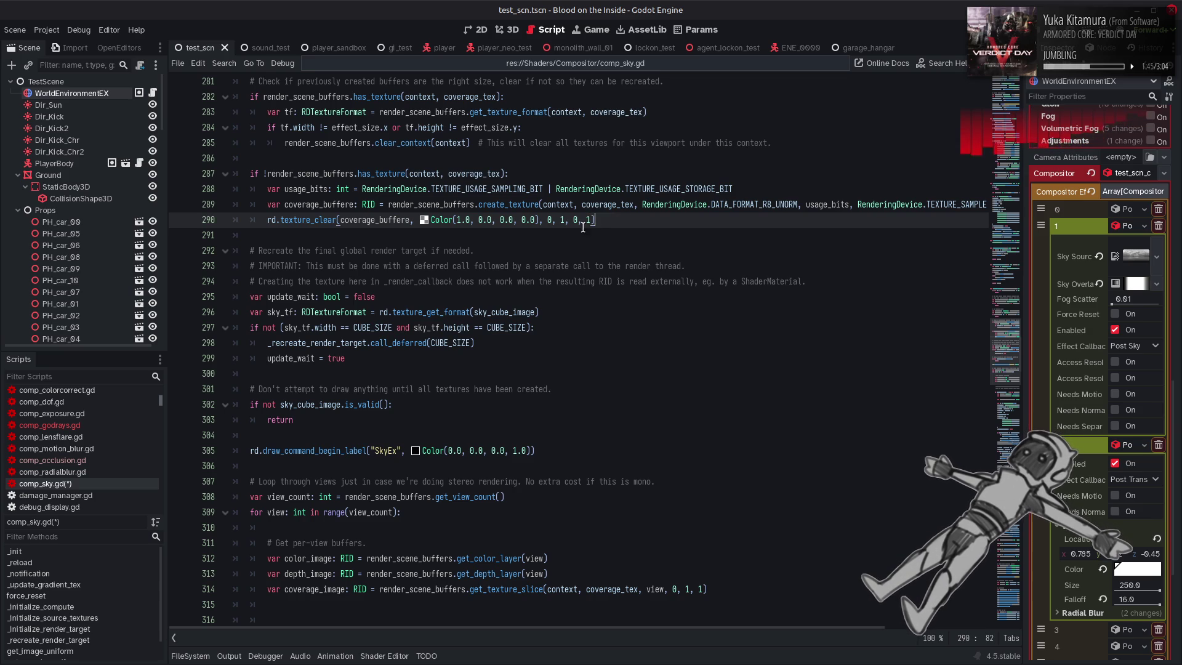
Fix the coverage_buffer spelling on lines 289–290, save comp_sky.gd, and check the 3D view's Output log
left_click(410, 219)
key("BackSpace")
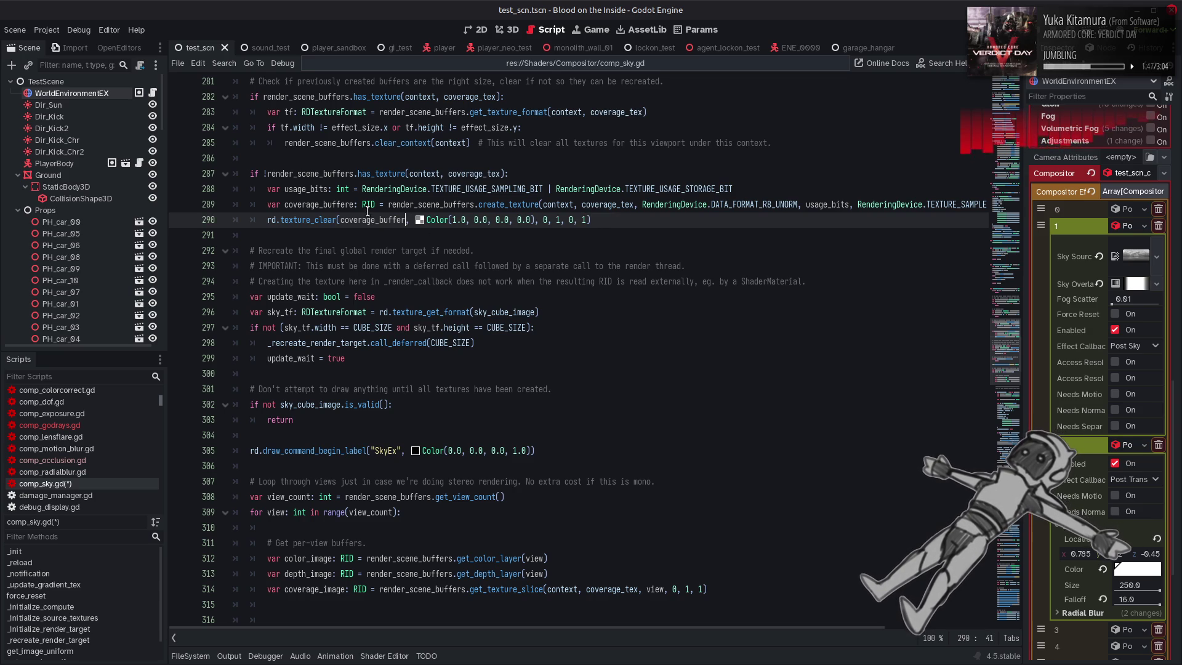
left_click(356, 205)
key("BackSpace")
left_click(649, 229)
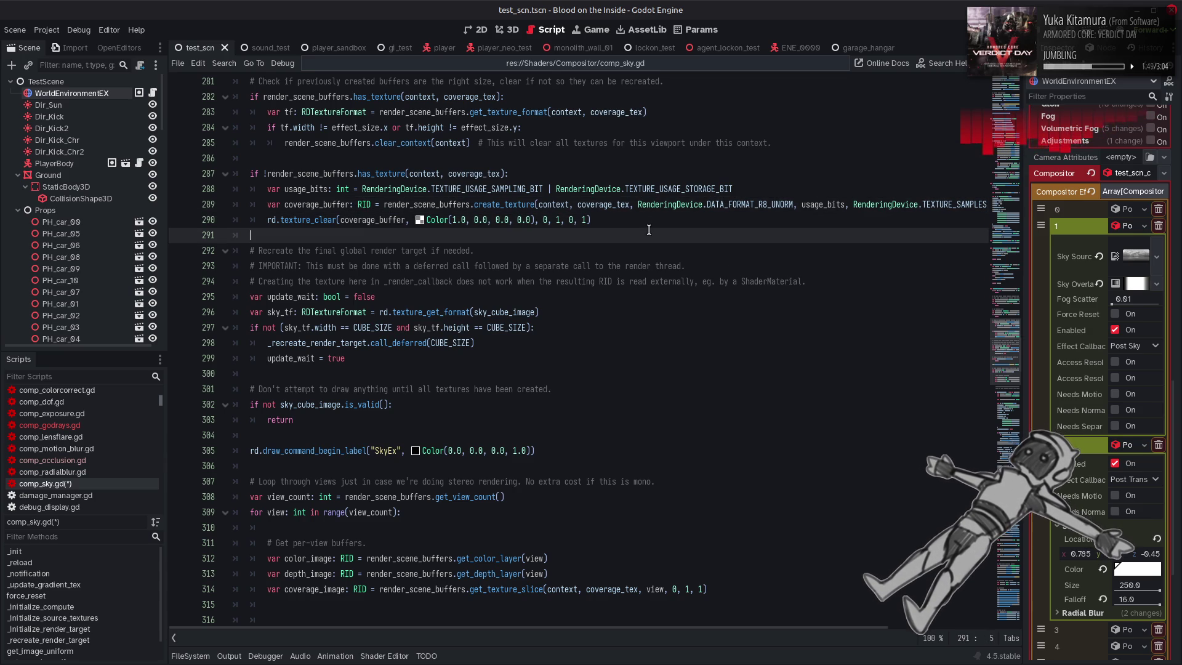
key("ctrl+s")
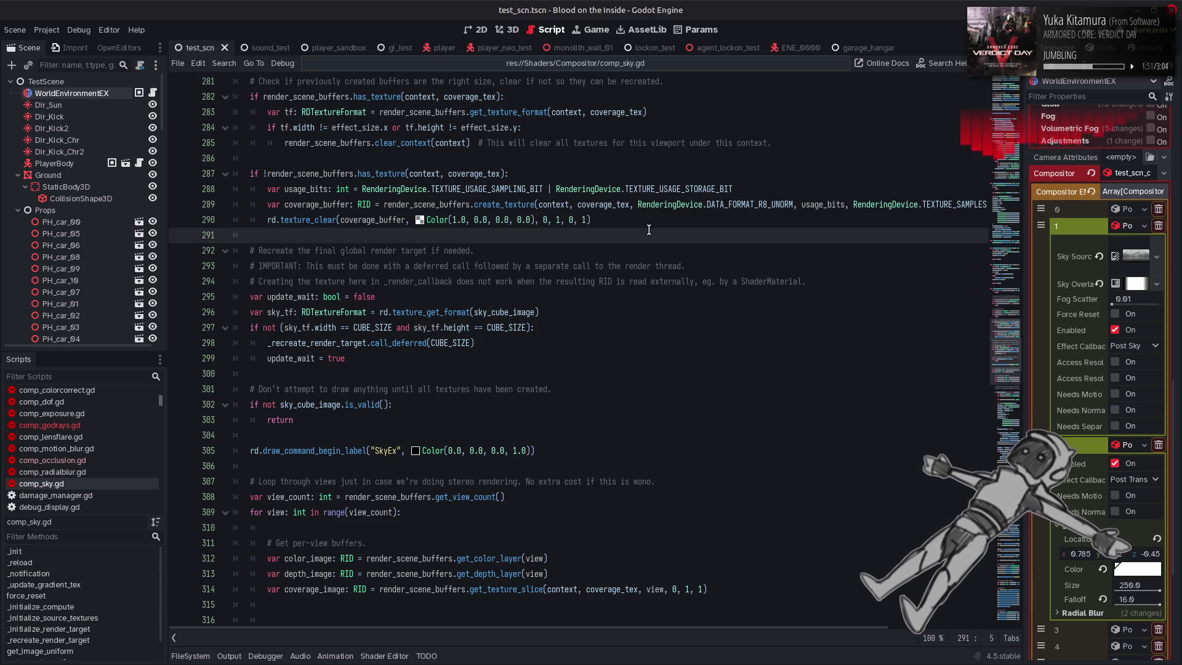
left_click(508, 30)
left_click(229, 655)
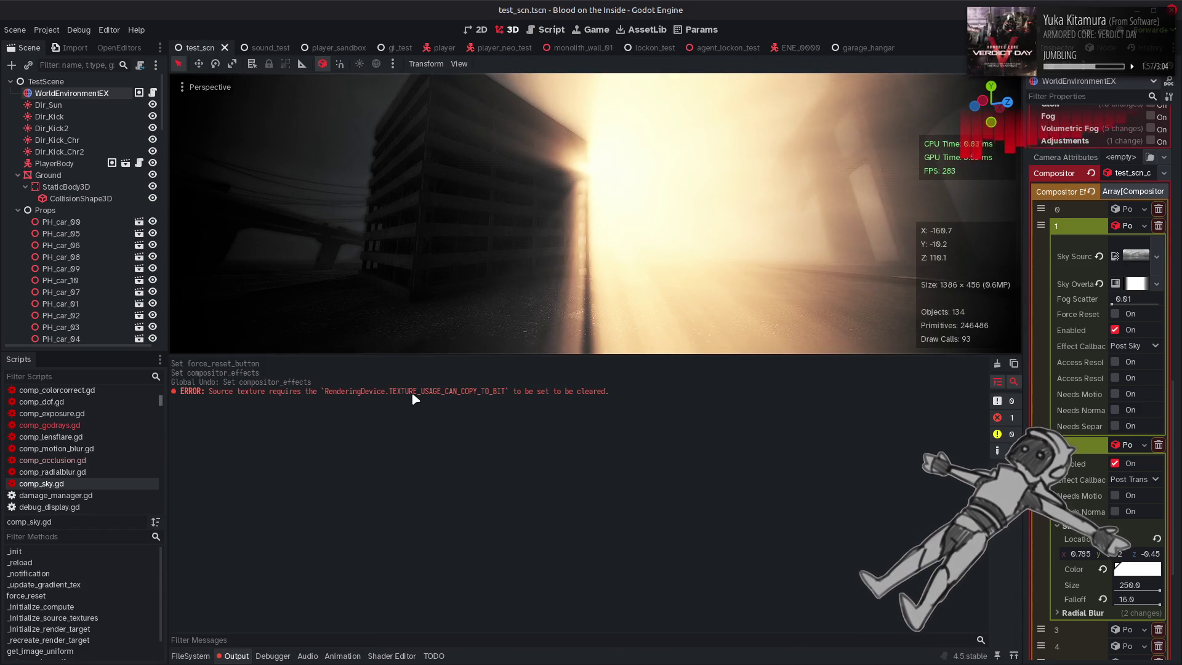
Append RenderingDevice.TEXTURE_USAGE_CAN_COPY_TO_BIT to the usage_bits on line 288 of comp_sky.gd and save
left_click(535, 30)
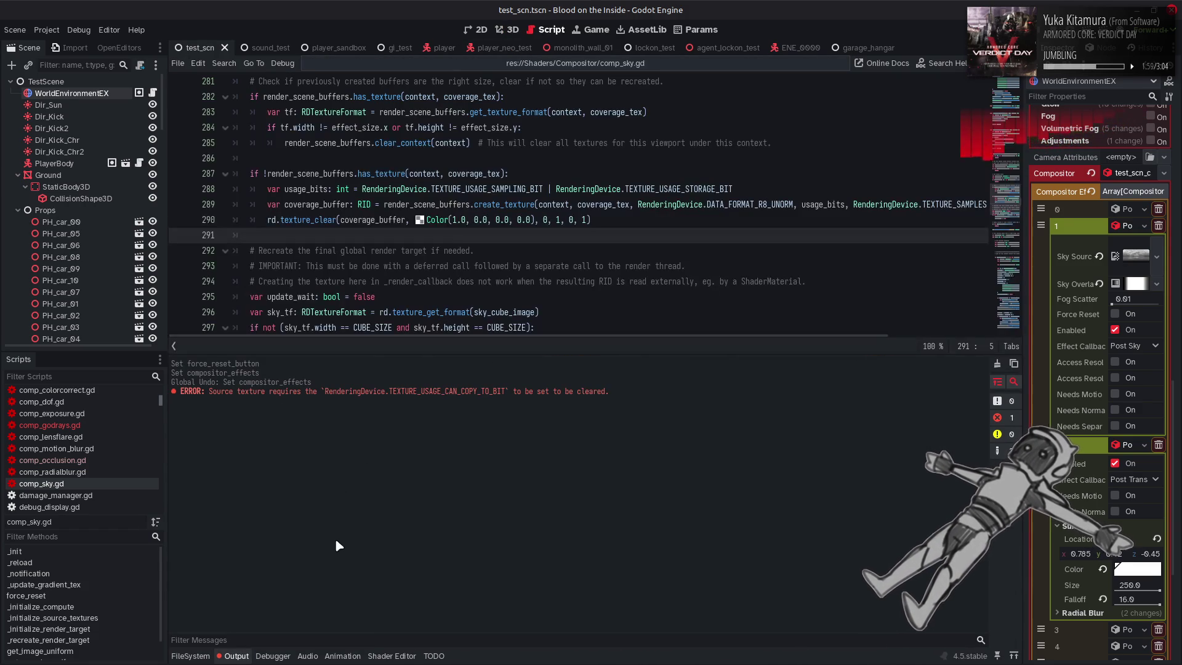
left_click(237, 656)
left_click(553, 327)
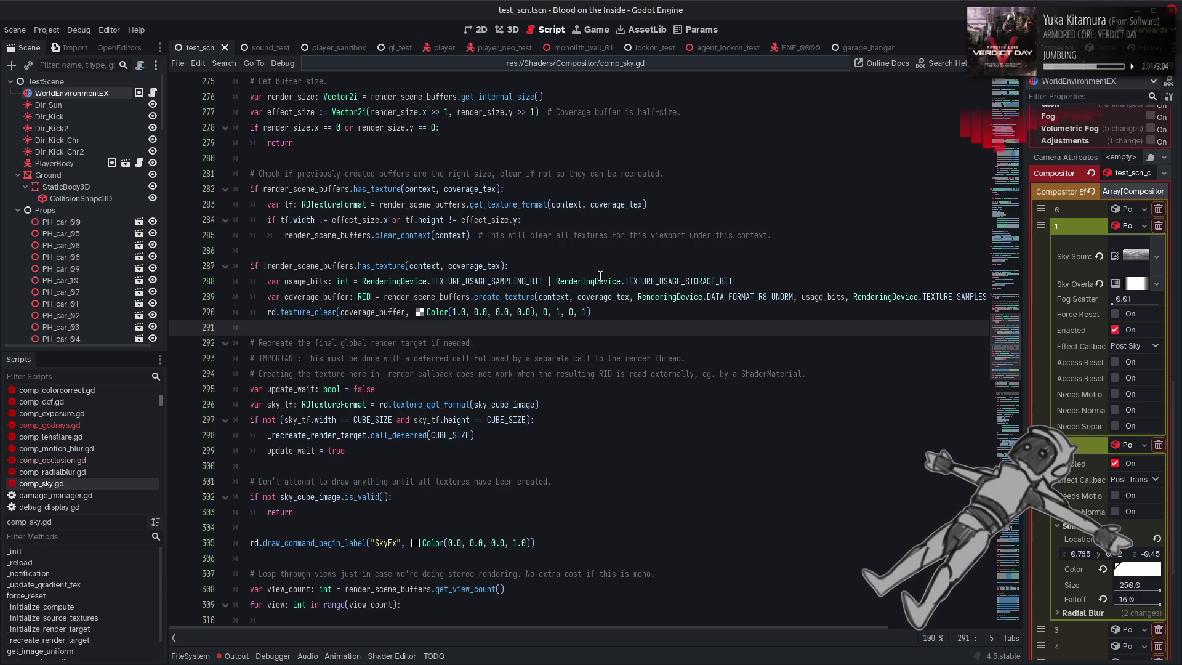
double_click(598, 278)
left_click(773, 278)
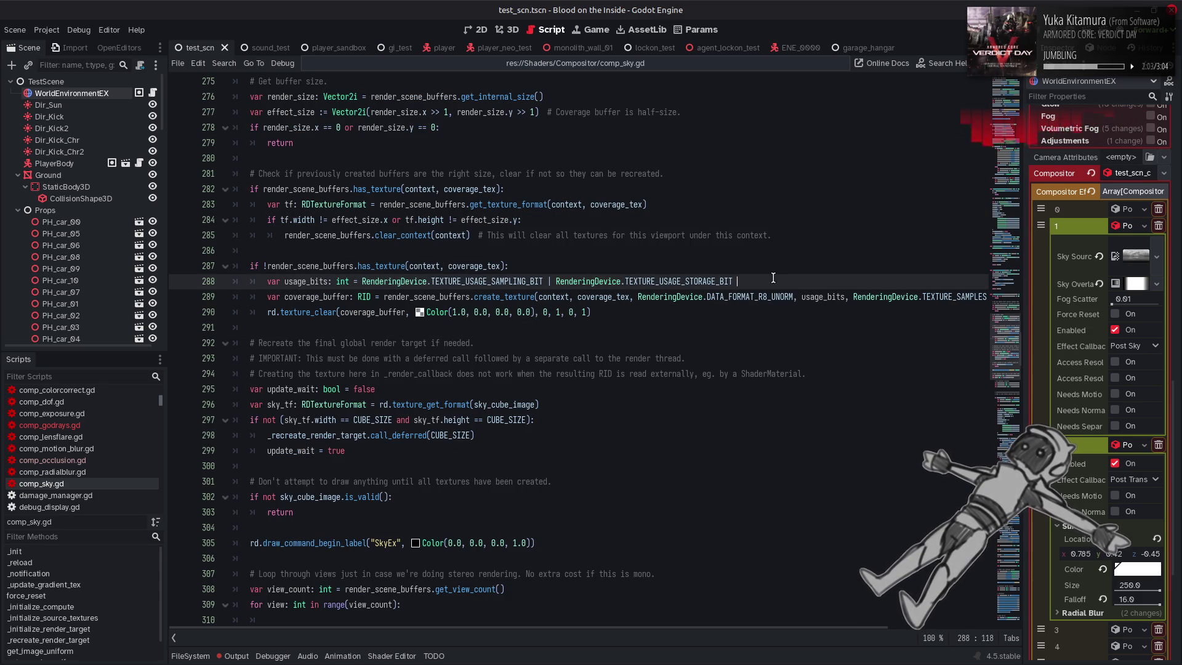
type("| RenderingDevice.TE")
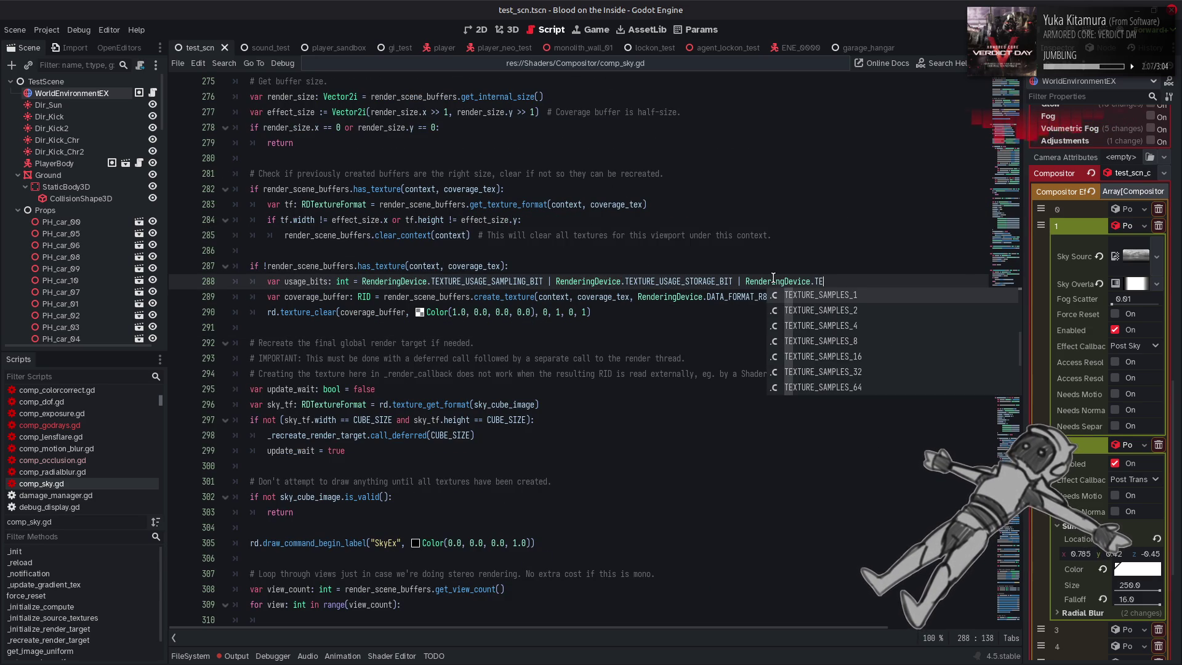
type("XTUREUS")
key("Down")
key("Down")
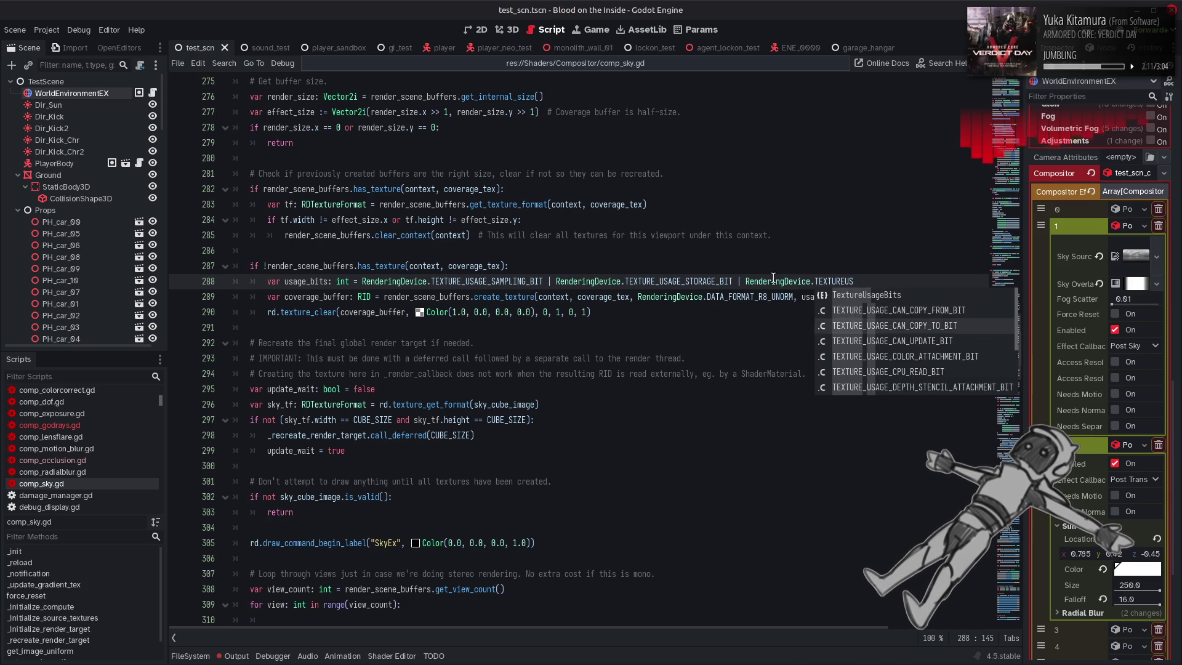
key("Return")
left_click_drag(733, 281, 948, 281)
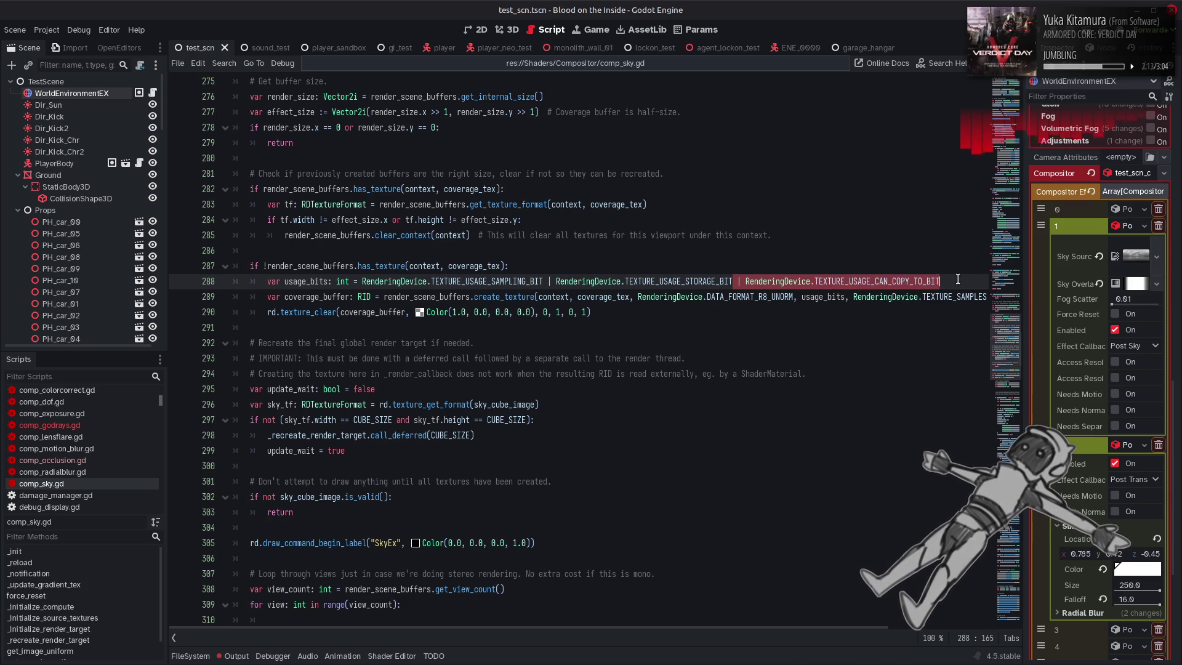
key("ctrl+s")
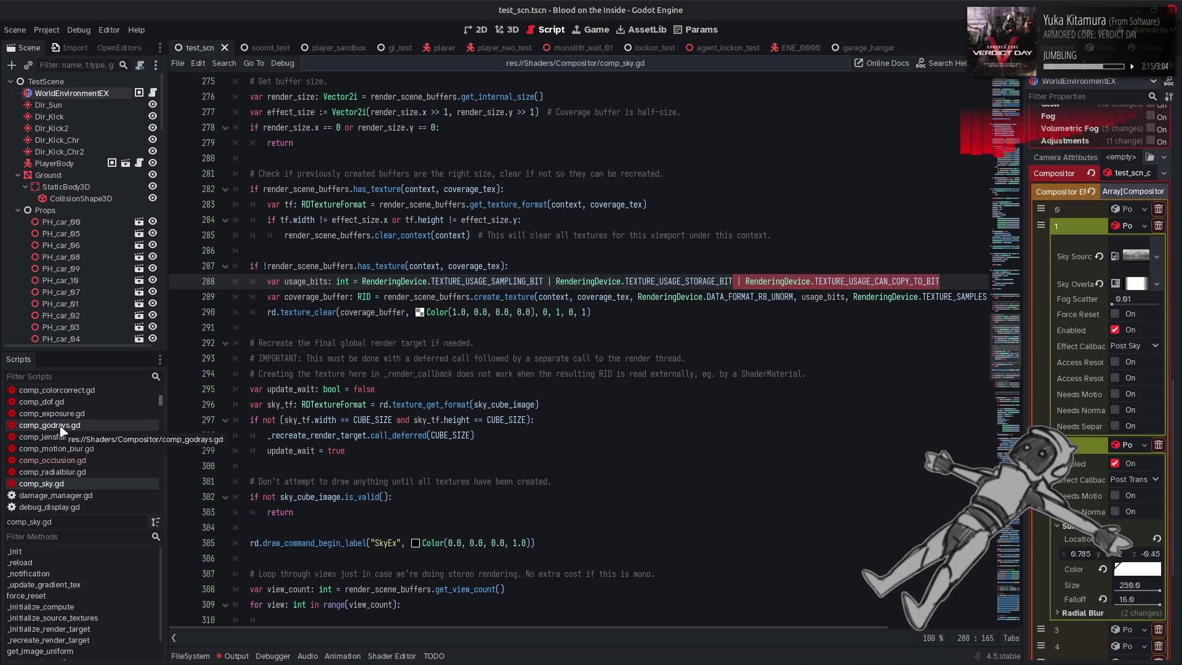
Add the same TEXTURE_USAGE_CAN_COPY_TO_BIT flag to line 162 of comp_godrays.gd and resave both scripts
left_click(49, 425)
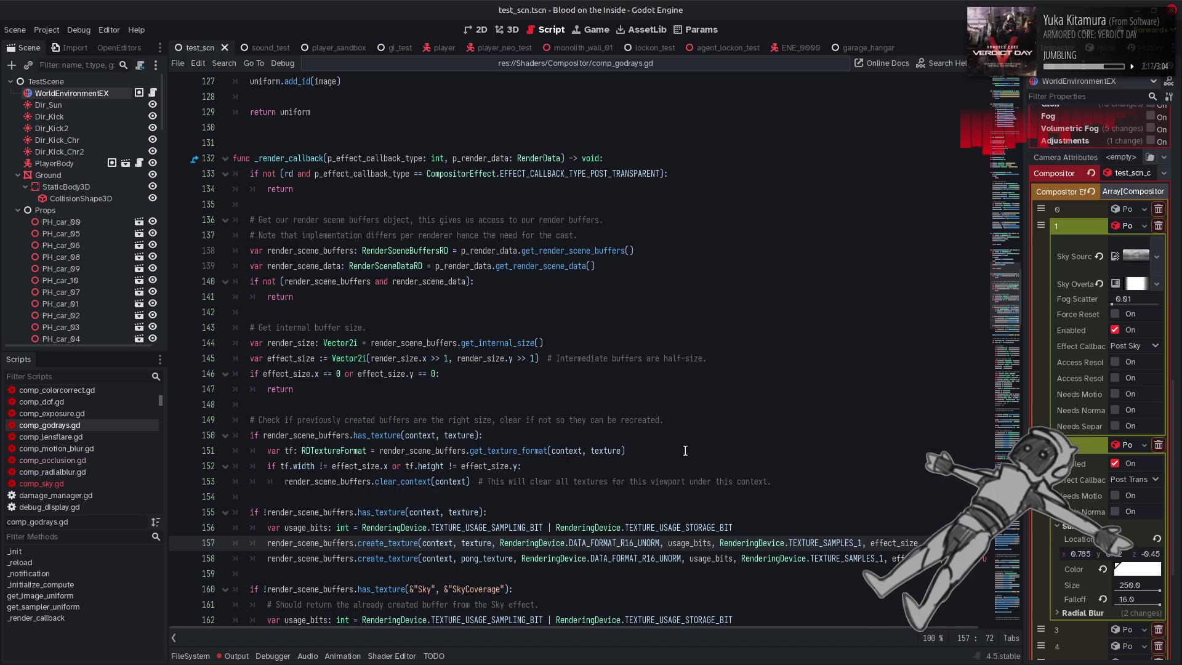
scroll(685, 451, "down", 4)
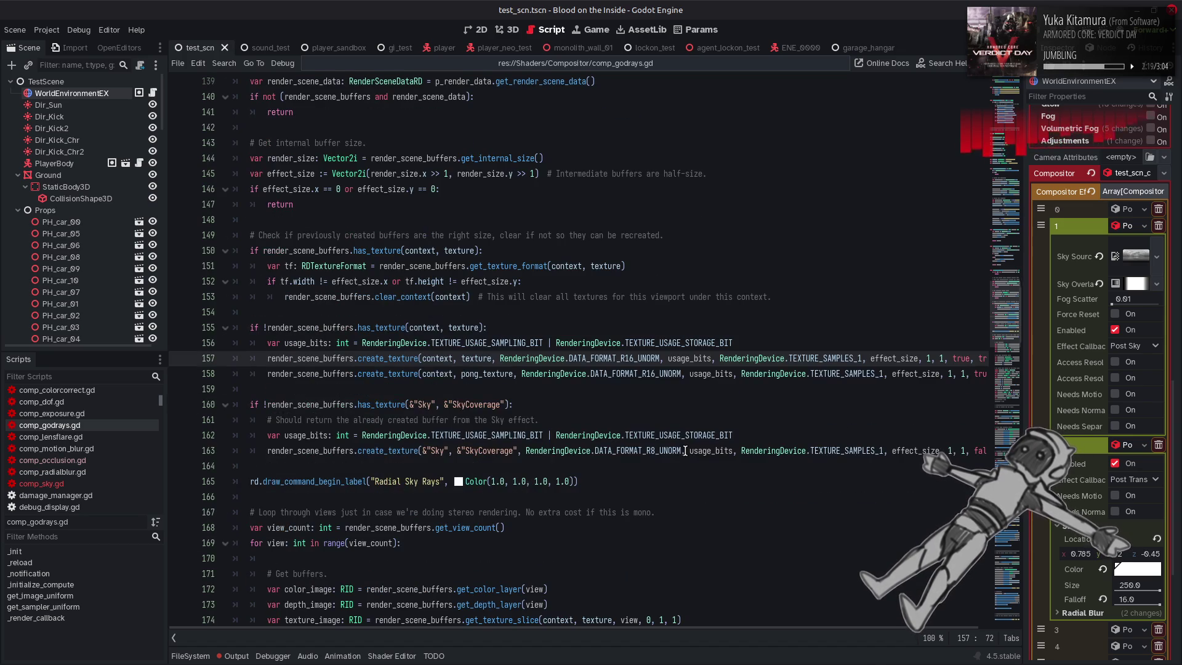
left_click(735, 435)
type("| RenderingDevice.TEXTURE_USAGE_CAN_COPY_TO_BIT")
key("ctrl+s")
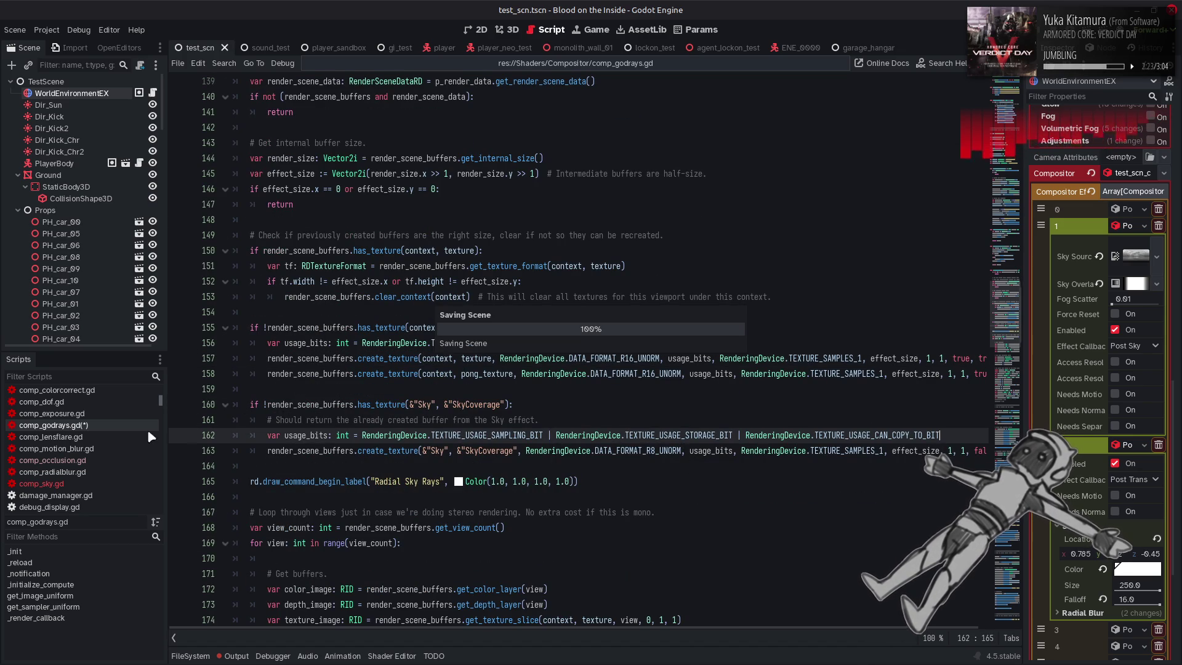
left_click(68, 484)
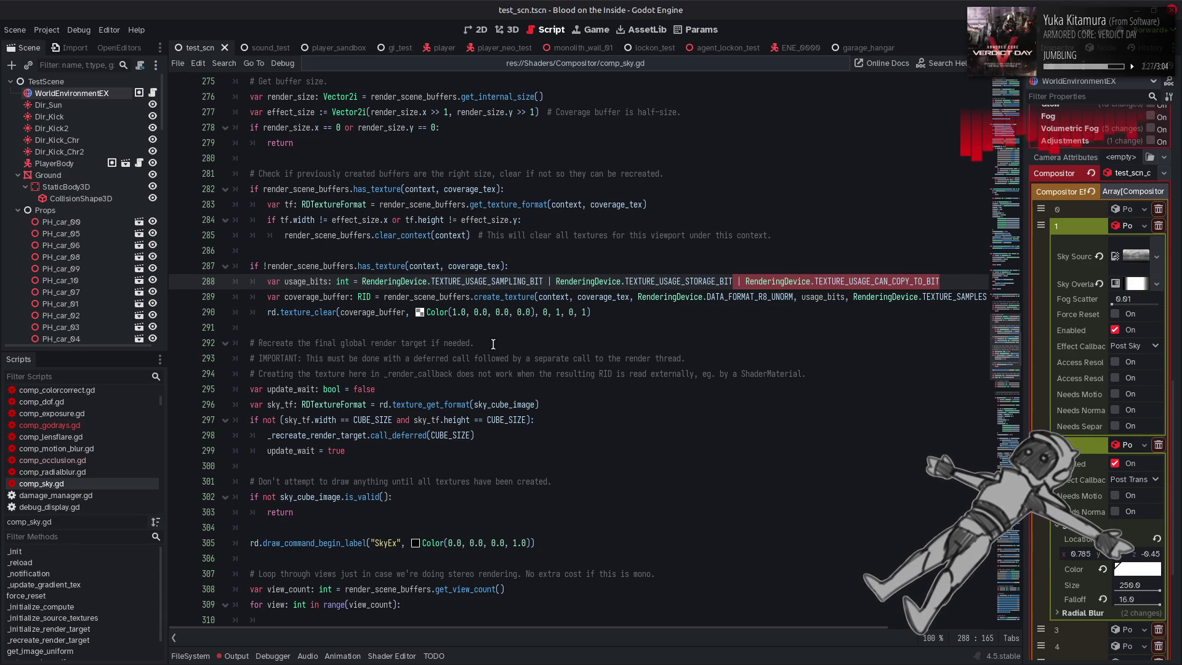
left_click(501, 281)
key("ctrl+s")
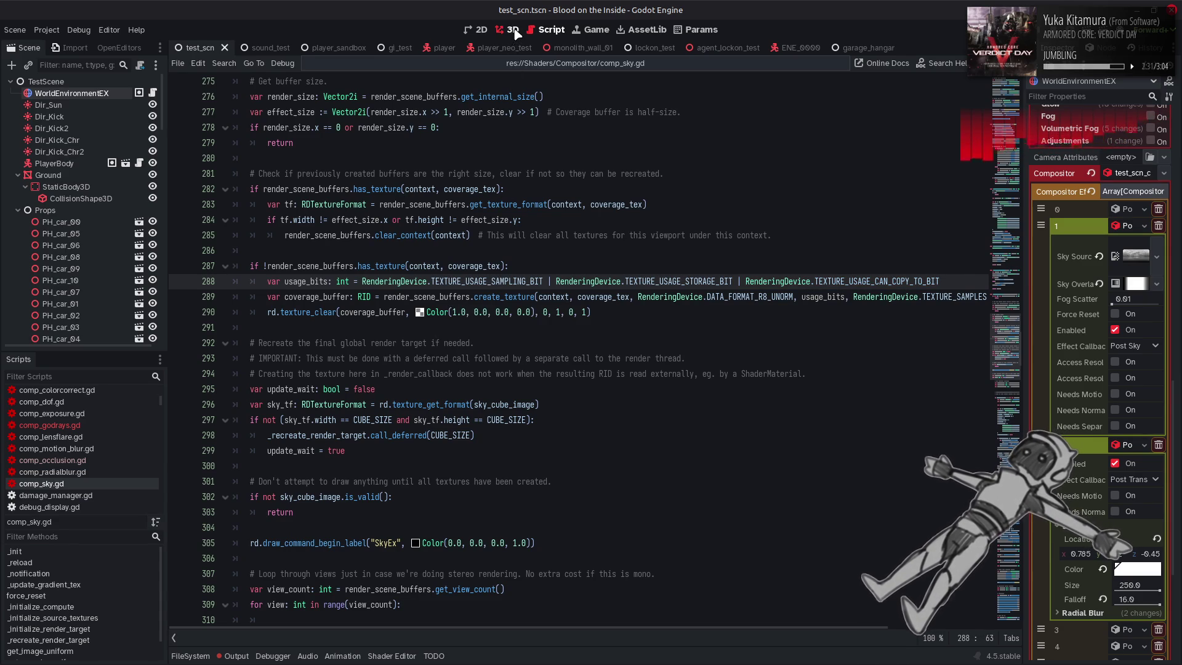
Check the Output log in the 3D view and clear its errors
left_click(513, 31)
left_click(236, 655)
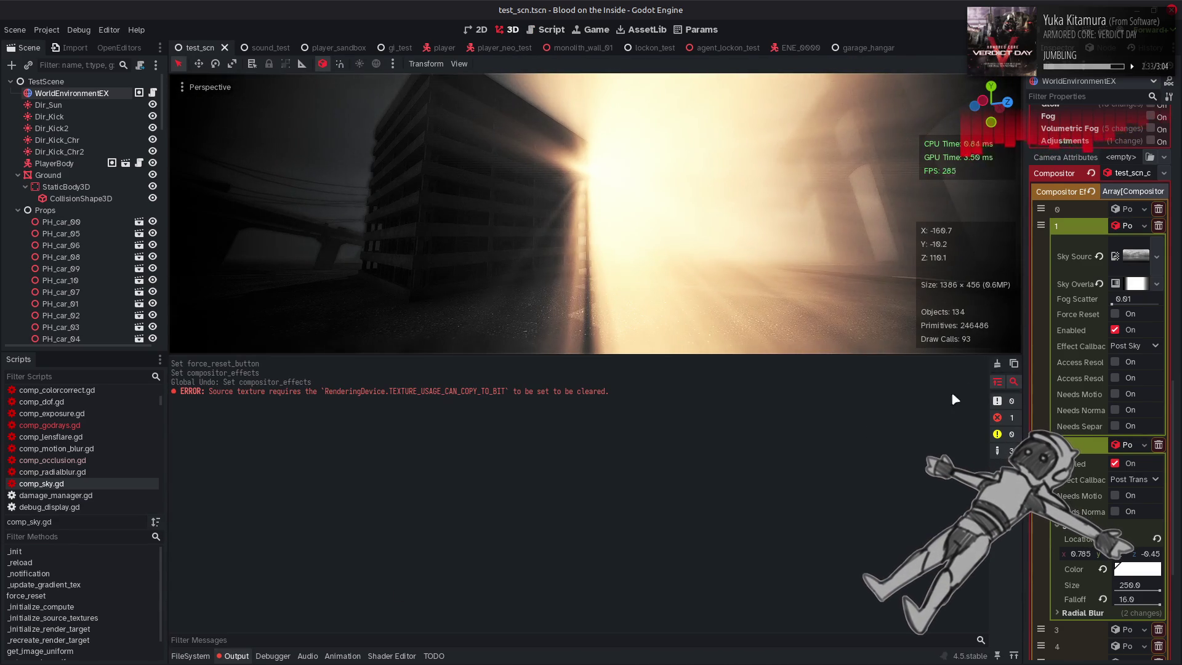
left_click(997, 363)
left_click(229, 656)
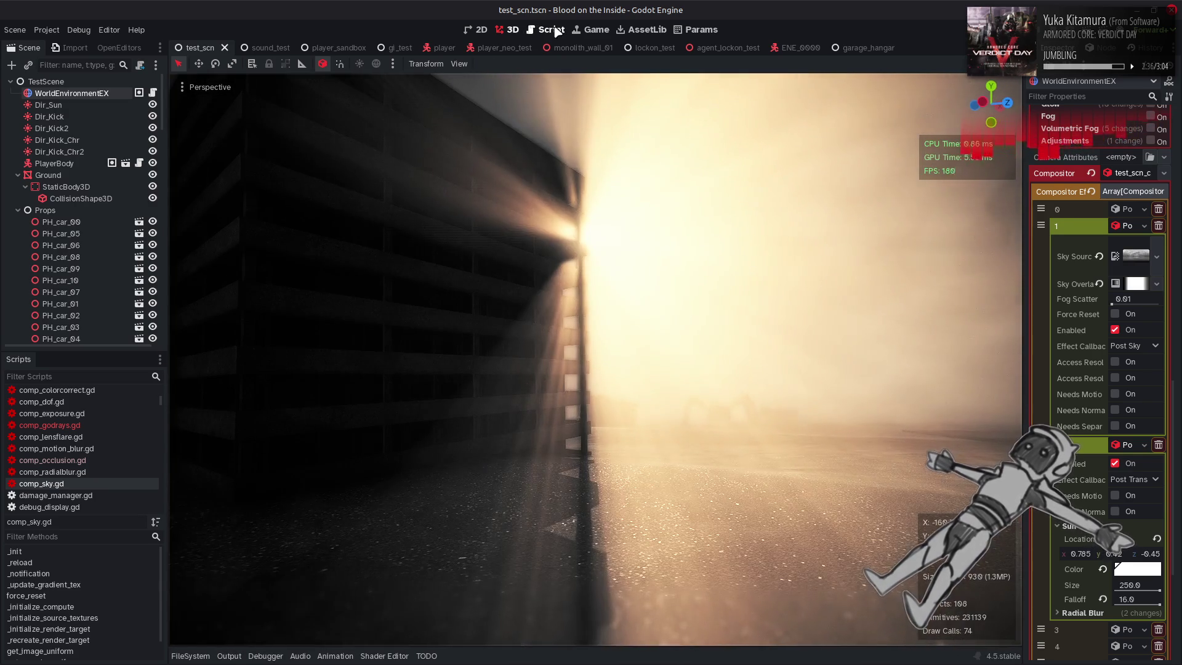
Prefix line 163 of comp_godrays.gd with 'var coverage_buffer: RID =' and save
left_click(551, 29)
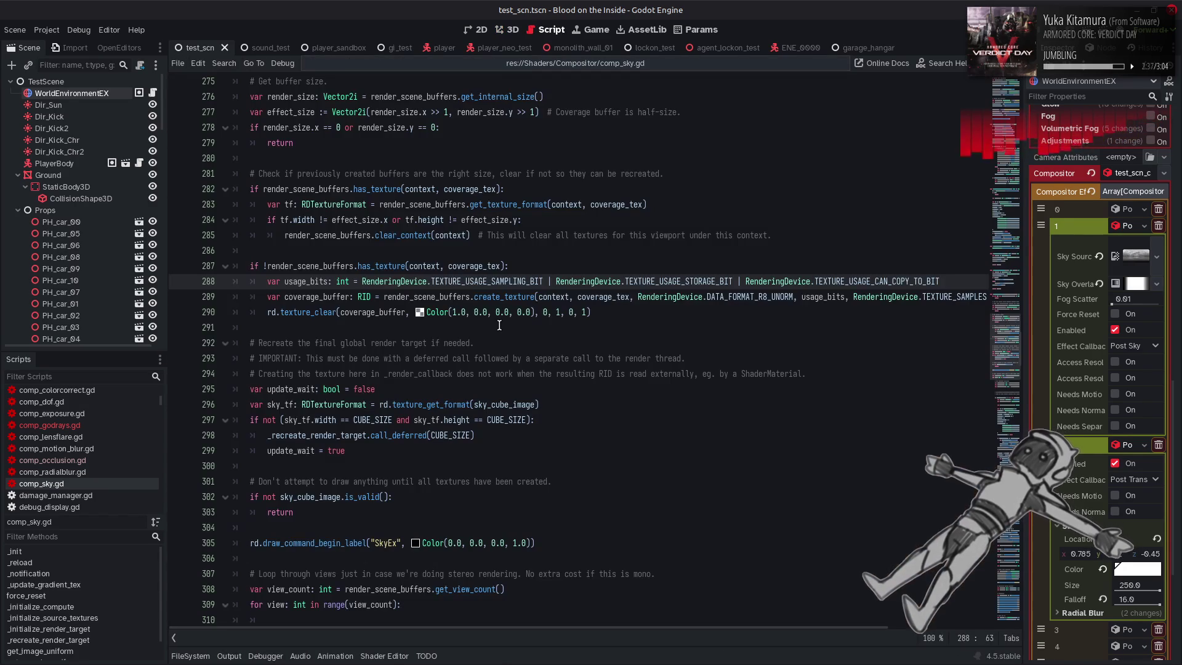
left_click_drag(591, 312, 268, 312)
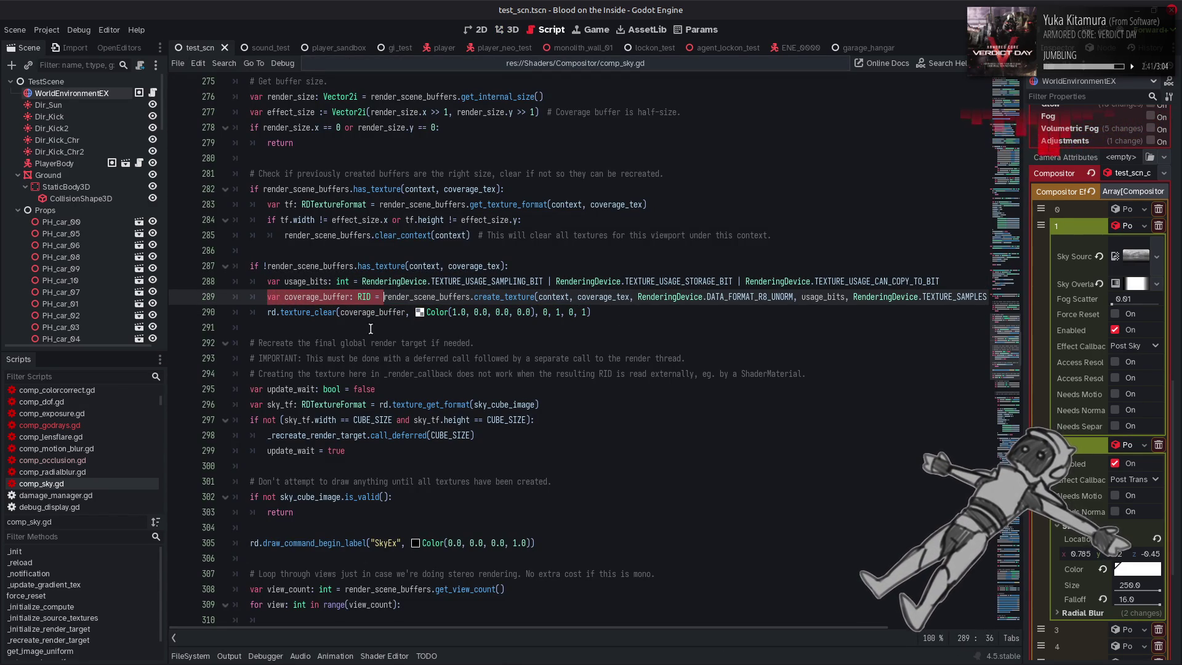
left_click(87, 424)
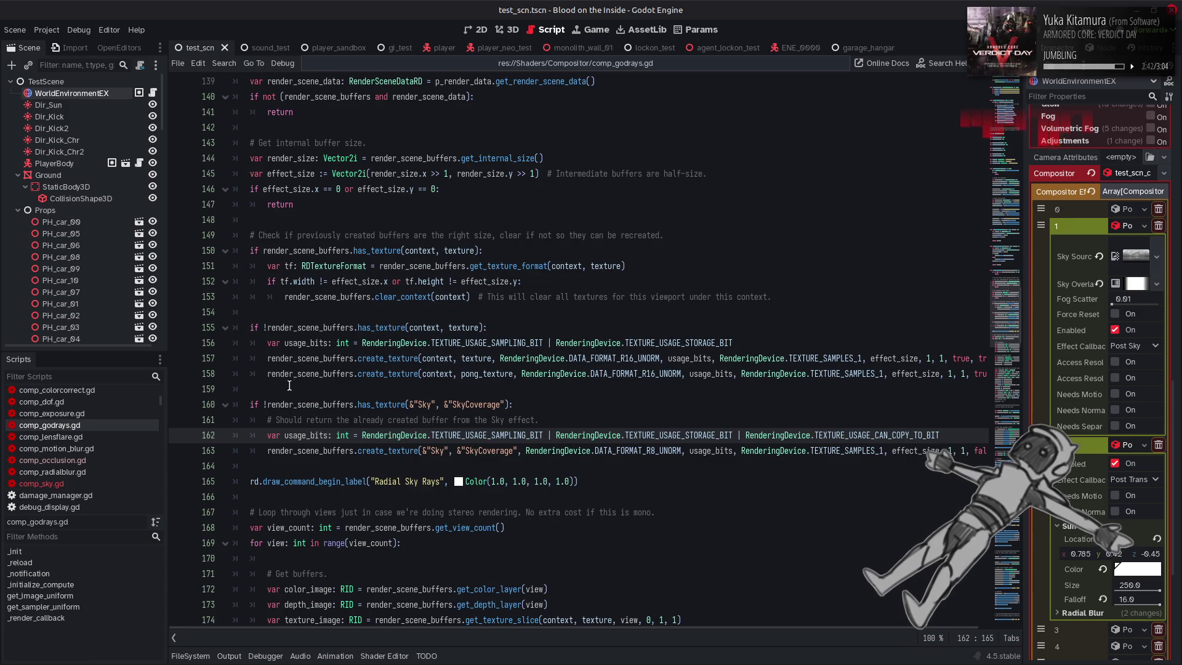
left_click(265, 449)
type("var coverage_buffer: RID =")
key("ctrl+s")
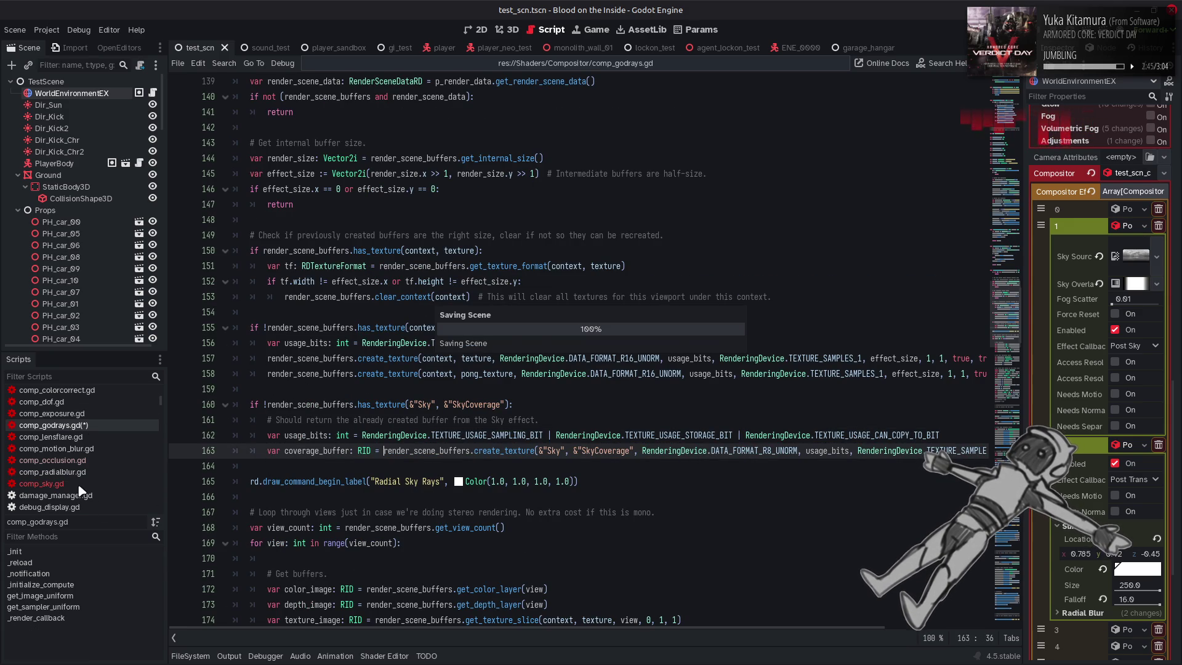
Paste comp_sky.gd's texture_clear call below line 163 in comp_godrays.gd, save, and return to 3D
left_click(78, 485)
left_click(606, 312)
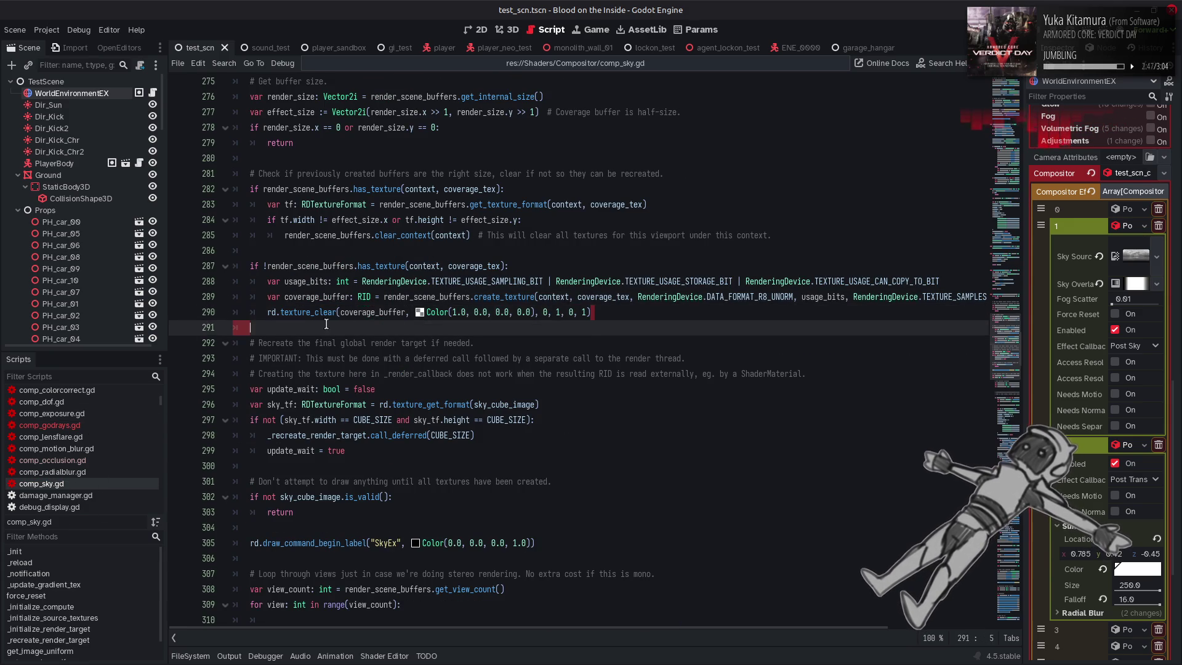
key("shift+Home")
key("ctrl+c")
left_click(83, 425)
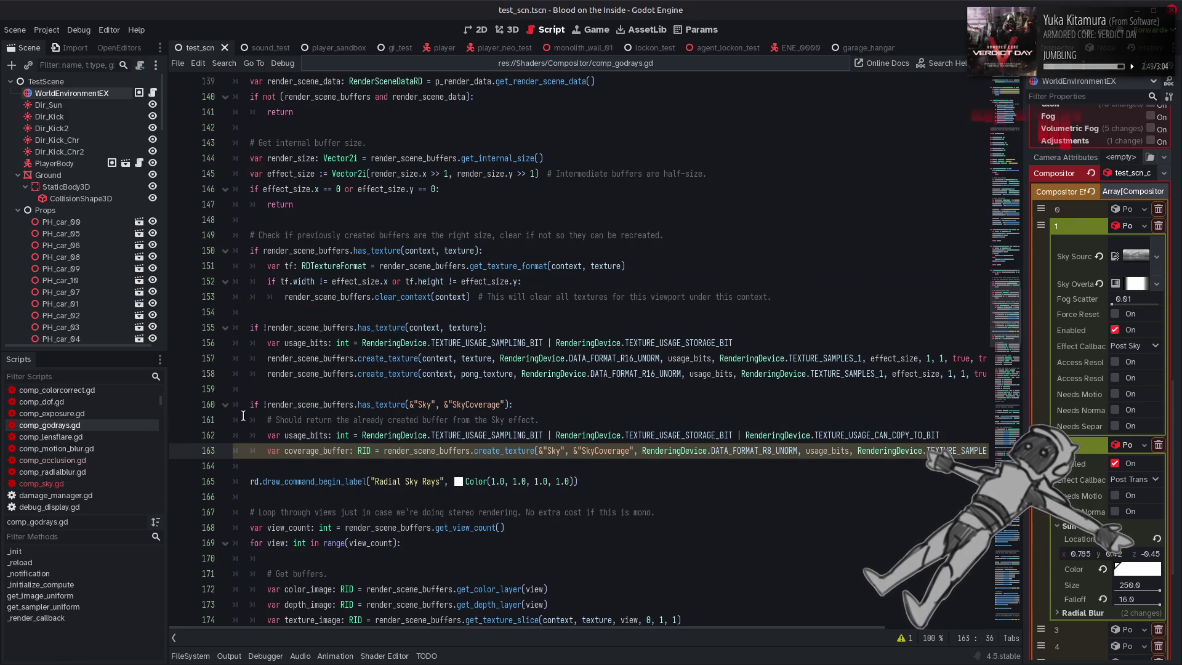
key("End")
key("Return")
key("ctrl+v")
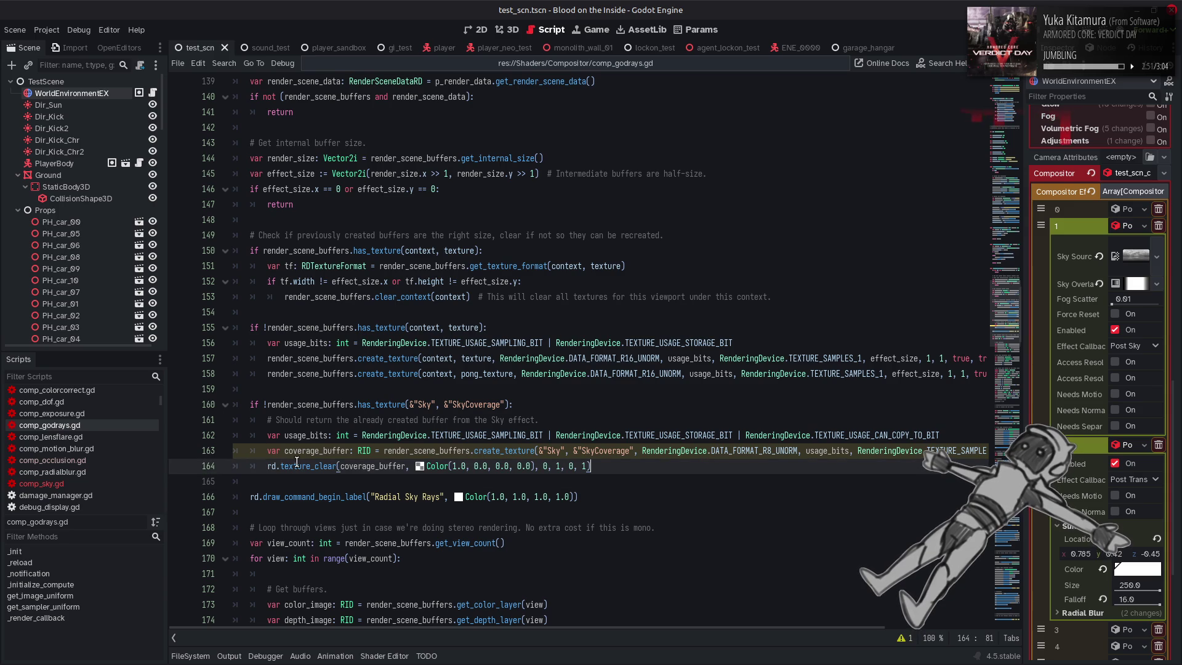
key("ctrl+s")
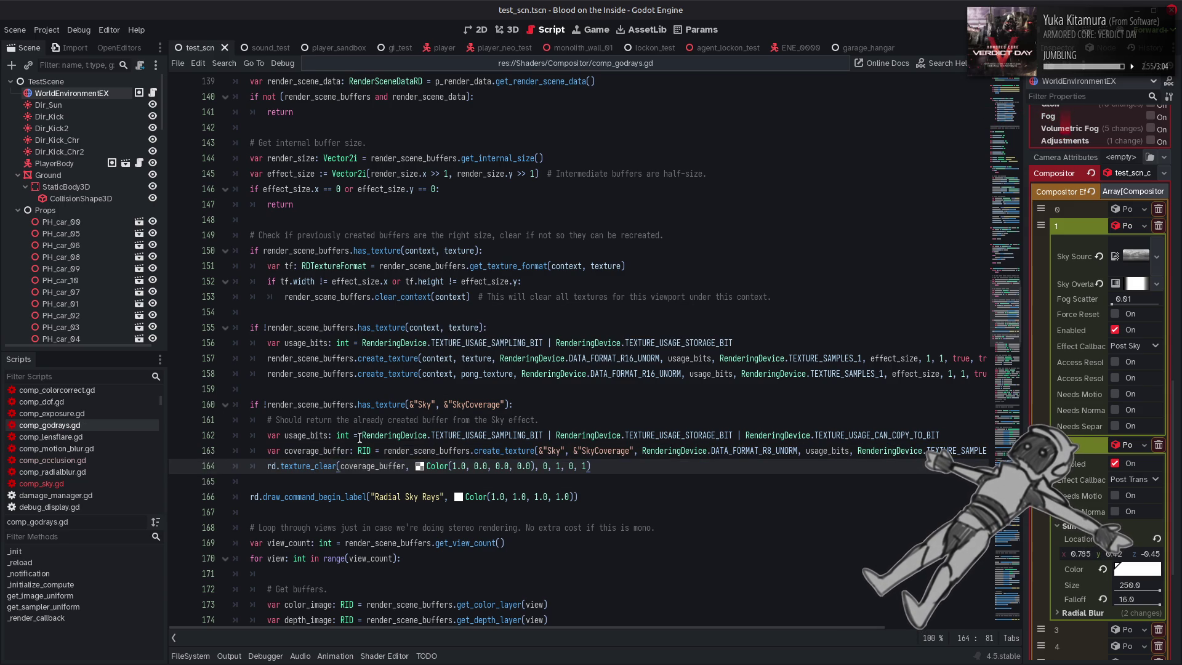
left_click(506, 29)
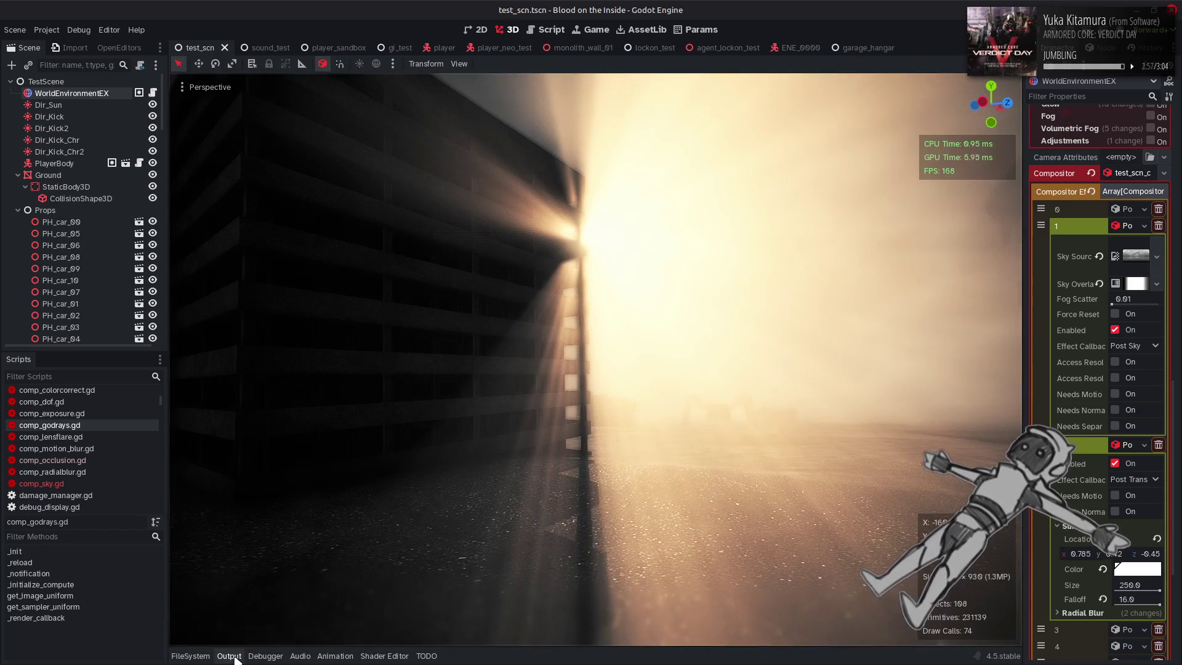
Glance at the Output log, zoom toward the building to inspect the rays, then reopen comp_godrays.gd
left_click(229, 656)
left_click(229, 655)
scroll(458, 360, "up", 5)
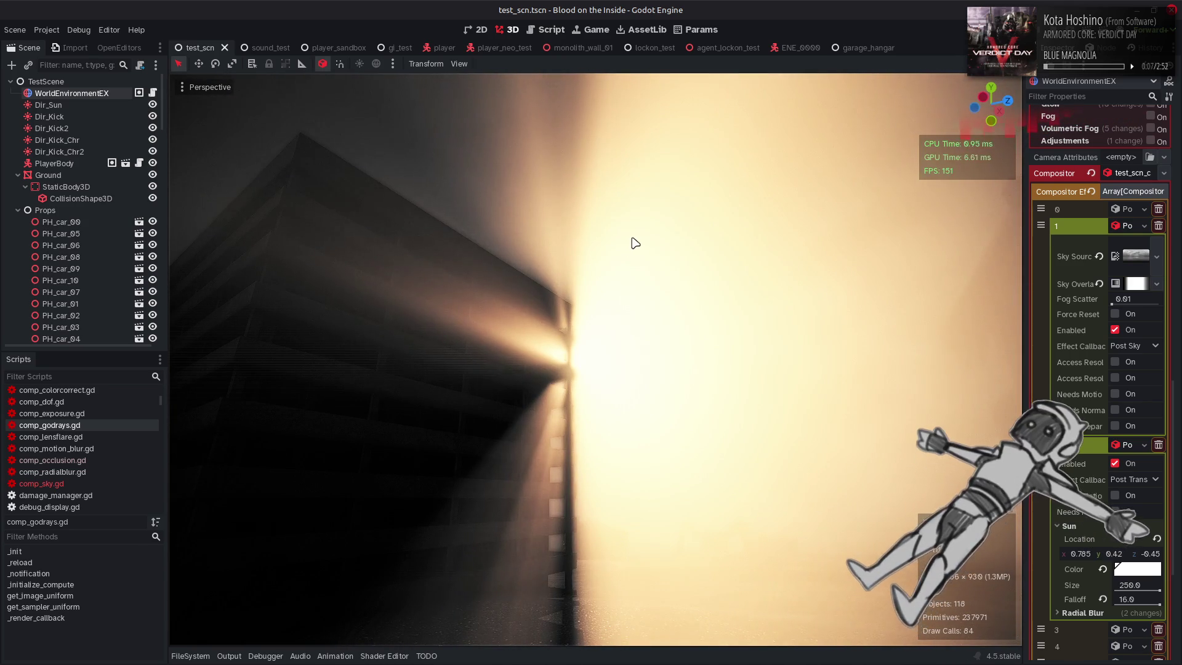
left_click(538, 29)
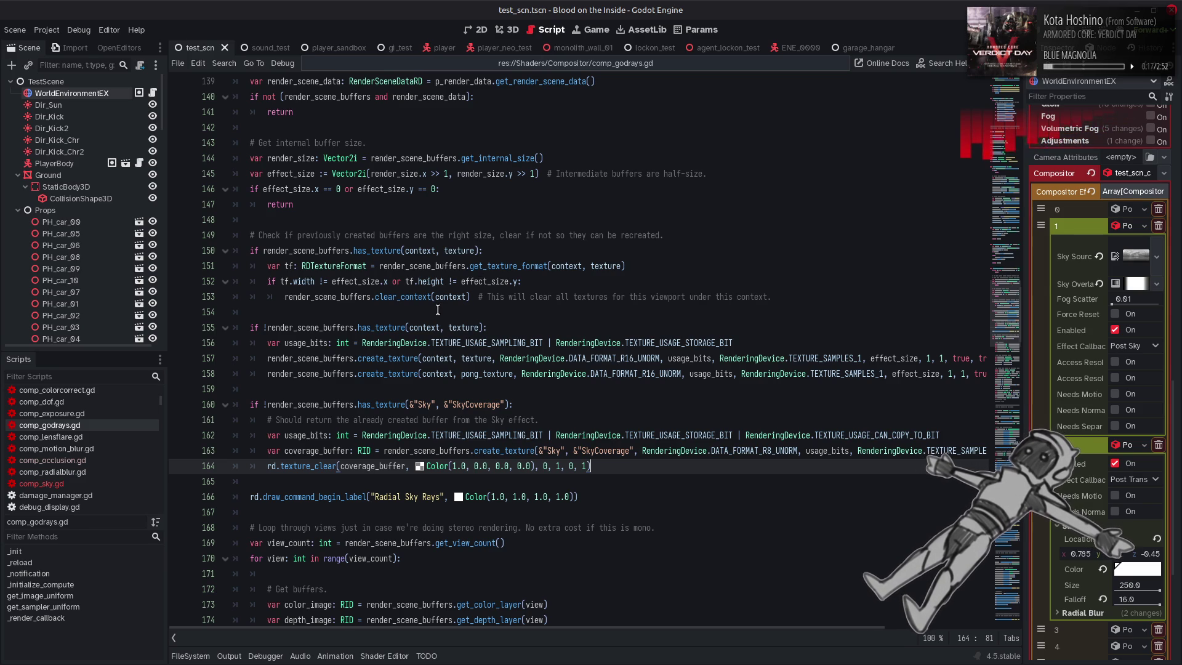
Search comp_godrays.gd for 'context', step through every match, then switch back to comp_sky.gd
left_click(426, 249)
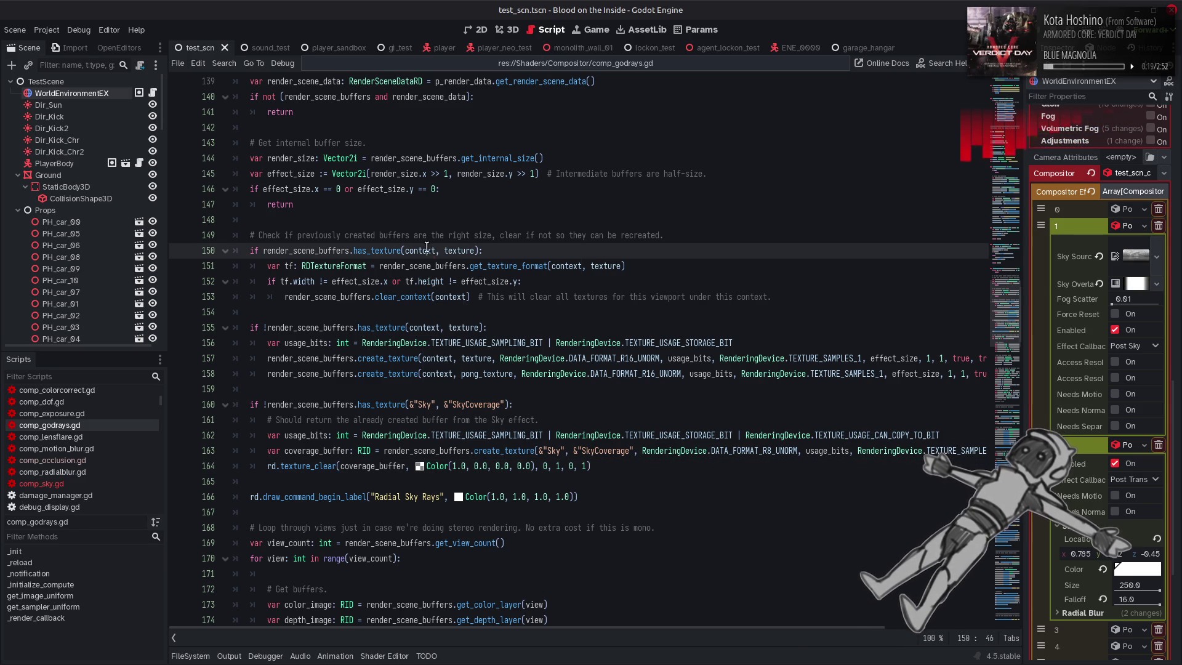
key("ctrl+f")
left_click(850, 637)
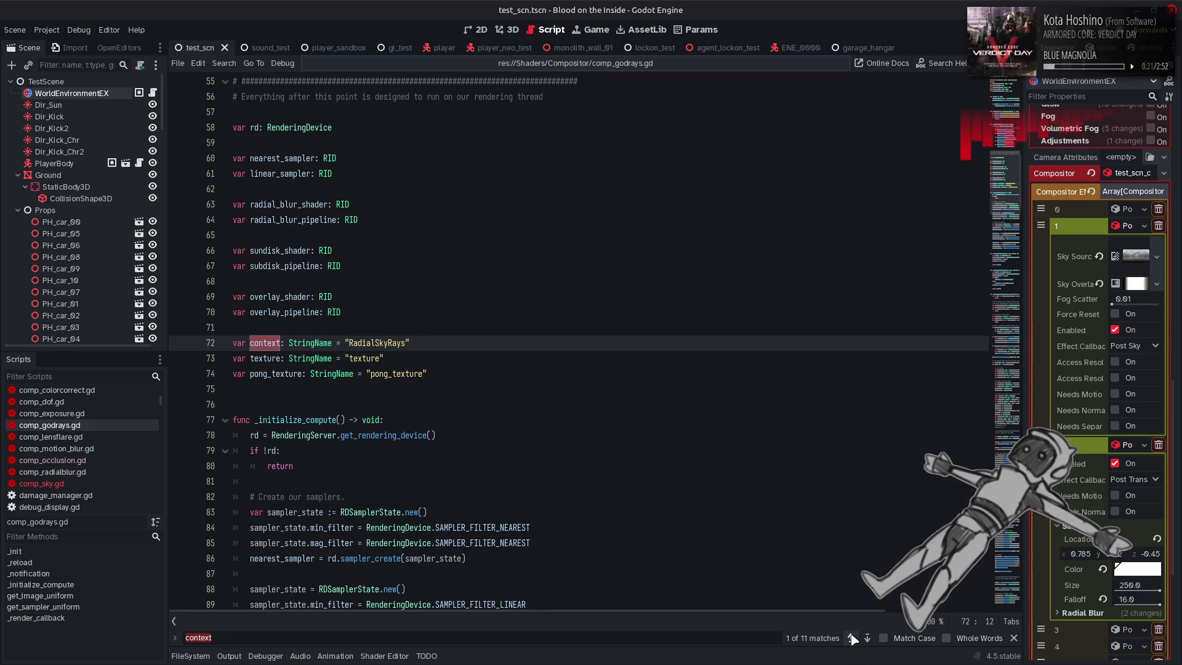
left_click(867, 638)
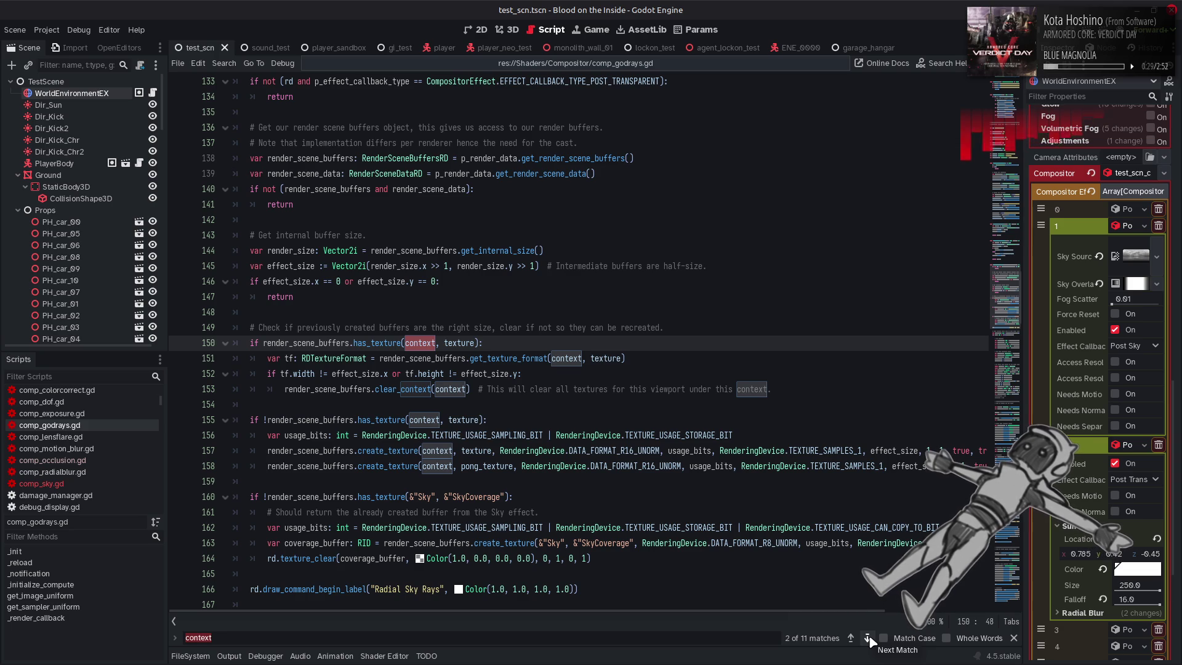
left_click(868, 638)
left_click(868, 639)
left_click(868, 639)
left_click(867, 638)
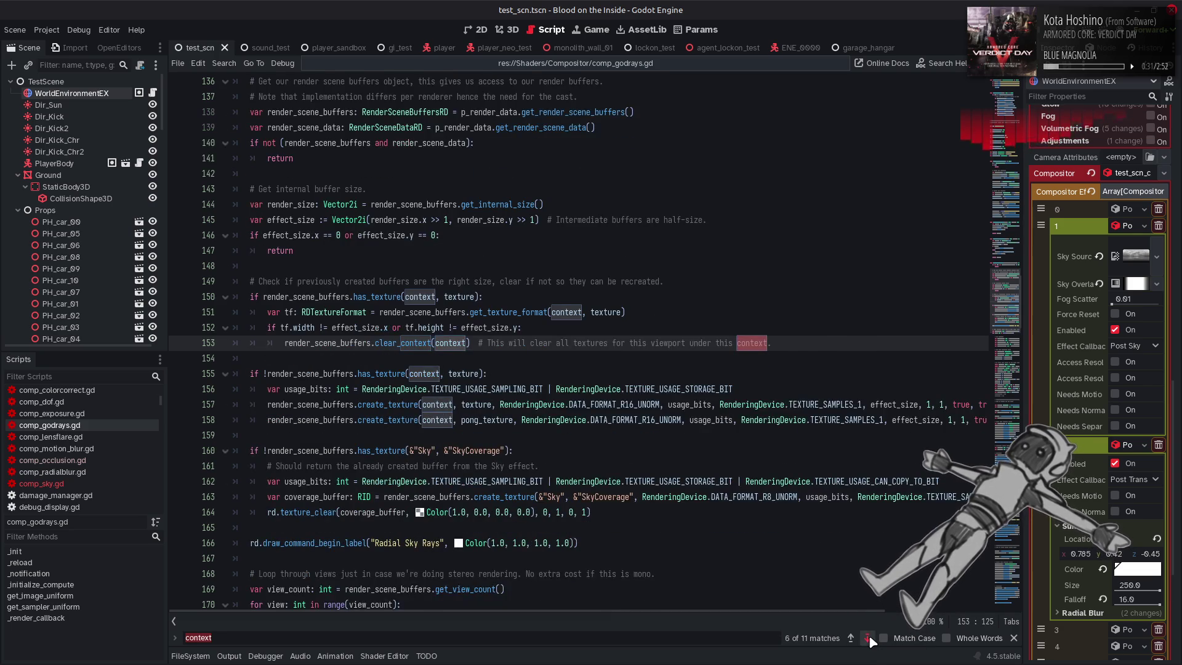
left_click(868, 638)
left_click(868, 638)
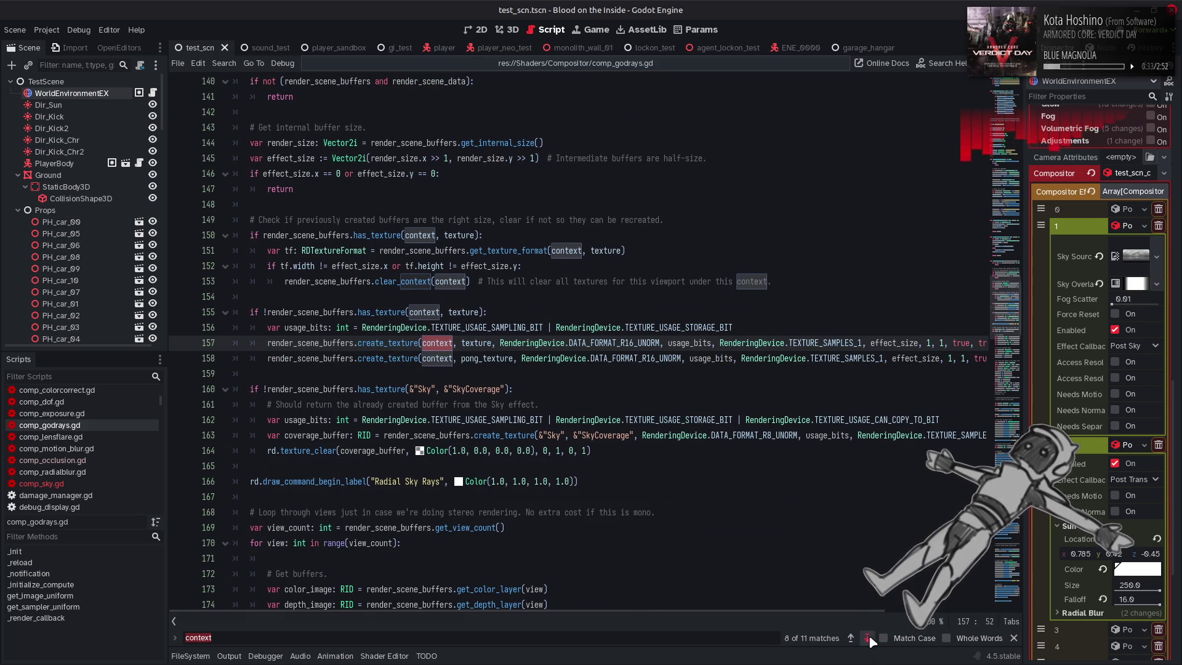
left_click(868, 638)
left_click(868, 638)
left_click(868, 639)
left_click(868, 638)
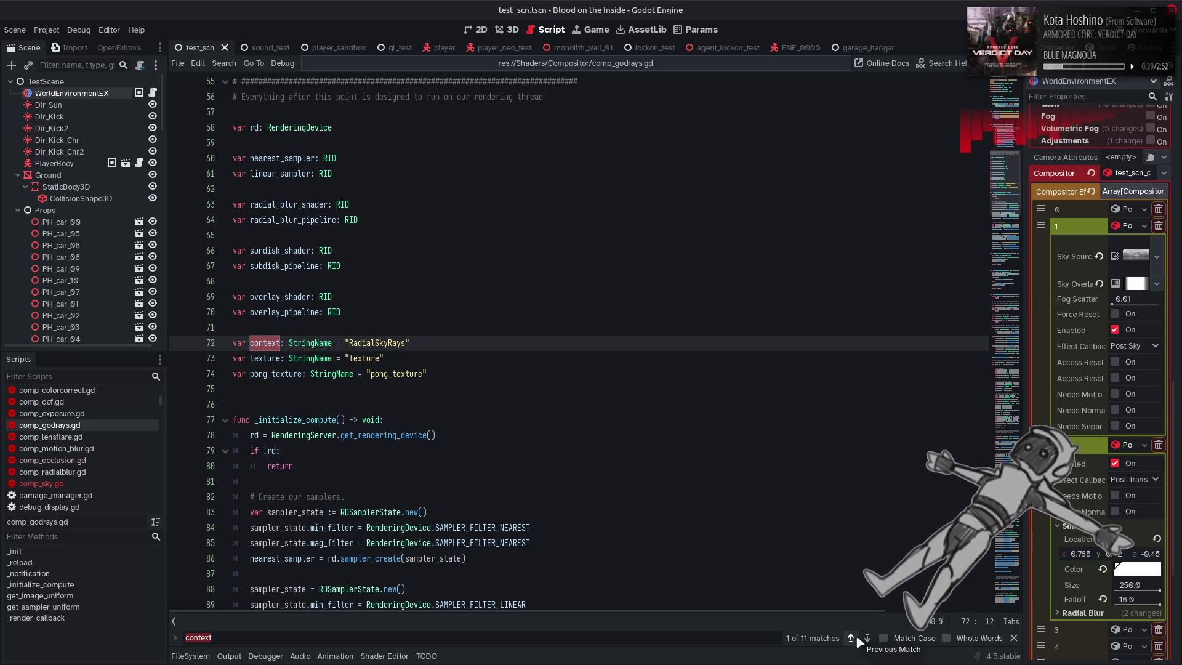
left_click(1013, 638)
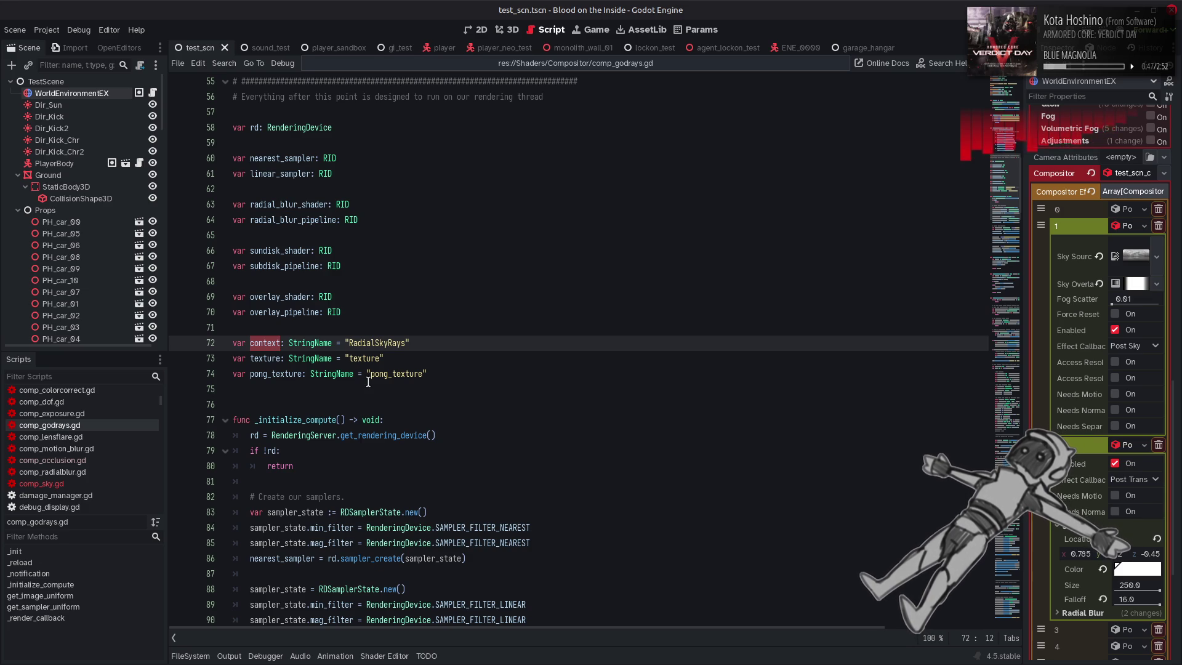
left_click(82, 483)
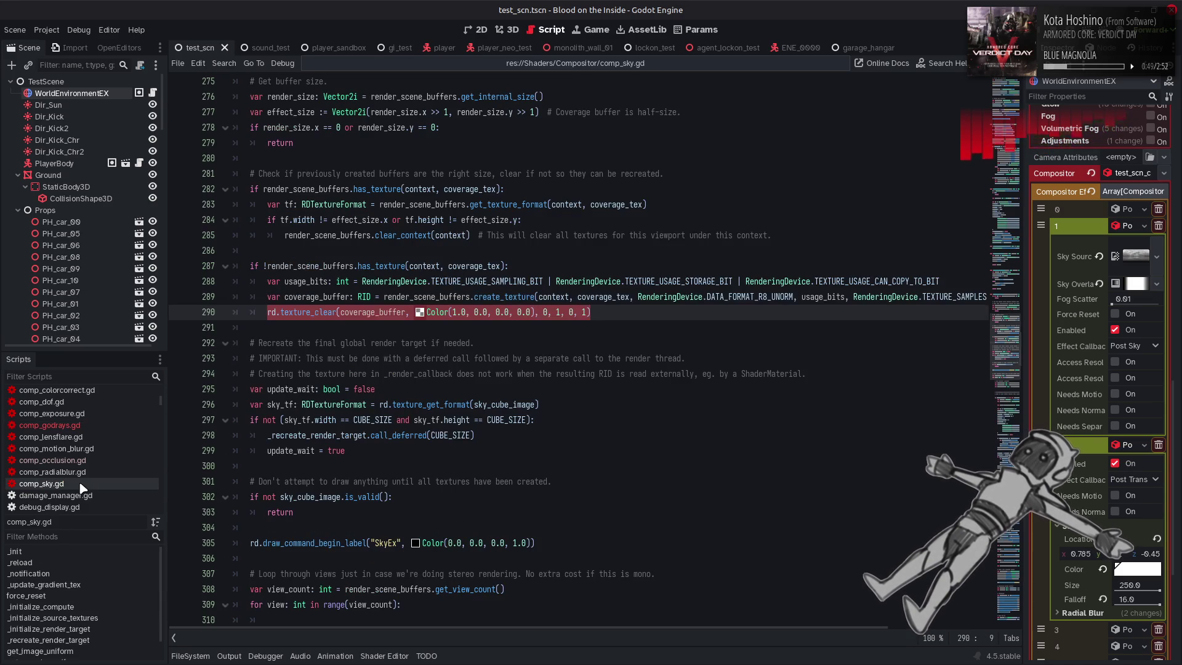
mouse_move(392, 437)
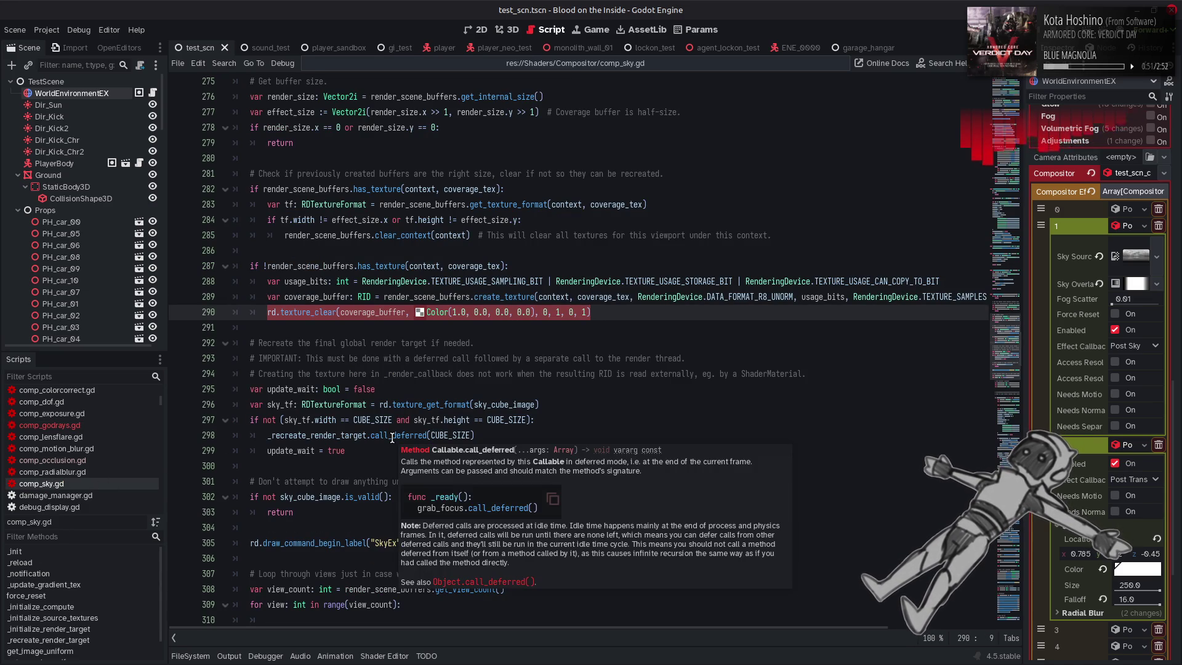
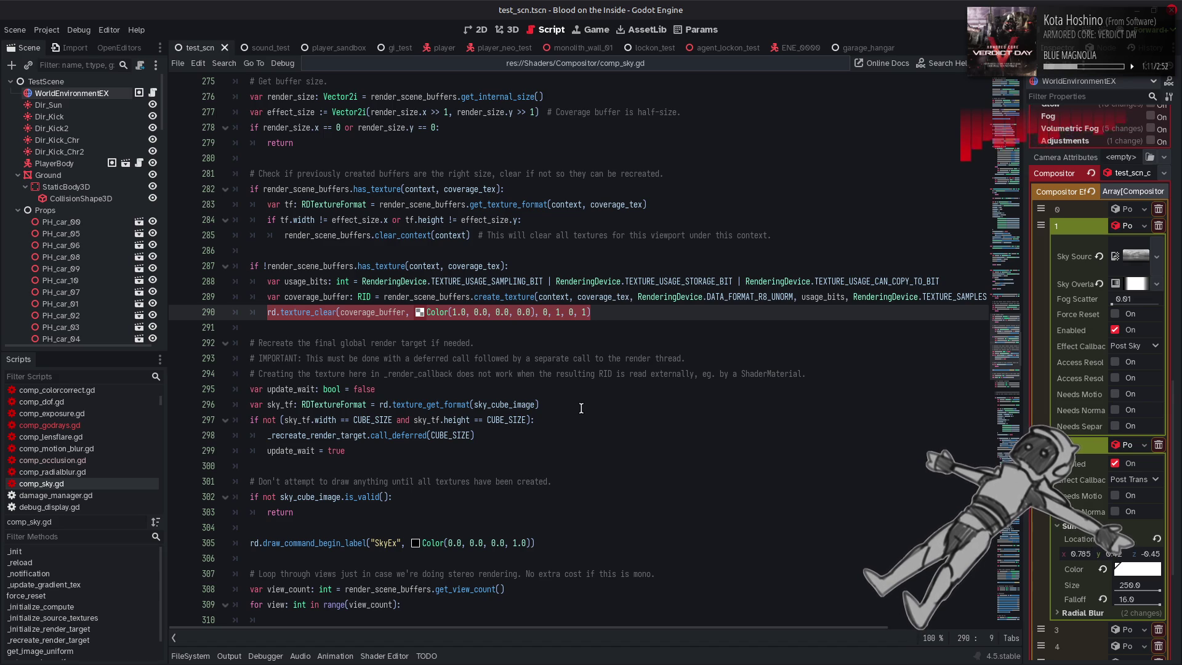
Select 'context' on line 314 of comp_sky.gd and search the script for it
scroll(581, 408, "down", 4)
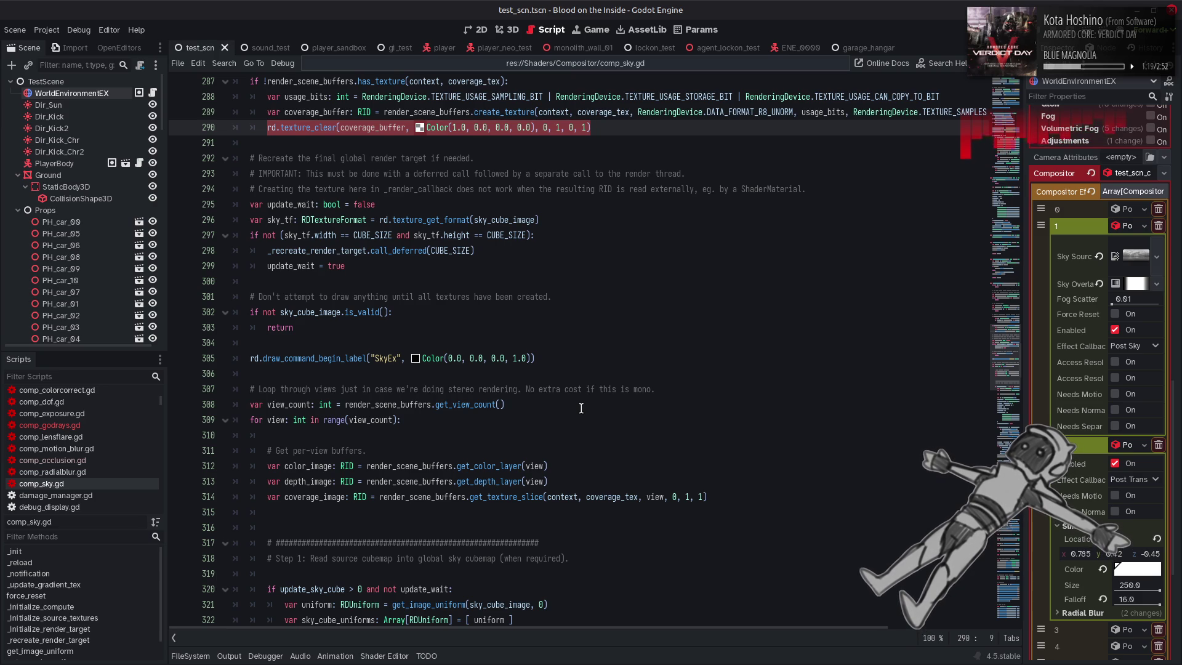
scroll(580, 408, "up", 1)
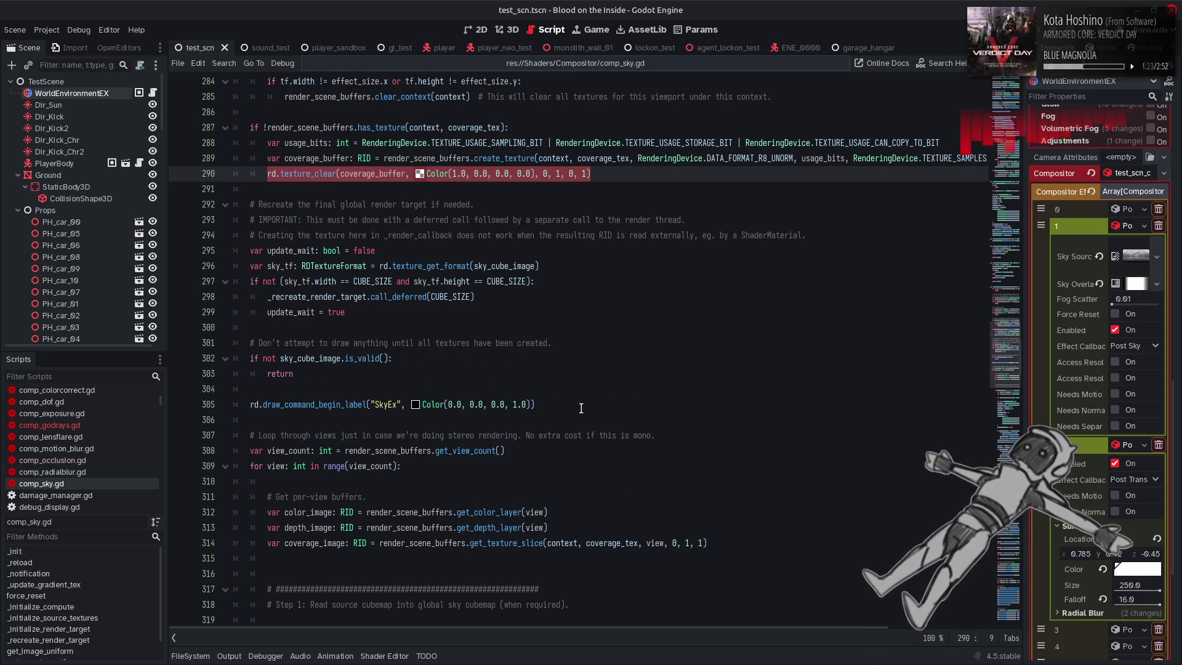
scroll(580, 408, "up", 1)
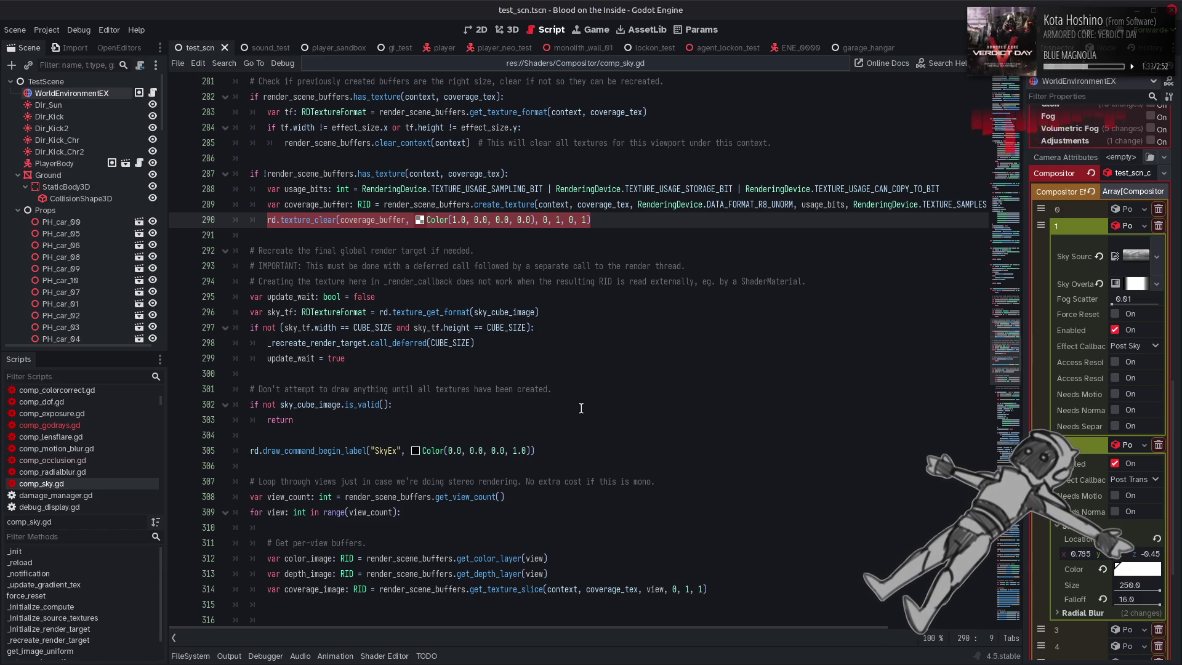
double_click(561, 589)
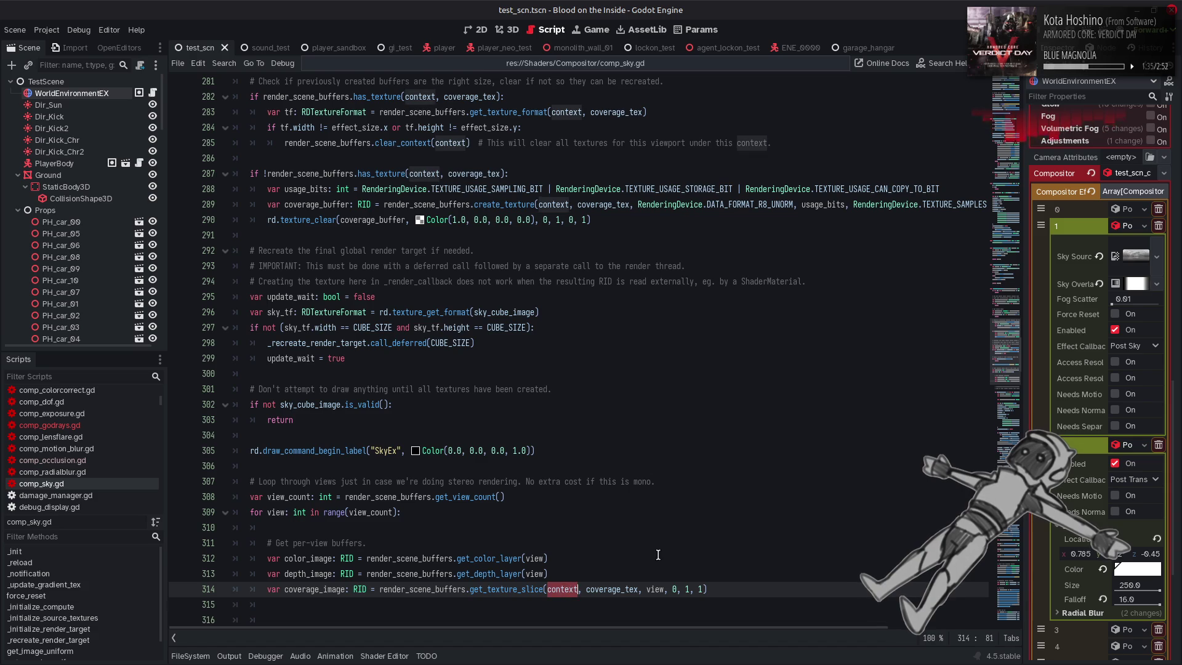
key("ctrl+f")
Step back and forth through the context matches, then open comp_godrays.gd
left_click(873, 640)
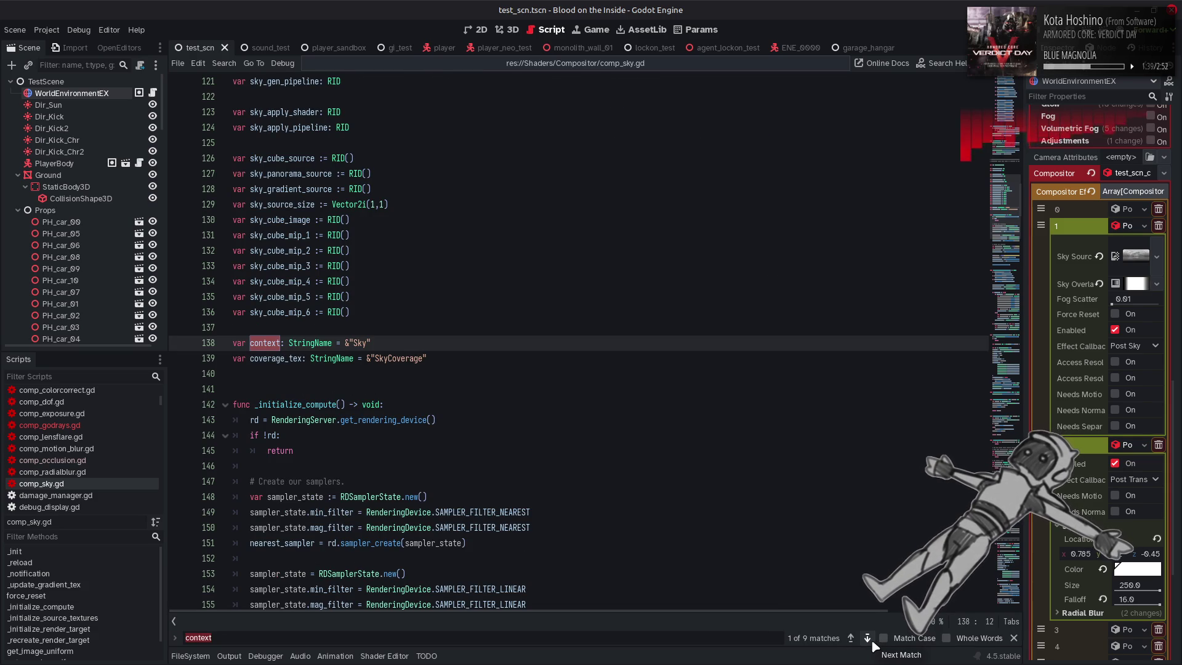
left_click(851, 638)
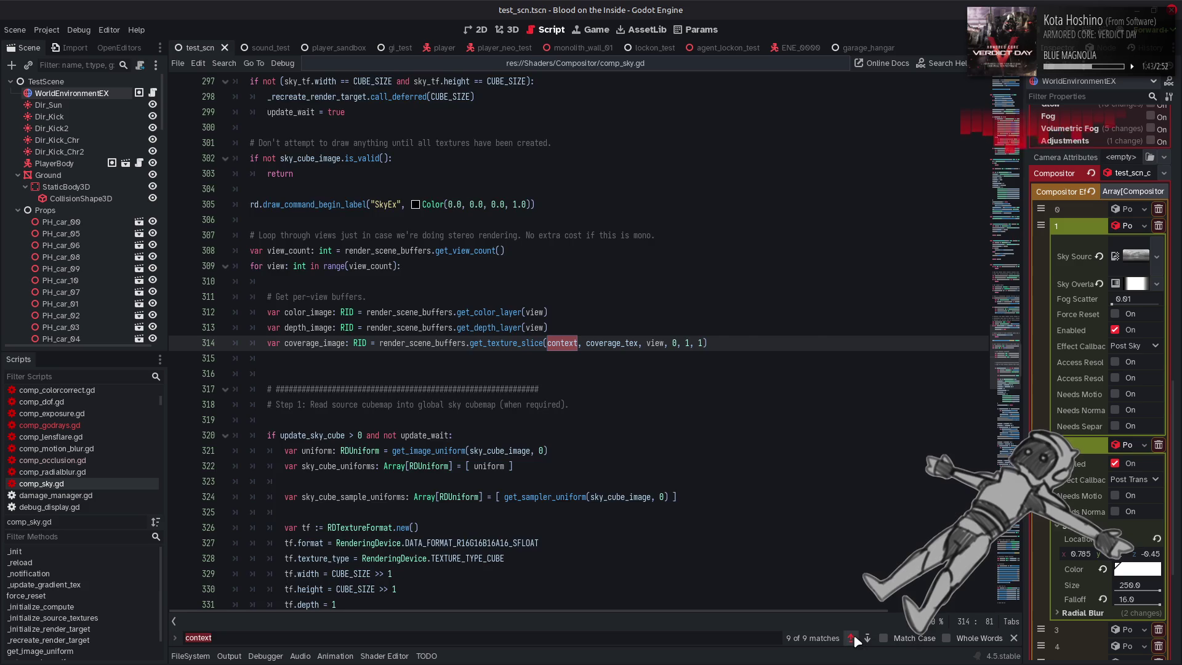
left_click(852, 638)
left_click(867, 638)
left_click(852, 638)
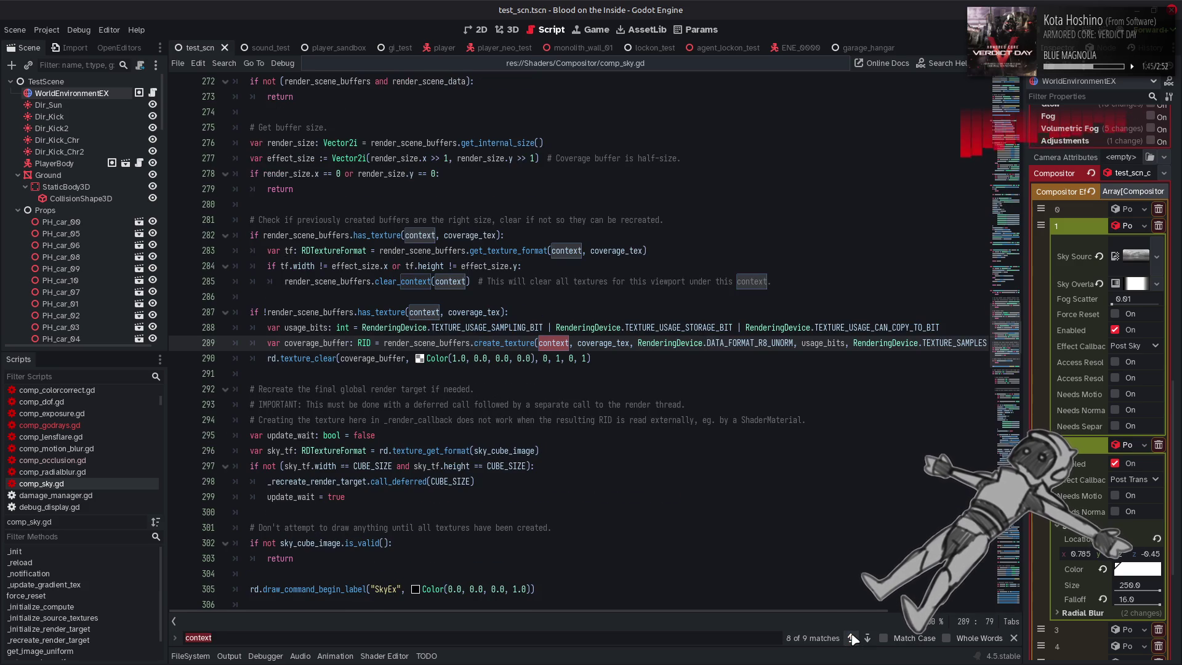
key("Escape")
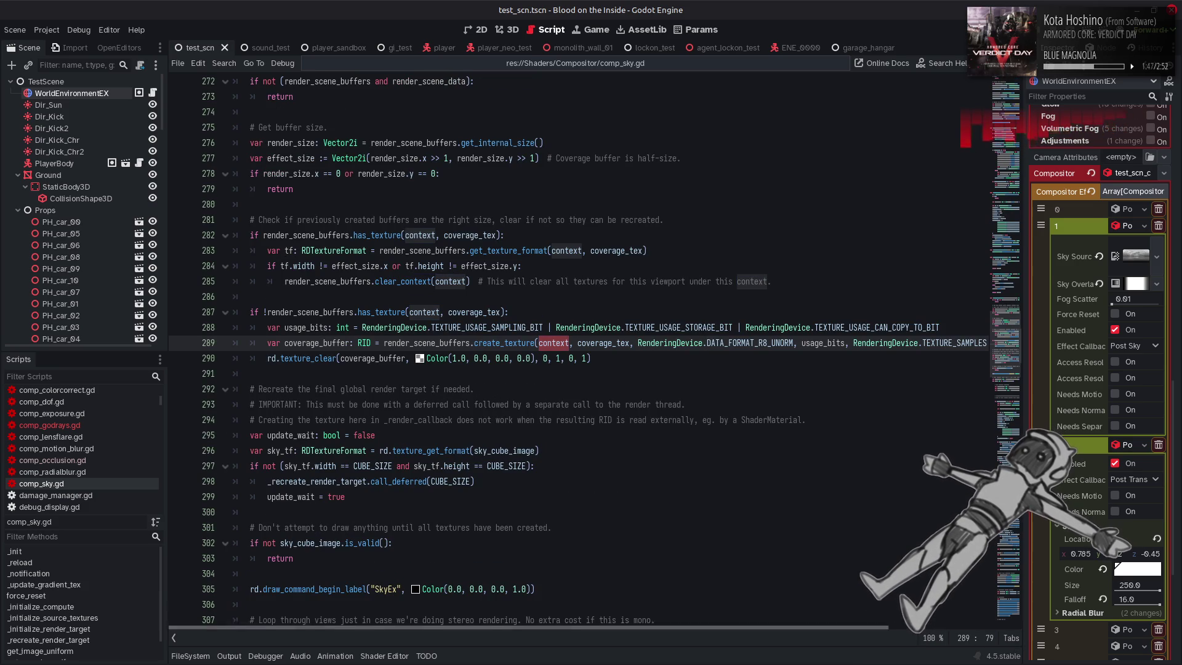
left_click(85, 426)
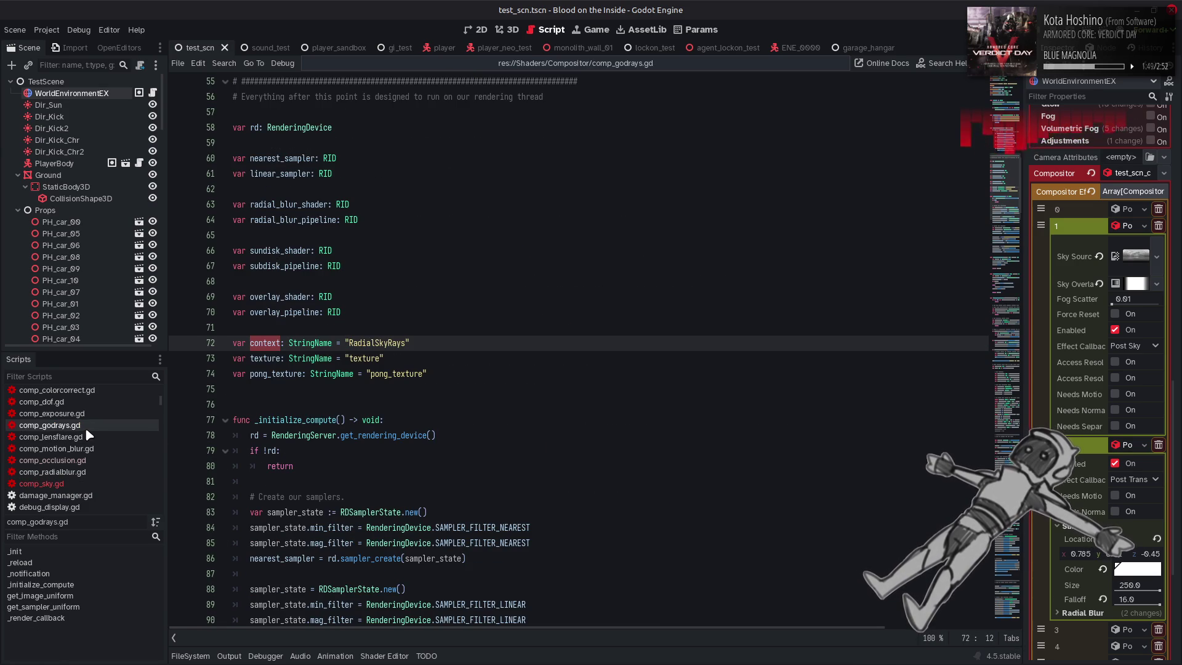
Read the SkyCoverage buffer clear code near line 164 of comp_godrays.gd, then return to comp_sky.gd
left_click(434, 373)
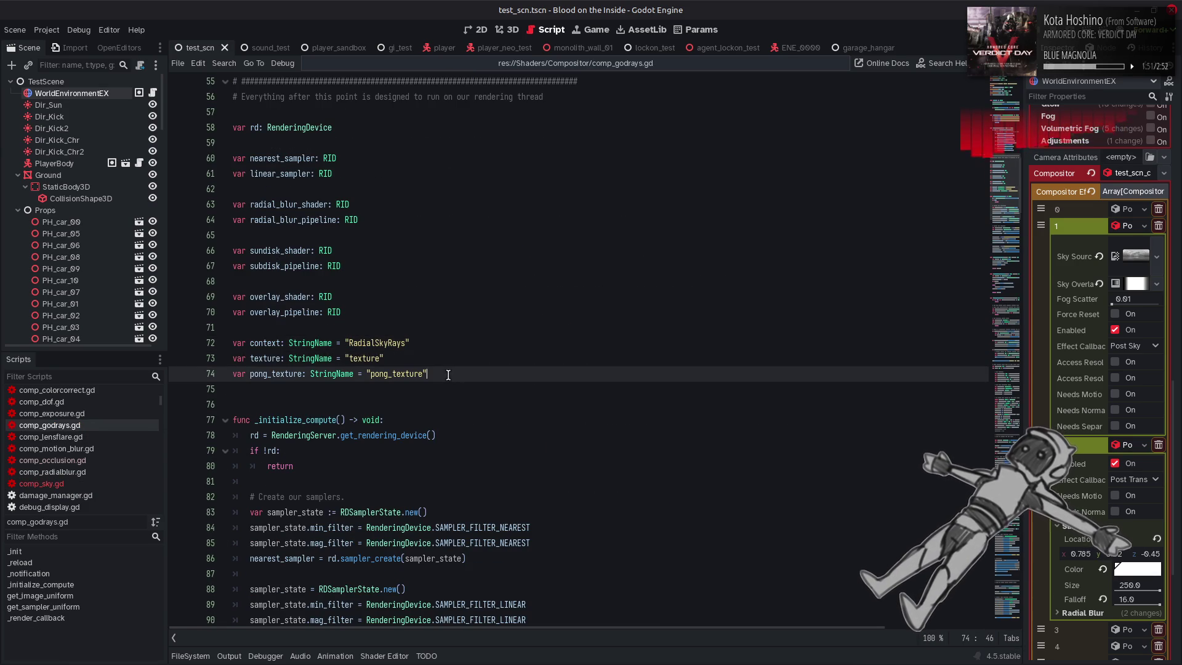
key("ctrl+End")
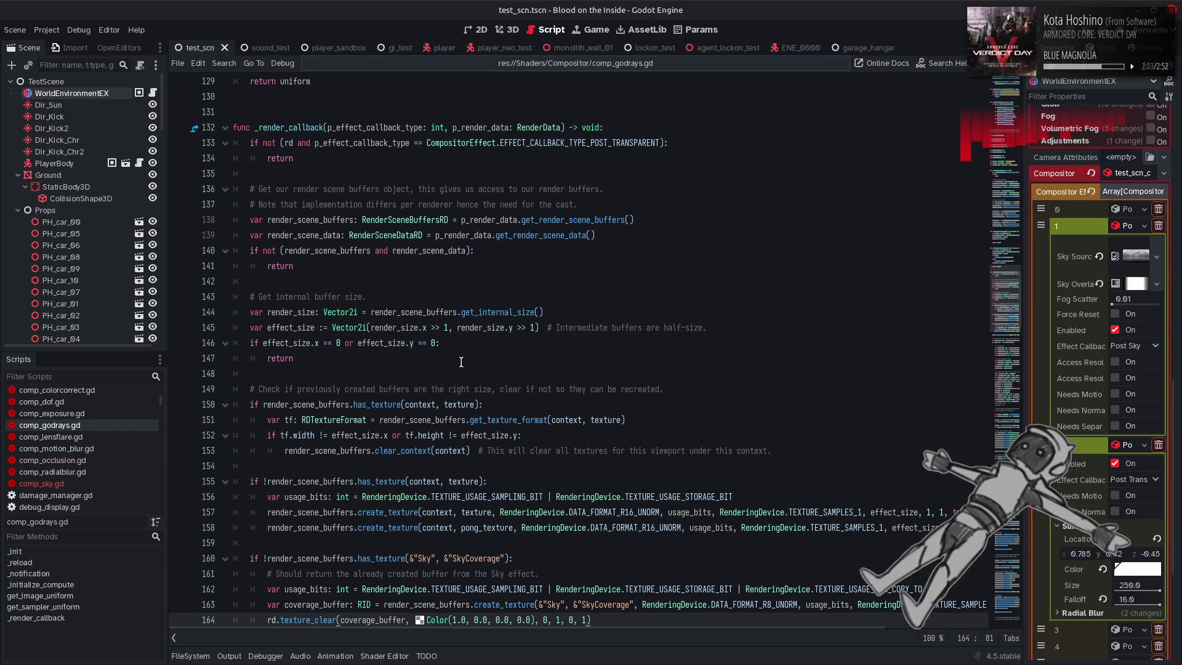
scroll(514, 366, "down", 3)
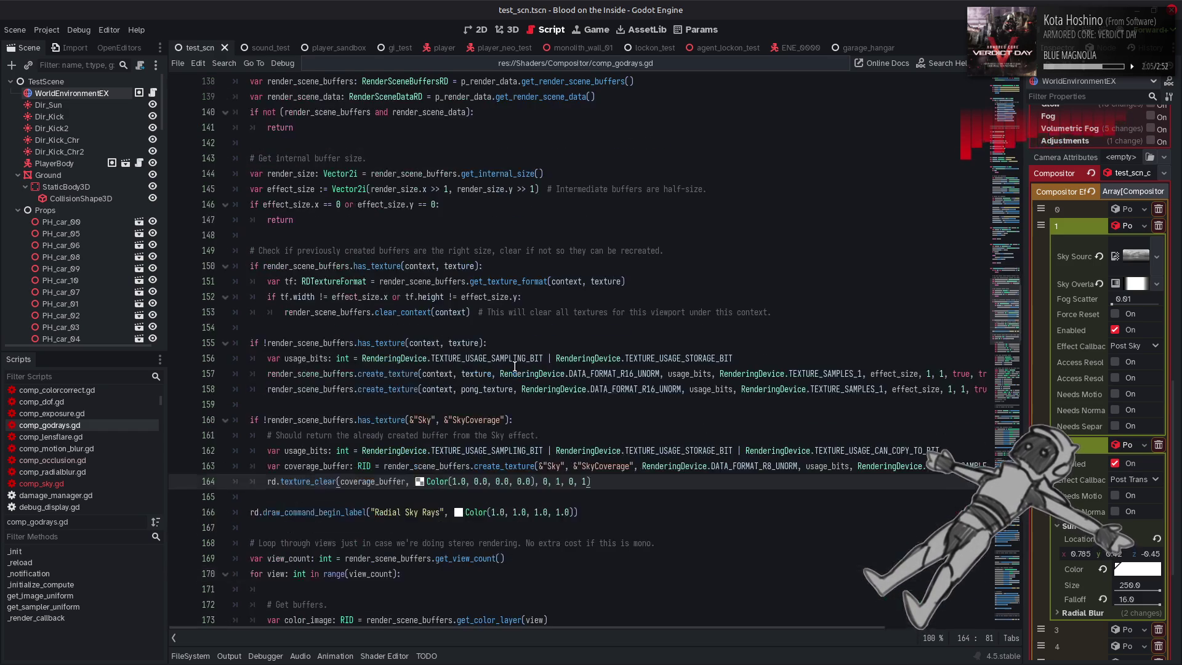
mouse_move(524, 361)
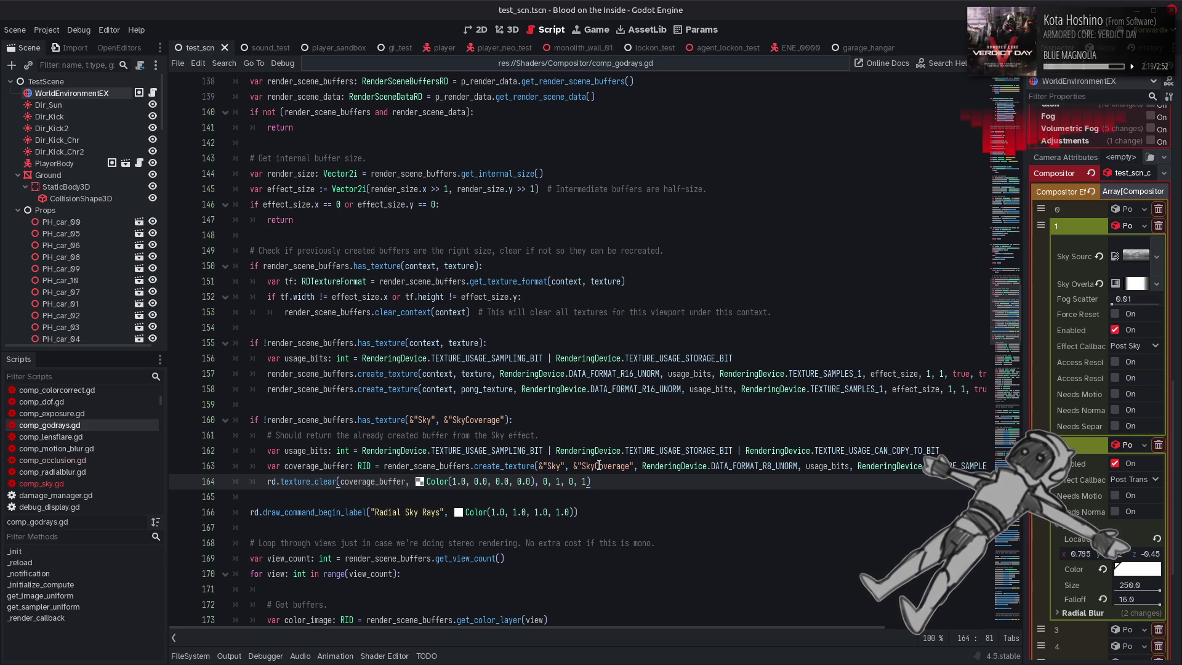
left_click(41, 483)
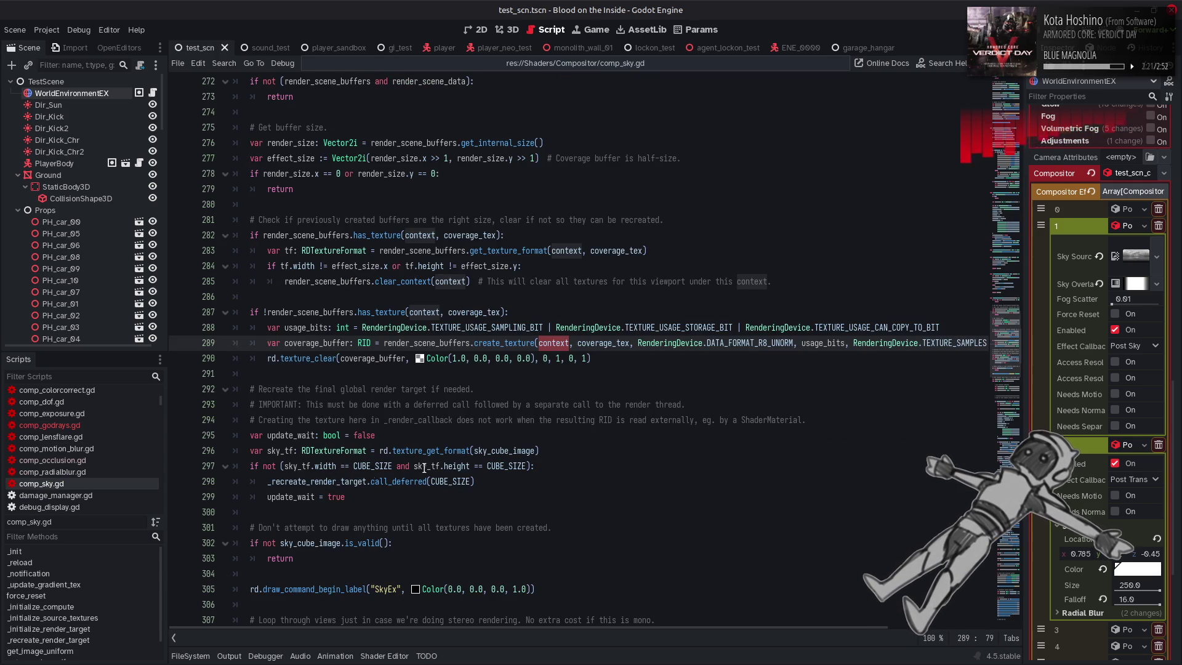
mouse_move(505, 444)
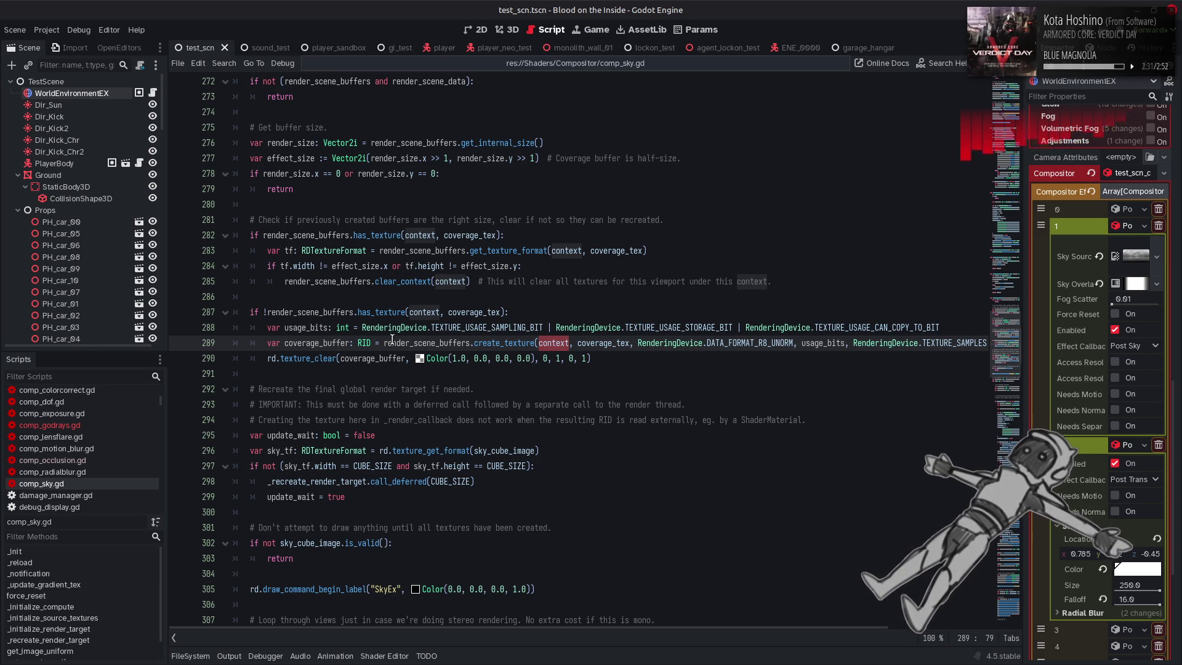
left_click(457, 342)
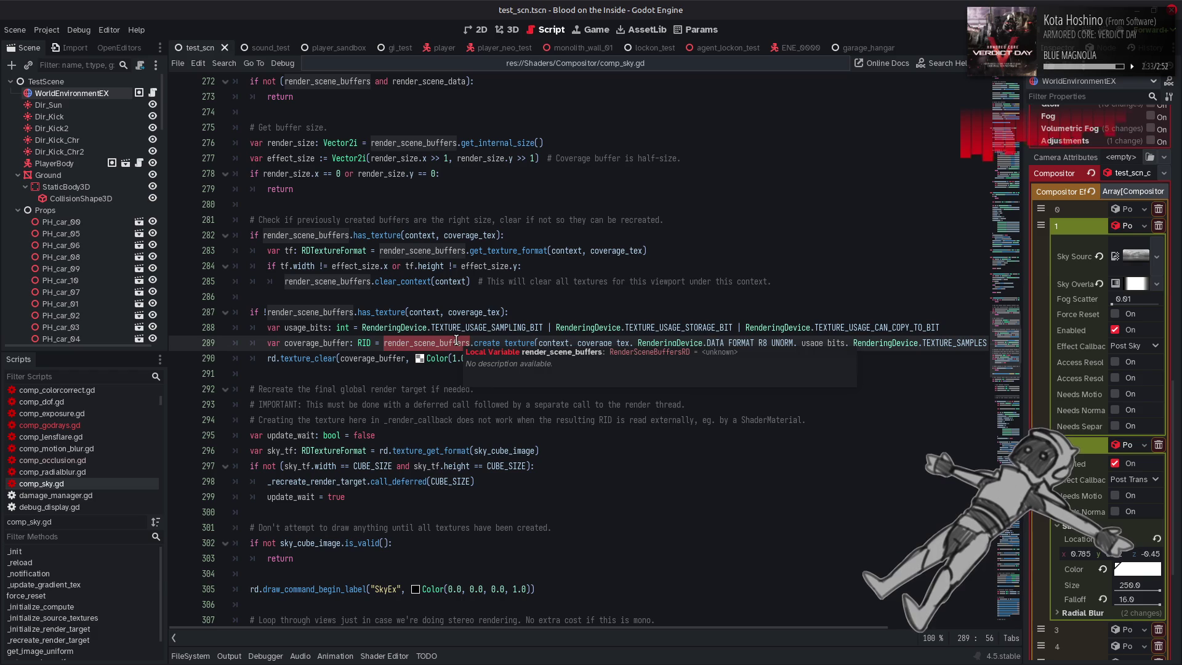
scroll(456, 342, "up", 4)
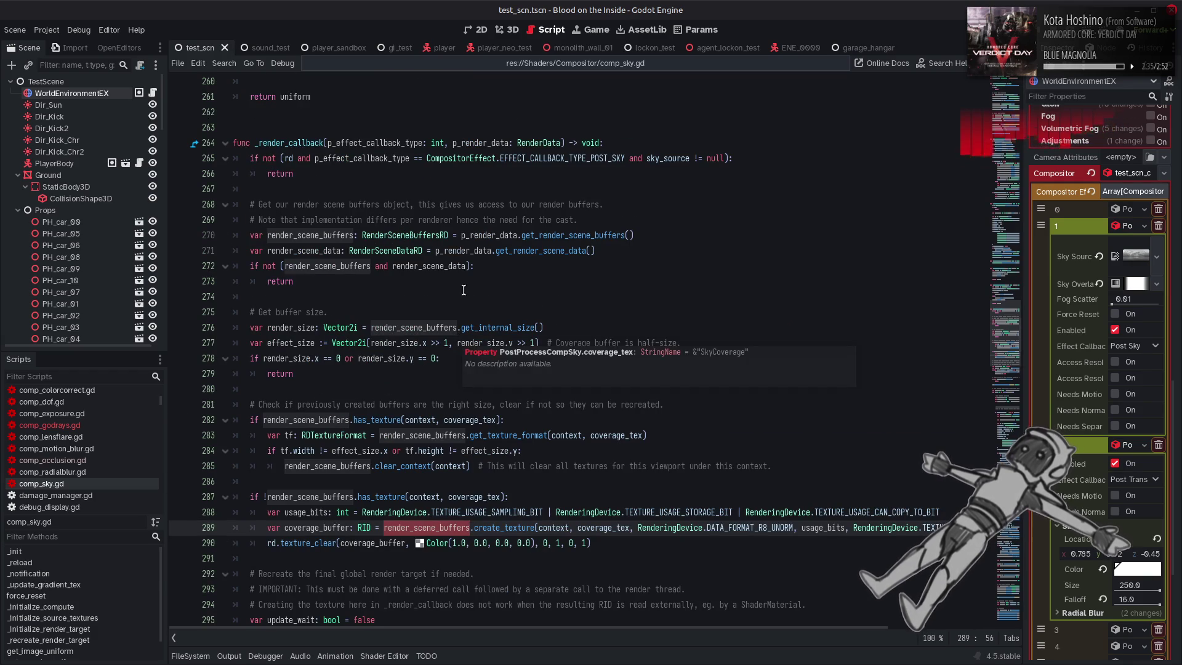
right_click(419, 236)
left_click(478, 397)
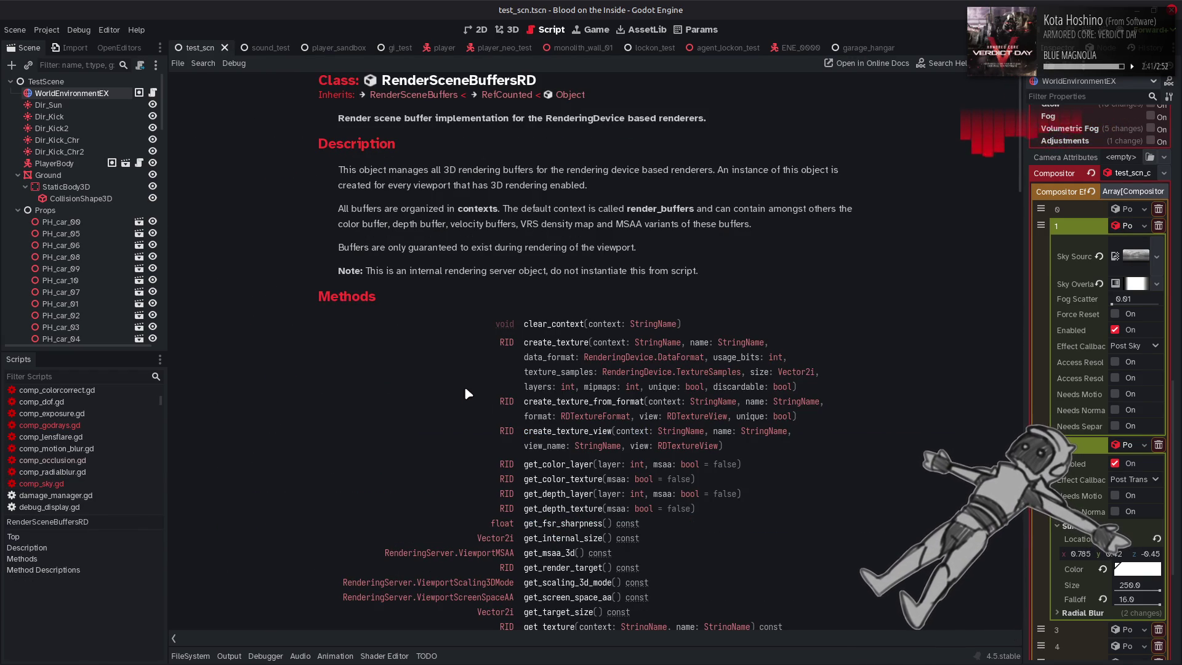
scroll(465, 392, "down", 3)
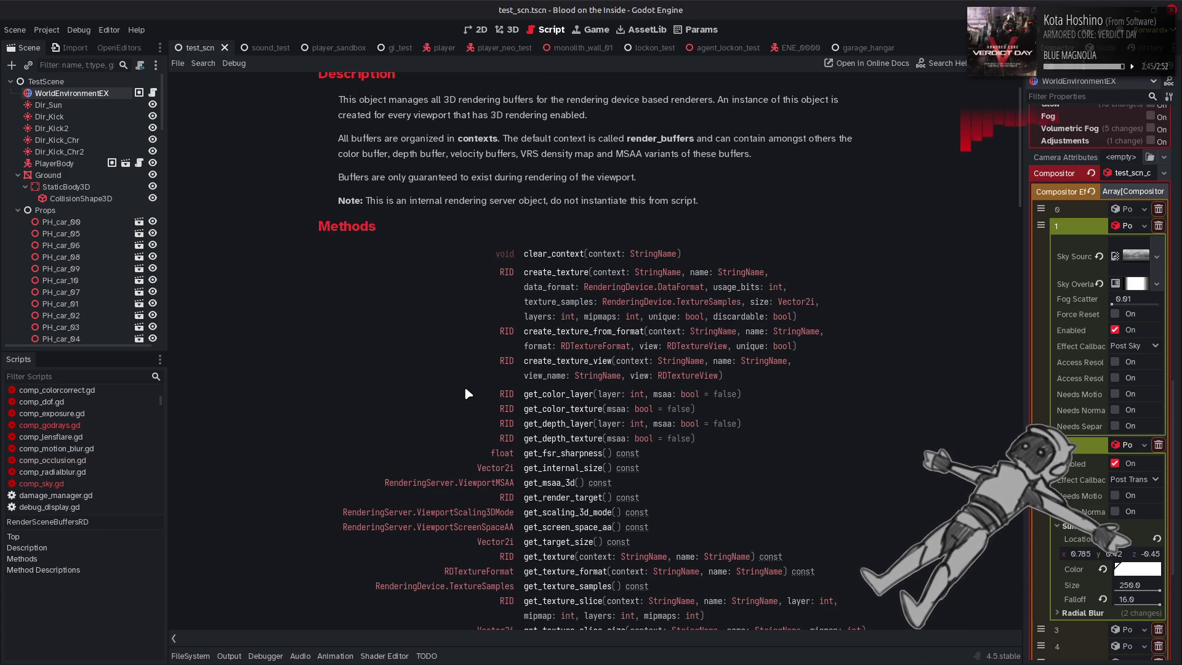
scroll(466, 391, "down", 3)
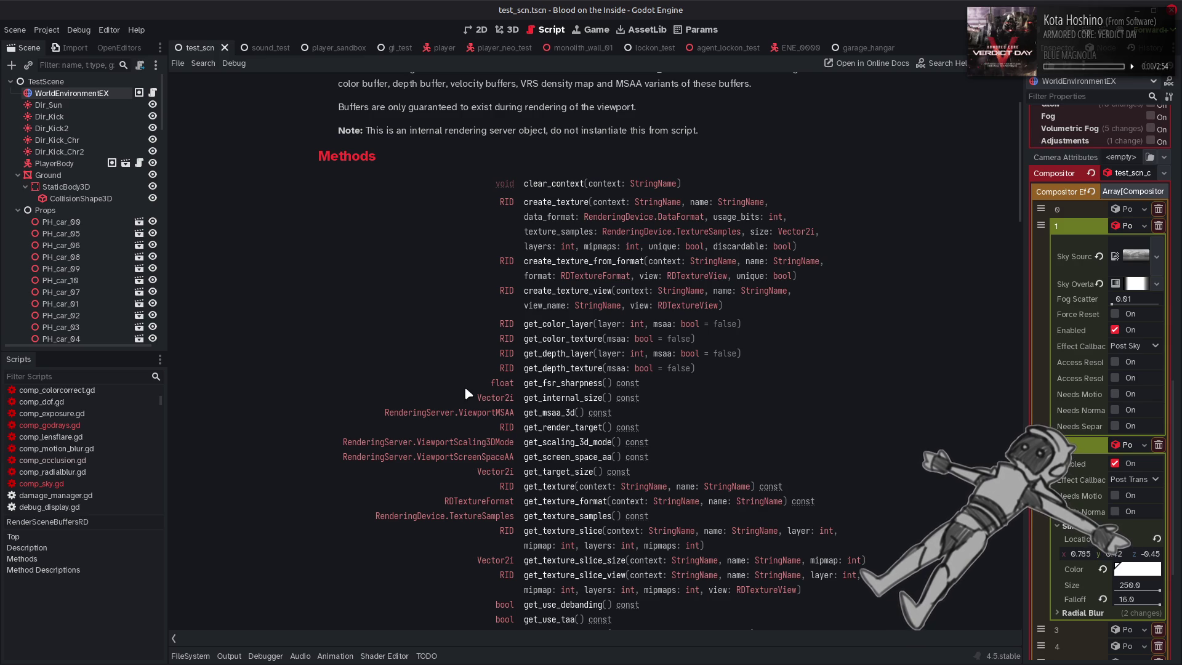
key("alt+Left")
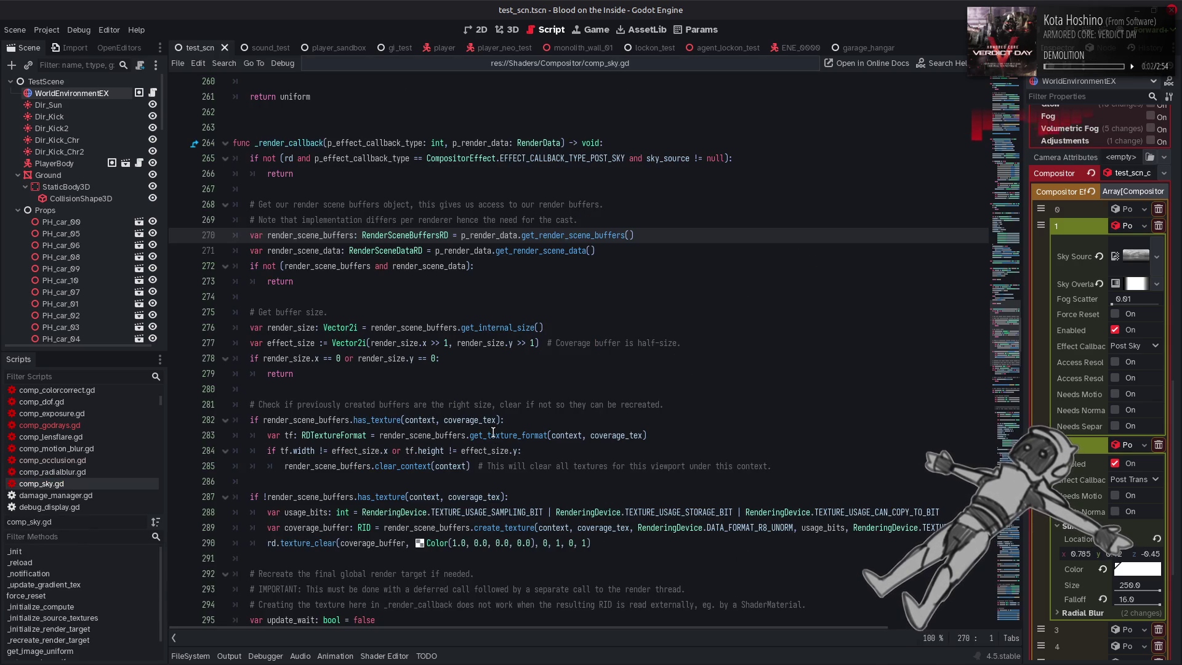
scroll(492, 433, "down", 10)
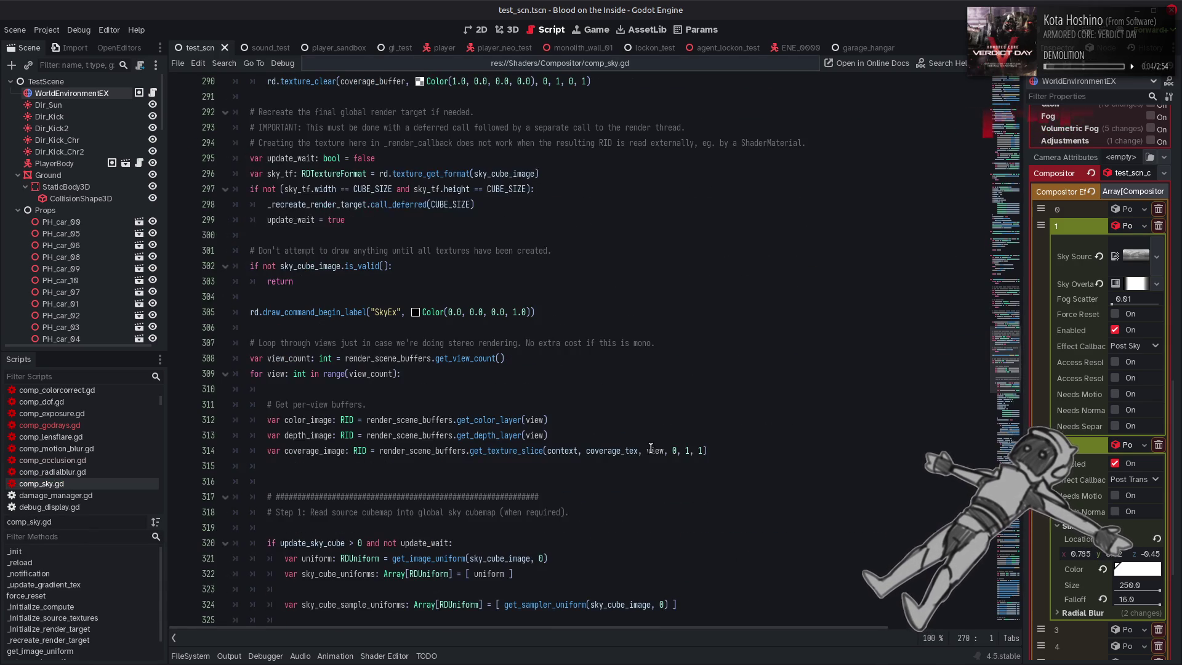
mouse_move(516, 455)
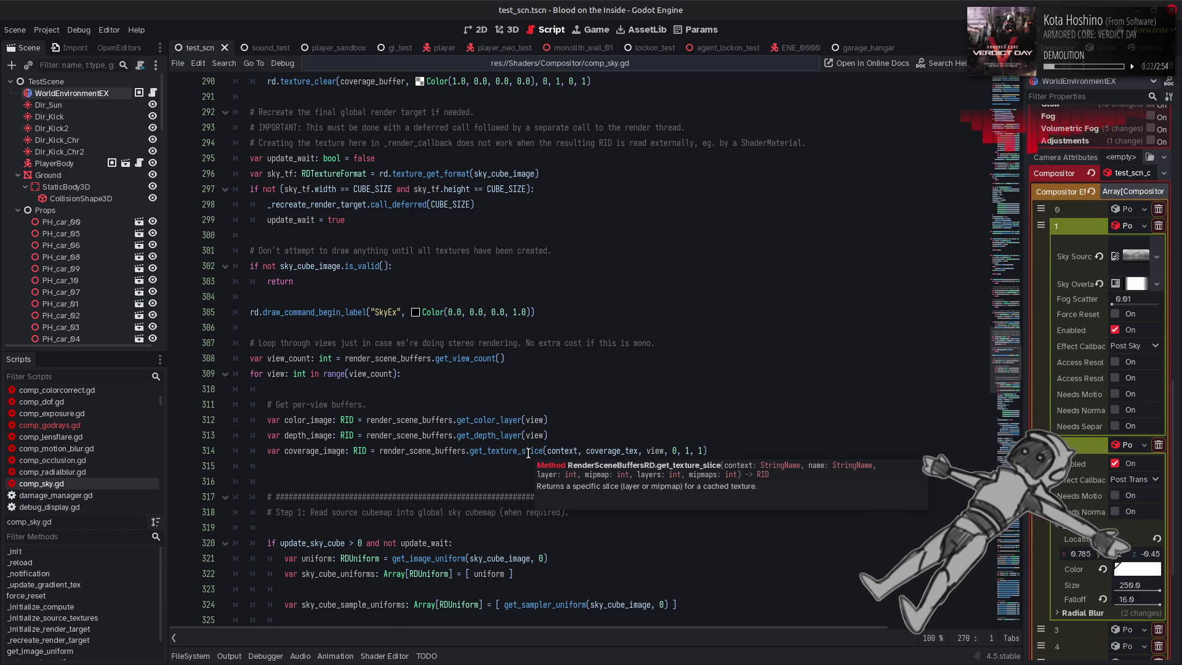
scroll(528, 452, "down", 4)
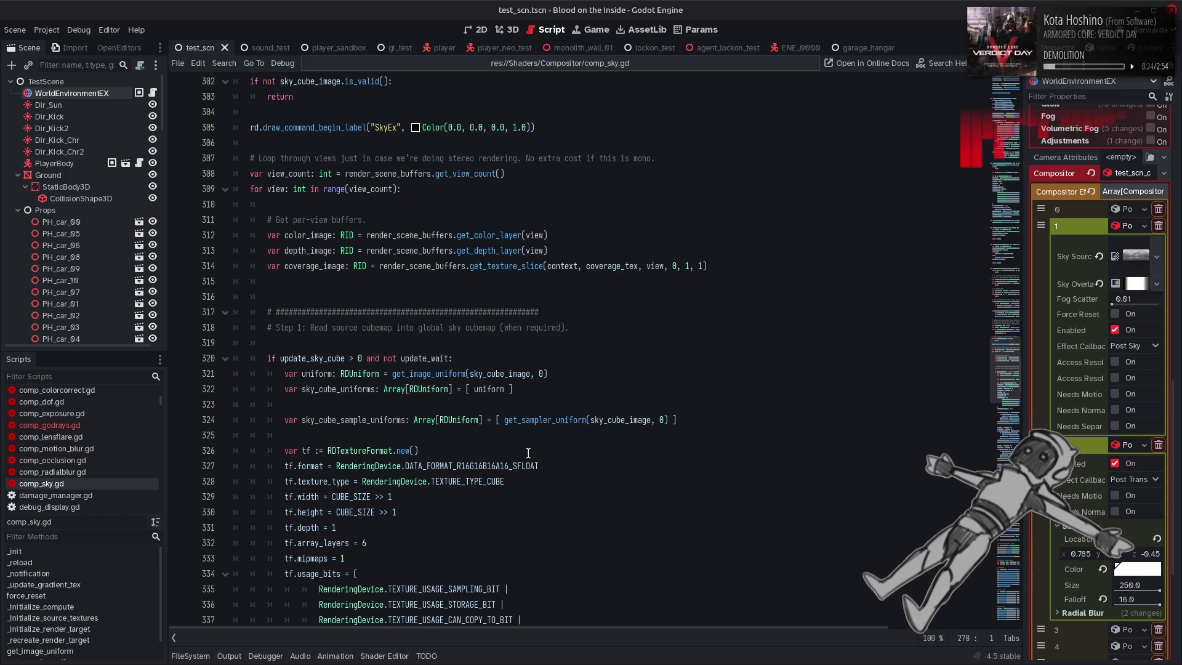
scroll(528, 452, "up", 4)
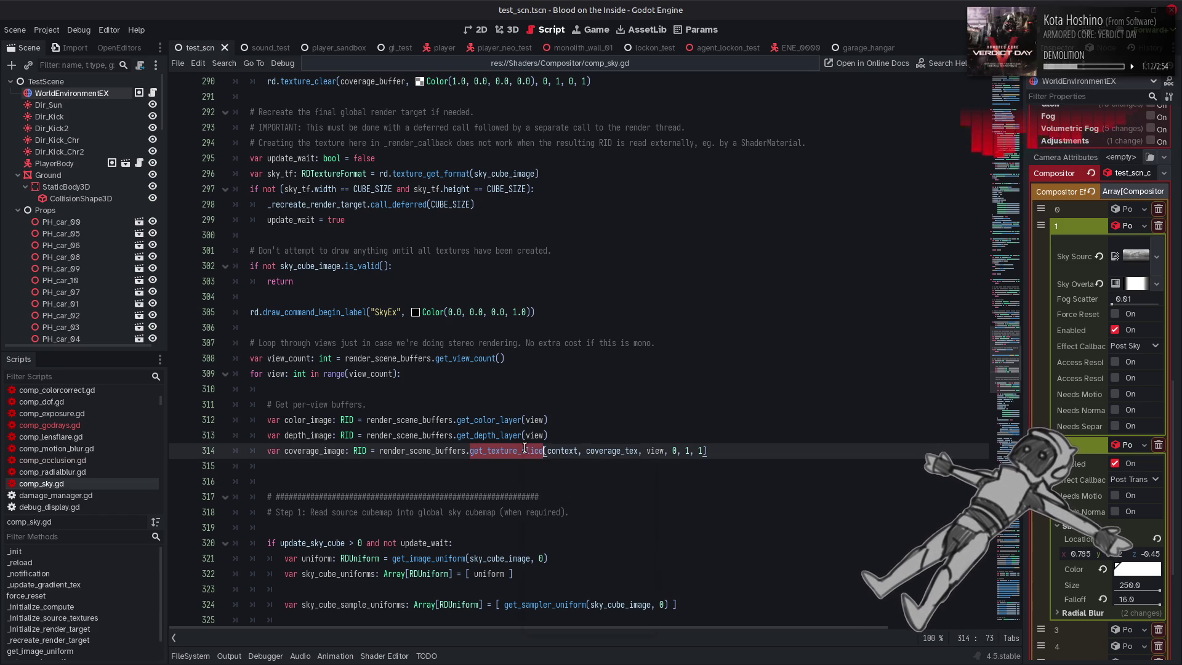
right_click(524, 449)
left_click(560, 626)
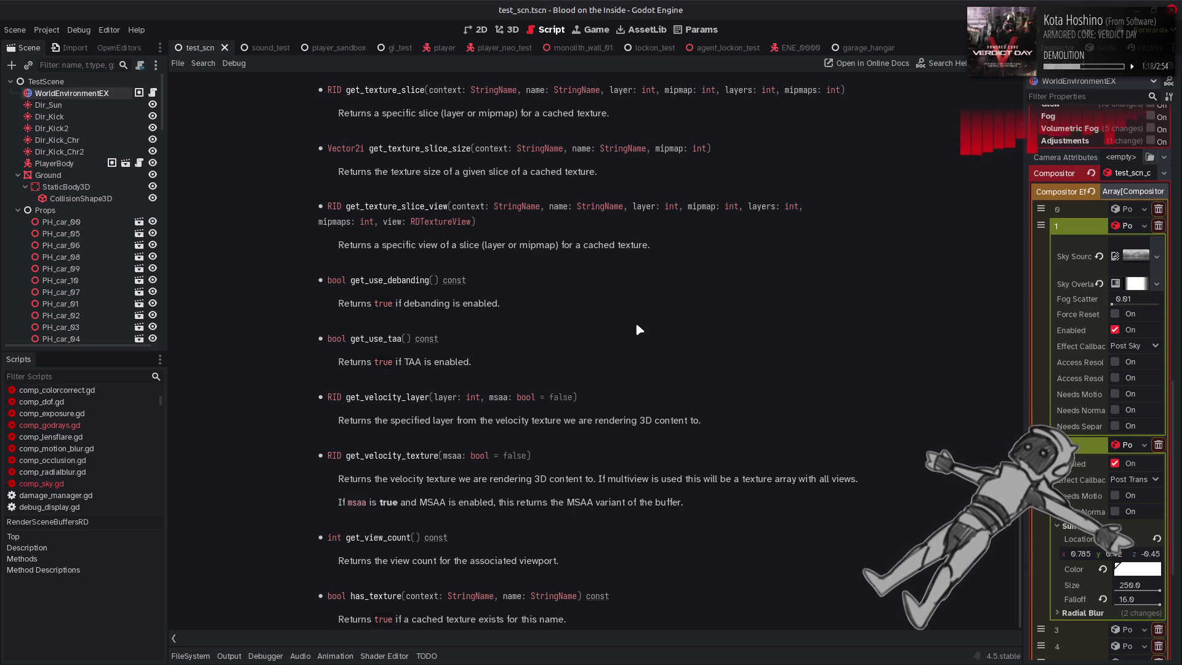
scroll(649, 324, "up", 3)
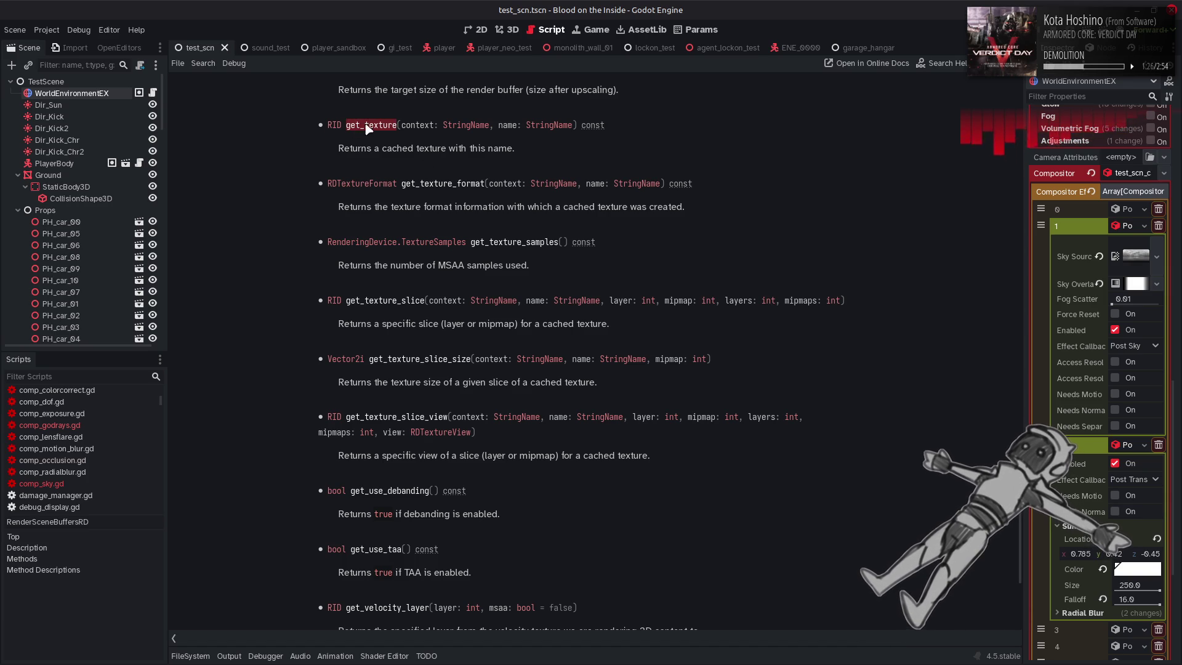
key("alt+Left")
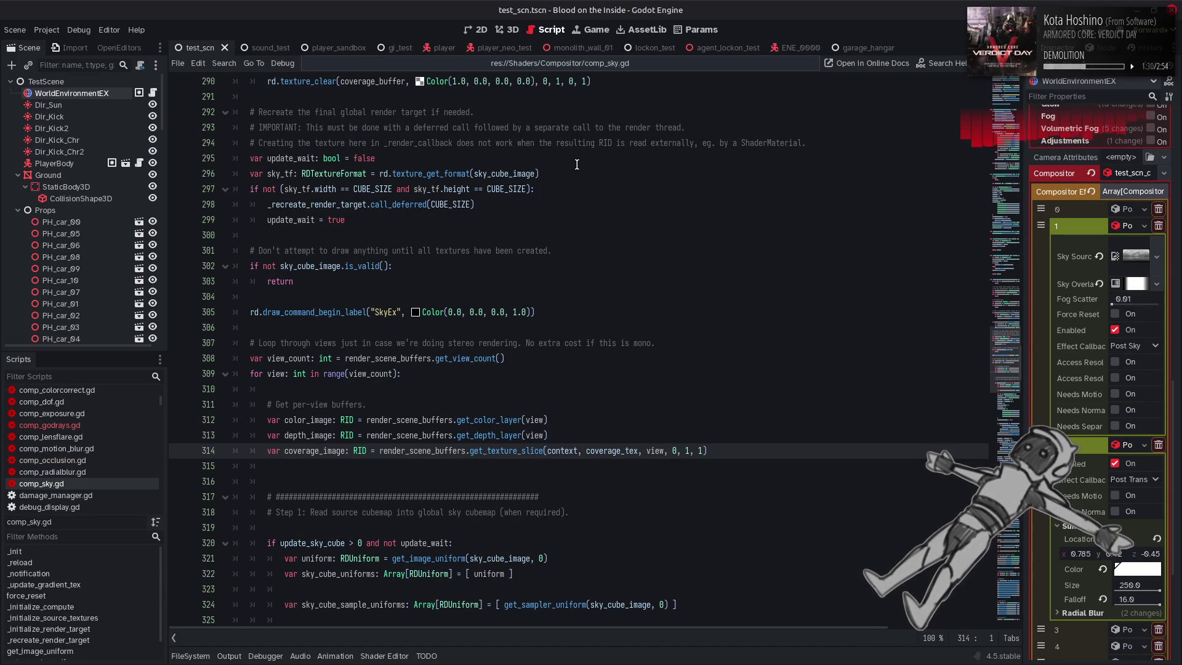
scroll(573, 313, "up", 4)
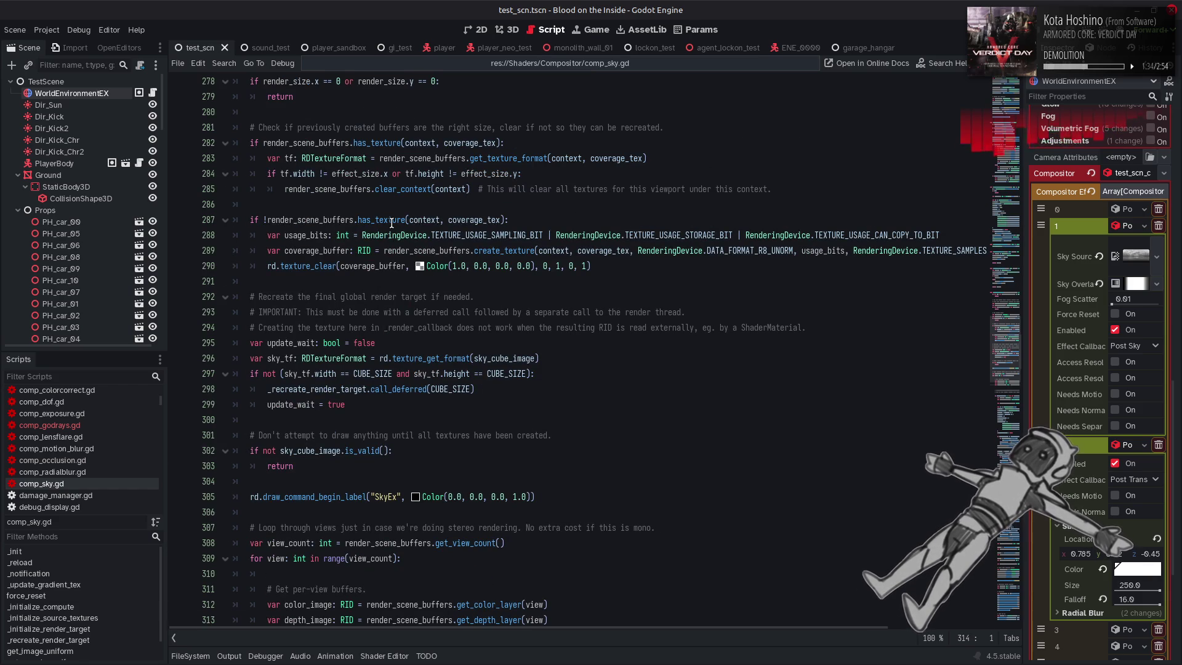
mouse_move(392, 223)
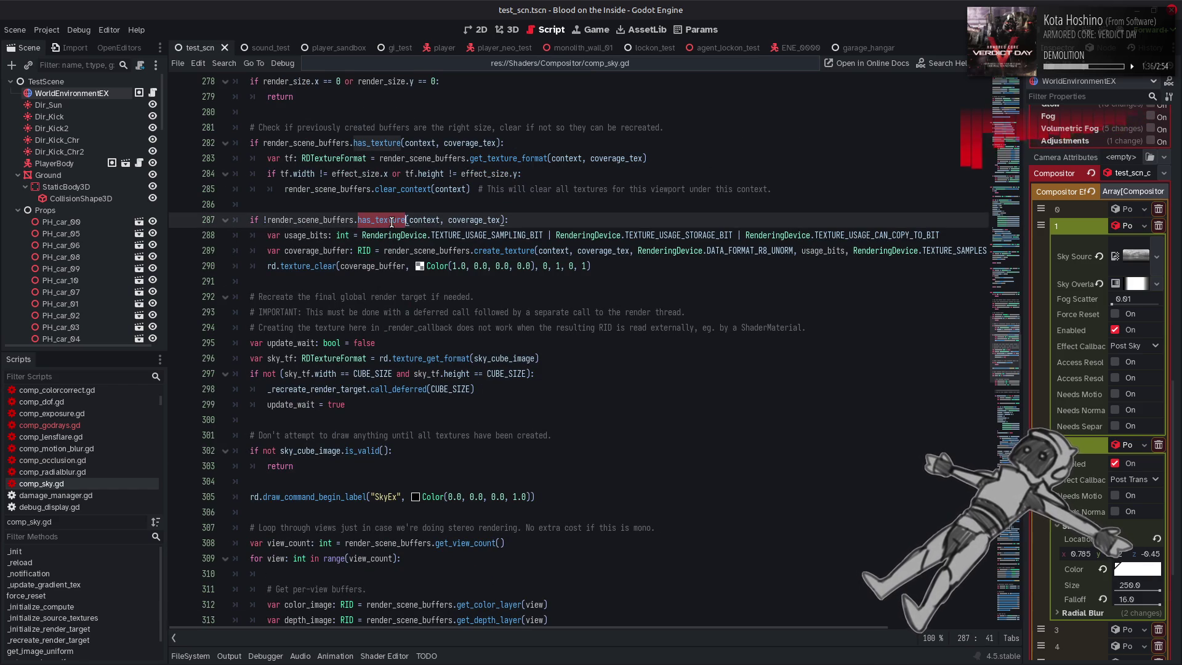
right_click(392, 223)
left_click(464, 414)
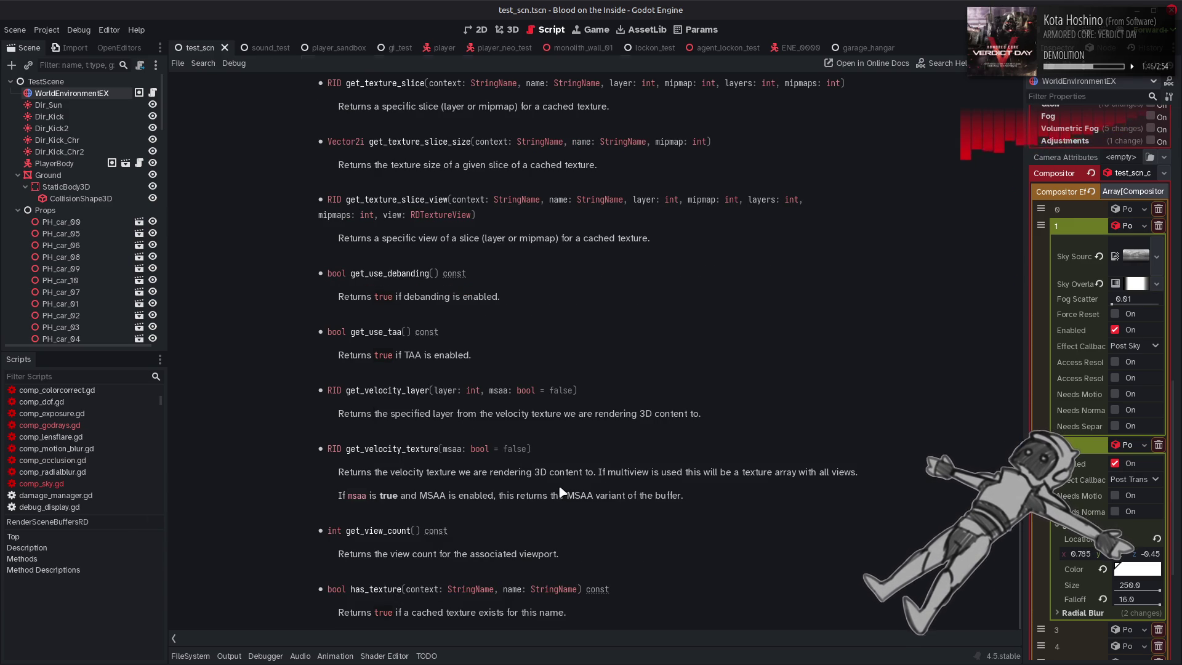
key("alt+Left")
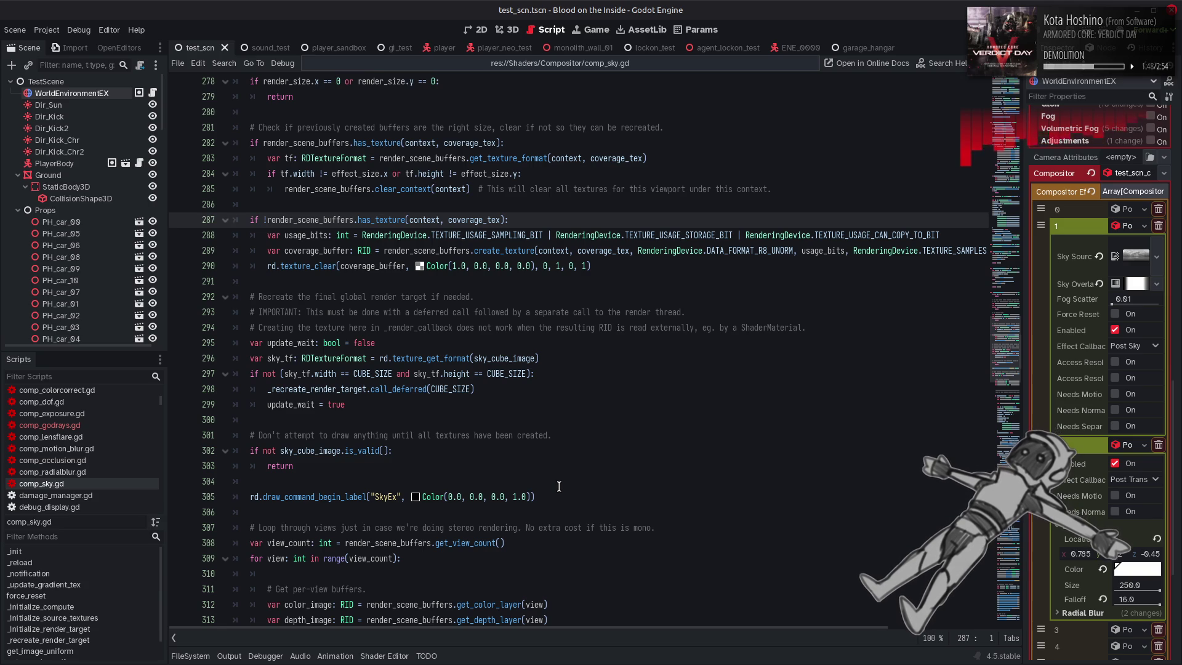
scroll(559, 486, "up", 8)
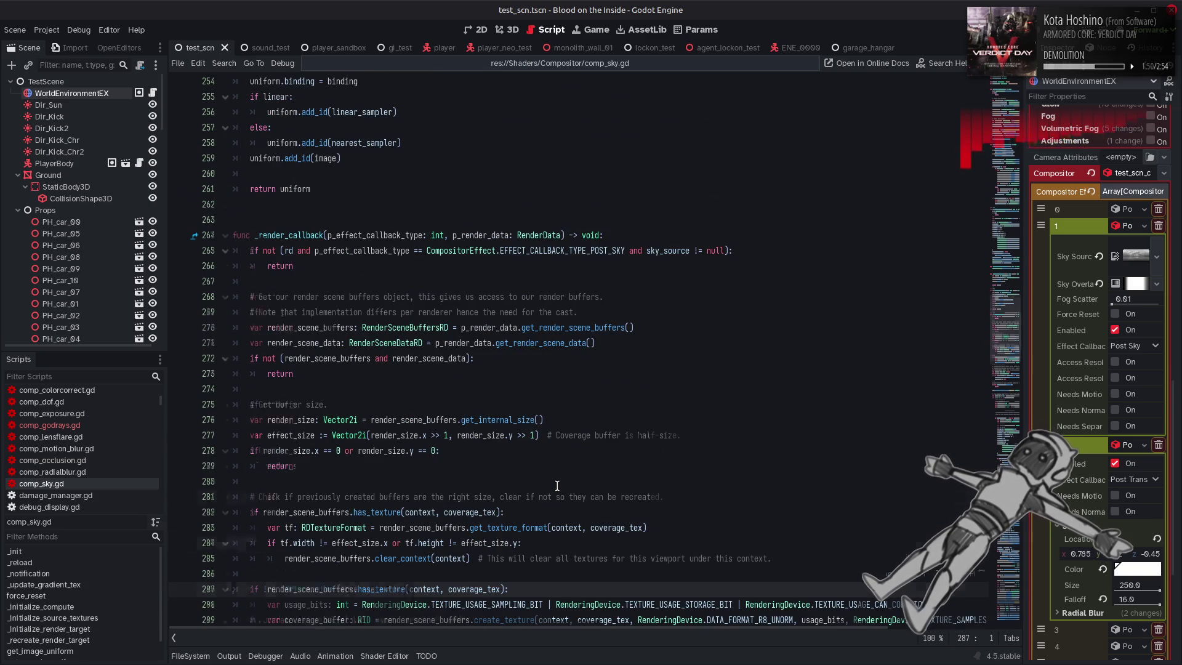
Review the buffer-creation code and create_texture docs, then switch to the 3D scene view
scroll(557, 486, "down", 4)
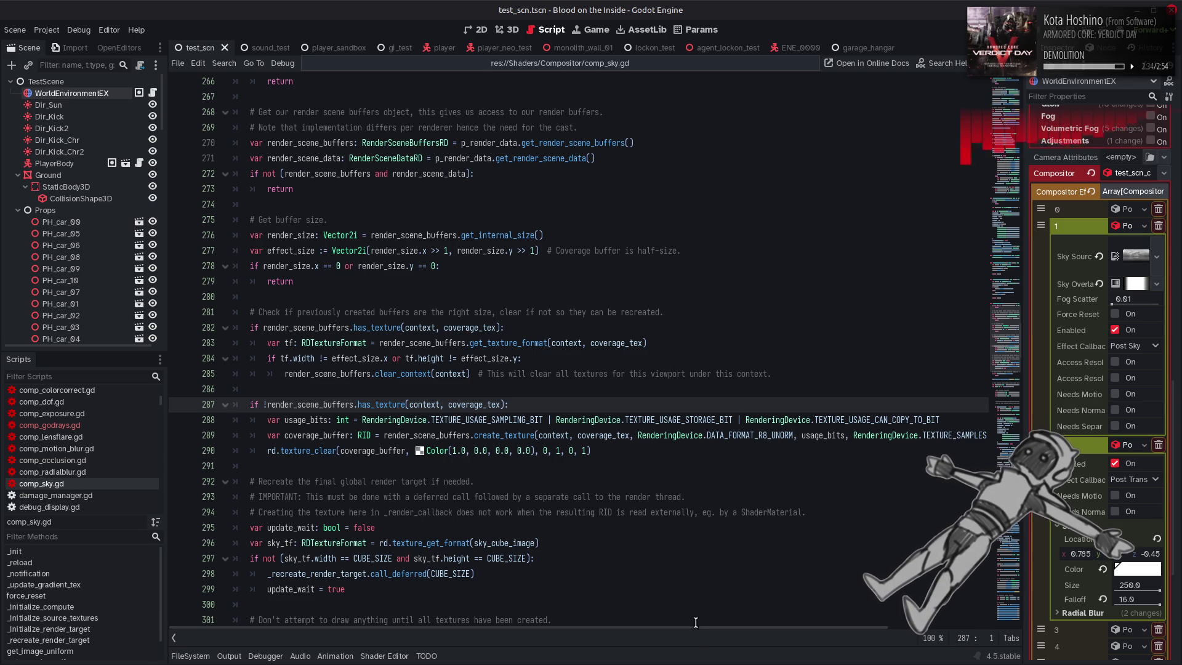
mouse_move(705, 632)
left_mouse_down()
mouse_move(857, 628)
mouse_move(457, 502)
left_mouse_up()
mouse_move(475, 431)
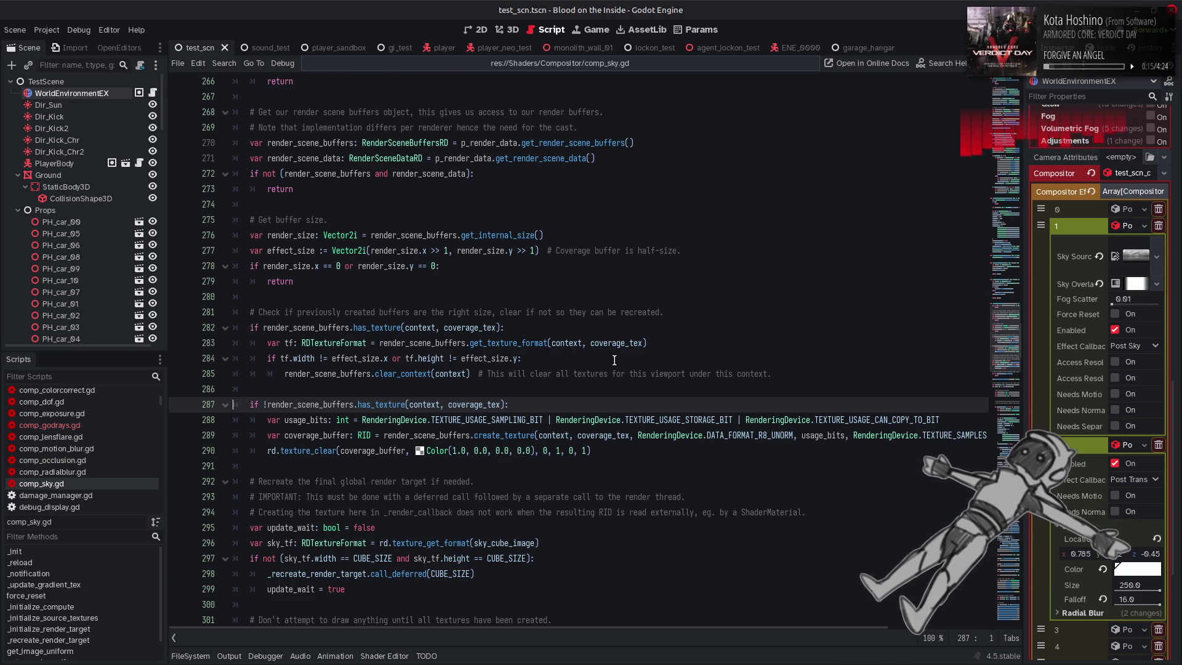
scroll(614, 360, "down", 2)
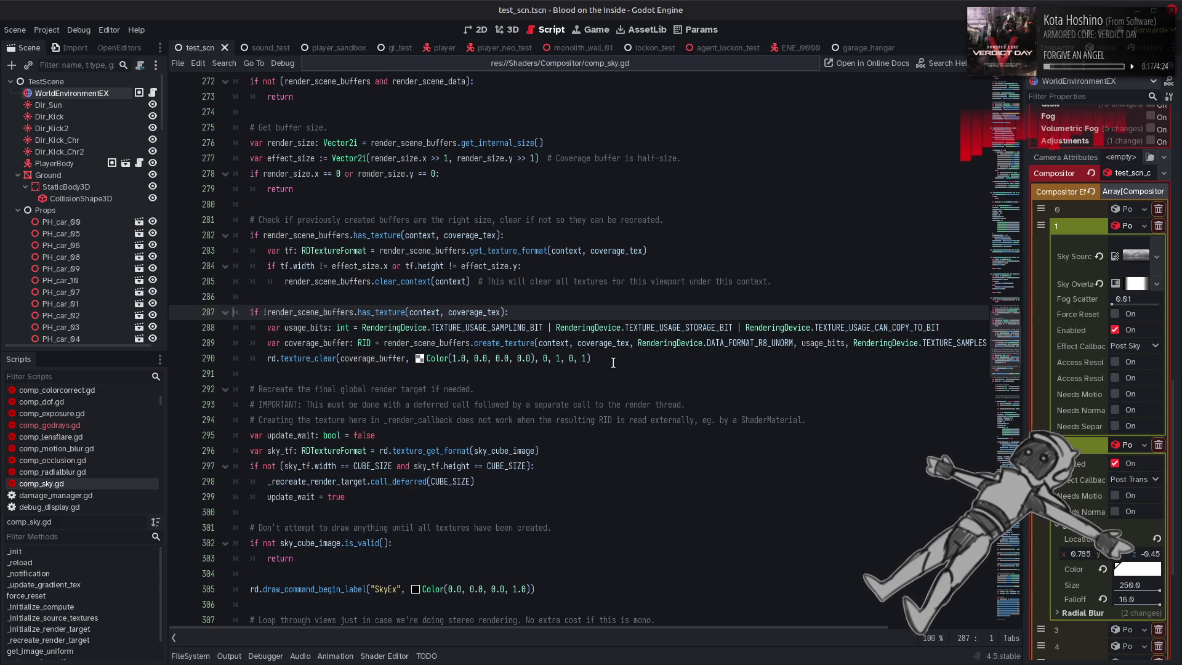
left_click(511, 31)
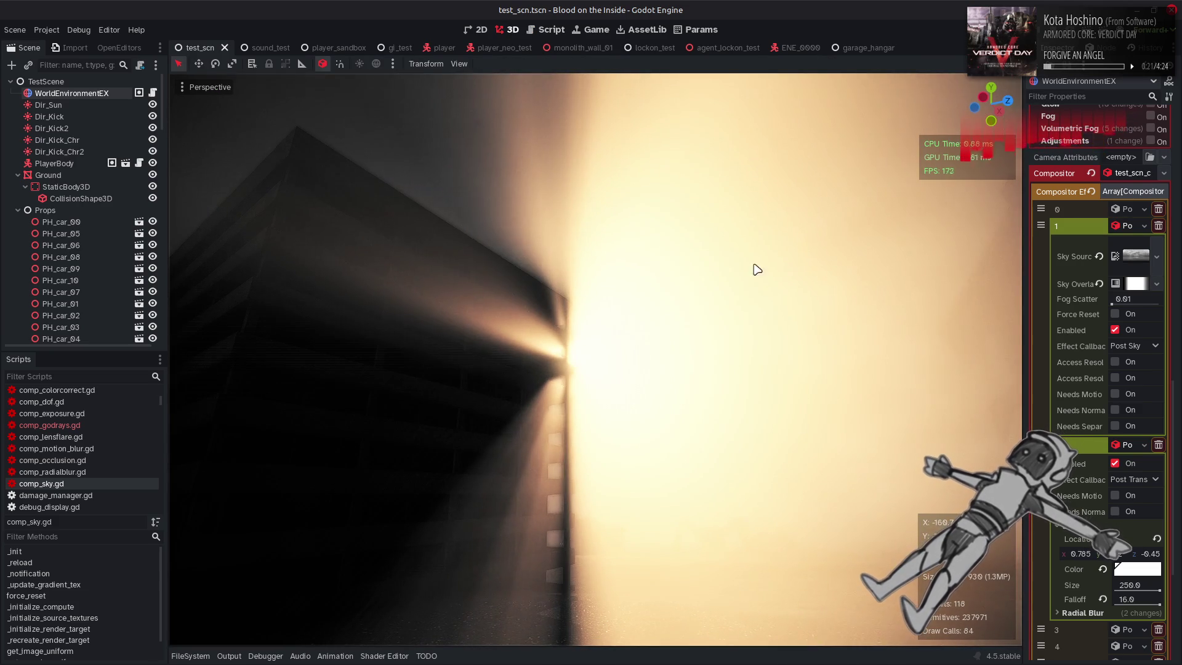
Set the Sun Color to orange, turn the camera toward the sun, and select terrain_test_03
left_click(1133, 569)
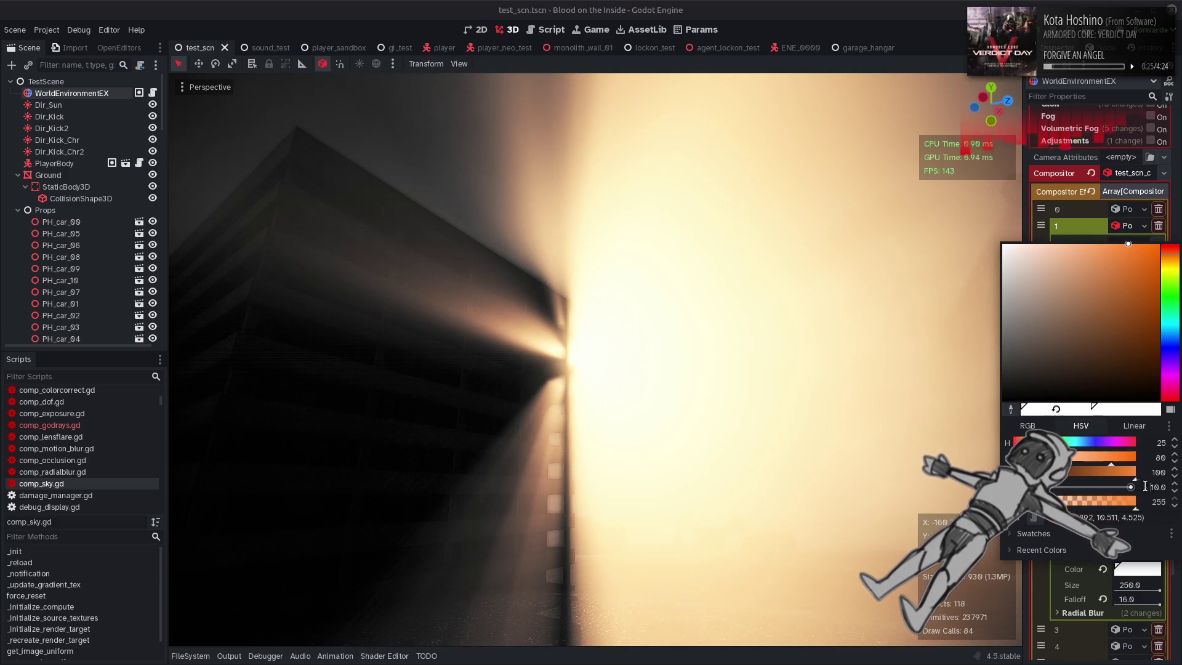
left_click(804, 414)
left_click_drag(804, 414, 804, 413)
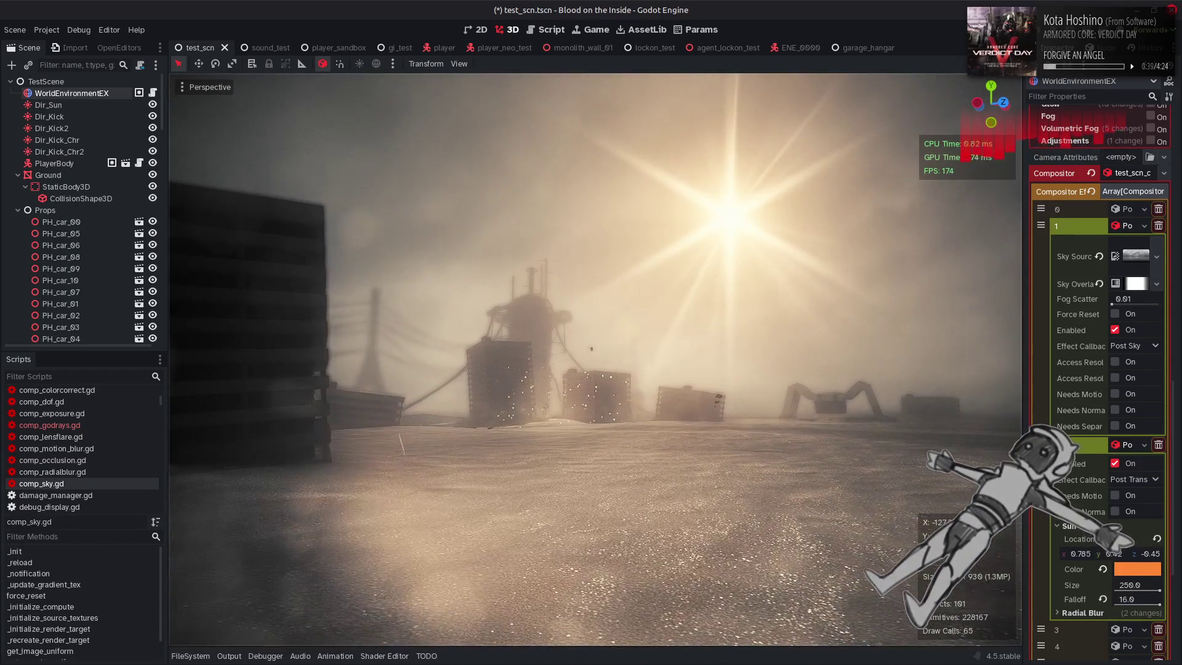
left_click(786, 333)
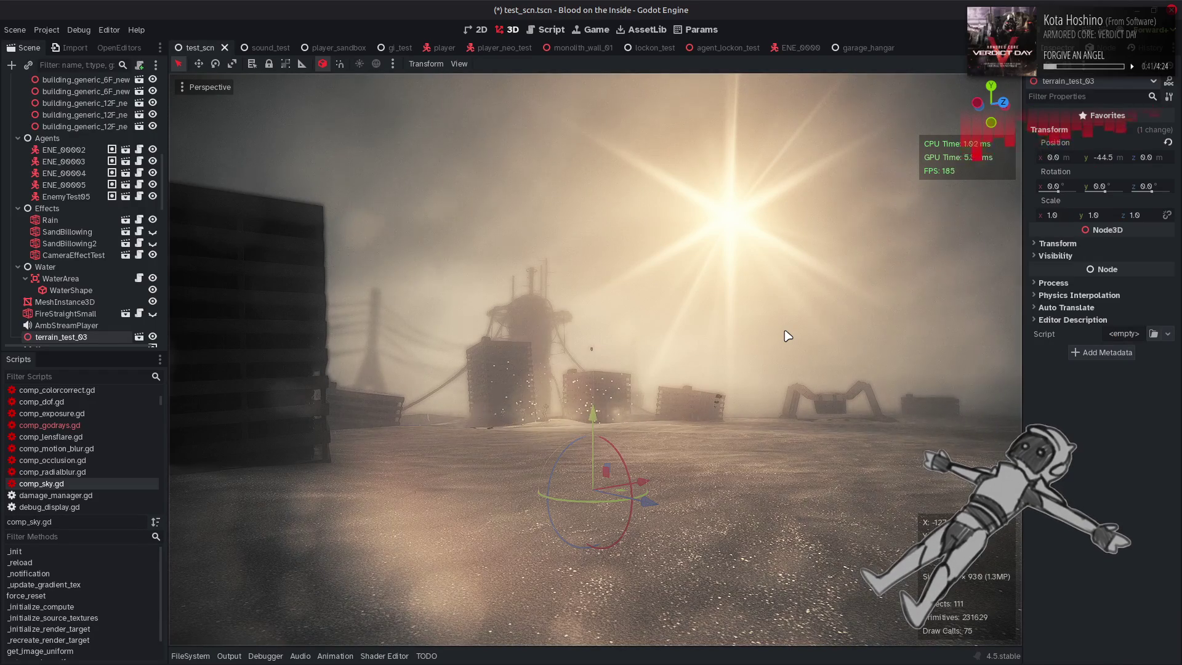
Clear the selection, save test_scn, and run the project with F5
key("Escape")
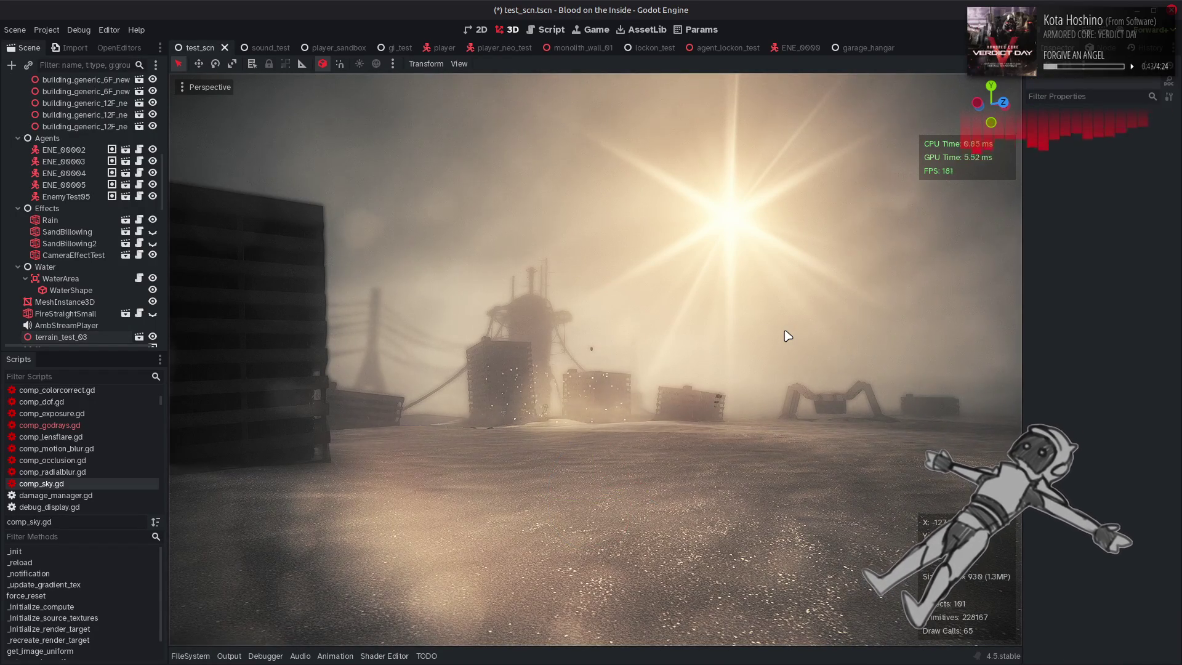
key("ctrl+s")
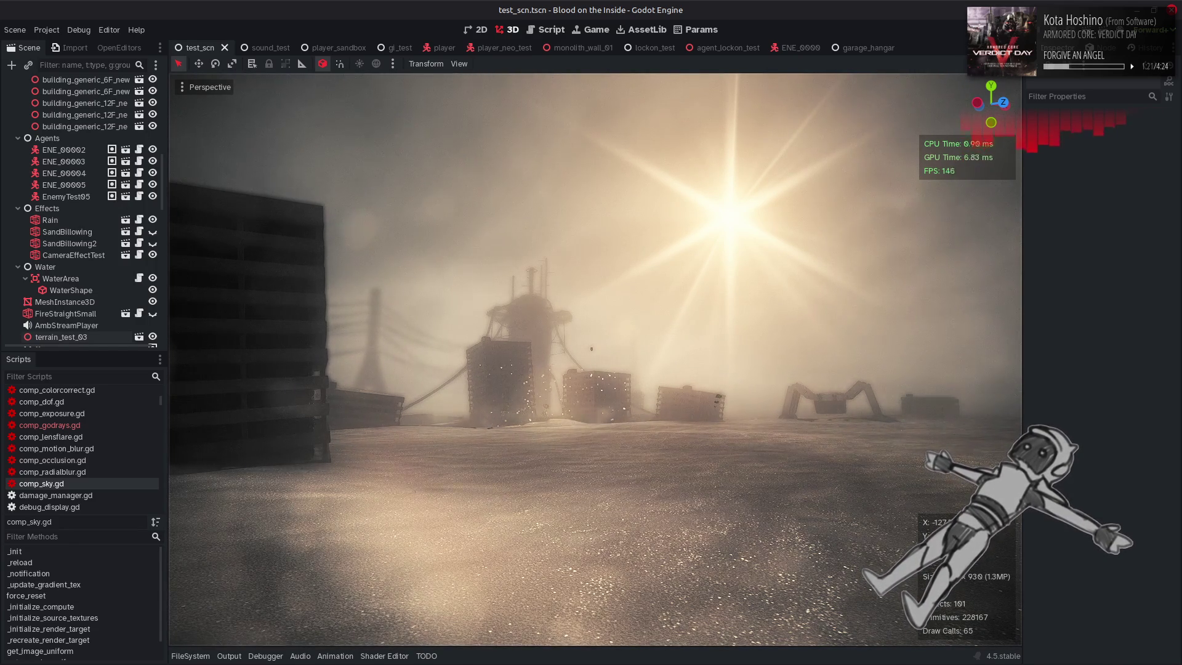
mouse_move(808, 663)
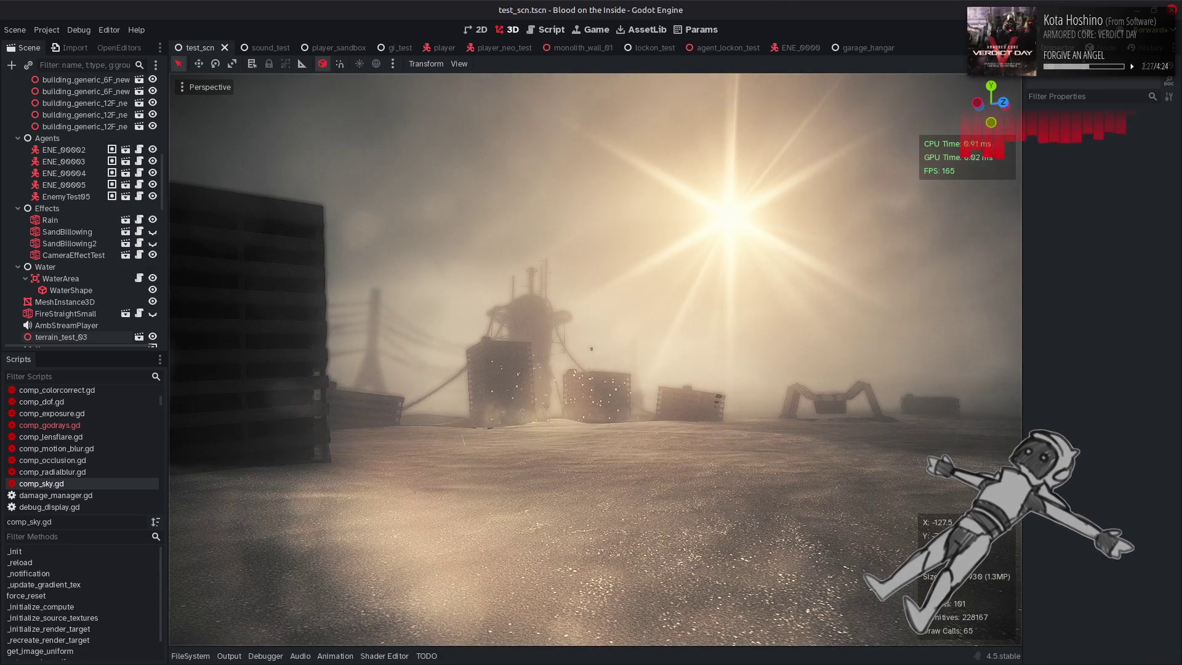
key("F5")
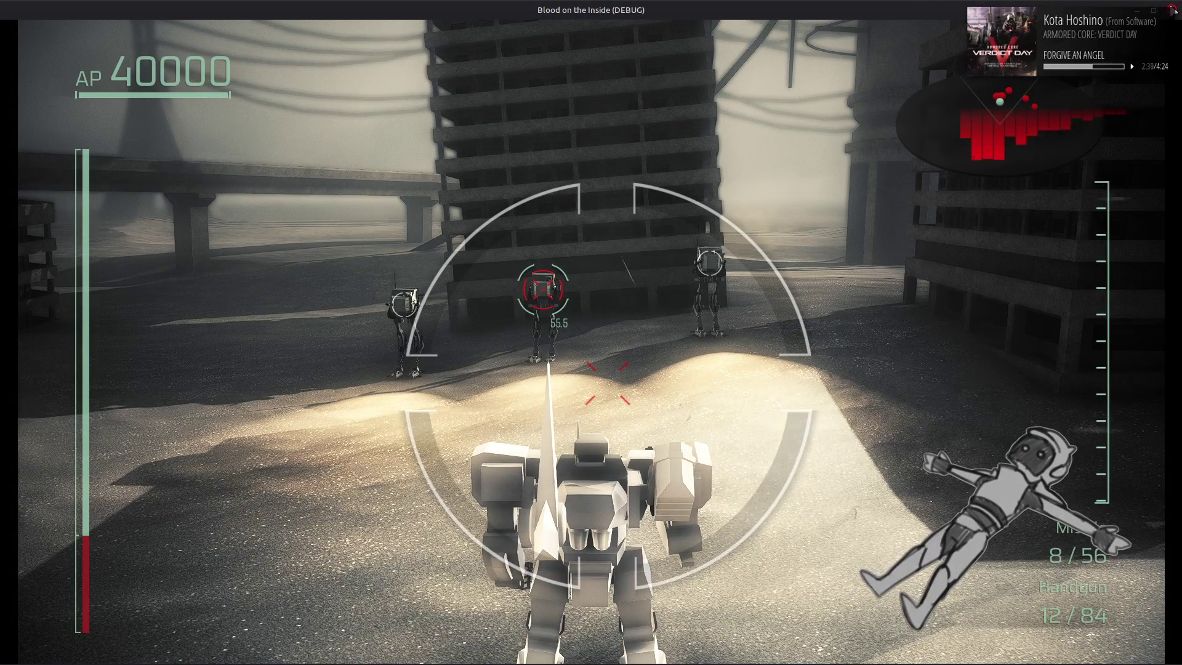
Stop the running game with F8 and go to line 288 in the script
key("F8")
left_click(664, 328)
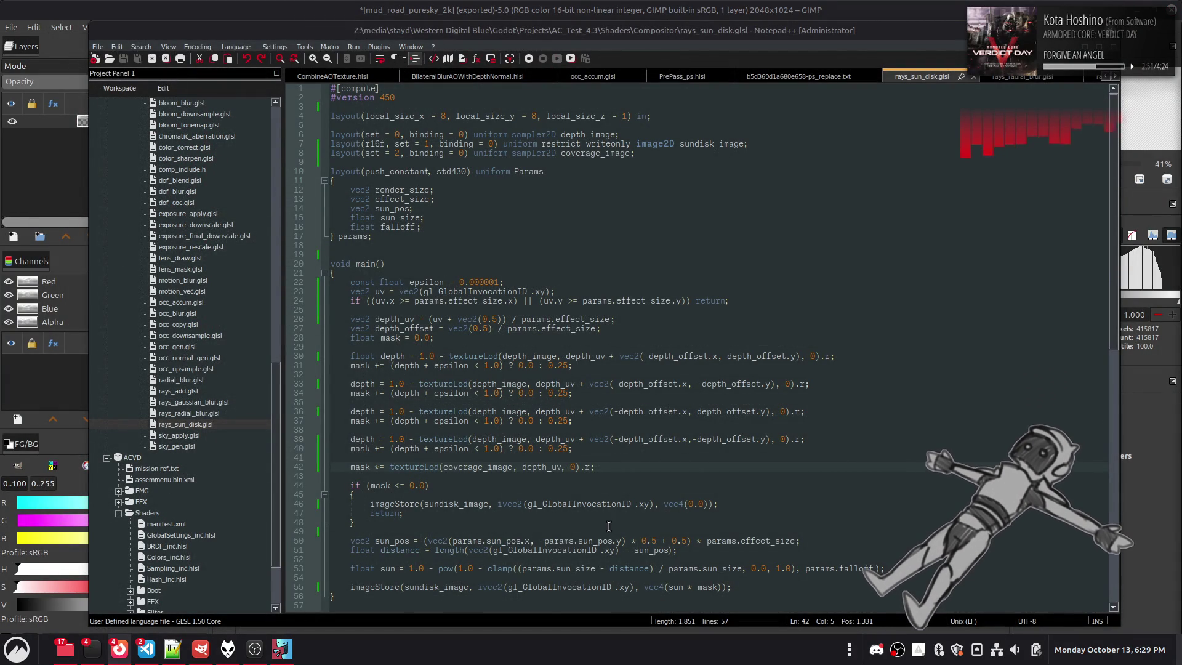
Set rays_sun_disk.glsl aside, launch Godot, and open the Blood on the Inside project
left_click(763, 355)
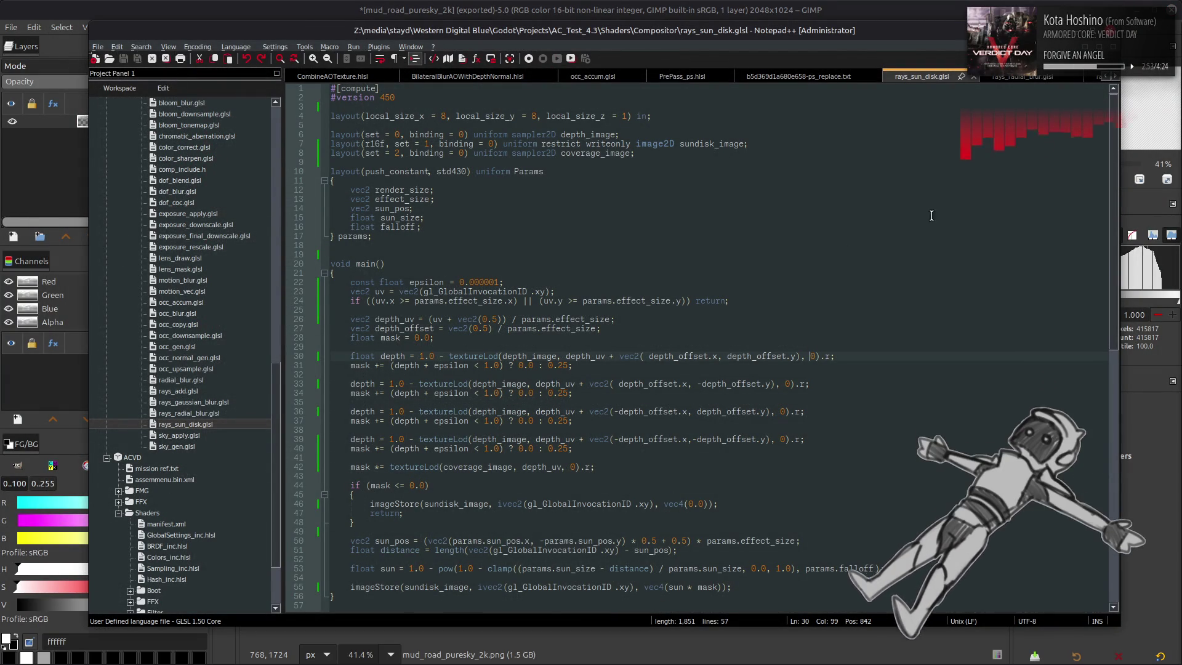
key("alt+Tab")
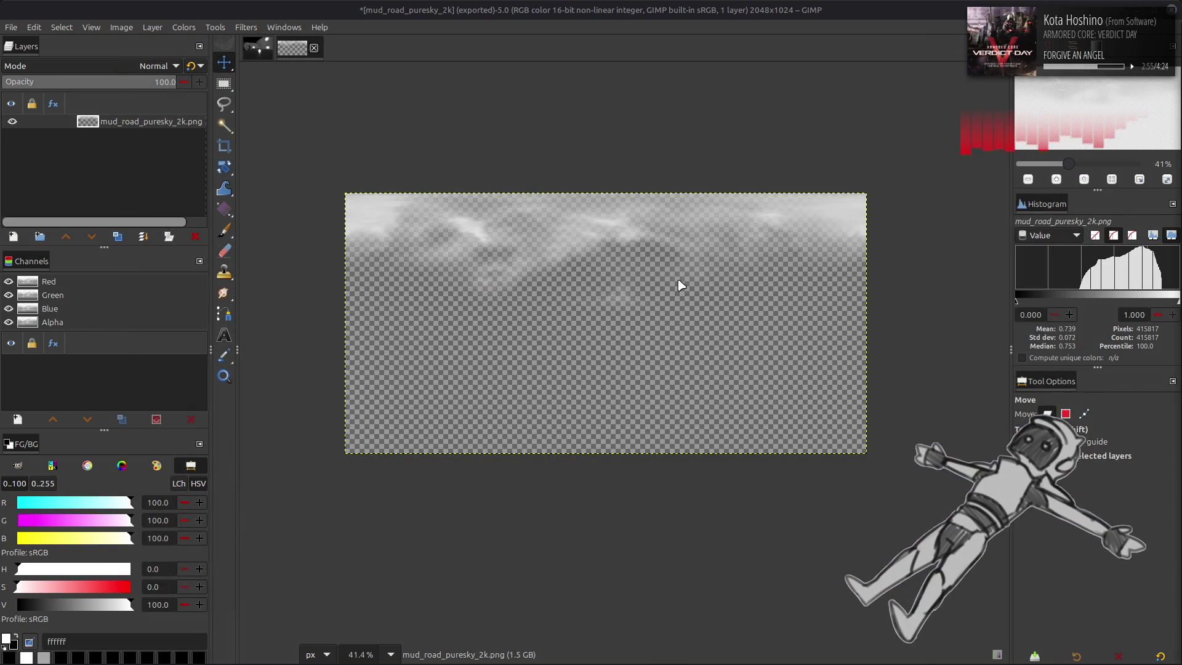
key("super")
type("gol")
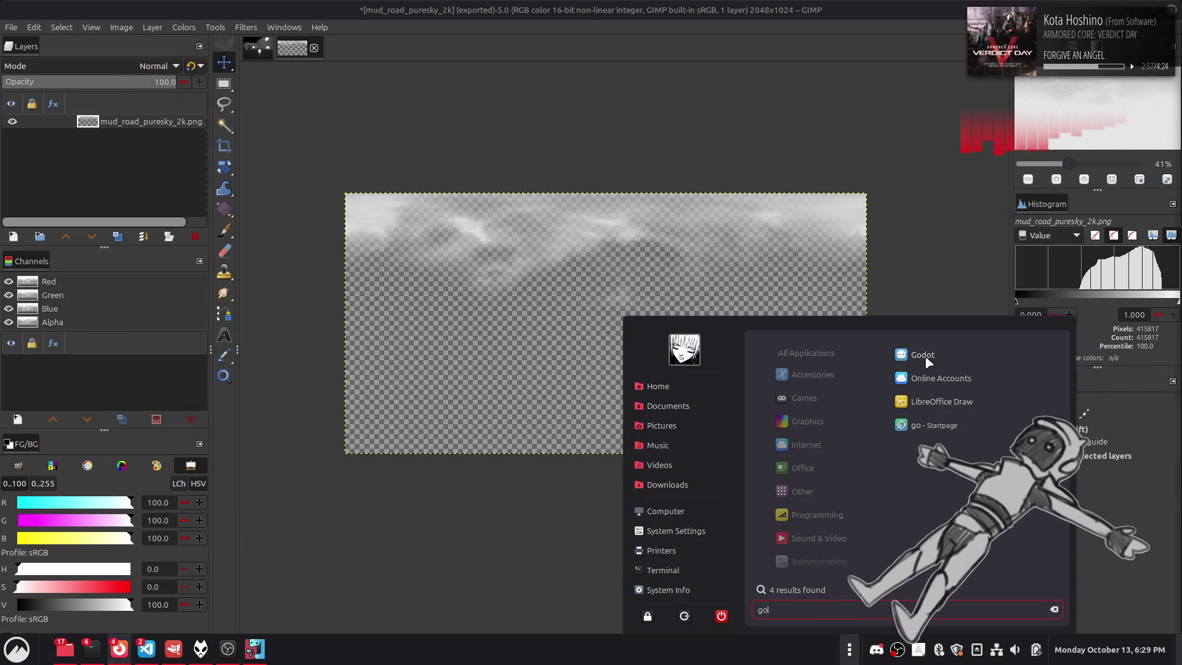
left_click(927, 359)
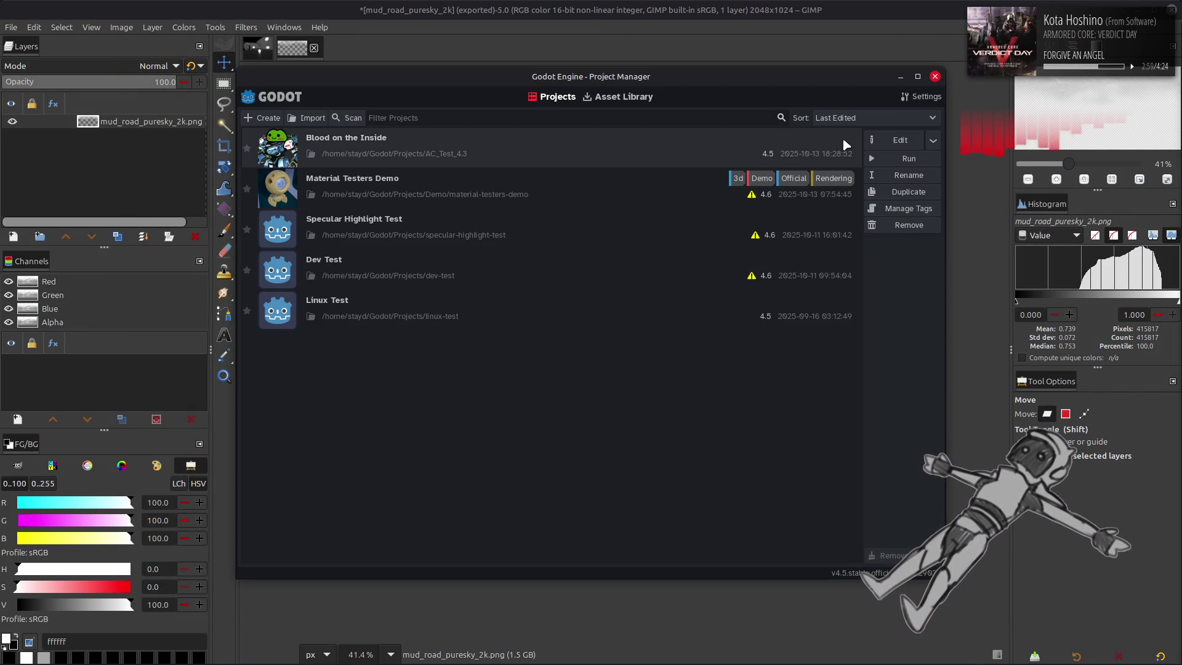
left_click(885, 142)
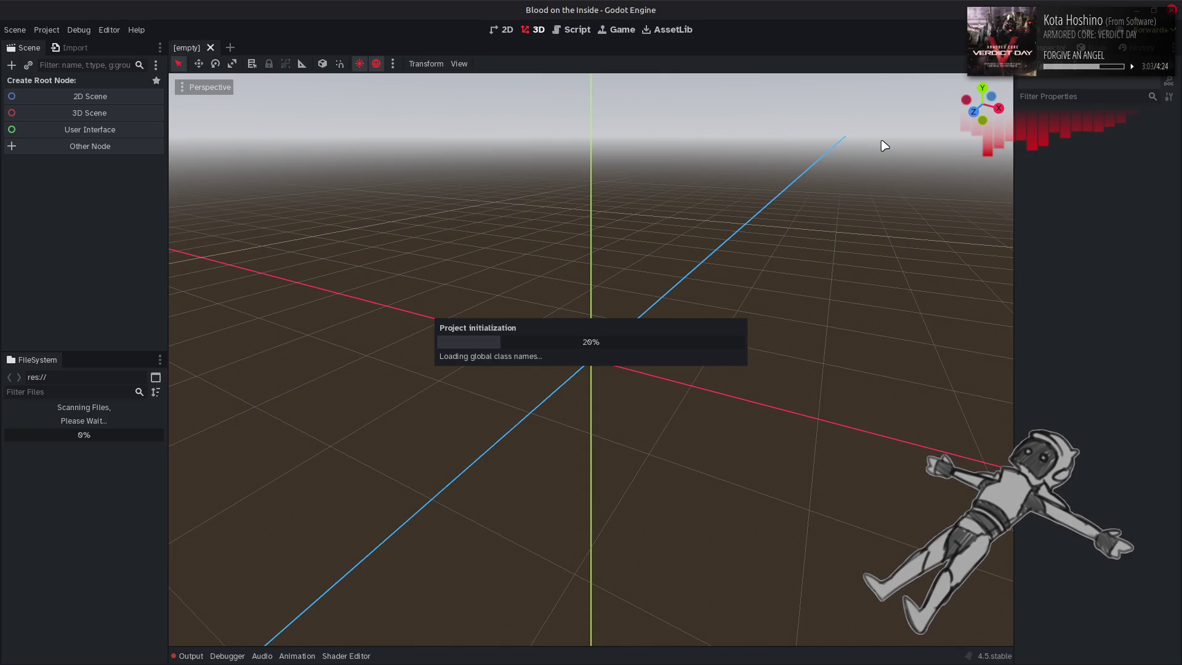
Wait for the Blood on the Inside project to finish loading in the editor
mouse_move(725, 661)
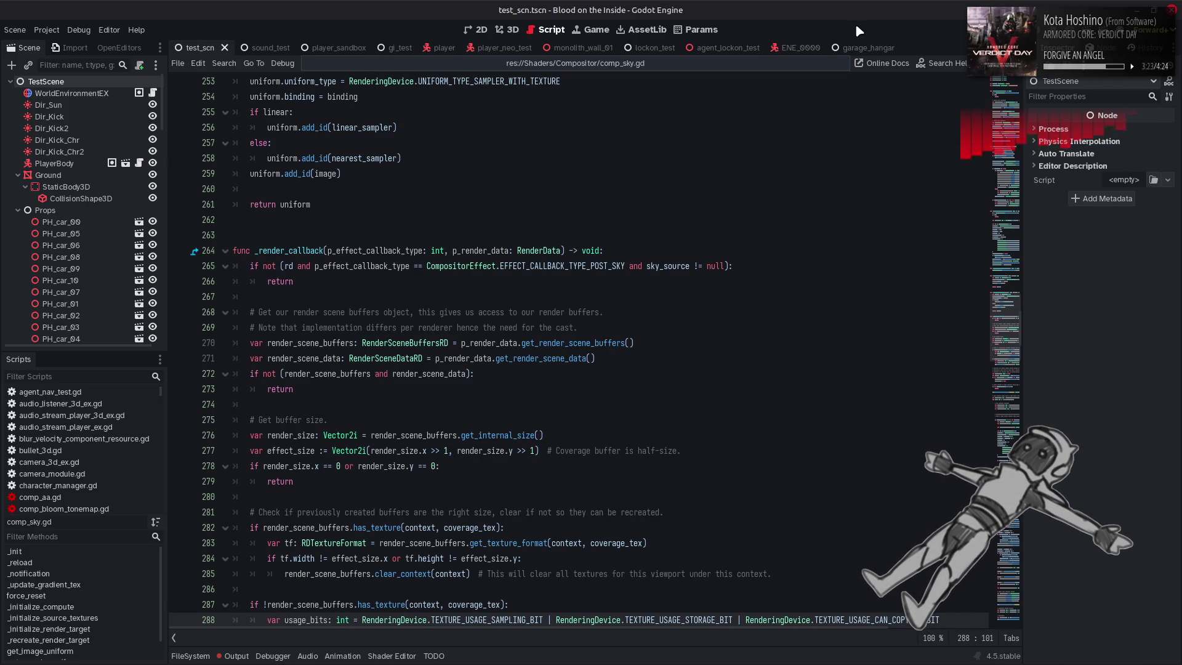
Clear the Output log, run the game again and close it, then switch to GIMP
left_click(235, 655)
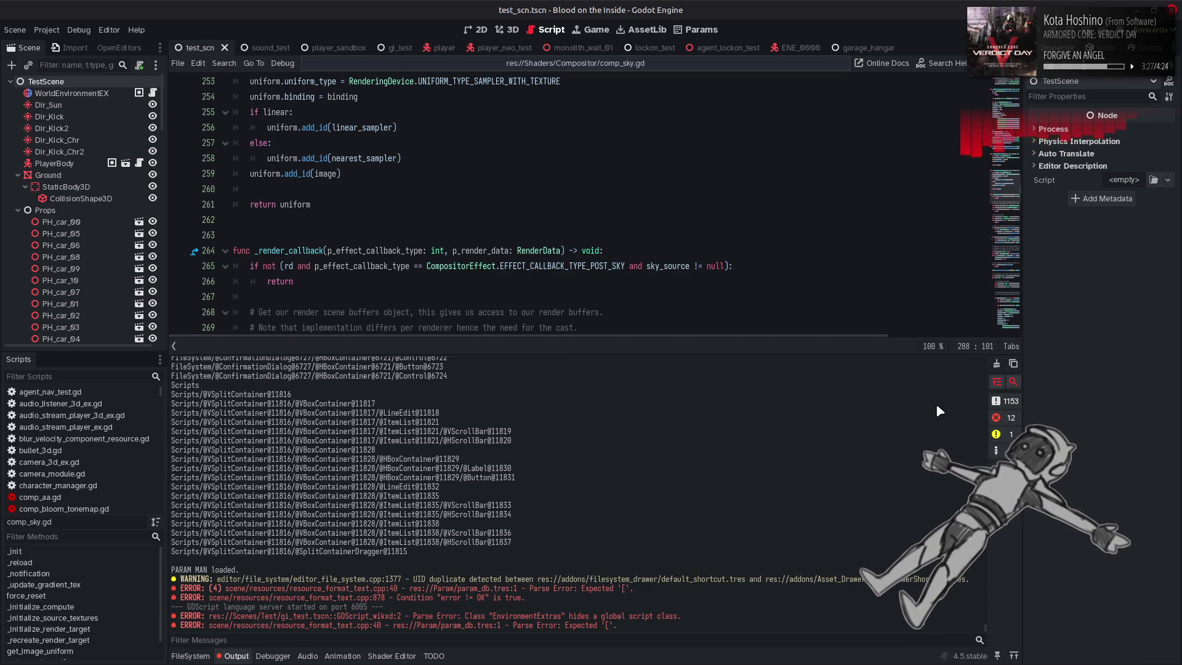
left_click(996, 363)
key("ctrl+j")
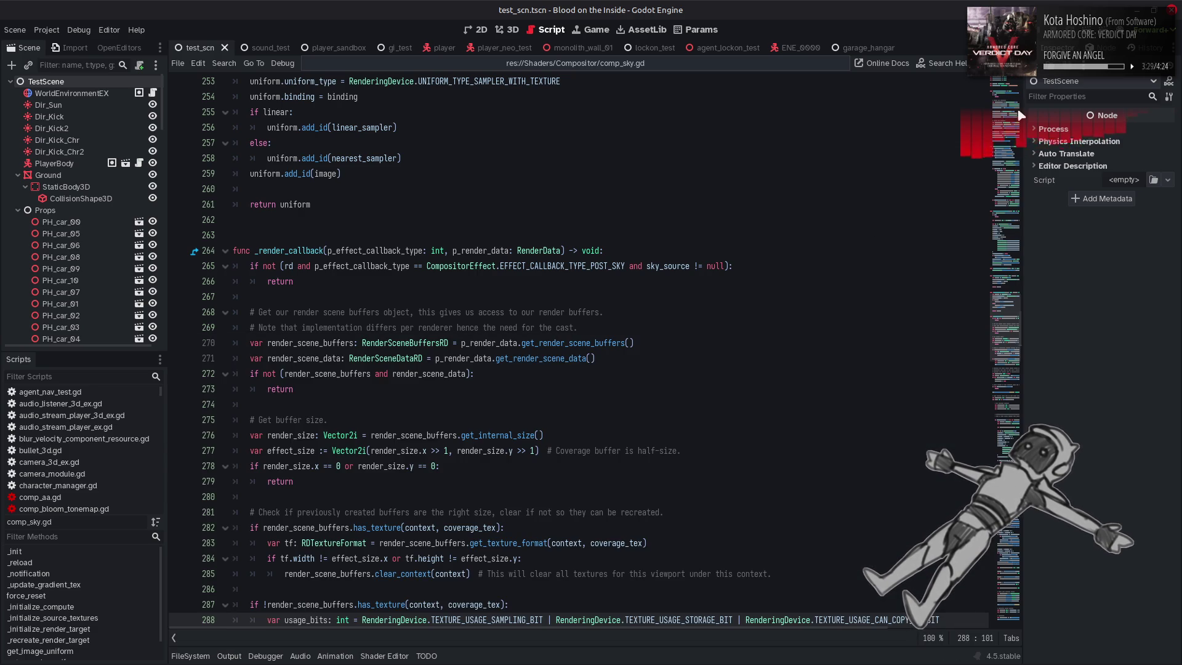
key("F5")
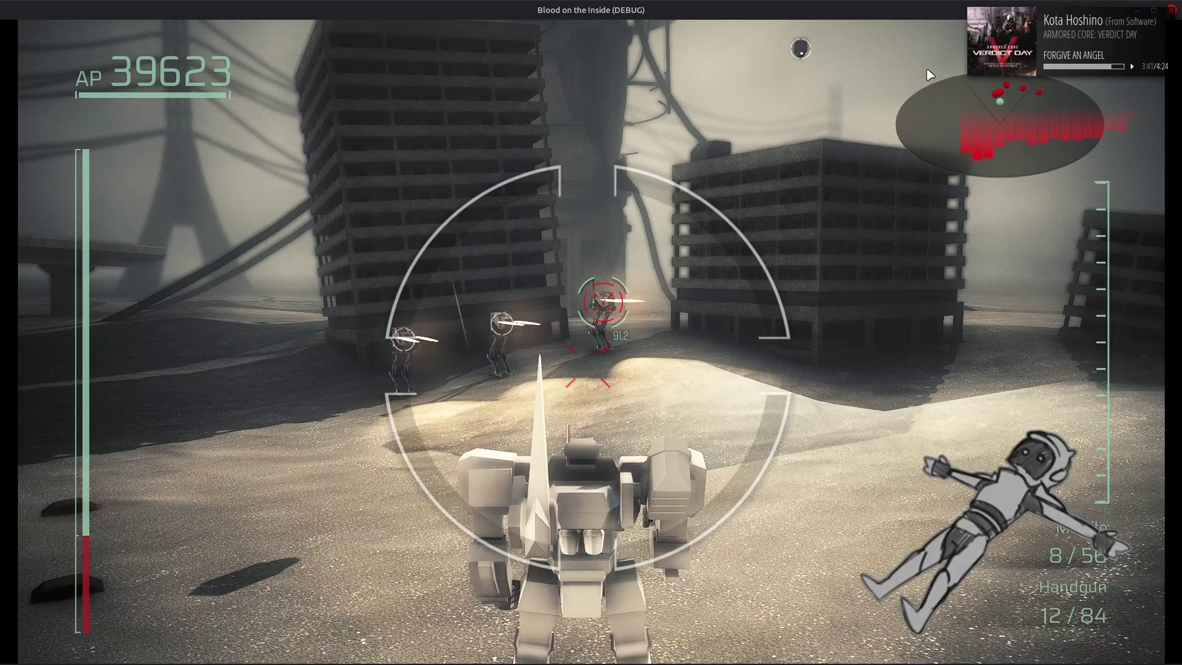
left_click(1171, 12)
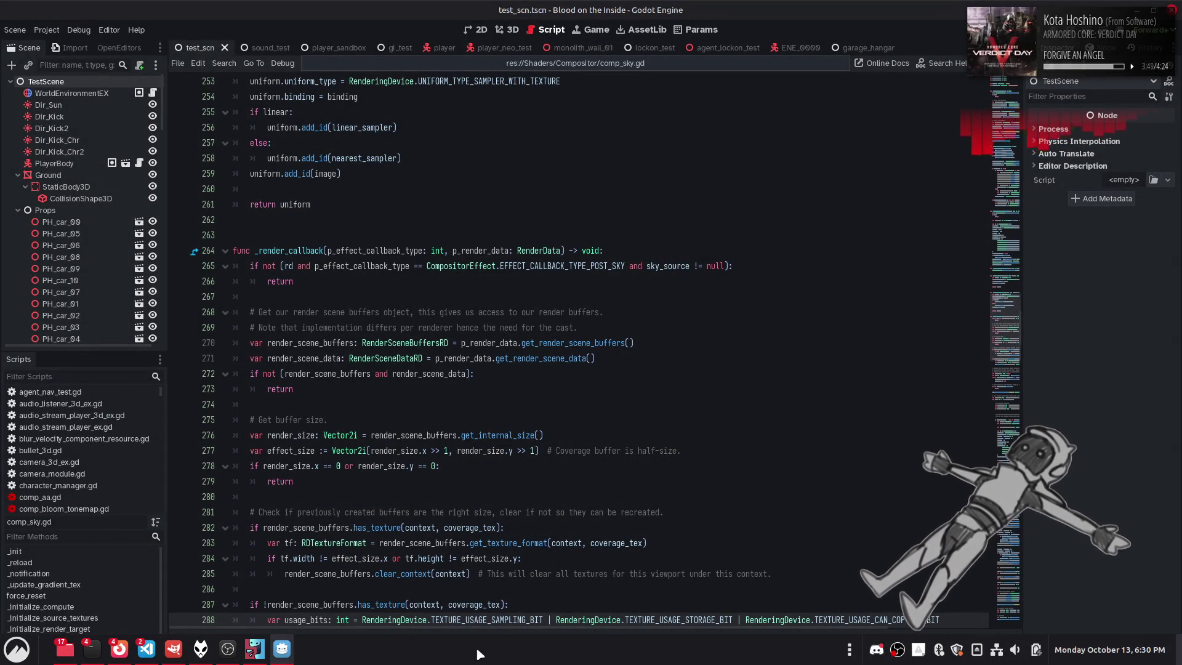
left_click(173, 652)
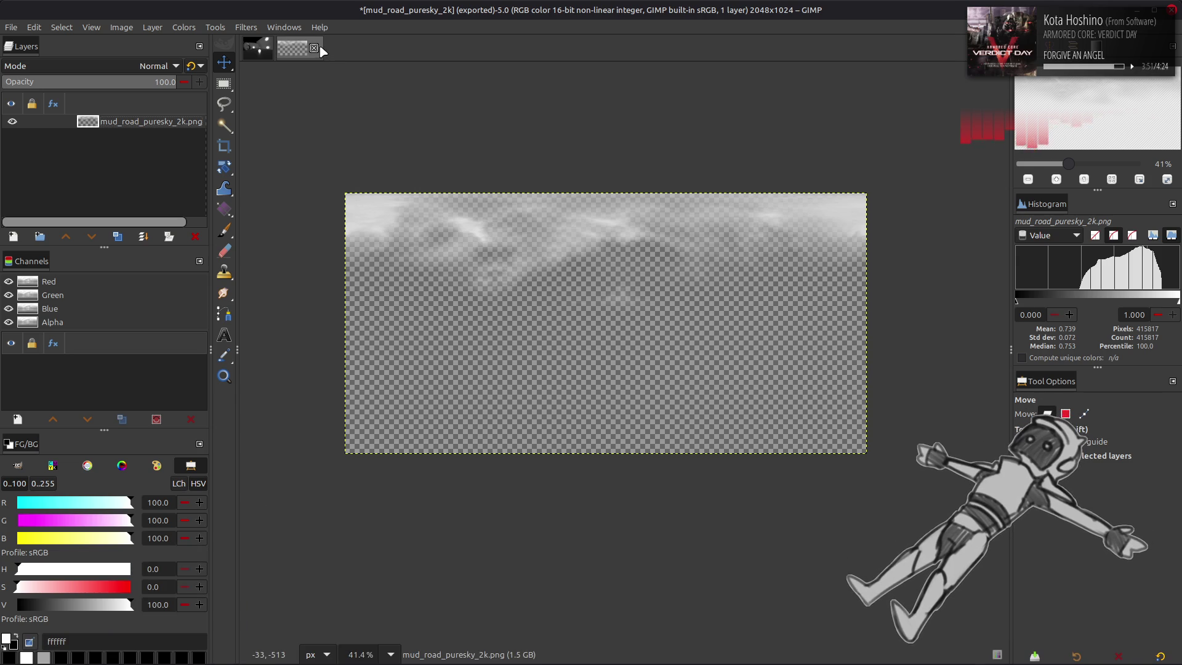
Close both GIMP images with Discard Changes and quit GIMP
left_click(315, 49)
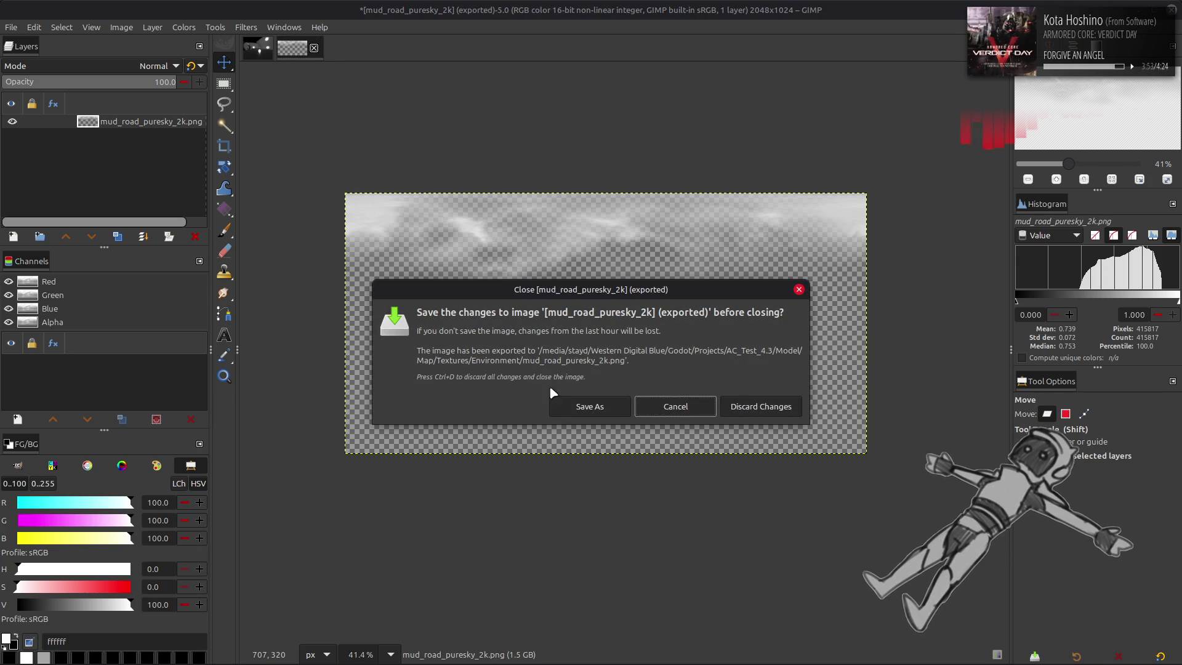
left_click(761, 406)
left_click(280, 49)
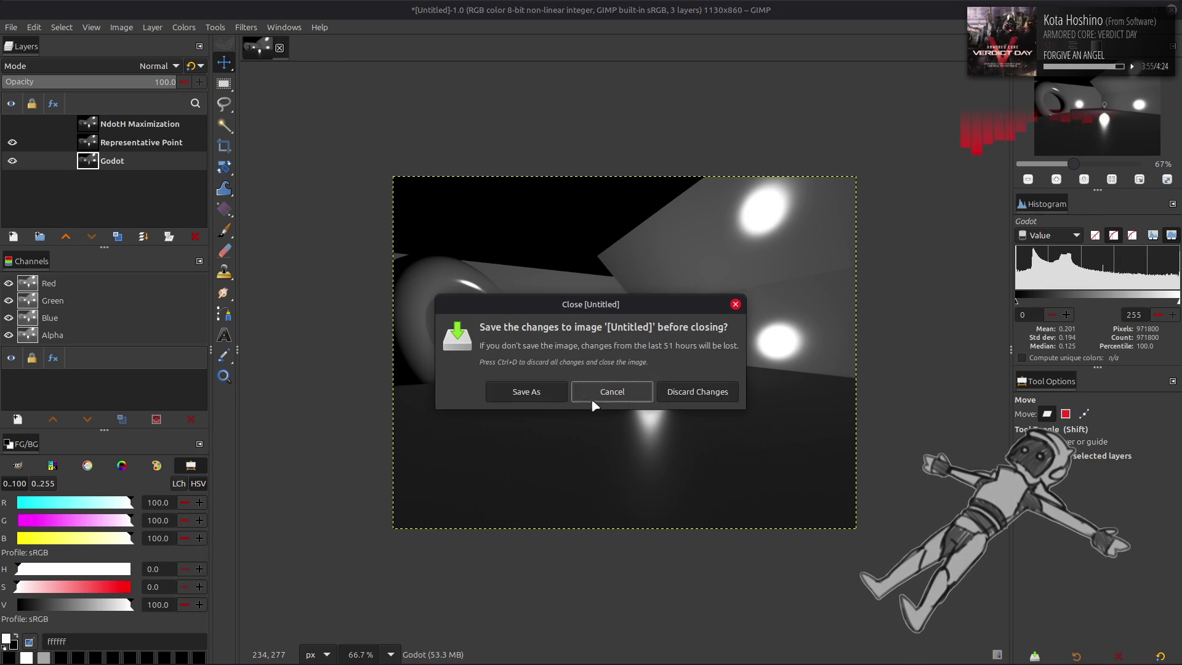
left_click(699, 394)
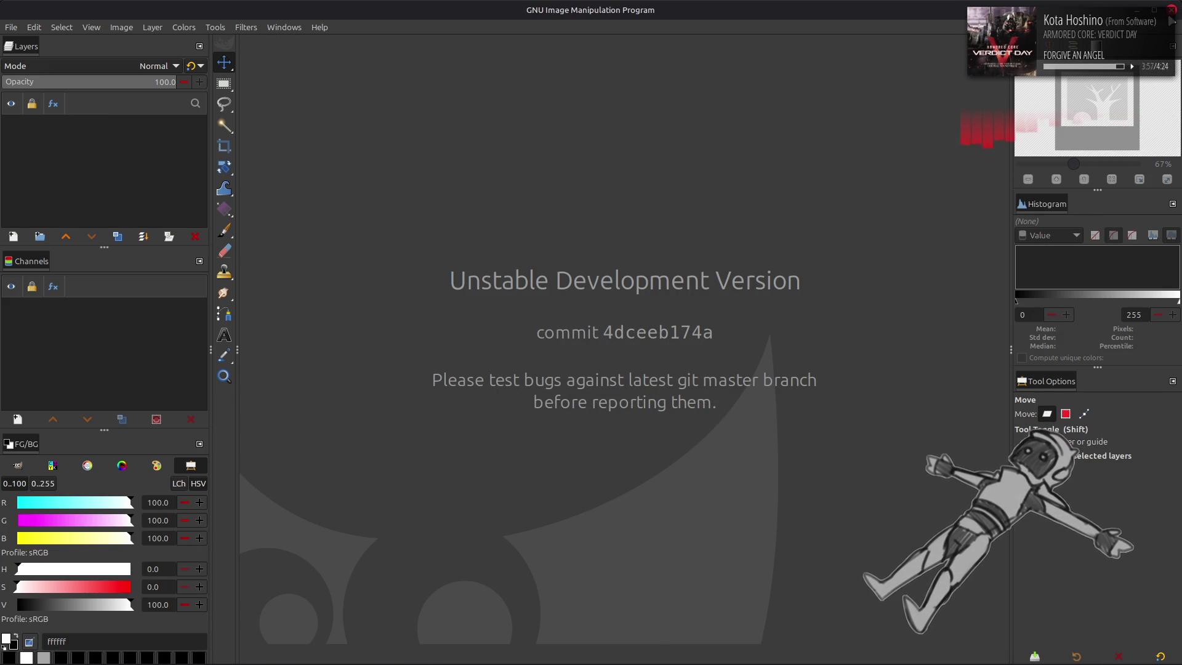
left_click(1171, 10)
Place the caret at the end of line 261 in the script, then switch to the web browser
left_click(617, 373)
right_click(616, 373)
key("Escape")
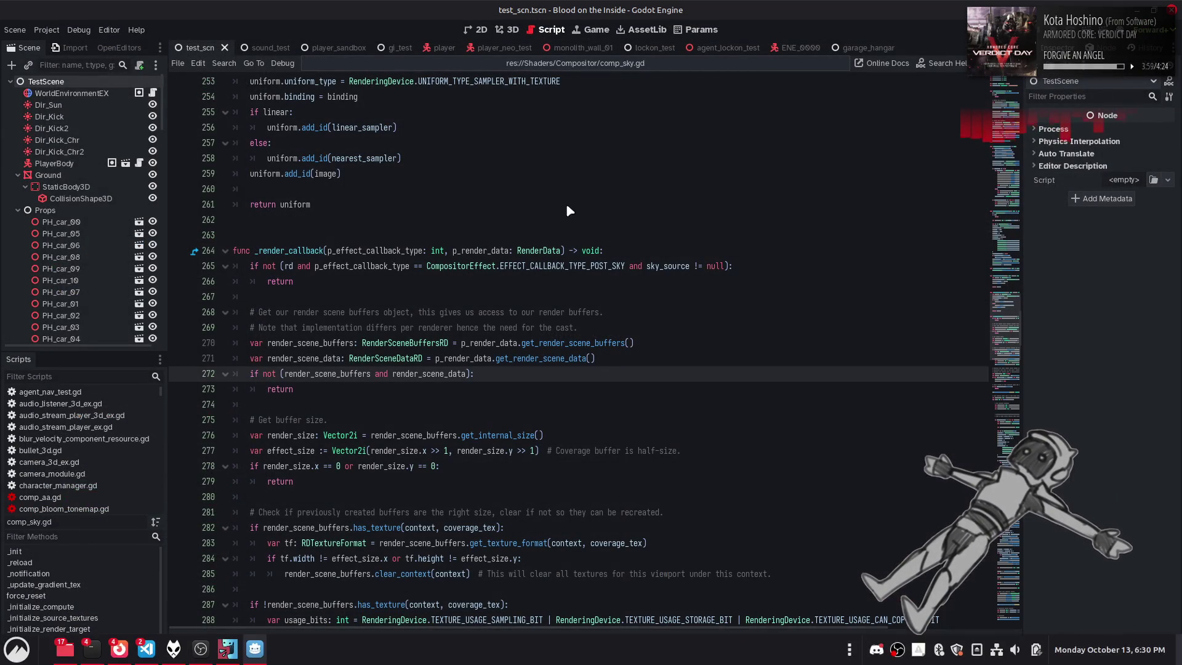
left_click(548, 210)
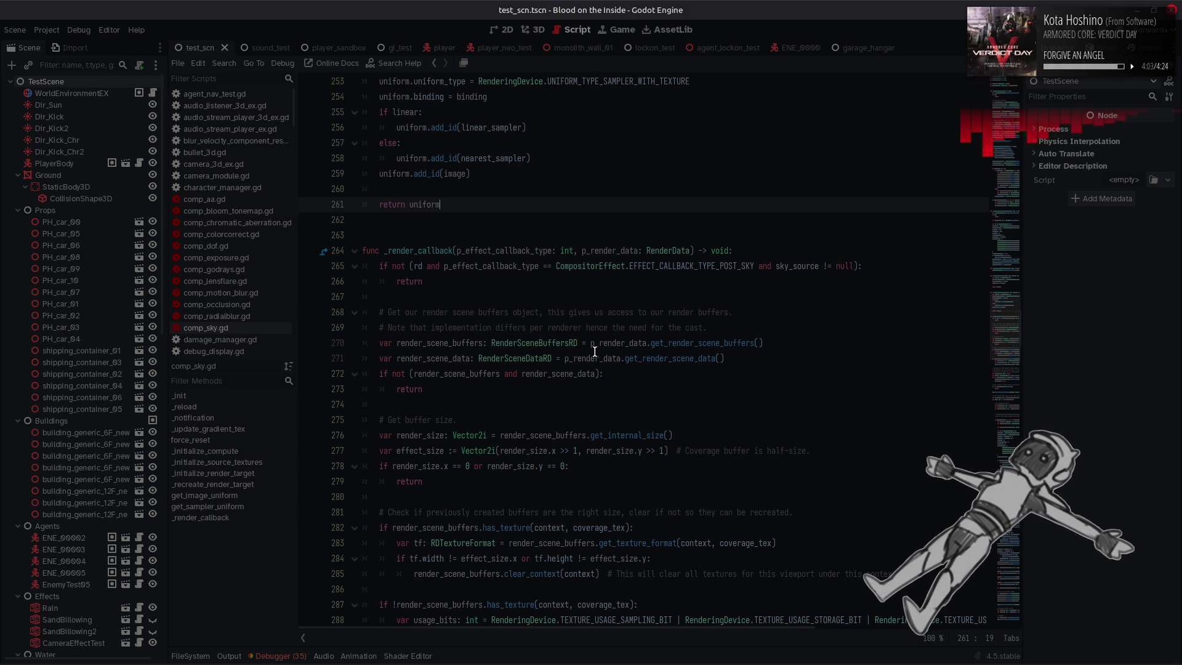
key("alt+Tab")
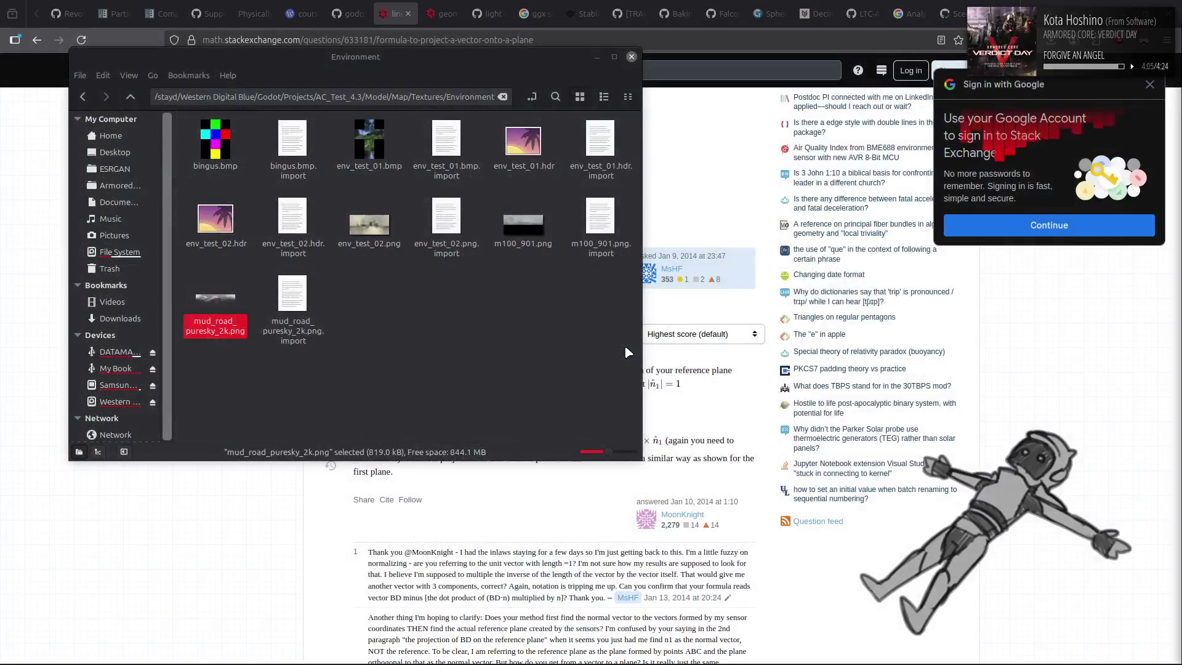
Close the leftover Stack Exchange tabs, view the scene_high_end.glsl GitHub page, and minimise the browser
key("alt+Tab")
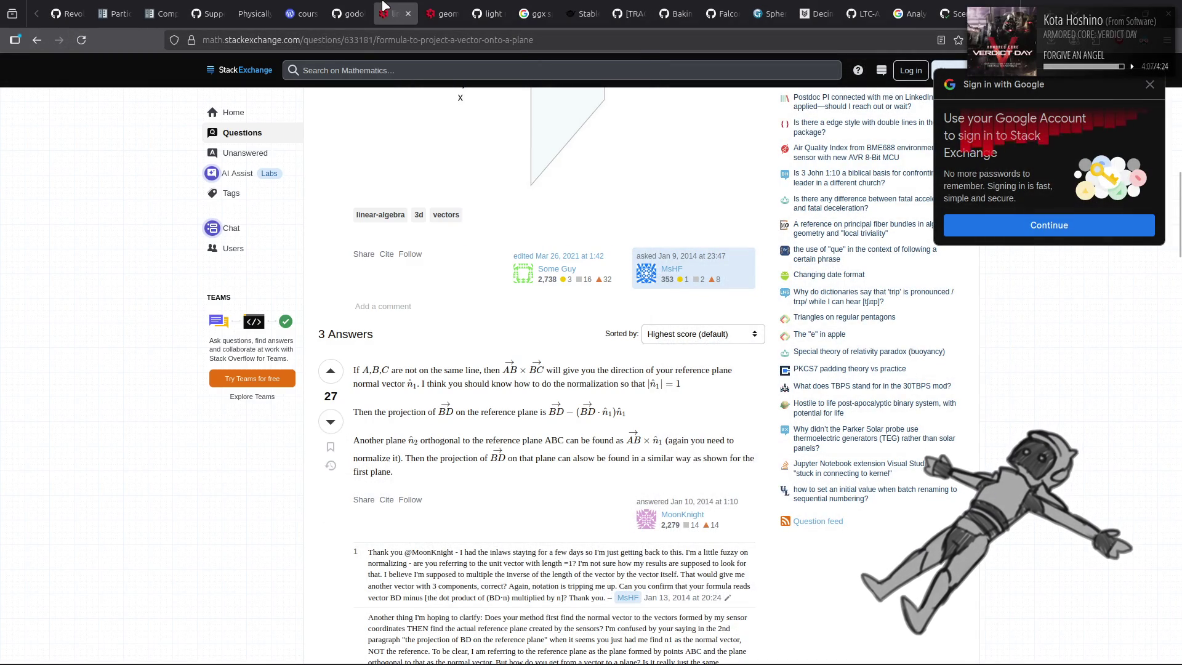
middle_click(386, 9)
middle_click(385, 9)
left_click(351, 12)
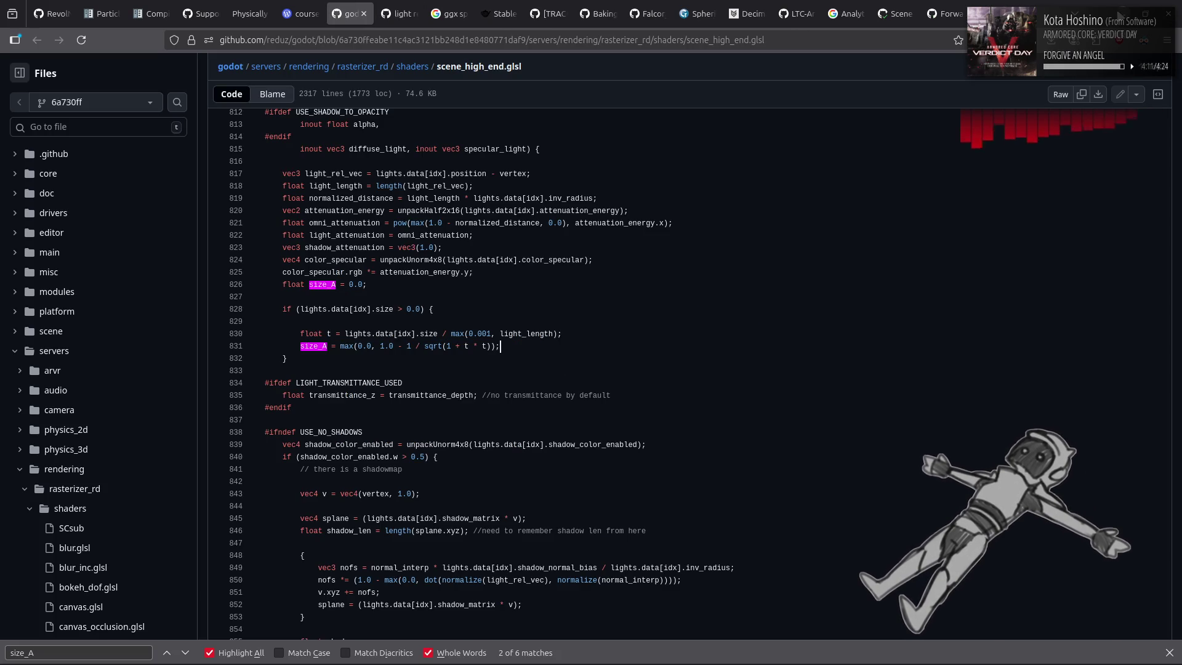
left_click(1121, 14)
key("super")
Launch Godot from a 'gol' launcher search and open Blood on the Inside in the editor
type("gol")
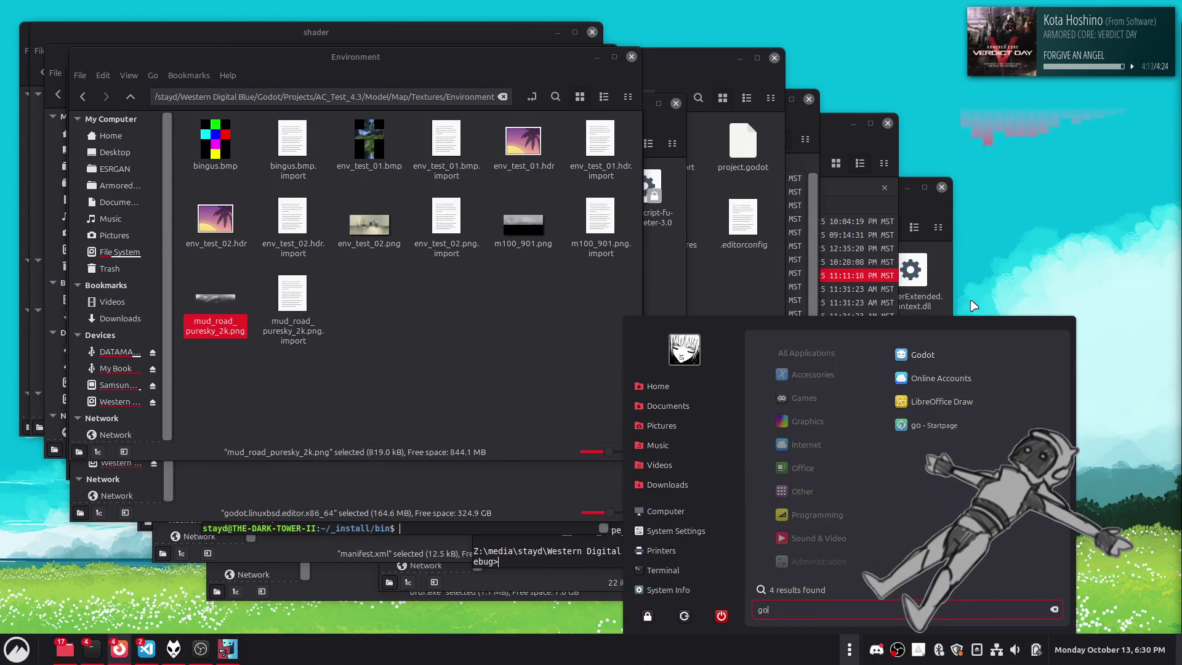
left_click(923, 354)
left_click(692, 142)
left_click(877, 142)
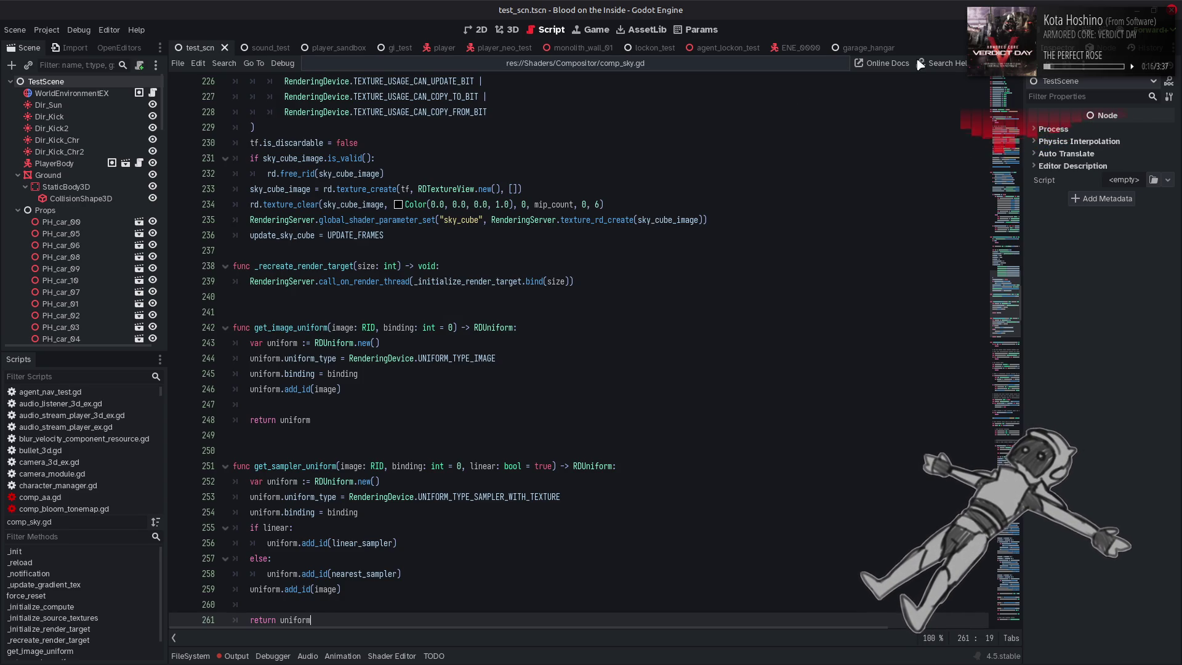
Test-run the game with F5, close it, then quit Discord from its tray menu
key("F5")
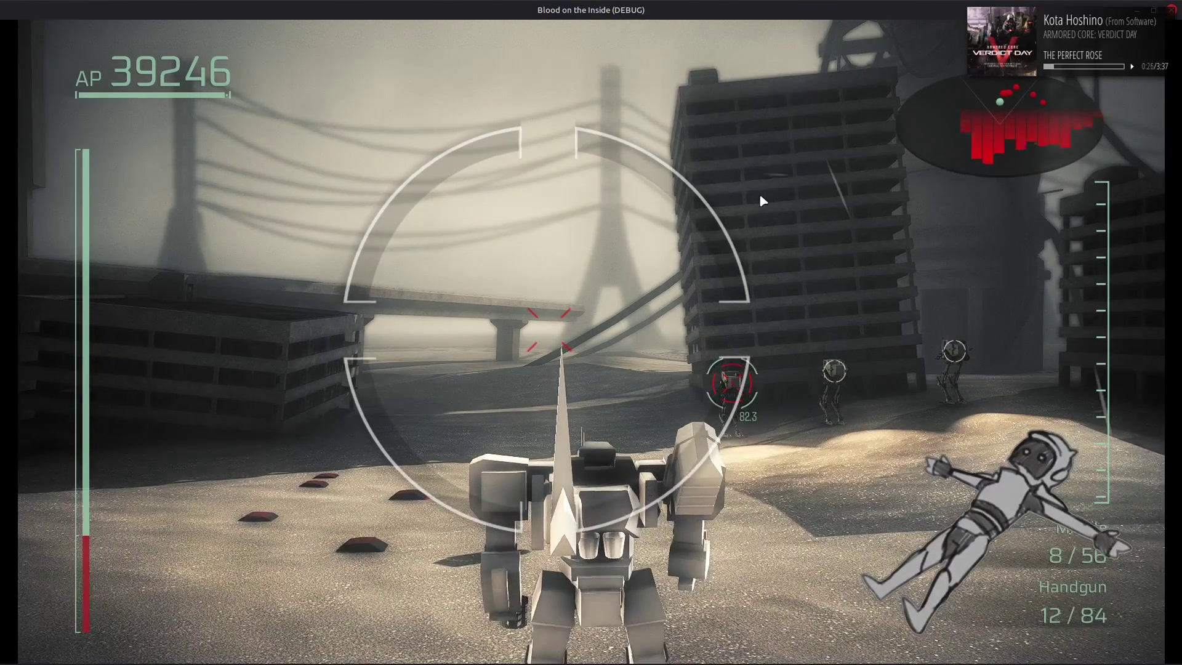
key("Escape")
mouse_move(538, 658)
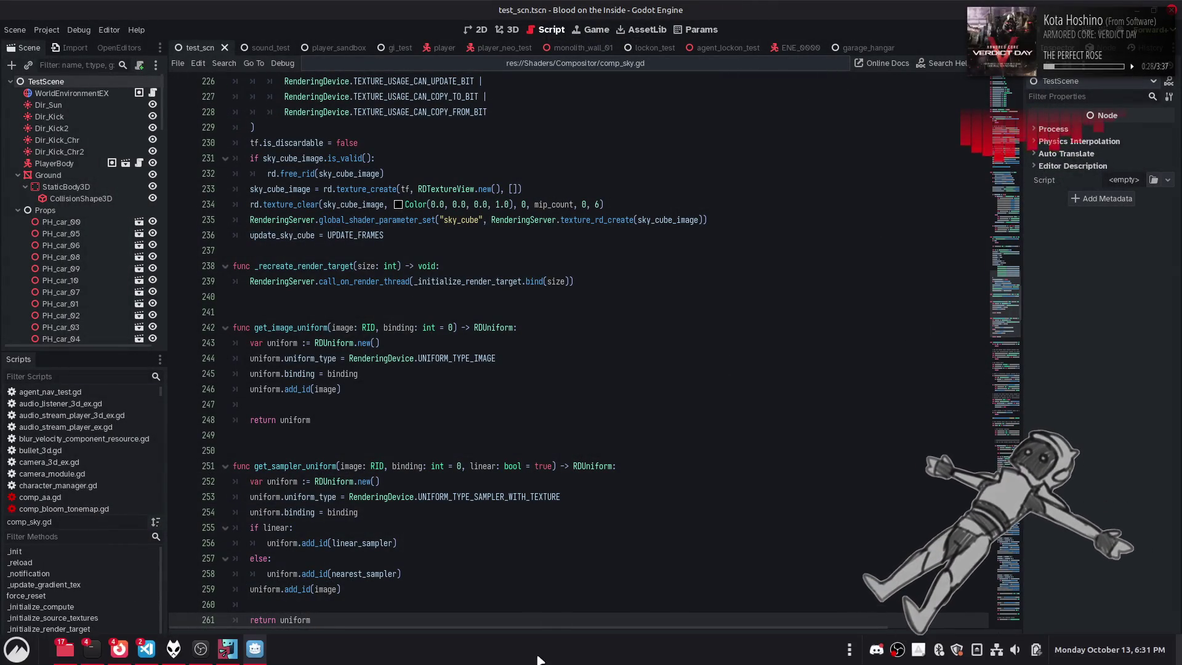
left_click(555, 486)
mouse_move(514, 661)
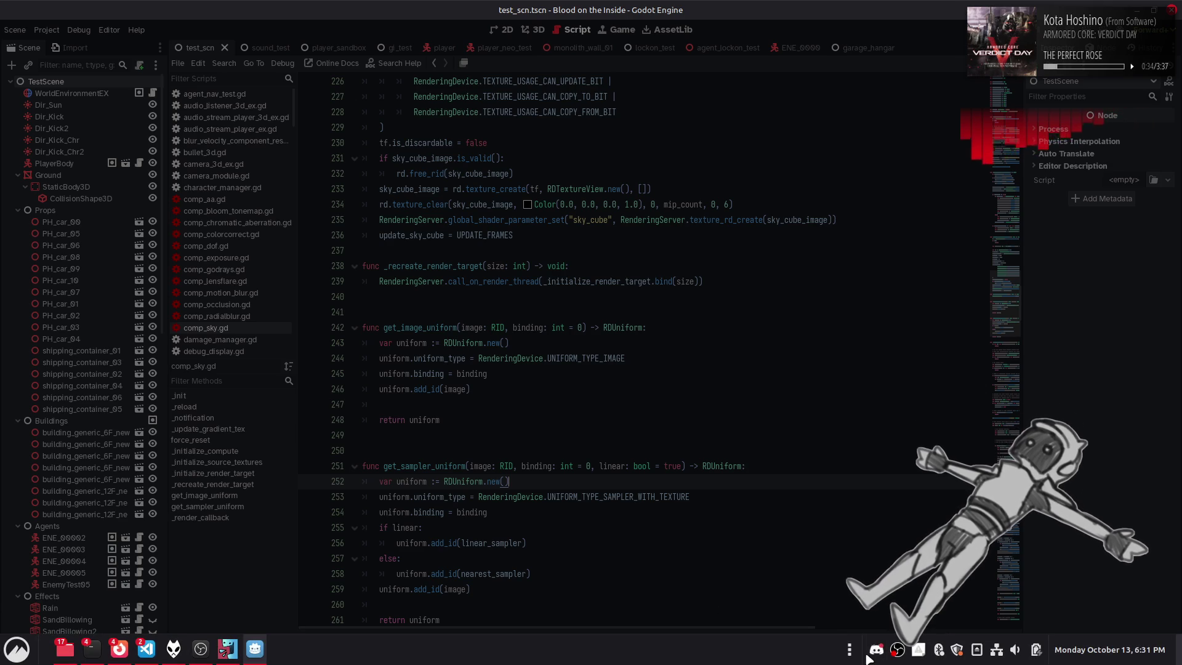
left_click(896, 623)
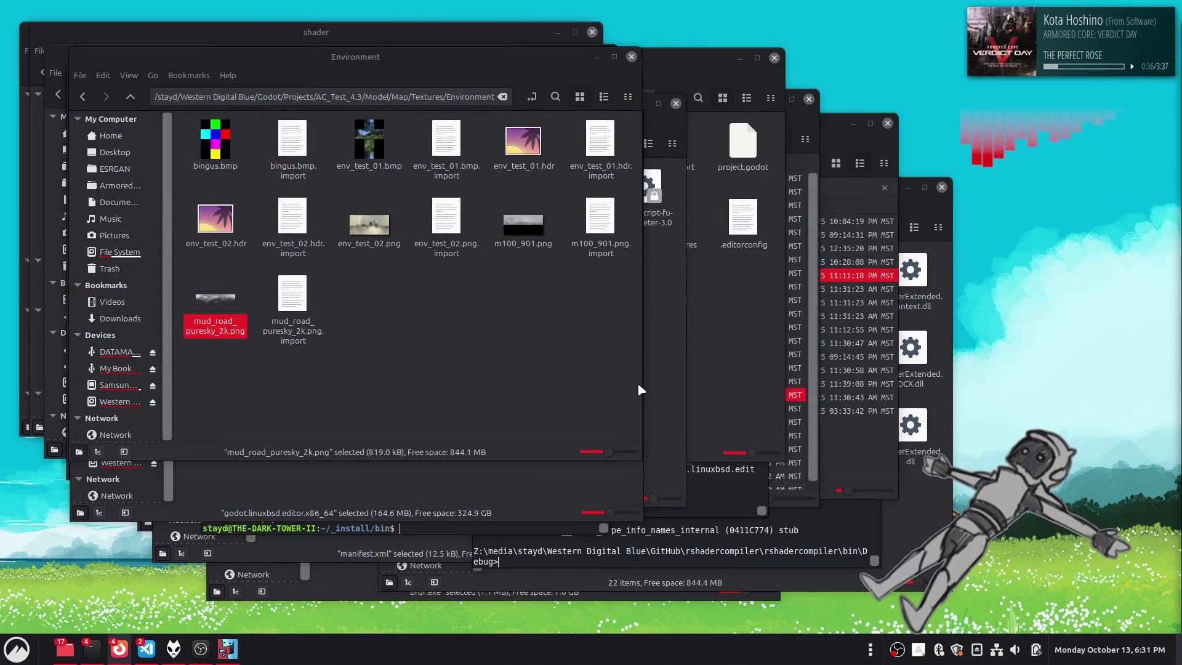
Relaunch Godot via 'gol', edit Blood on the Inside, and close the running game window
key("super")
type("gol")
left_click(951, 357)
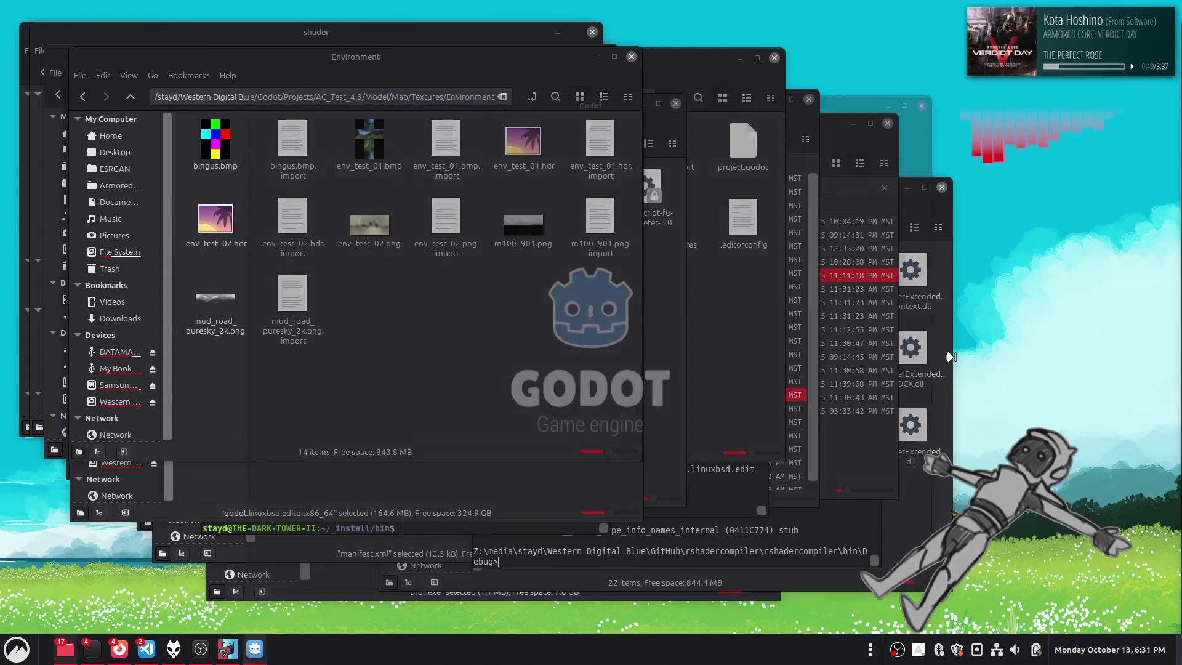
left_click(614, 150)
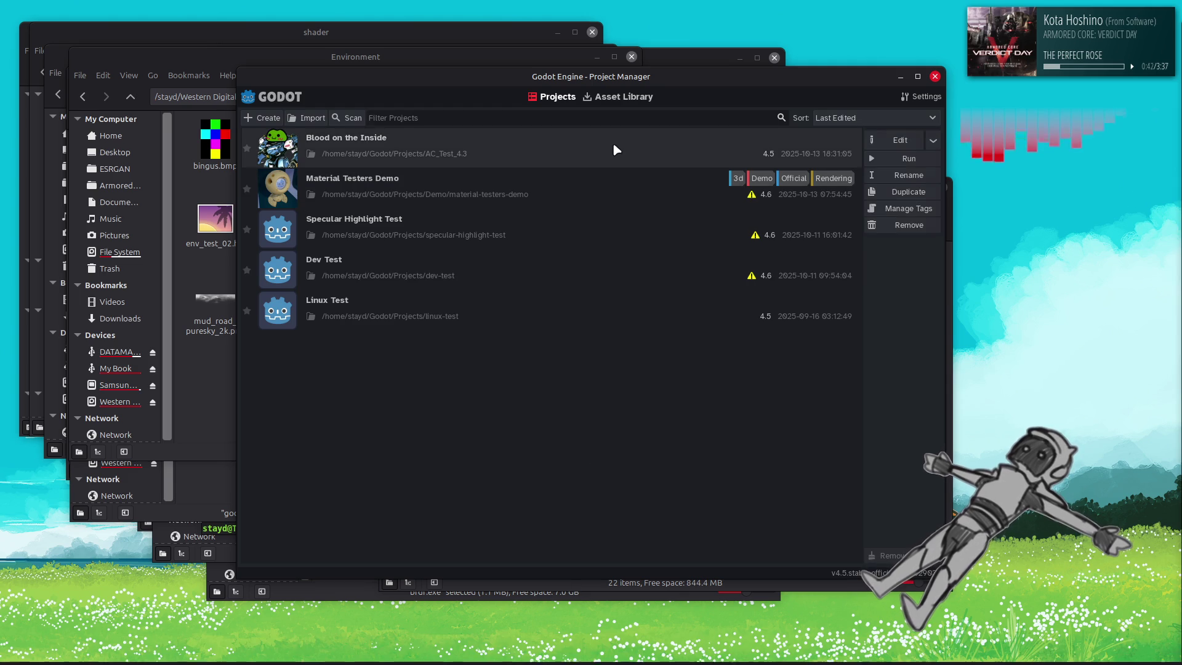
left_click(893, 141)
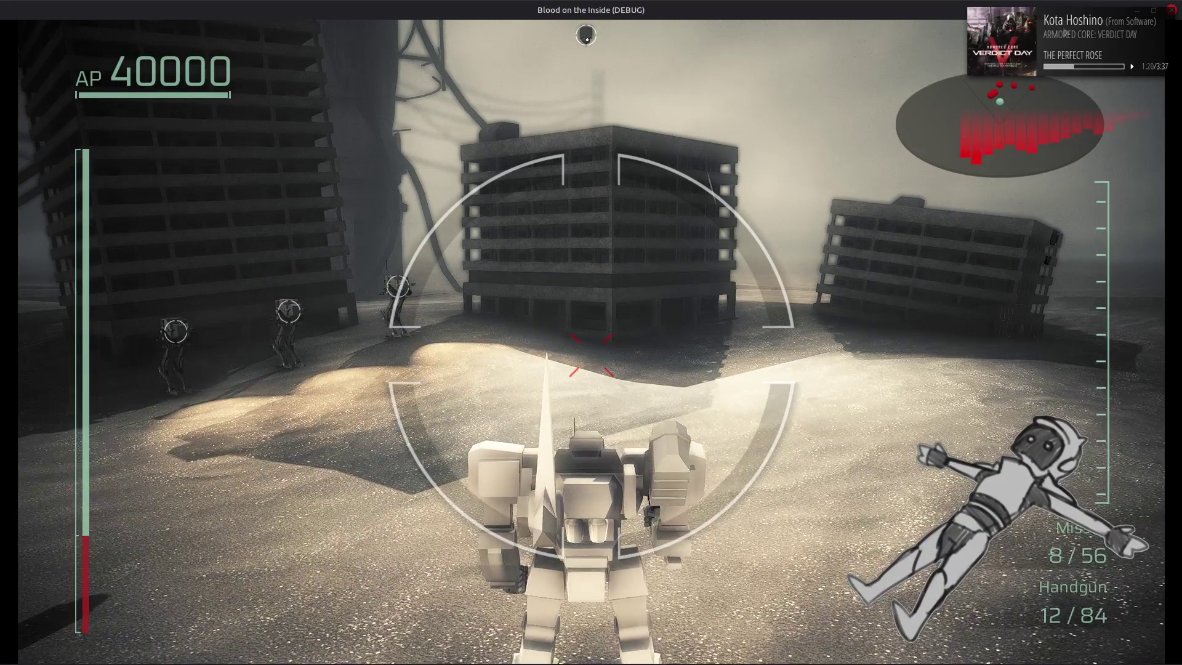
left_click(1170, 10)
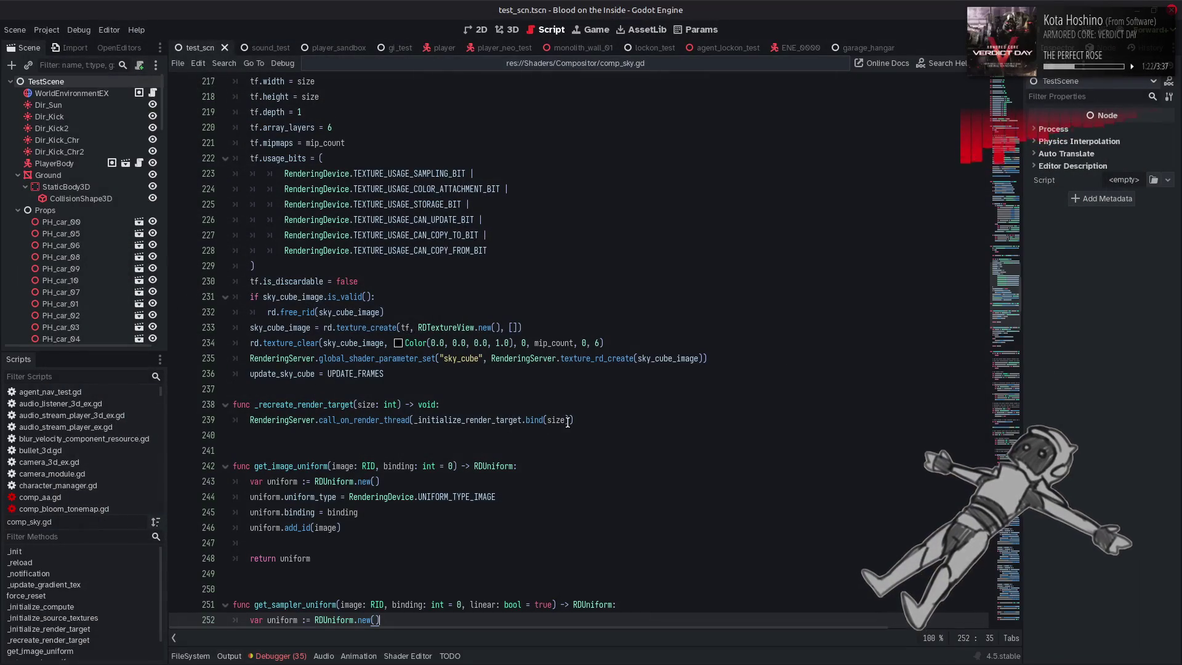
Put the caret on line 226 of the script and run the project again with F5
left_click(380, 219)
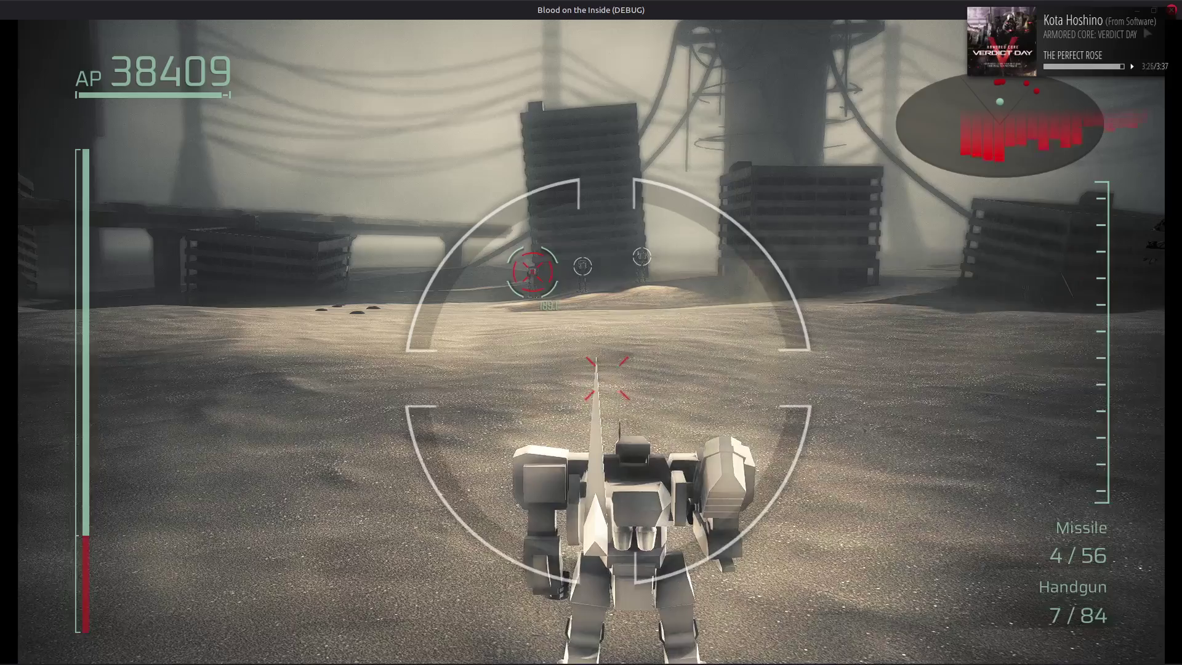
Close the game, review the Debugger's Errors list, clear it, and collapse the debugger panel
left_click(1173, 12)
left_click(280, 654)
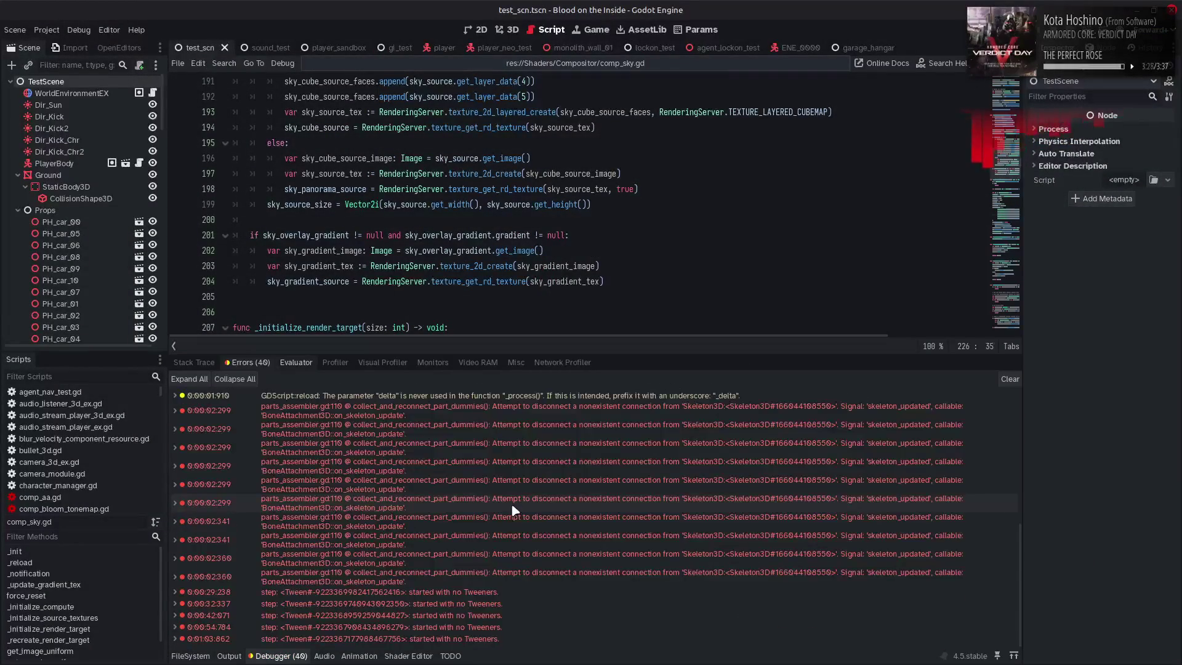
mouse_move(514, 508)
scroll(515, 509, "up", 3)
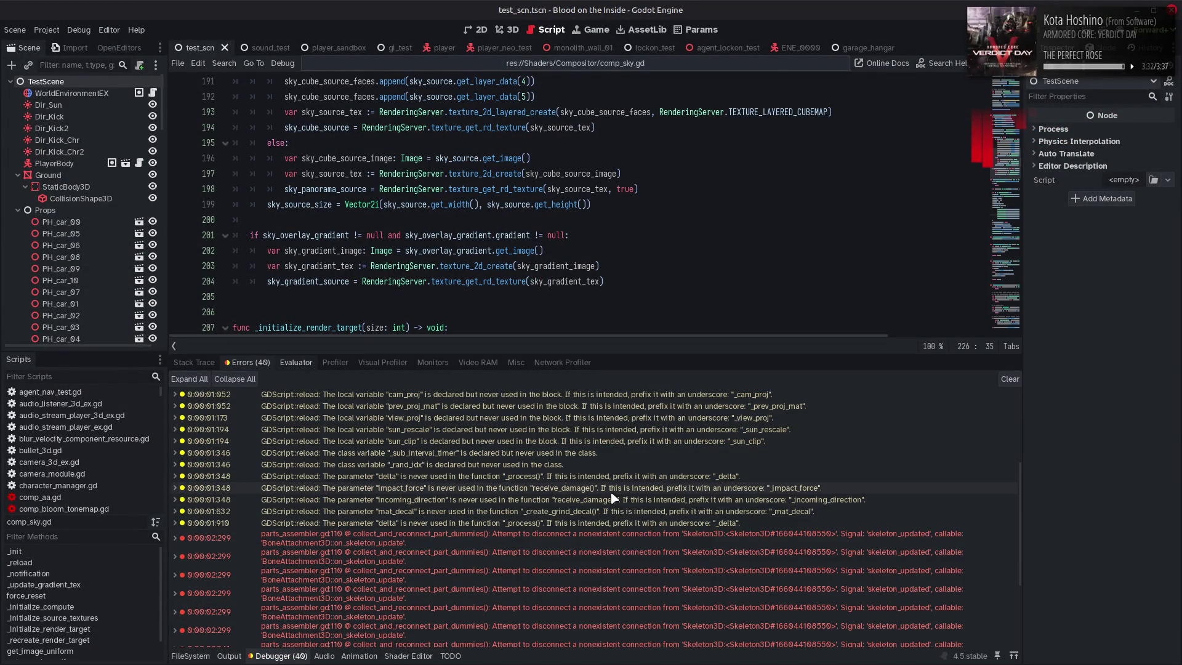
scroll(610, 492, "up", 4)
left_click(1009, 379)
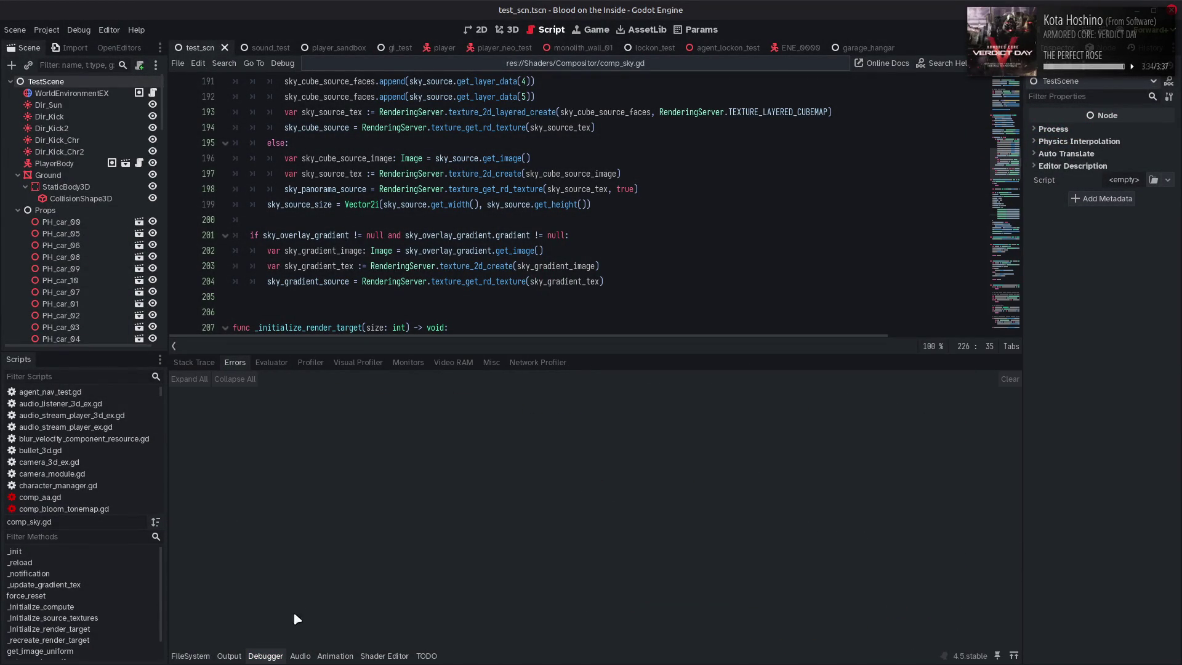
left_click(266, 655)
scroll(723, 52, "down", 2)
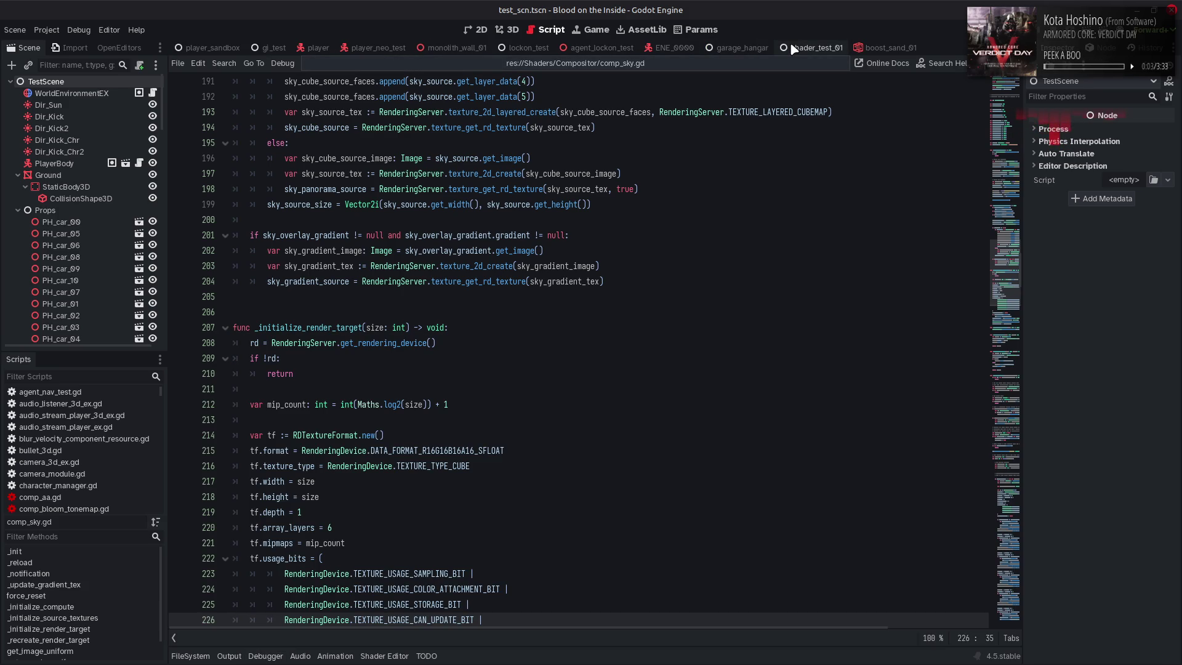
Open the boost_01 scene from the Boost folder in the 3D view
left_click(190, 656)
scroll(243, 495, "down", 10)
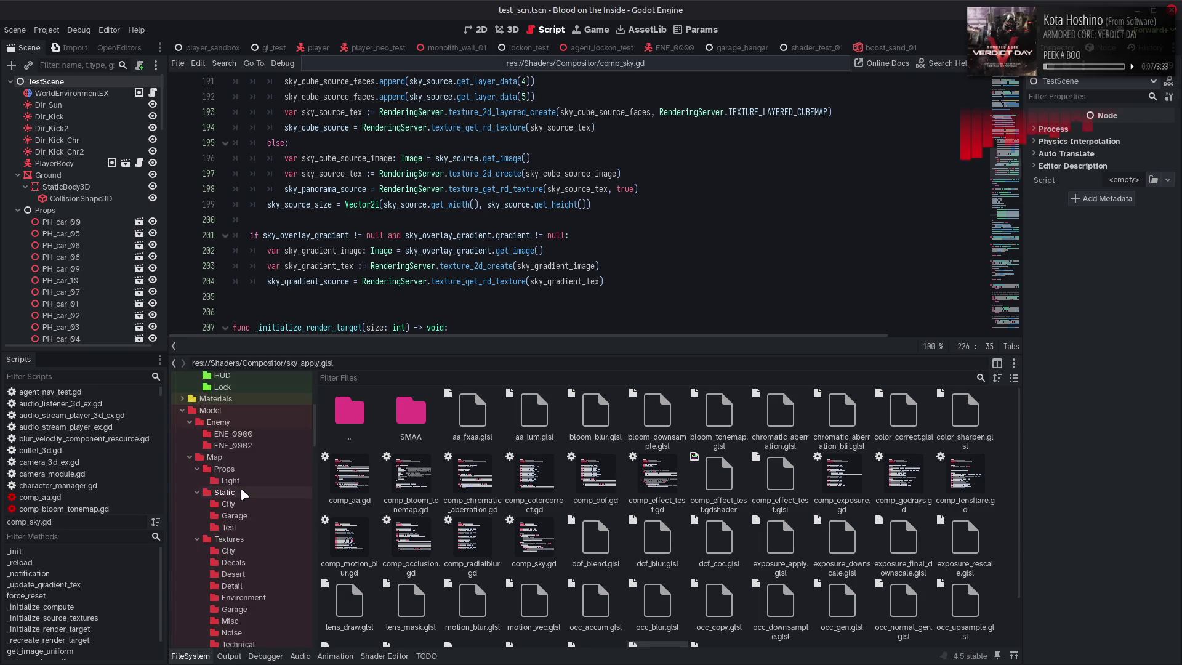
scroll(244, 494, "down", 10)
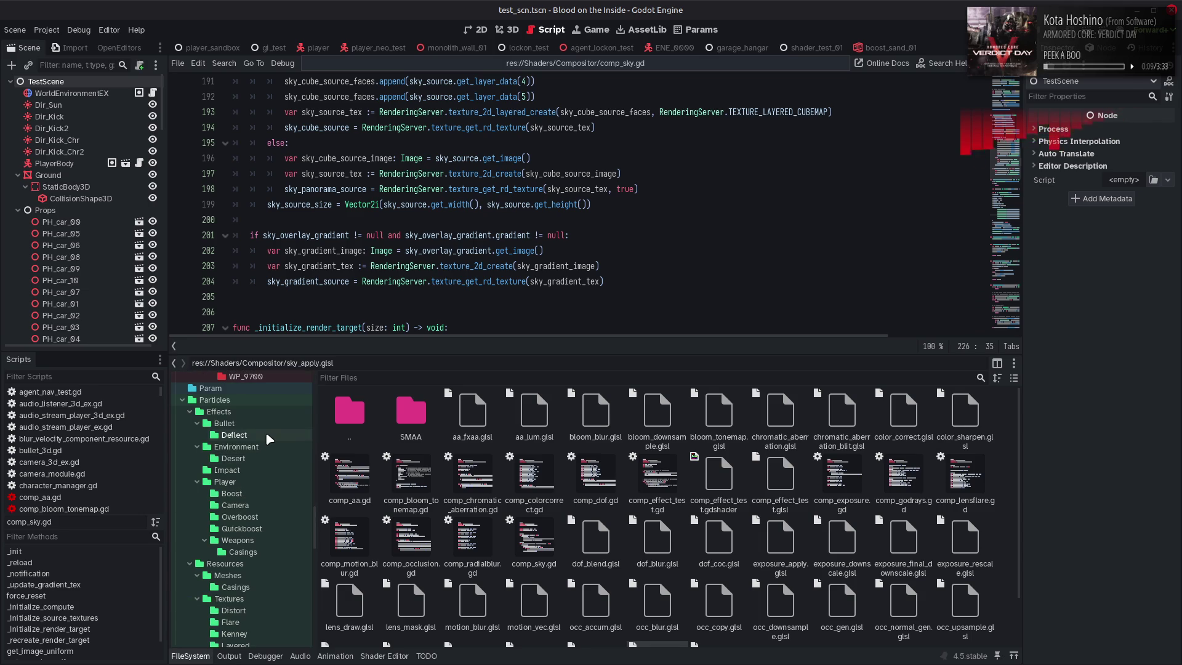
left_click(260, 491)
double_click(411, 419)
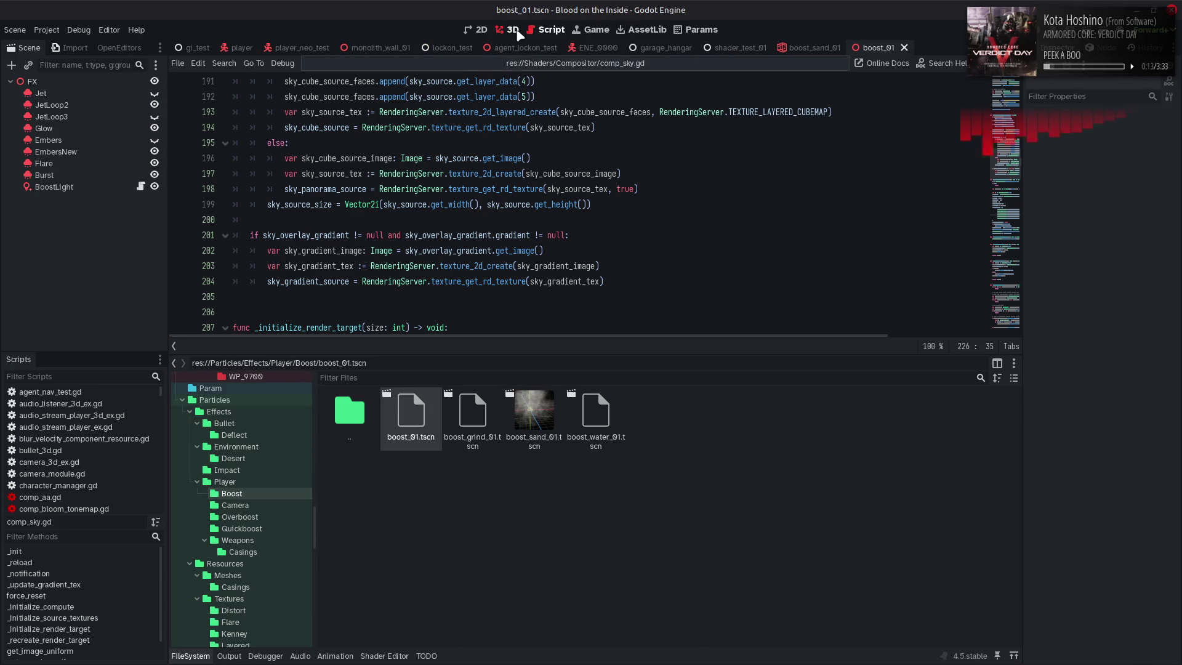
left_click(513, 30)
left_click(187, 655)
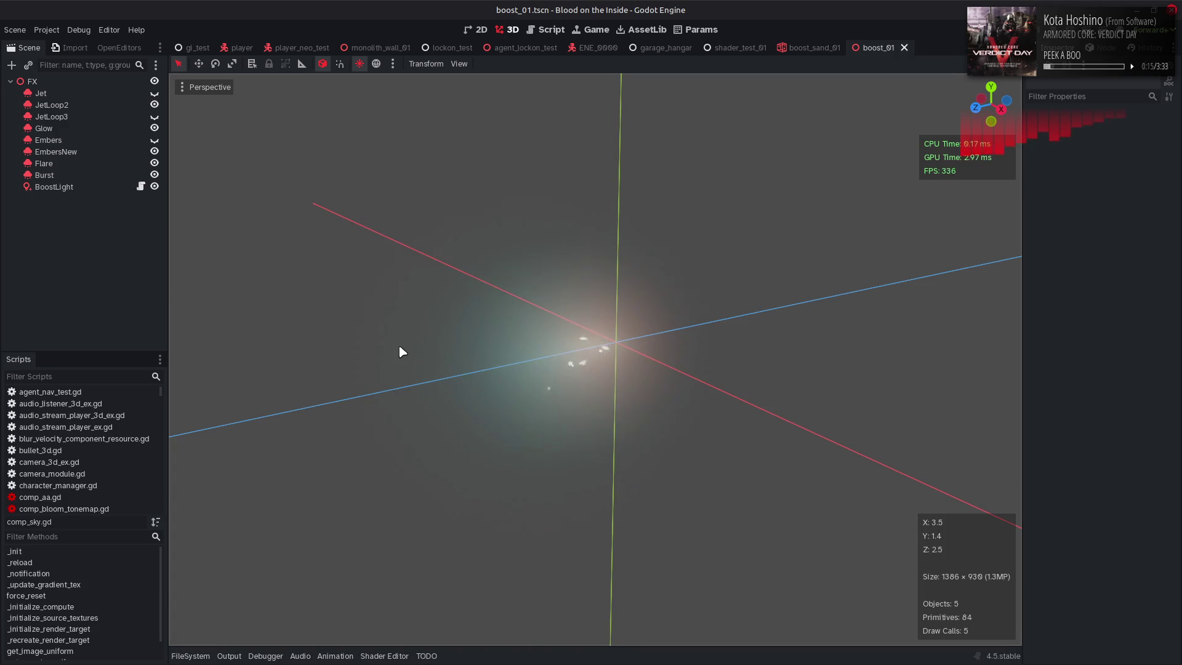
Toggle visibility of the Jet, JetLoop3 and JetLoop2 particle nodes to compare the jet effect
left_click(130, 93)
left_click(155, 93)
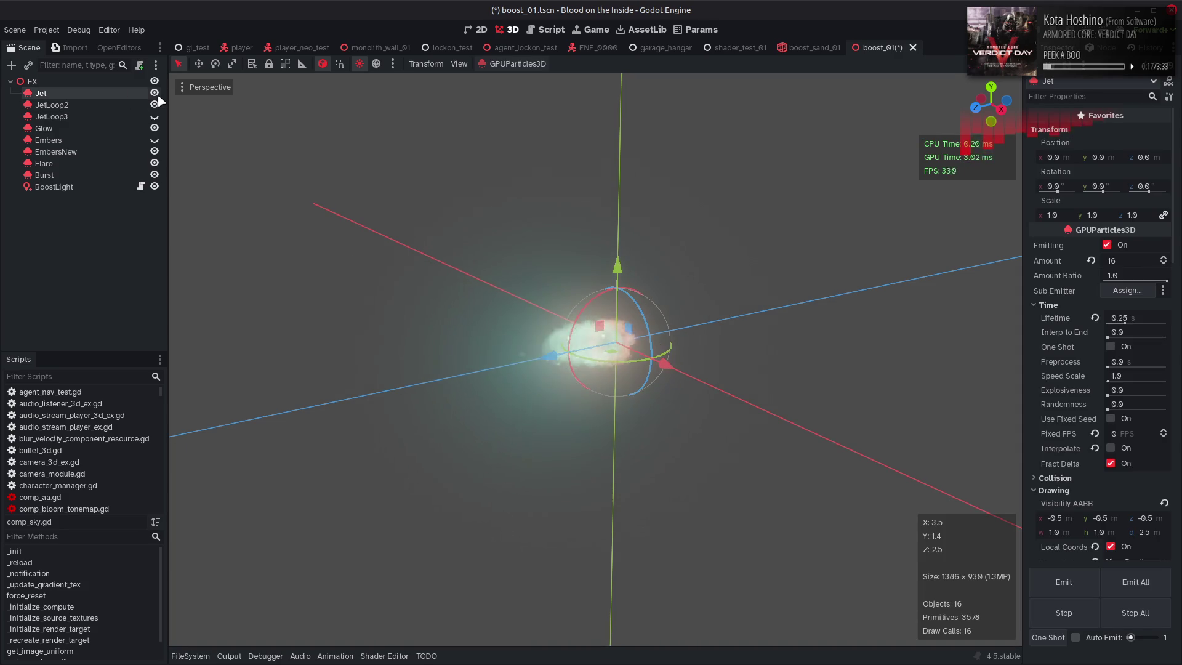
left_click(155, 93)
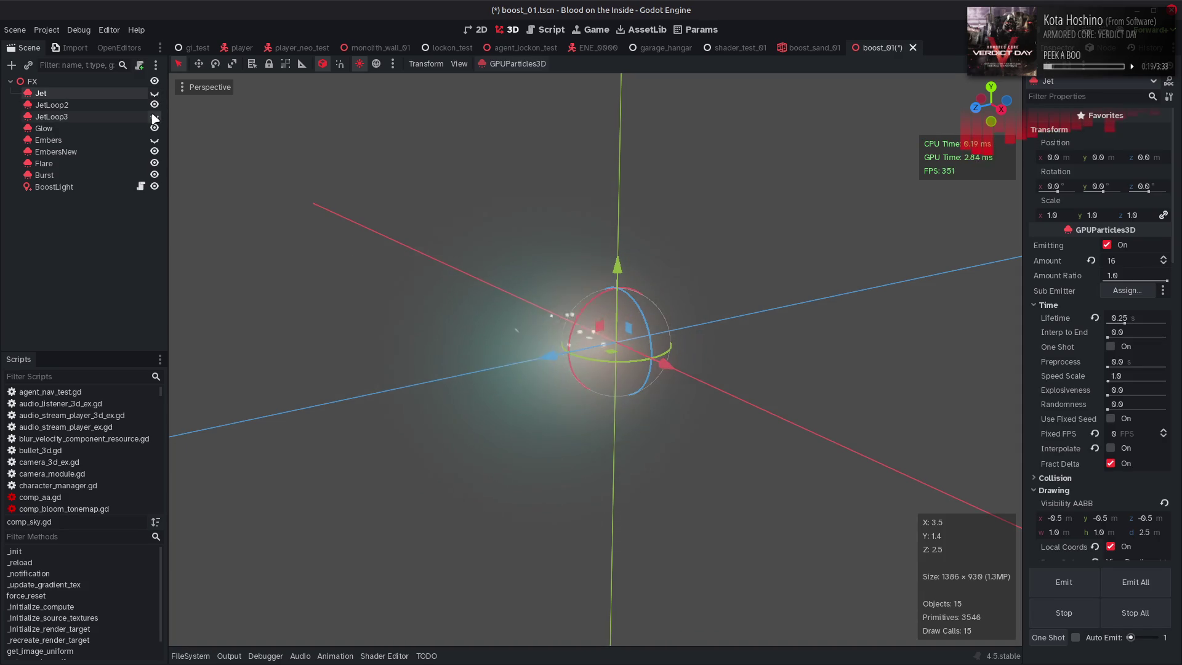
left_click(154, 116)
left_click_drag(553, 271, 496, 242)
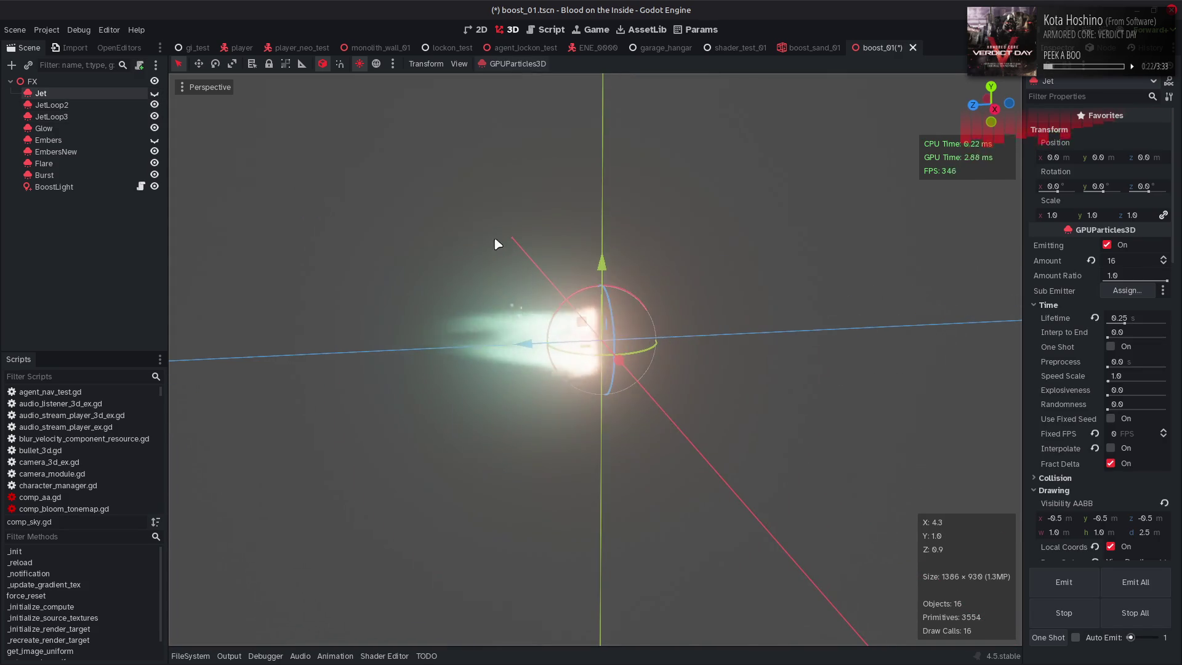
left_click(155, 104)
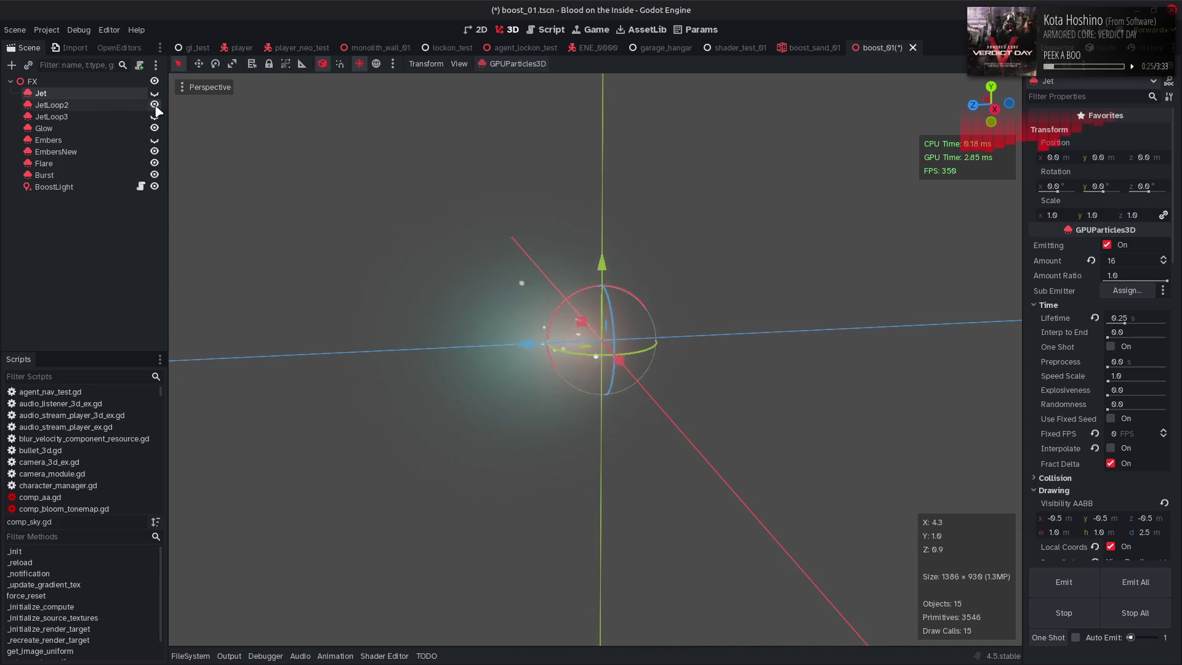
Select JetLoop2, toggle Y to Velocity off and back on, and show the Shader Editor
left_click(123, 105)
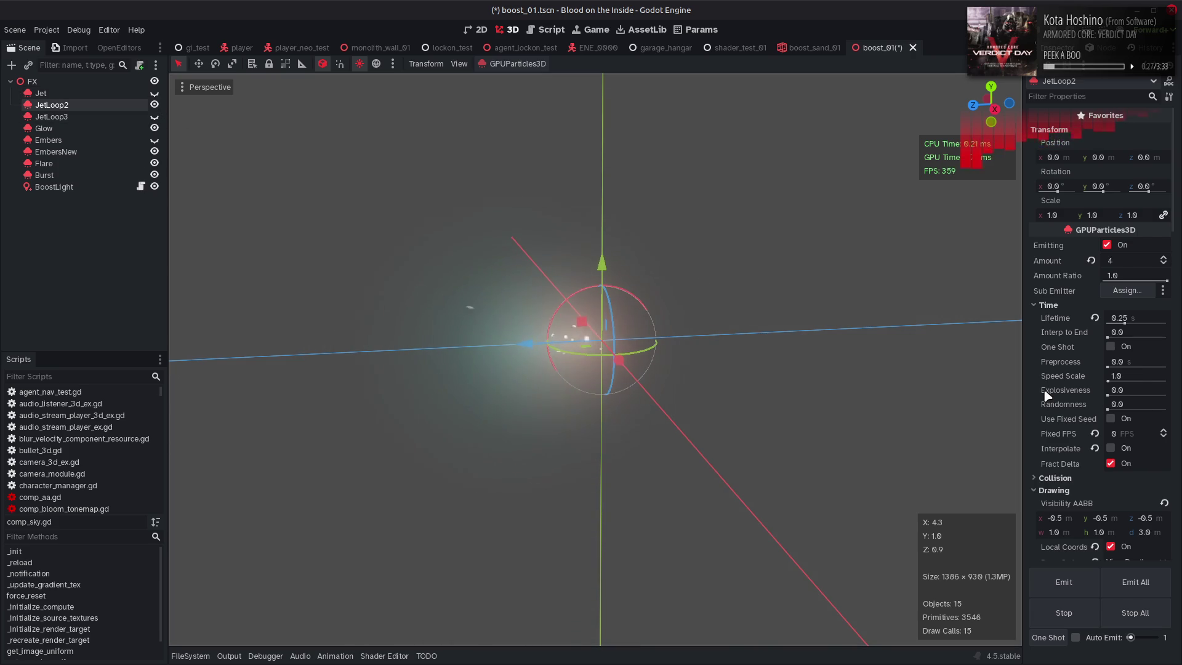
scroll(1047, 395, "down", 5)
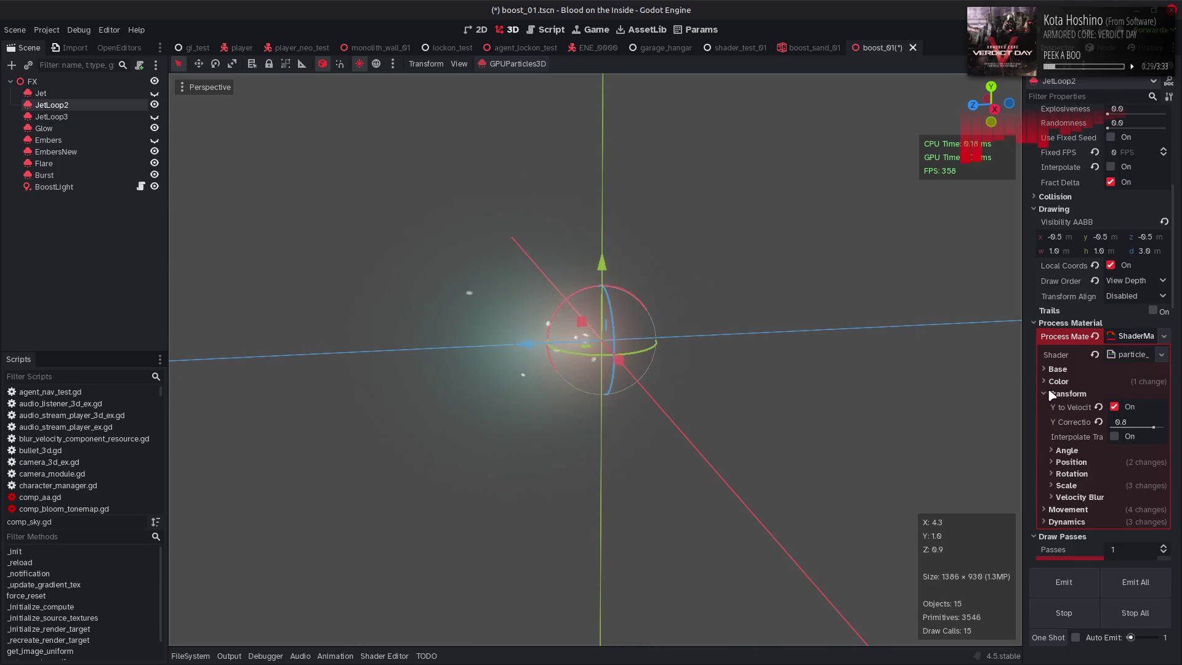
left_click(1114, 407)
left_click(1114, 407)
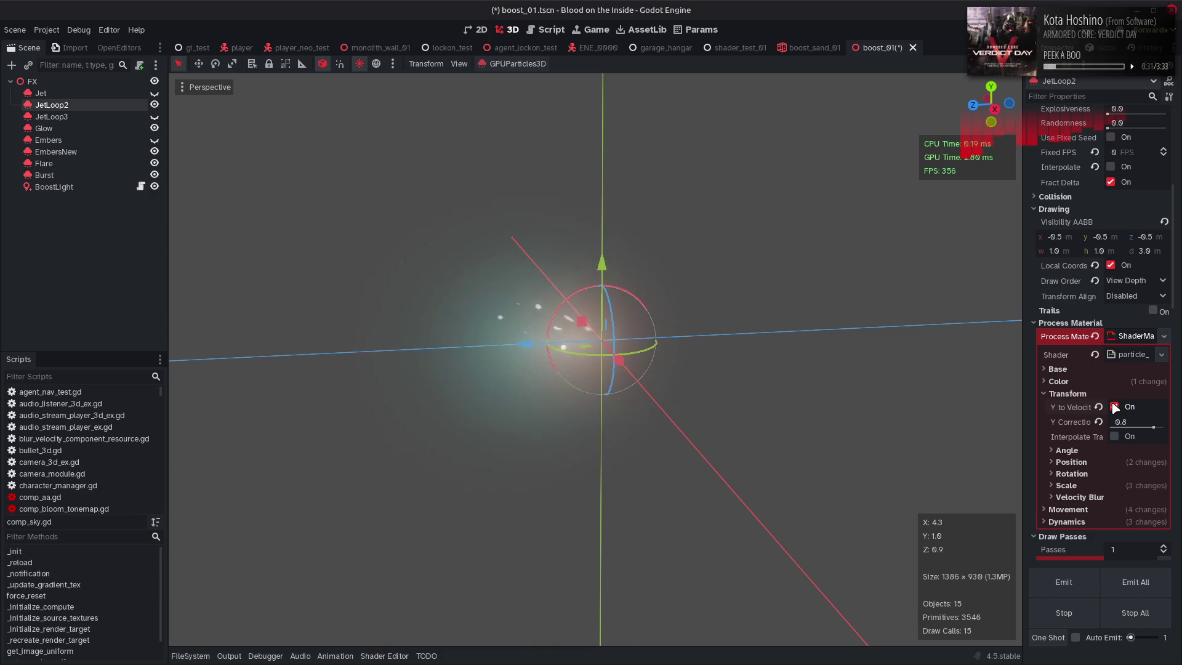
left_click(384, 655)
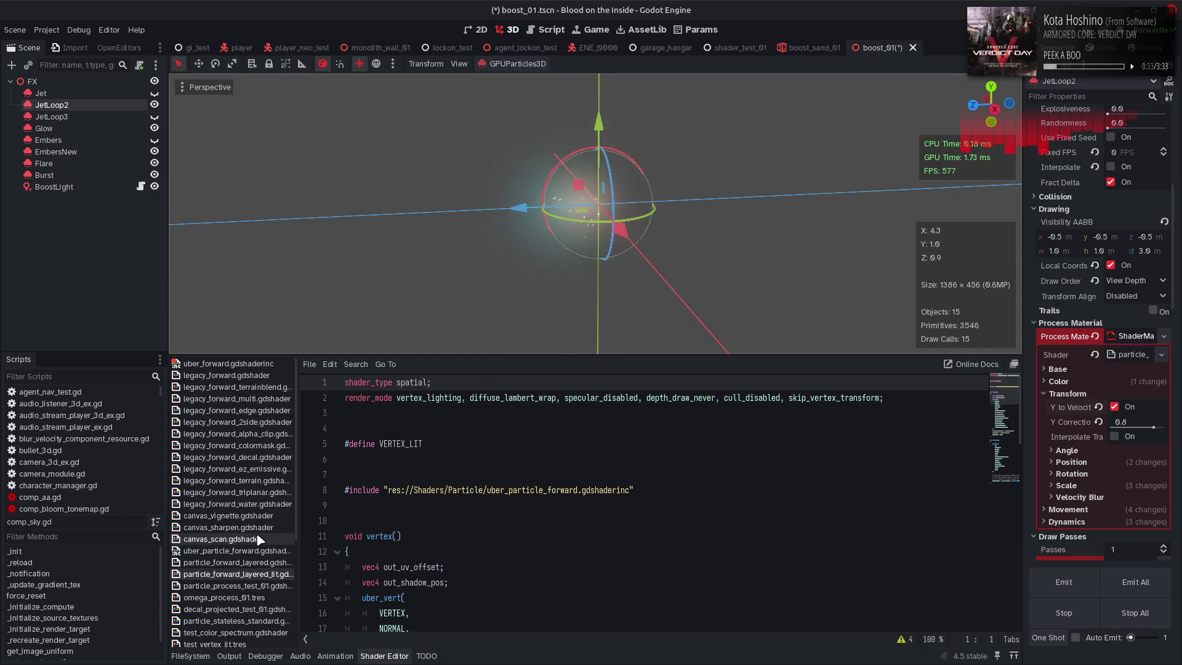
Look at the layered lit and particle_process_test_01 shaders, then open uber_particle_forward
left_click(256, 574)
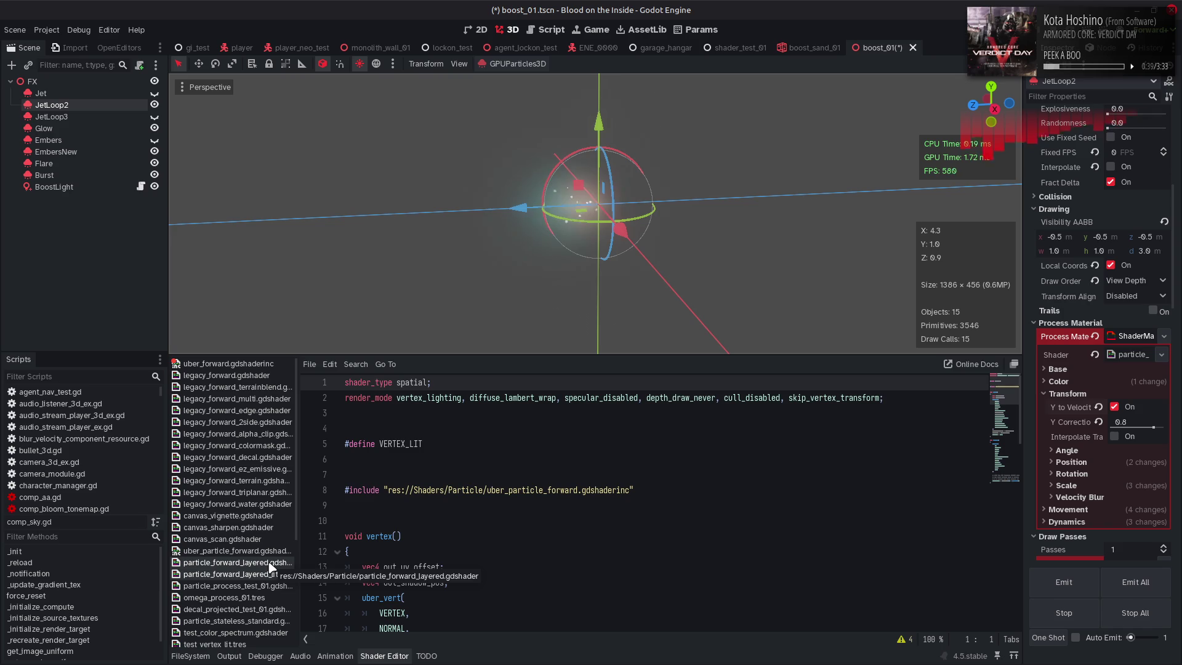
left_click(260, 585)
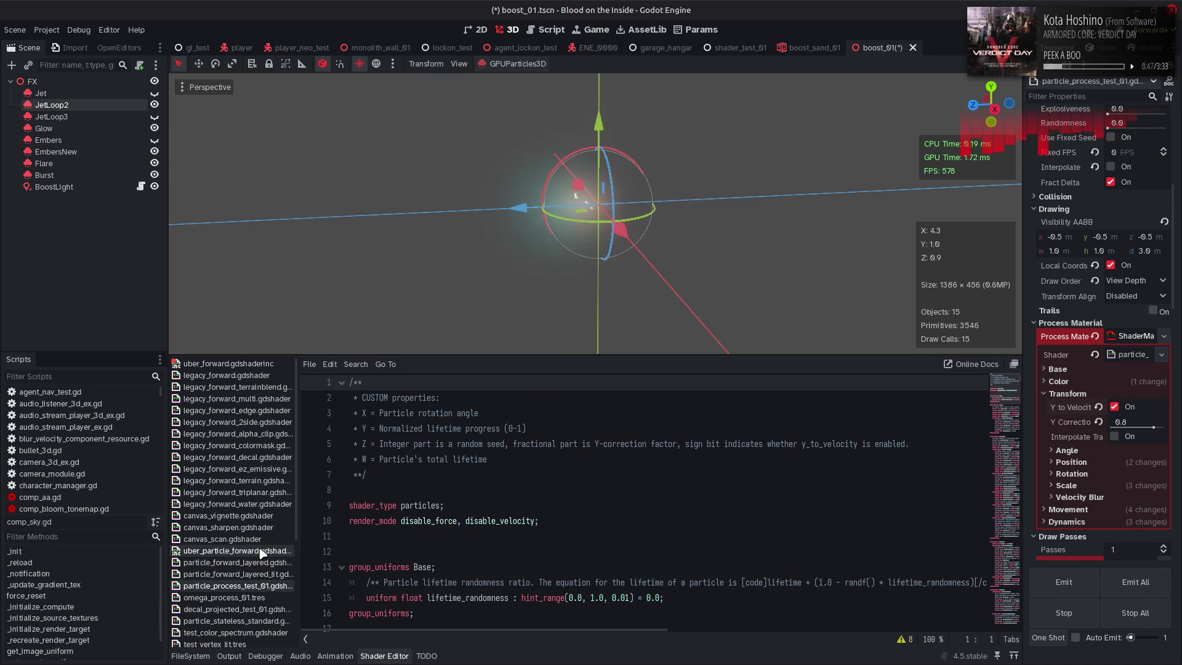
left_click(261, 551)
Read down uber_particle_forward to the uber_vert billboard mat_world code around line 286
scroll(767, 488, "down", 20)
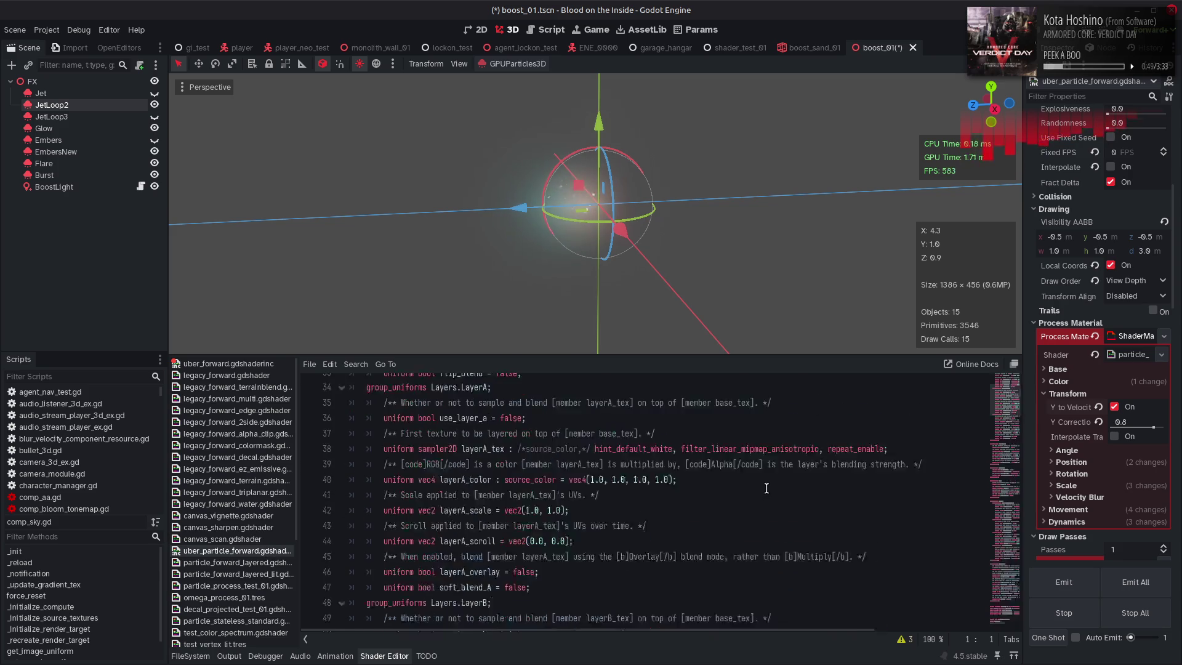
scroll(766, 488, "down", 14)
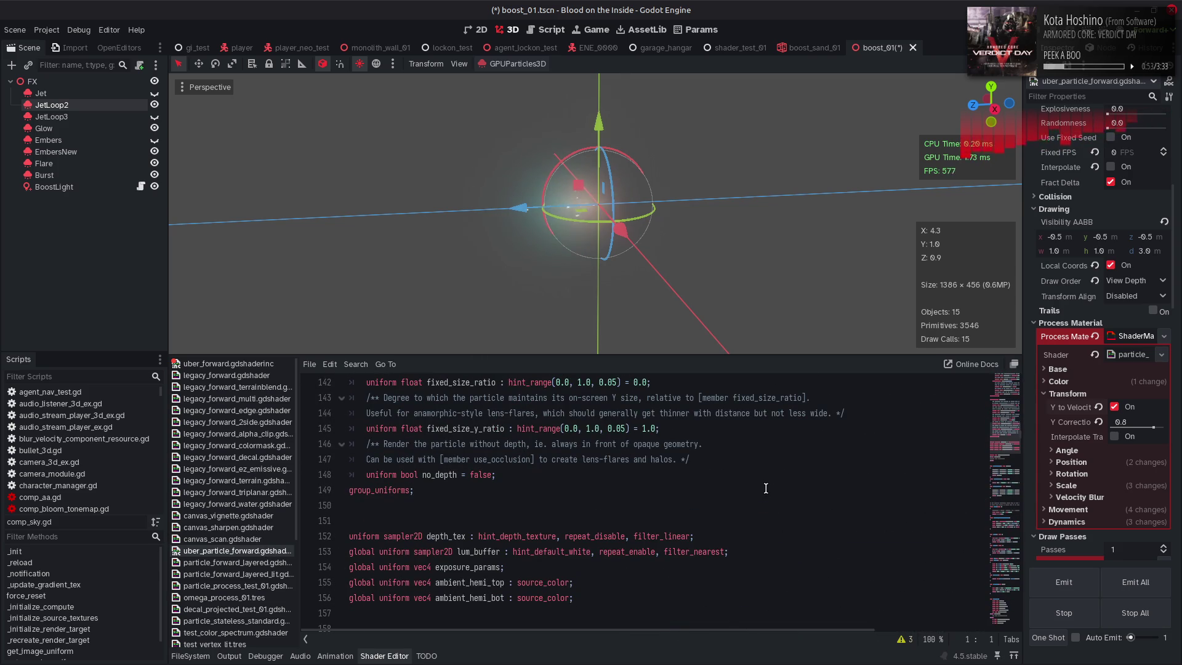
scroll(766, 488, "down", 1)
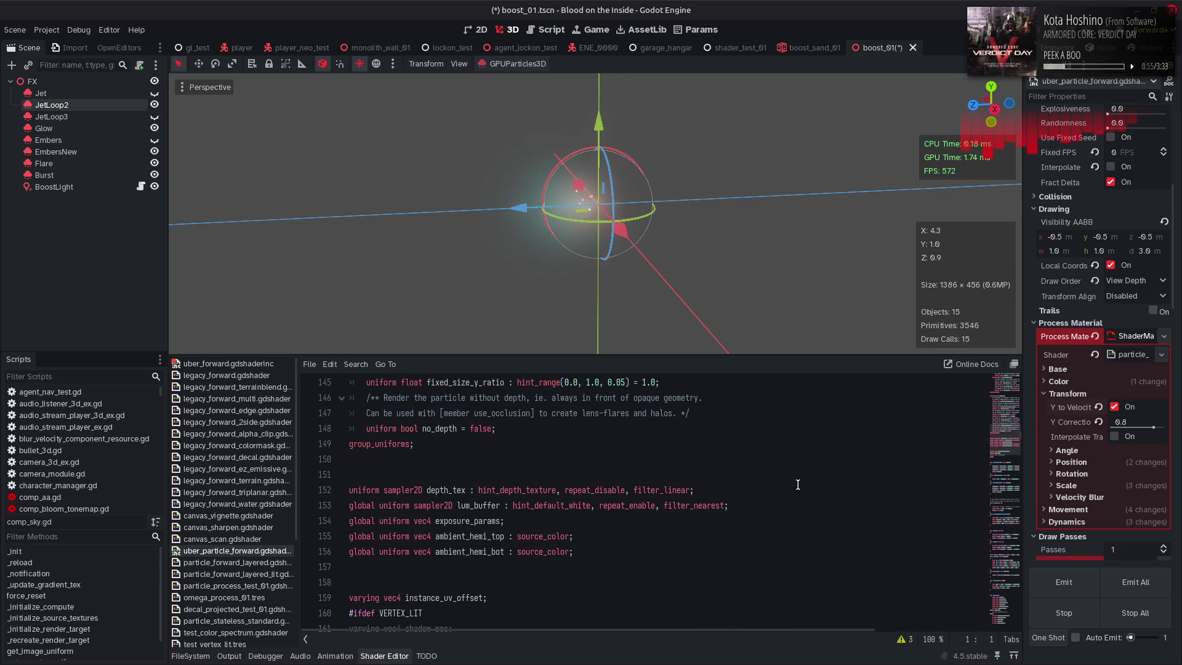
scroll(798, 484, "down", 2)
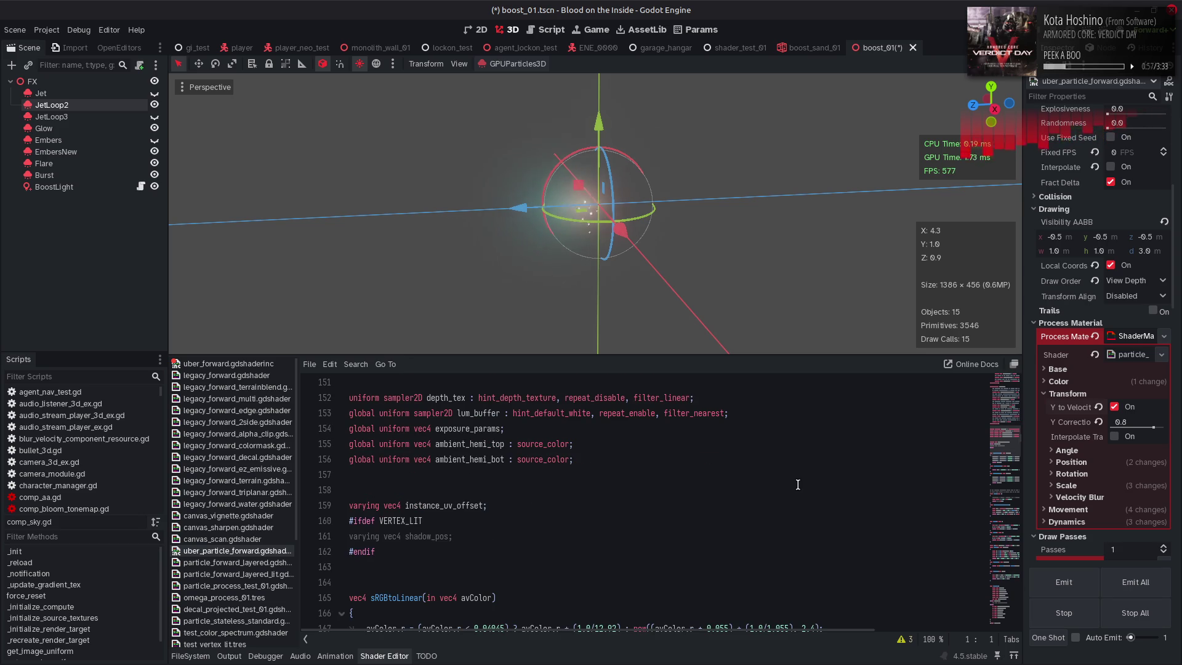
scroll(797, 485, "down", 9)
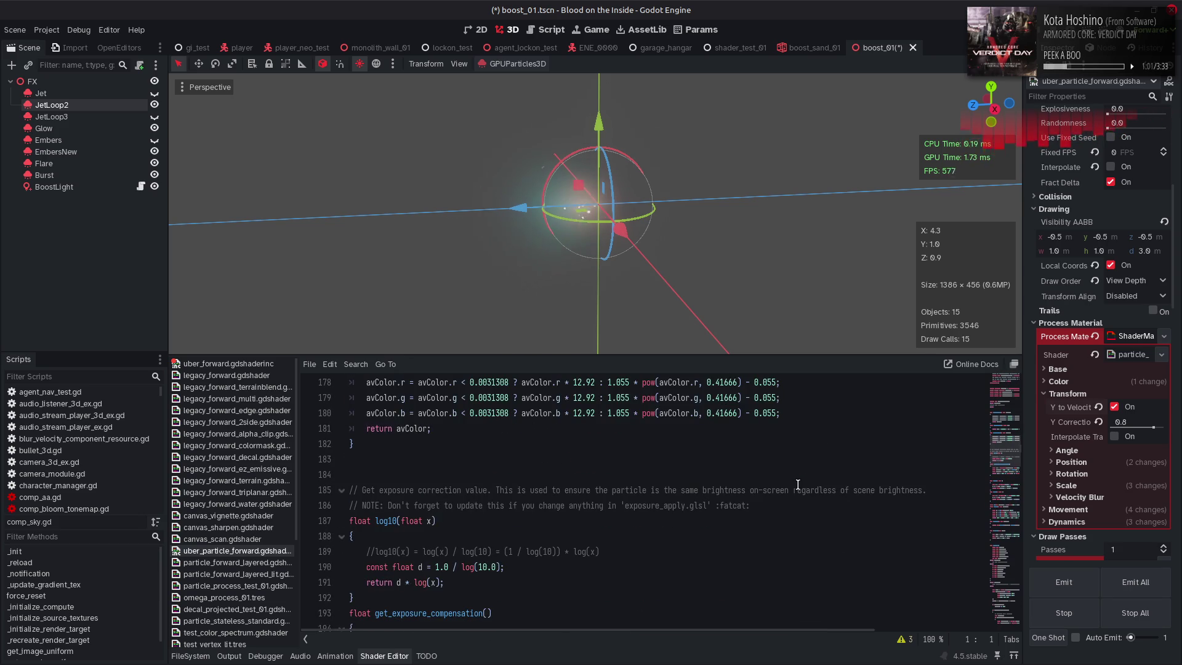
scroll(798, 484, "down", 6)
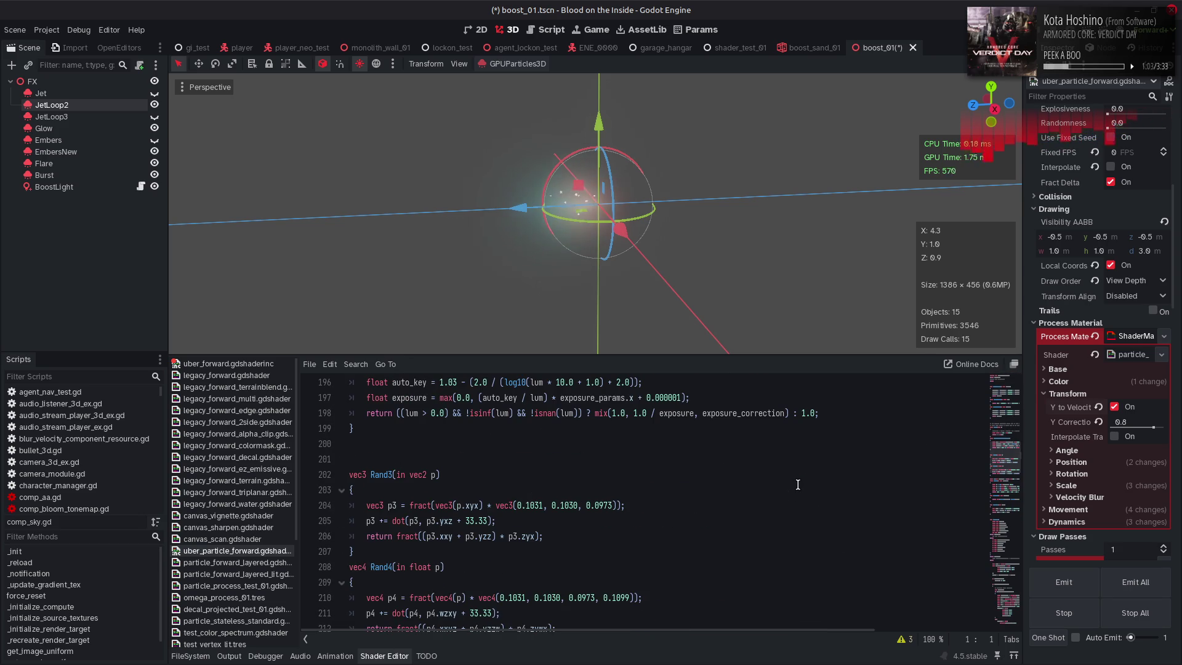
scroll(798, 484, "down", 5)
scroll(798, 484, "down", 3)
scroll(798, 484, "down", 2)
scroll(798, 484, "up", 3)
scroll(797, 484, "down", 3)
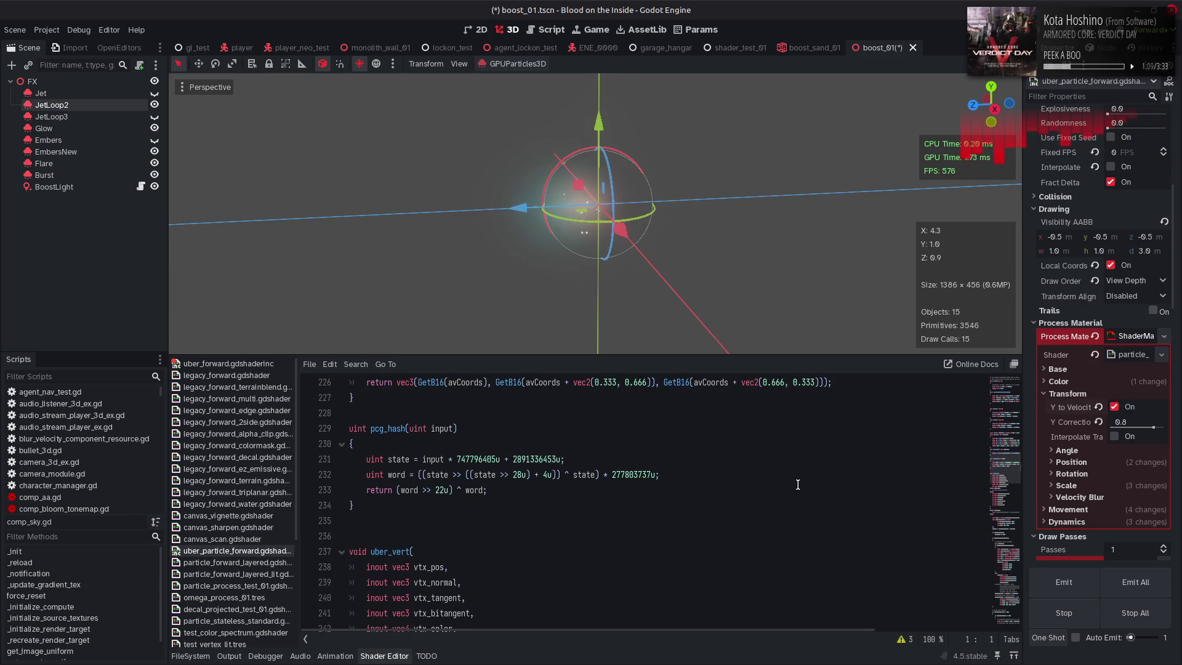
scroll(798, 484, "down", 11)
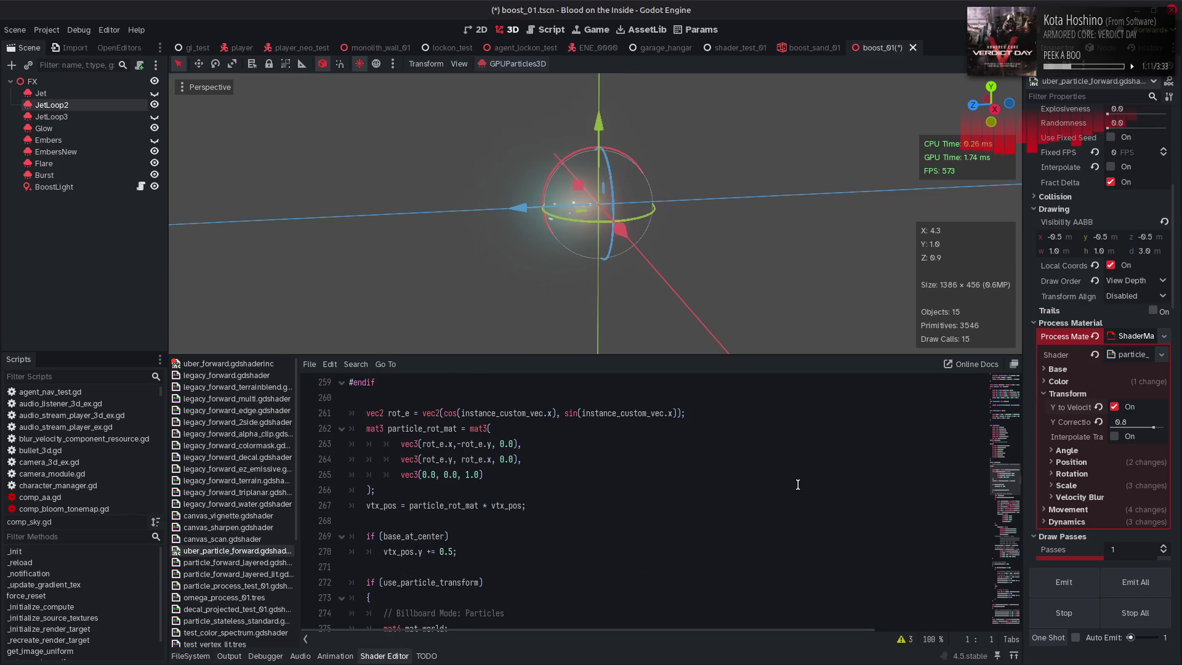
scroll(798, 485, "down", 5)
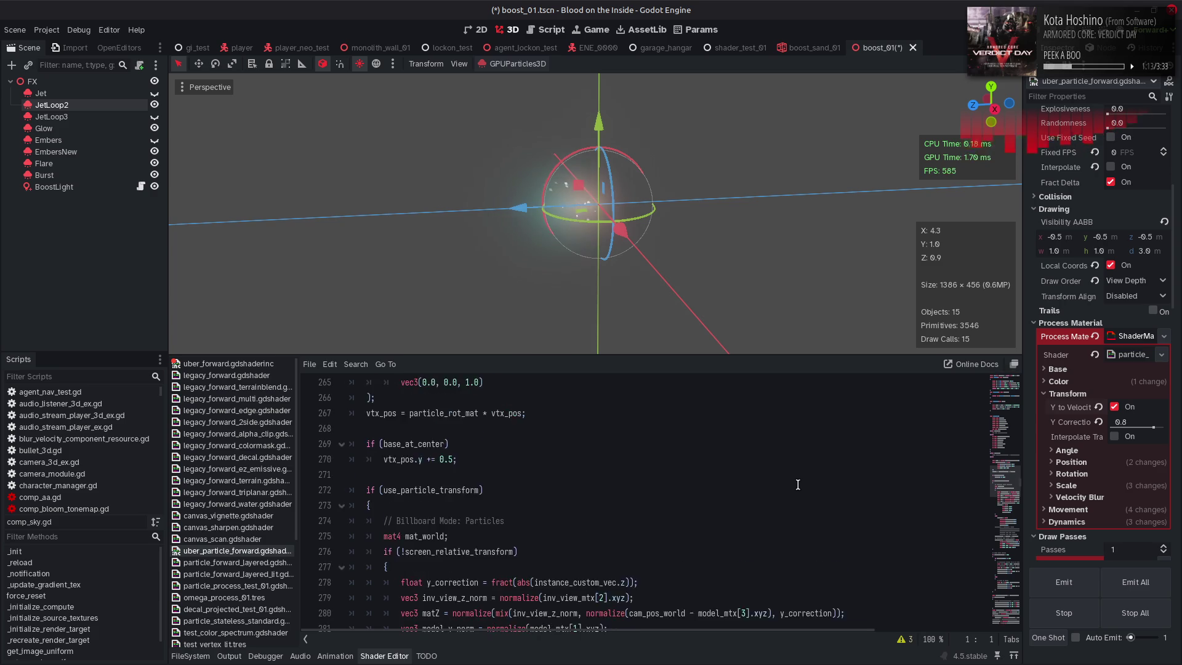
scroll(797, 484, "down", 4)
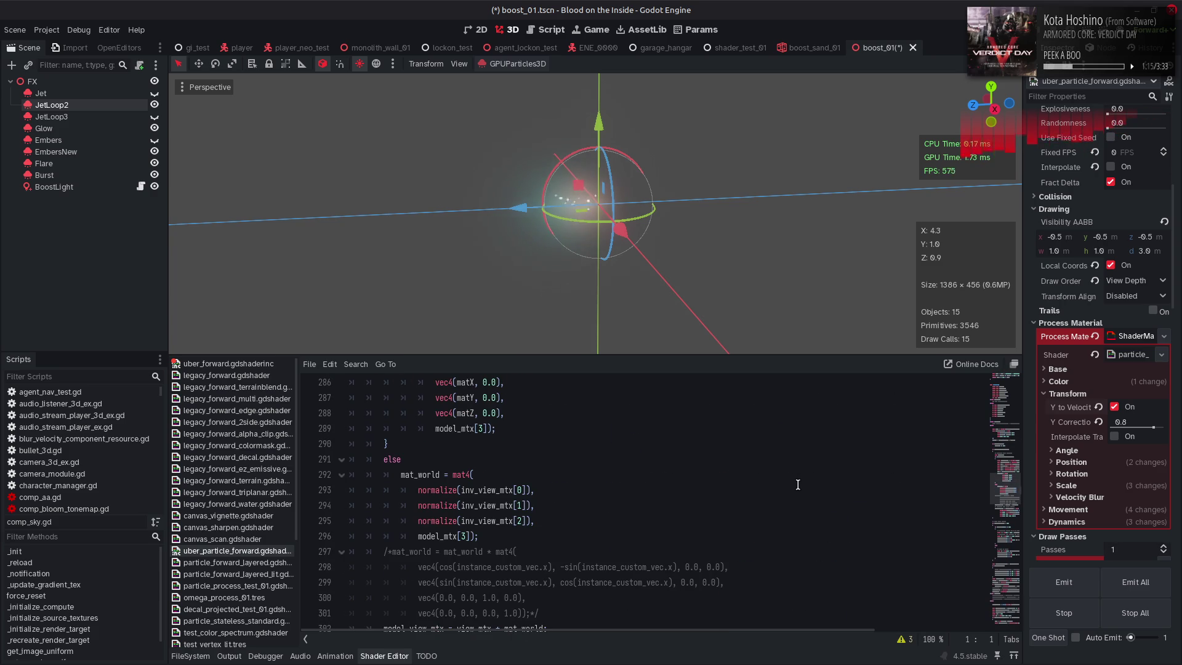
left_click(1071, 382)
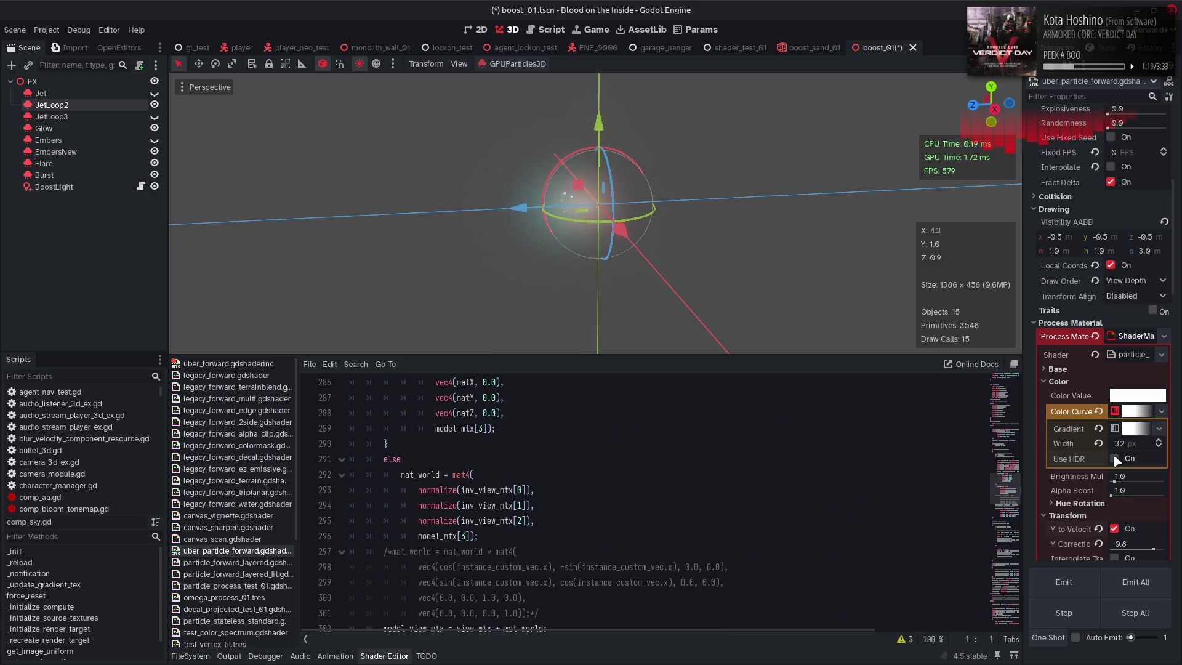
left_click(1099, 429)
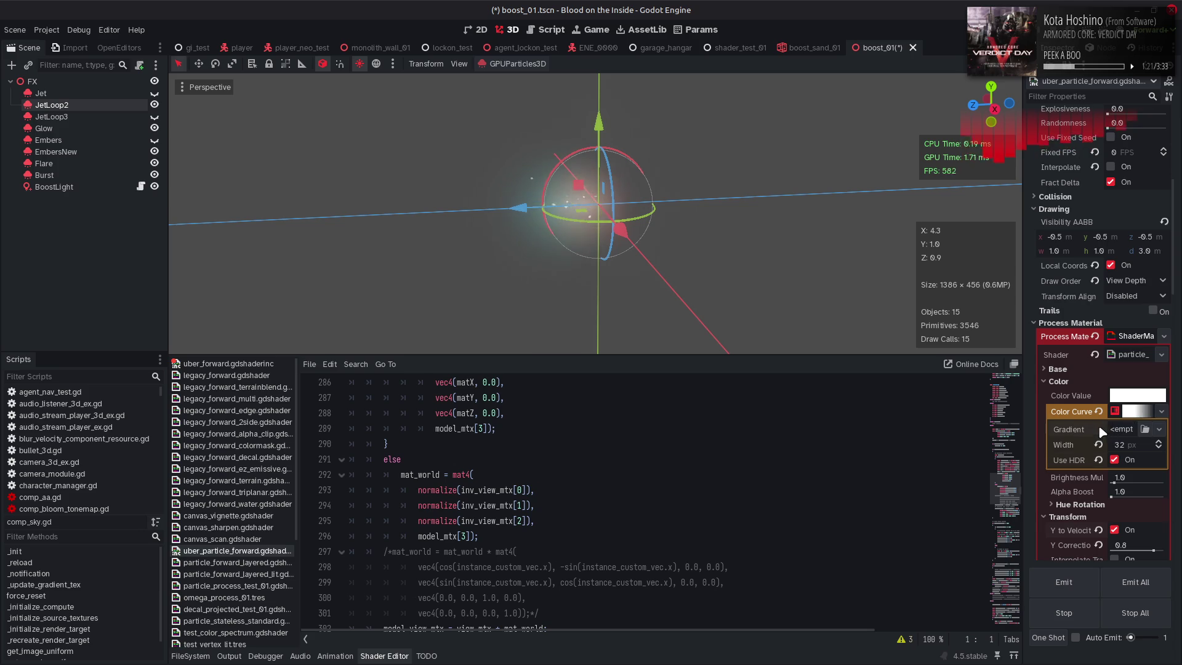
left_click(1152, 397)
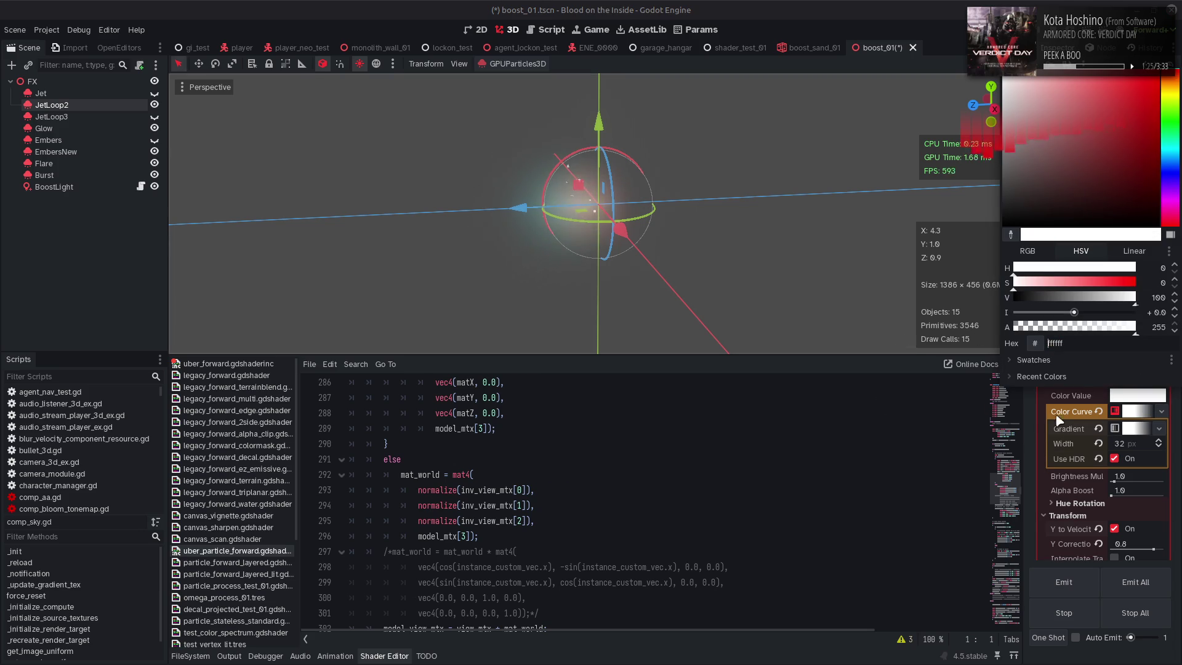
left_click(927, 458)
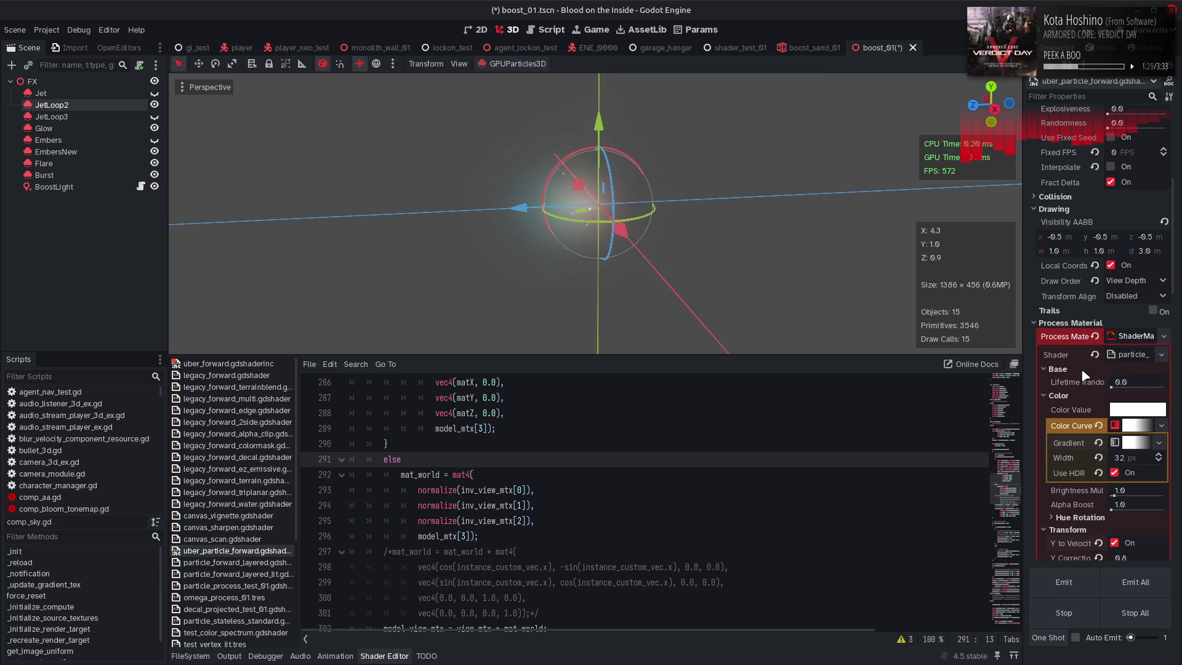
left_click(1094, 282)
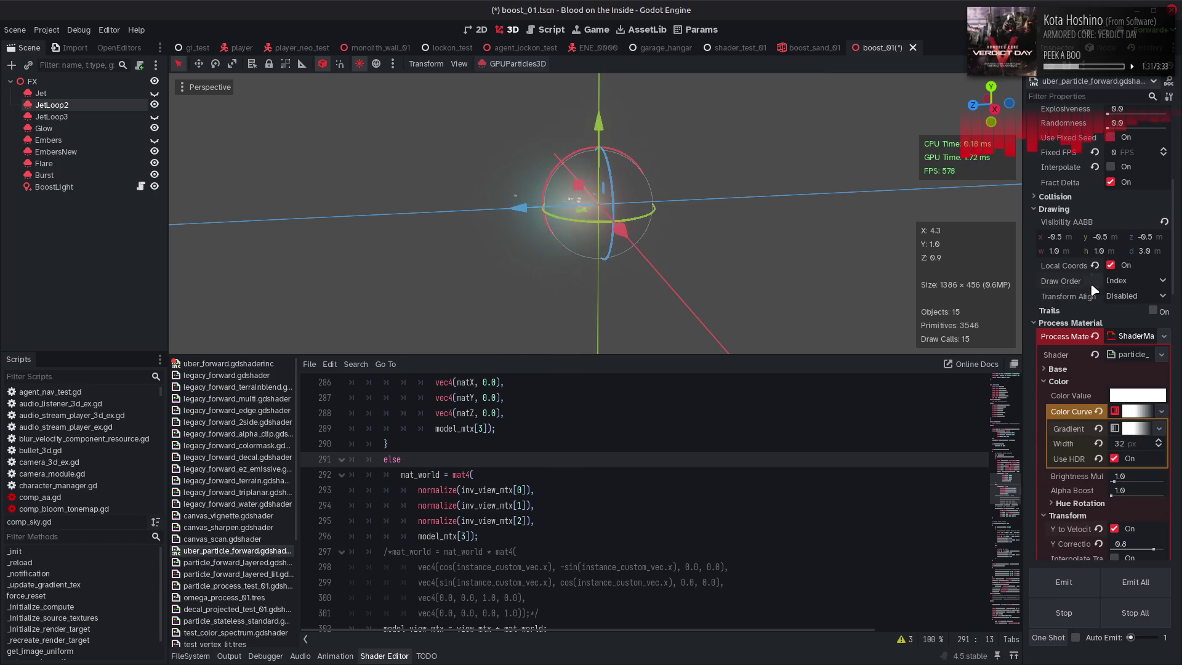
key("ctrl+z")
scroll(1074, 302, "up", 5)
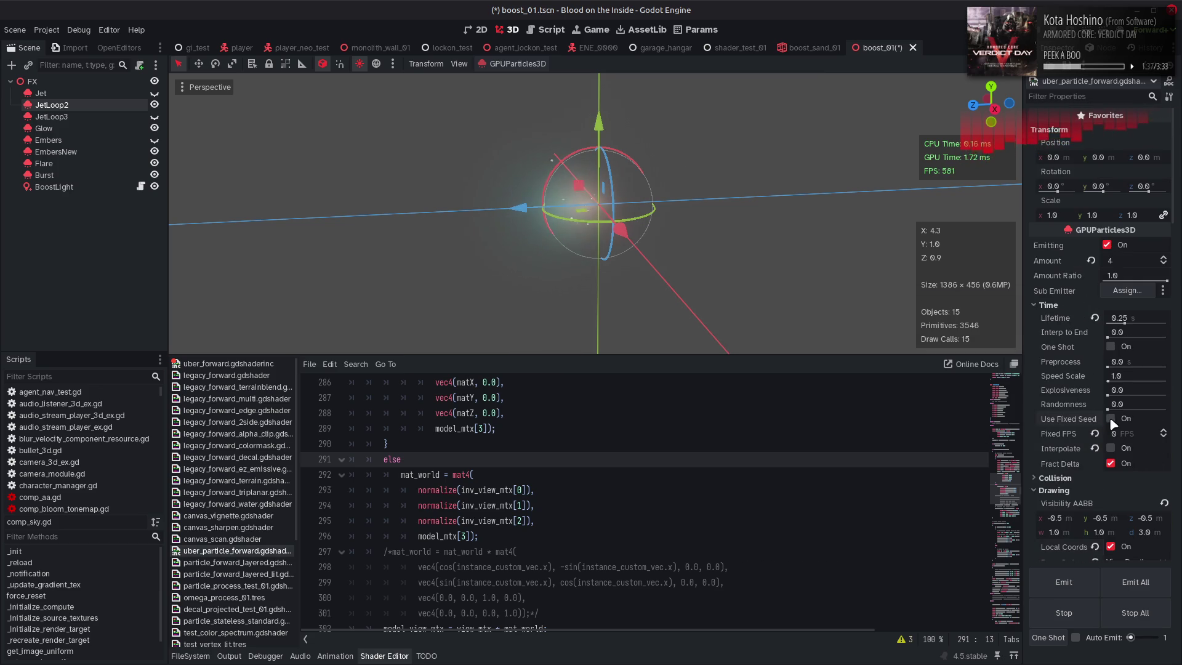
left_click(1111, 419)
key("ctrl+z")
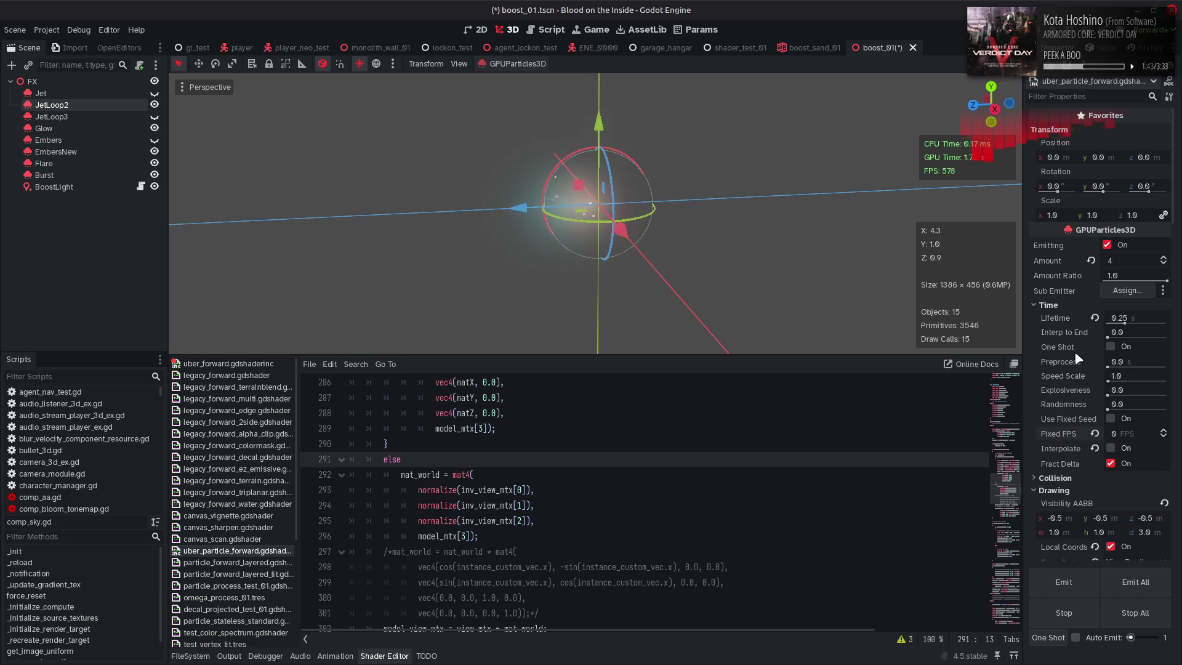
left_click(1108, 245)
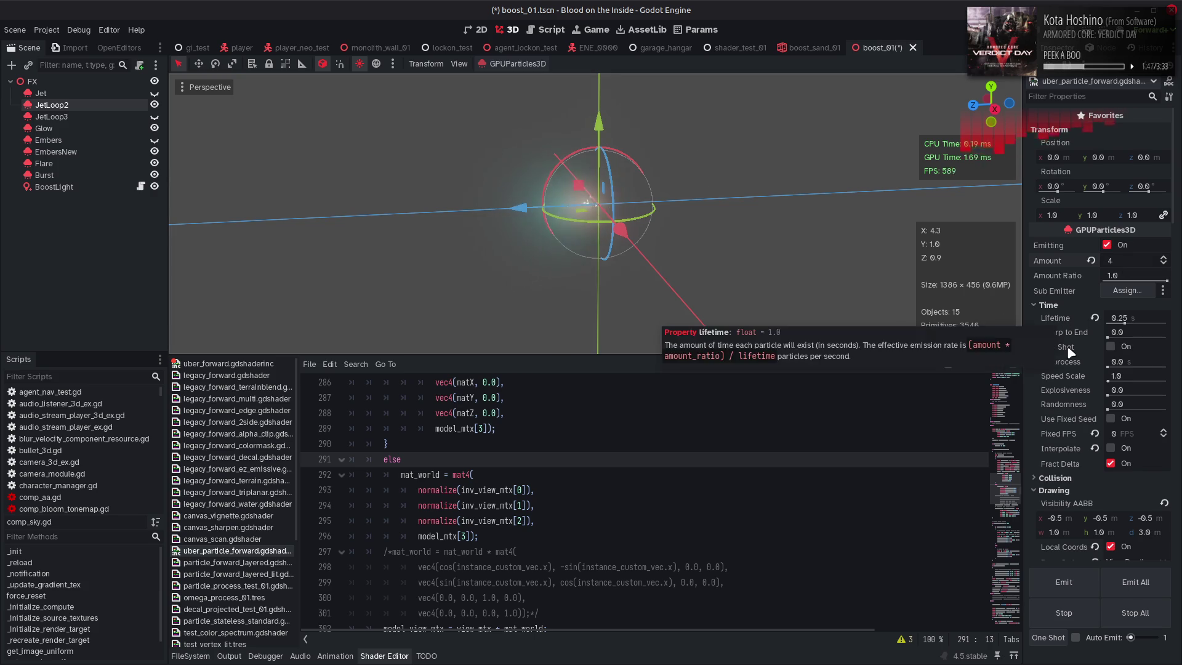
mouse_move(1061, 392)
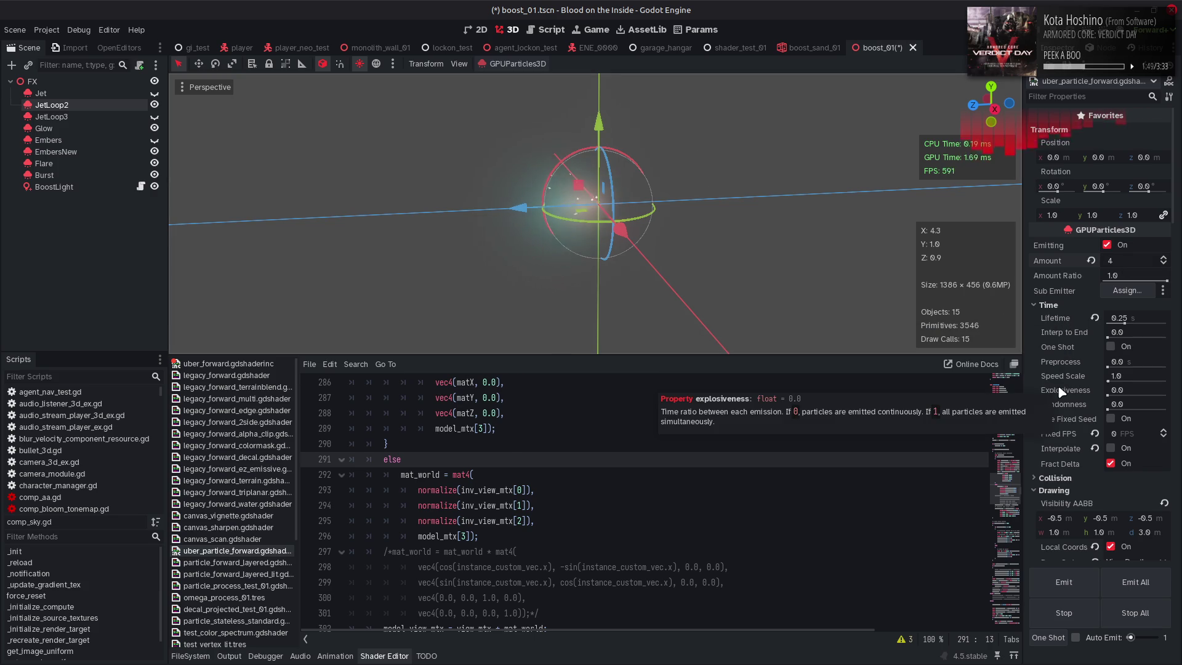
scroll(1061, 392, "down", 10)
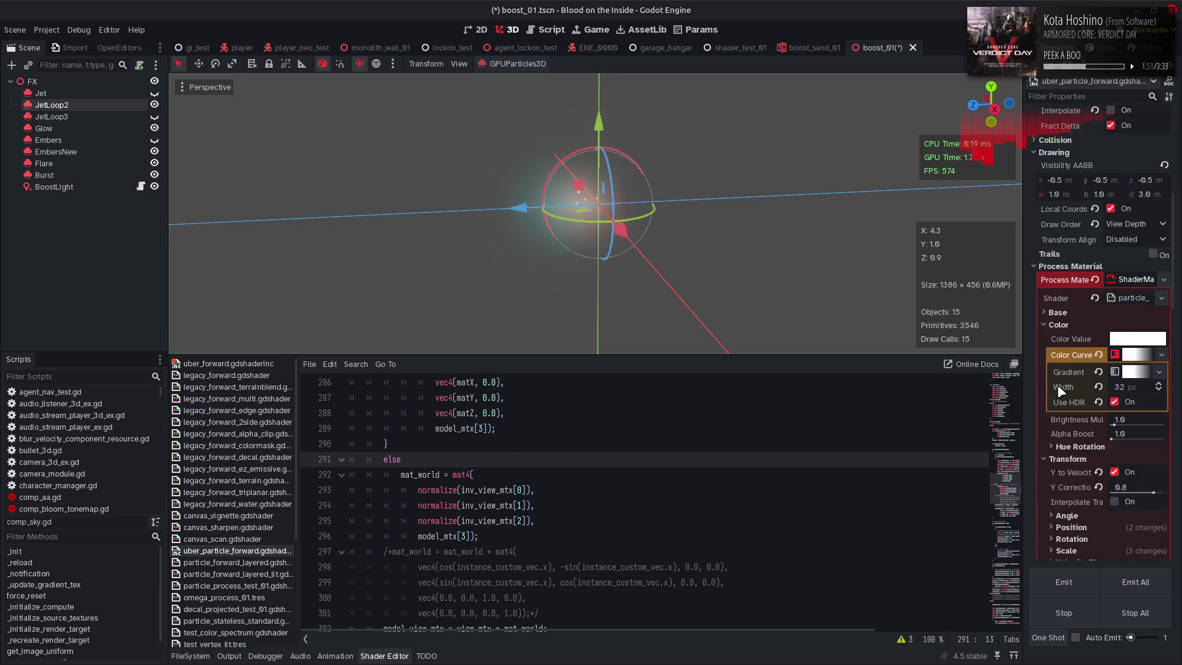
Reset JetLoop2's displacement strength, noise scale and noise speed to 0
left_click(1068, 363)
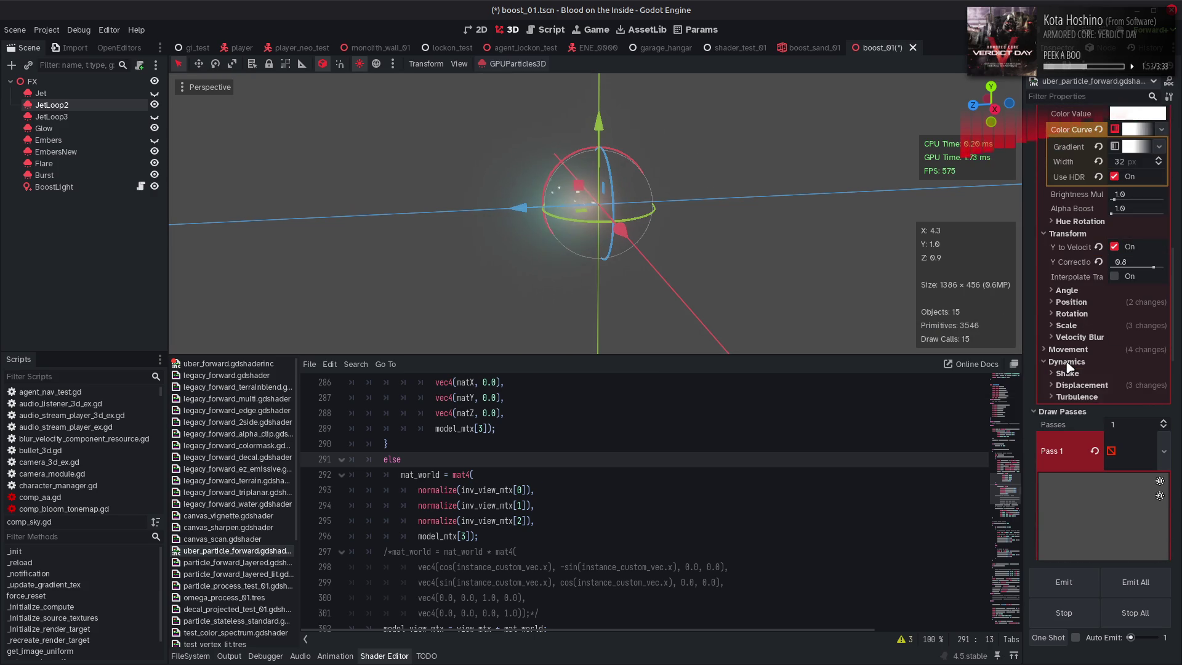
left_click(1074, 386)
left_click(1102, 413)
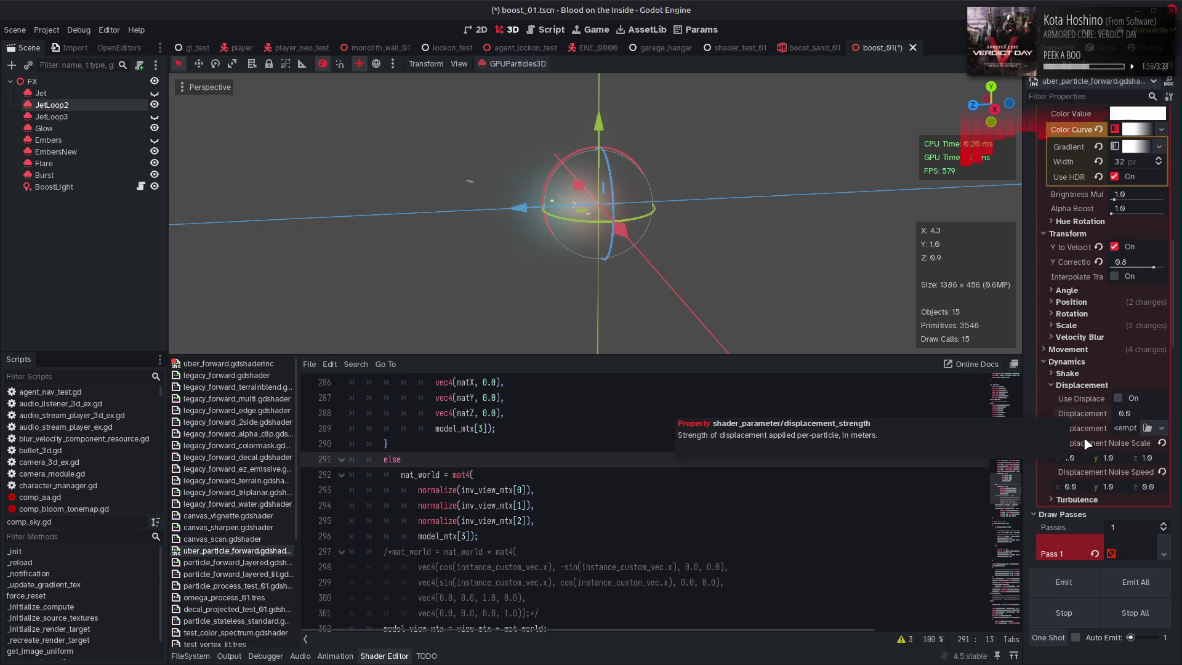
left_click(1161, 442)
left_click(1161, 472)
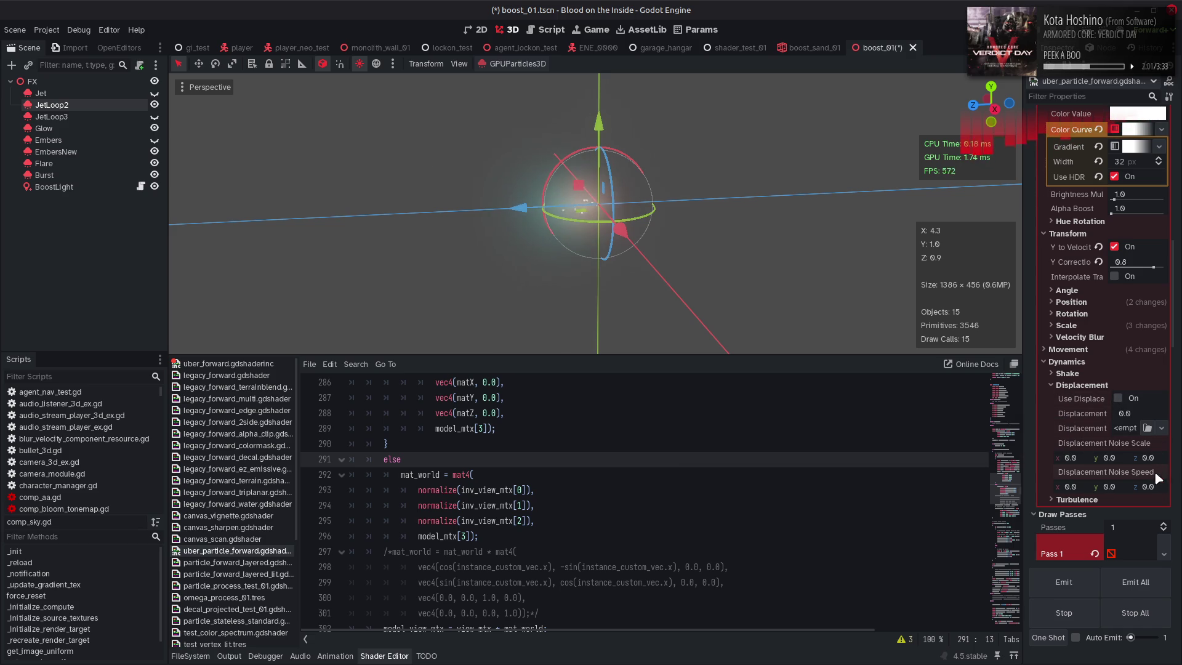
Check and collapse the Turbulence, Displacement, Dynamics, Velocity and Movement groups
left_click(1083, 499)
left_click(1084, 500)
left_click(1084, 386)
left_click(1074, 362)
left_click(1071, 350)
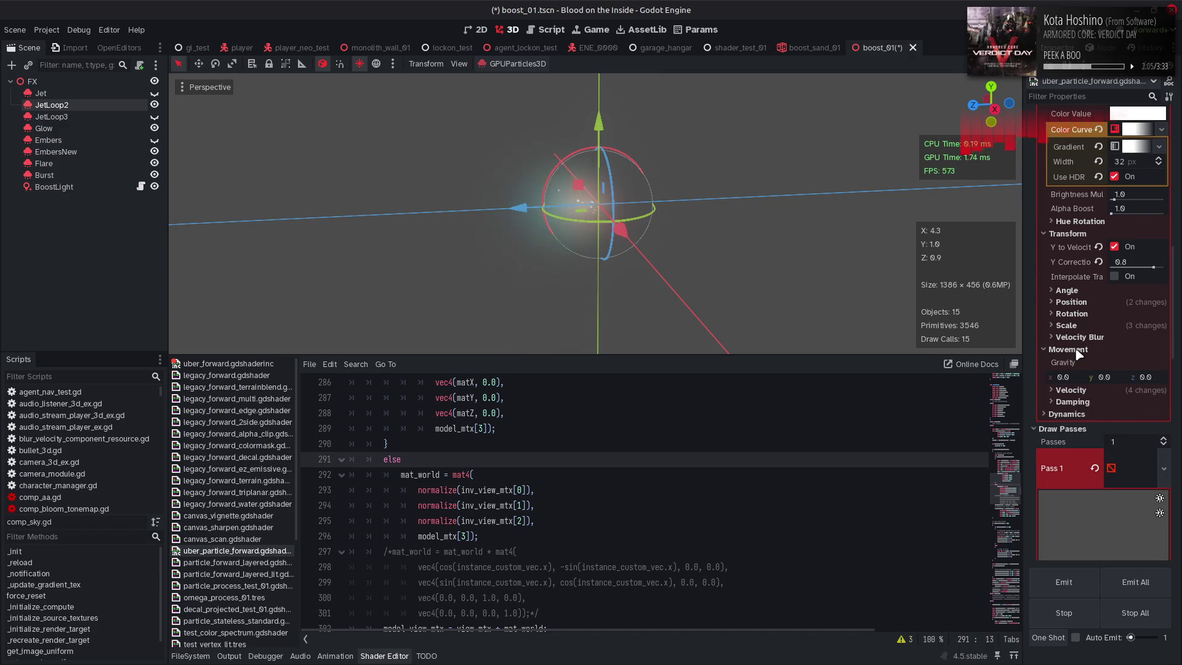
left_click(1083, 390)
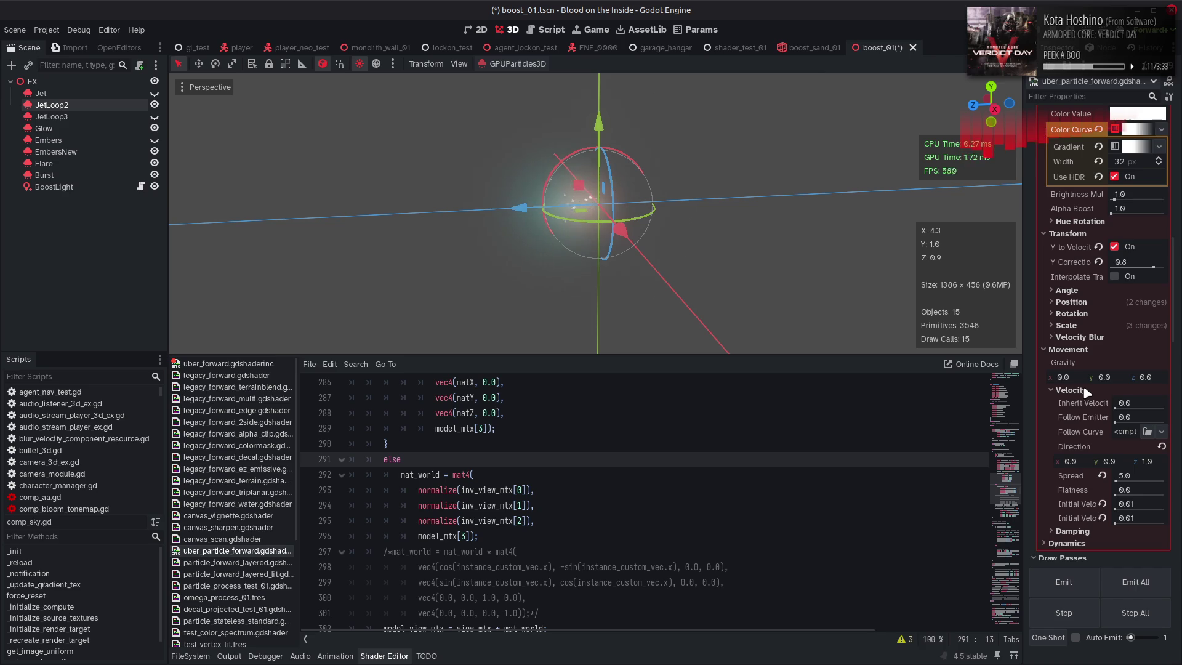
left_click(1085, 390)
left_click(1083, 349)
Check Scale and Emission Position, then collapse Process Material to reveal the quad mesh draw pass
left_click(1083, 327)
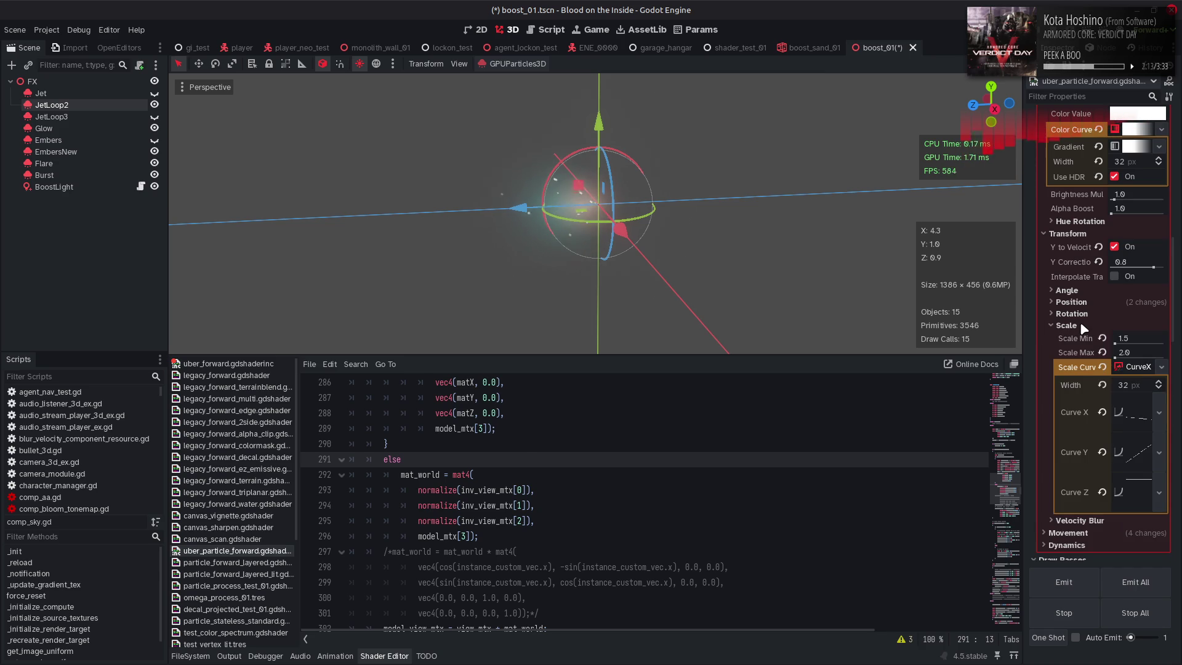
left_click(1083, 326)
left_click(1085, 303)
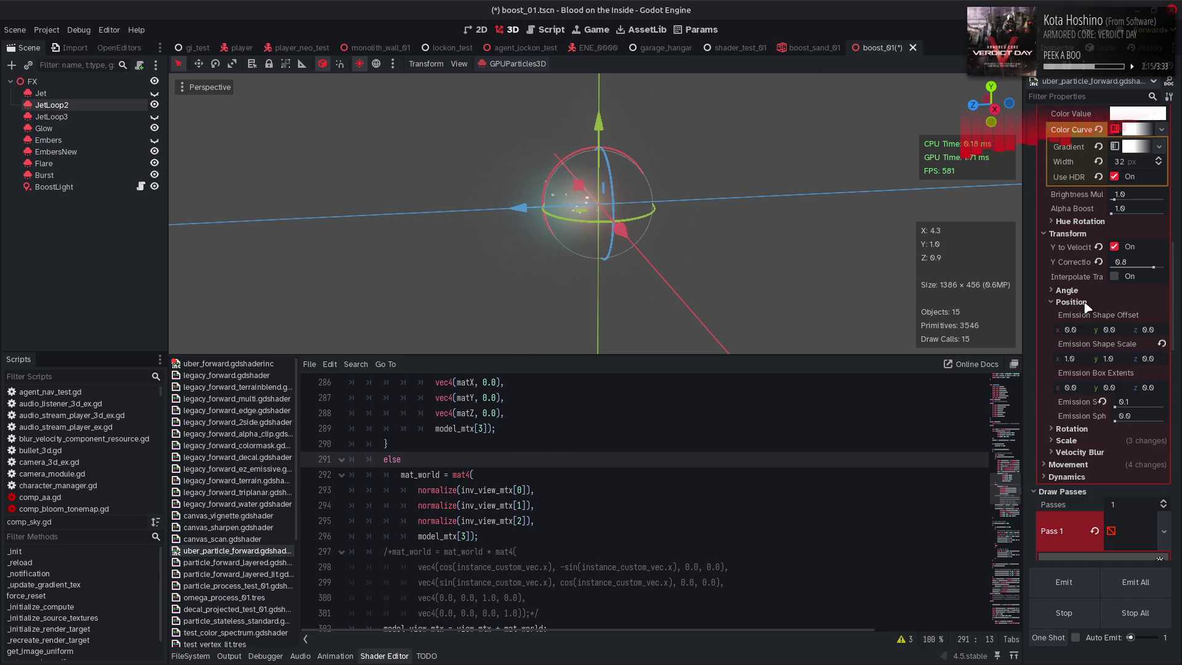
left_click(1085, 303)
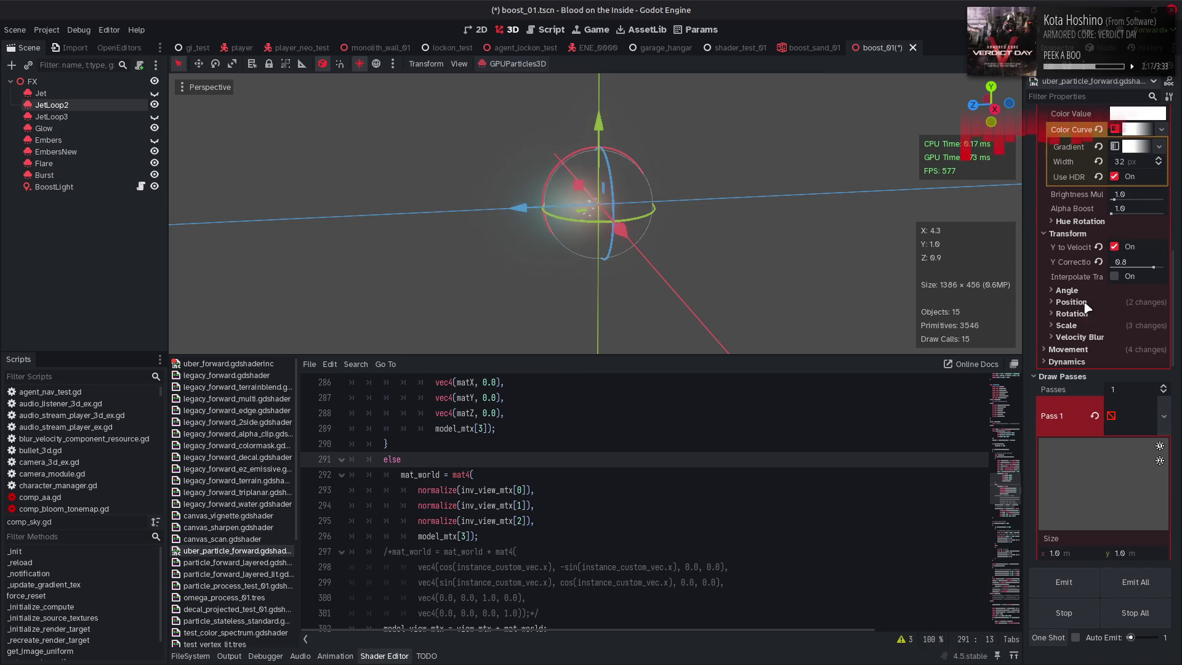
scroll(1085, 301, "up", 3)
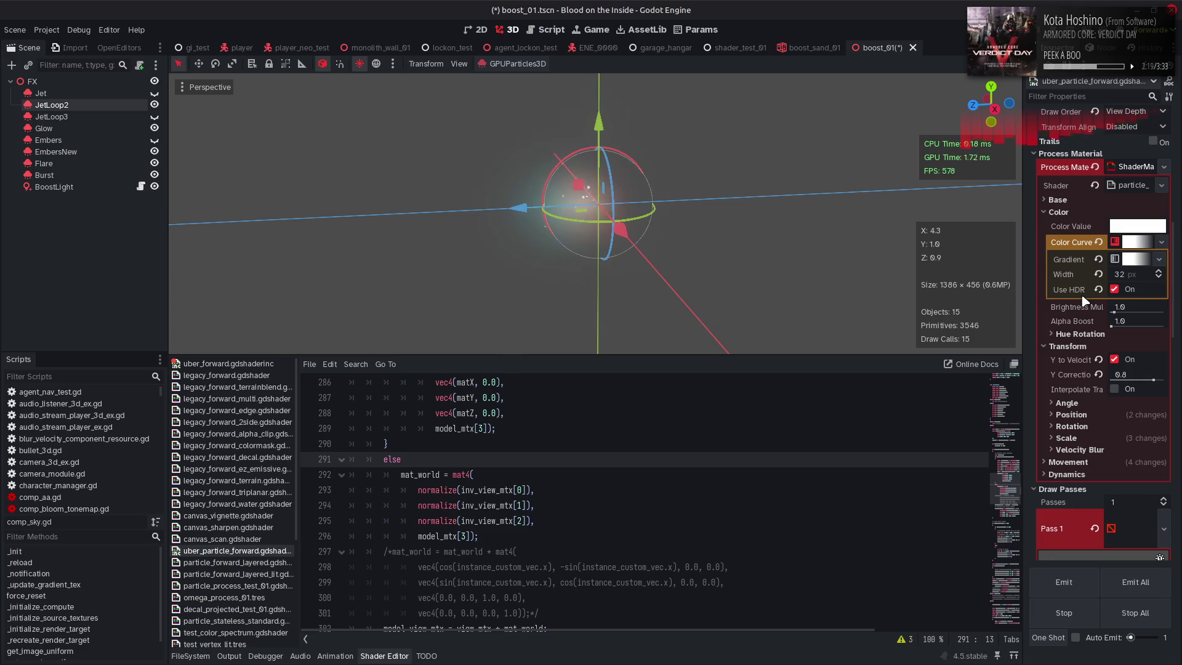
scroll(1083, 300, "up", 3)
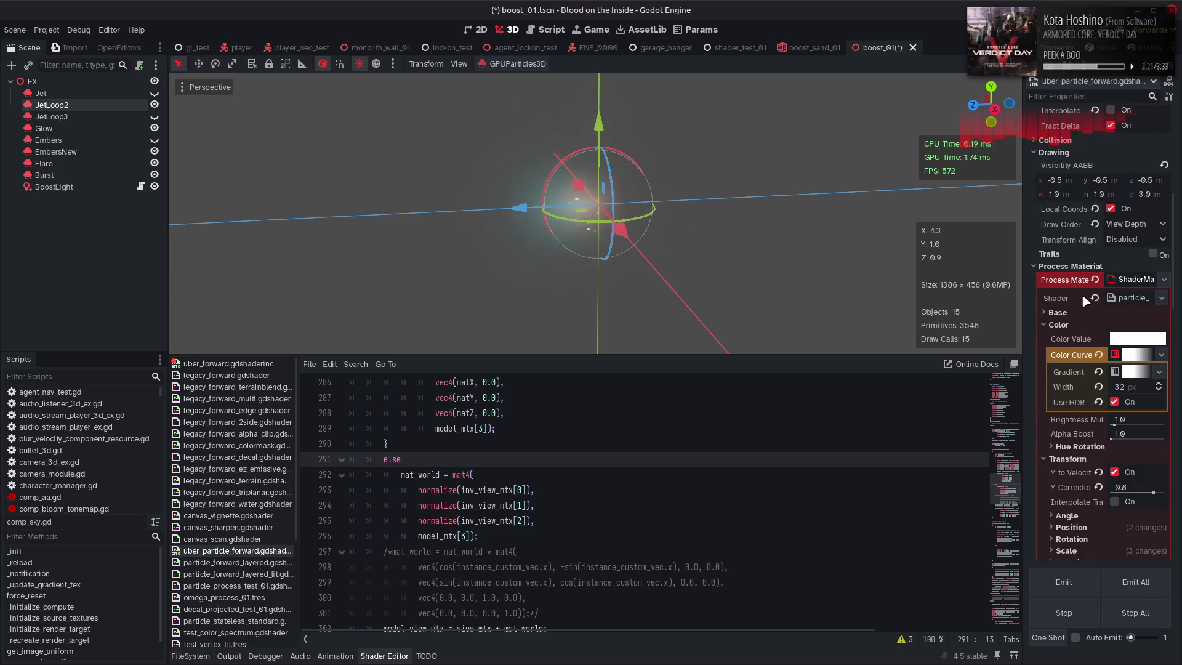
left_click(1130, 278)
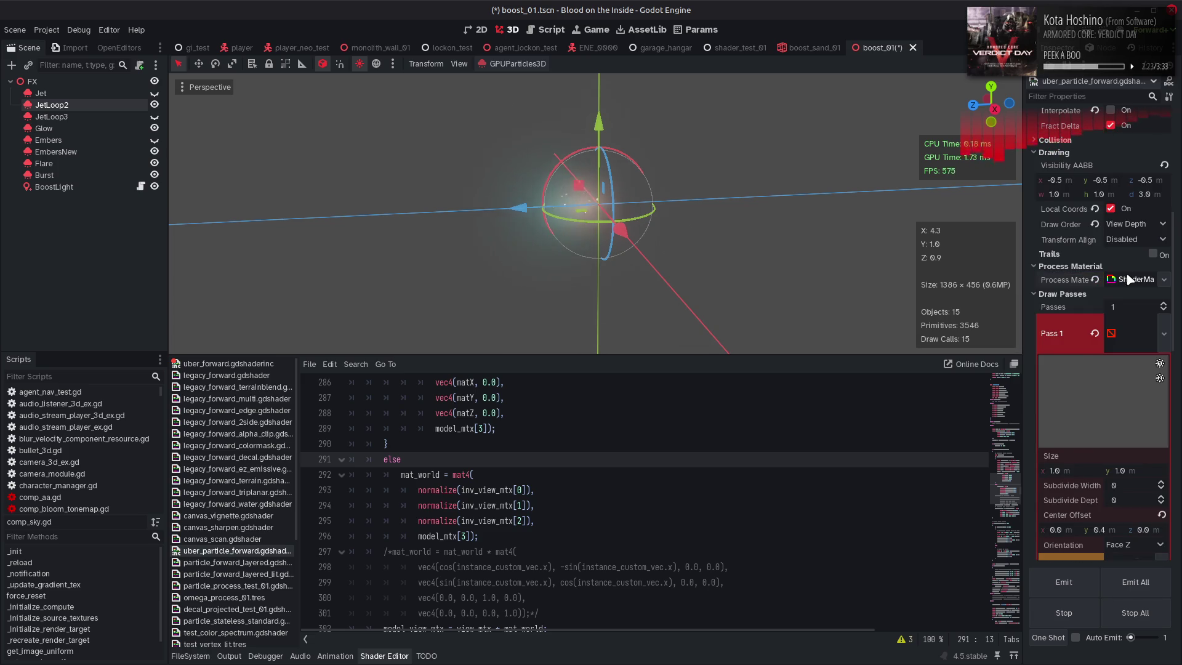
In the pass material's Transform group, enable Correct Normals and disable No Depth and Use Particle Transform
scroll(1083, 369, "down", 5)
scroll(1082, 383, "down", 3)
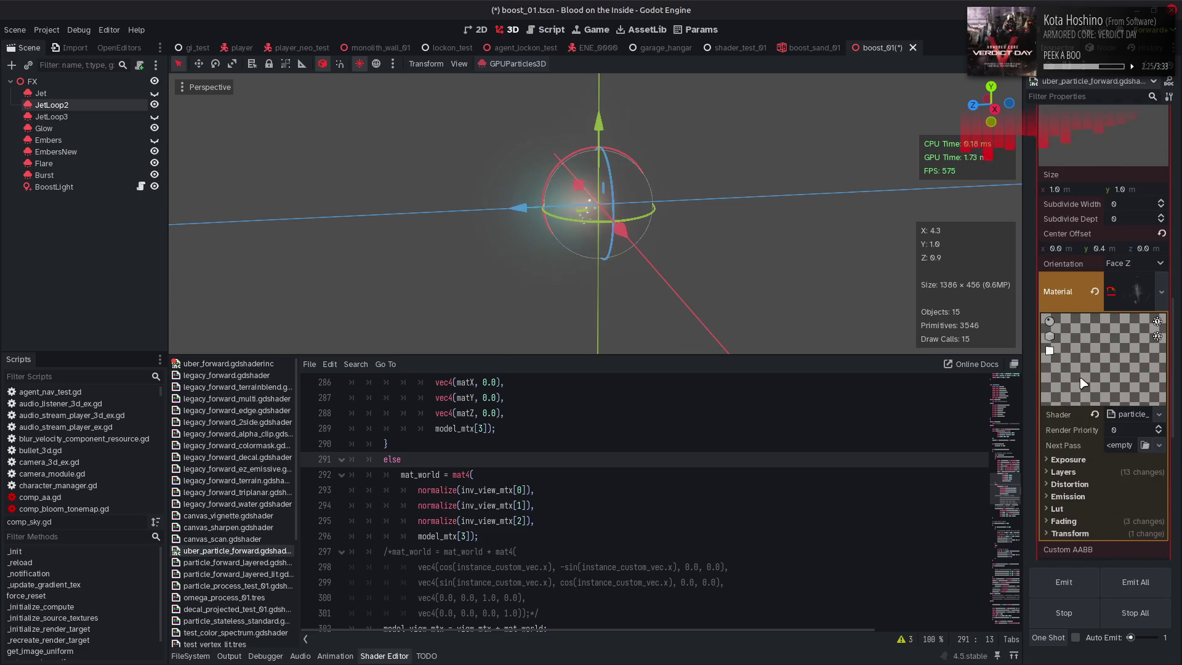
scroll(1083, 383, "down", 2)
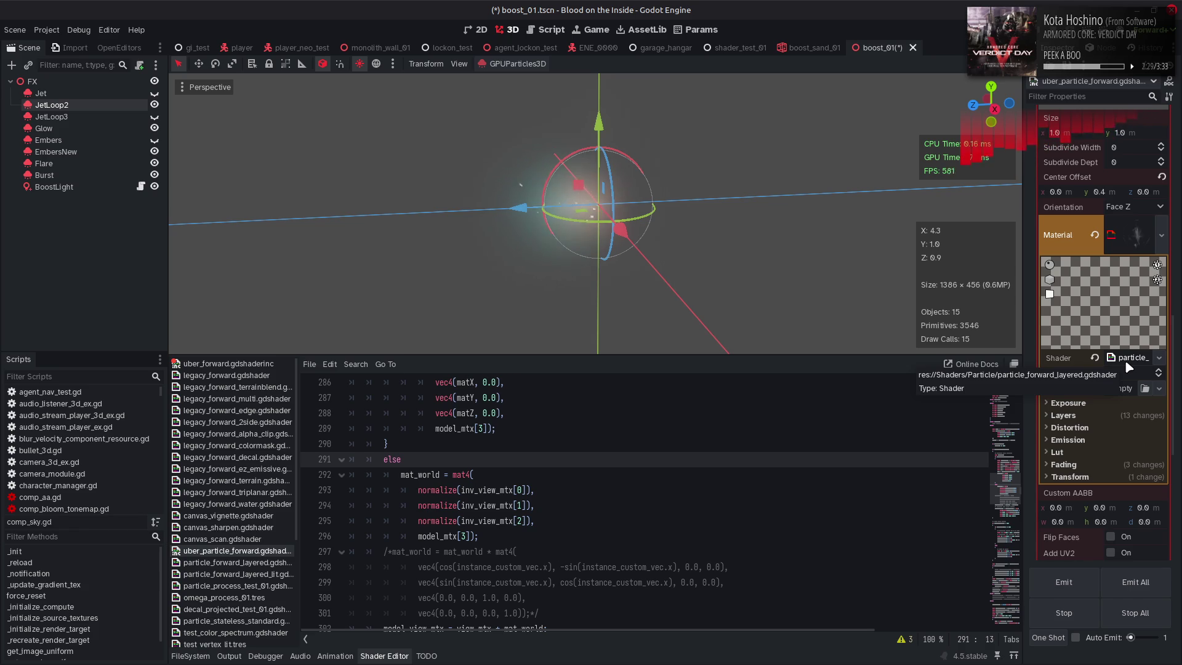
left_click(1071, 477)
scroll(1104, 478, "down", 2)
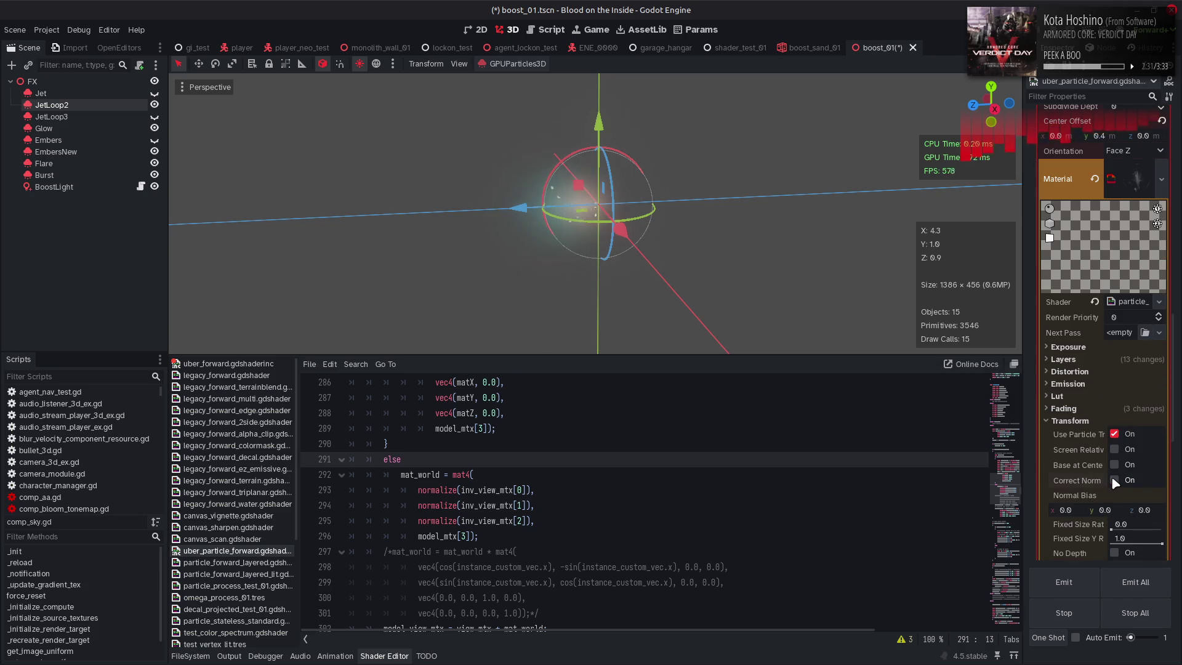
left_click(1114, 480)
scroll(1088, 474, "down", 2)
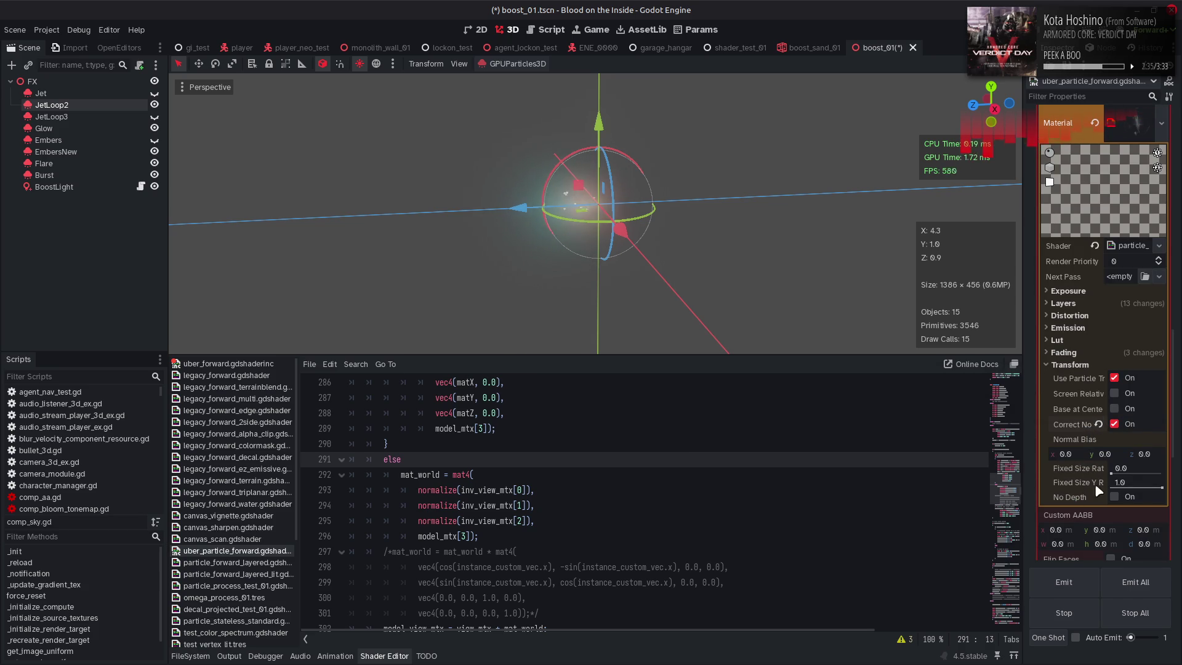
left_click(1113, 496)
left_click(1114, 377)
mouse_move(893, 296)
left_mouse_down()
mouse_move(802, 318)
mouse_move(683, 197)
mouse_move(760, 264)
left_mouse_up()
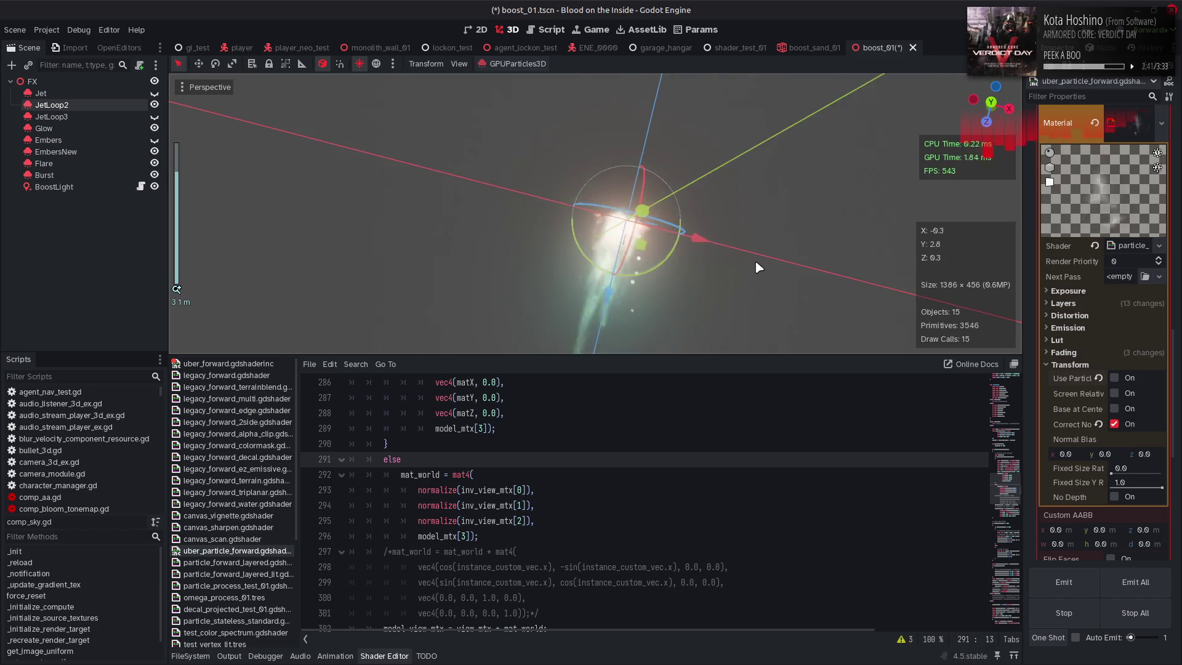
left_click(1113, 378)
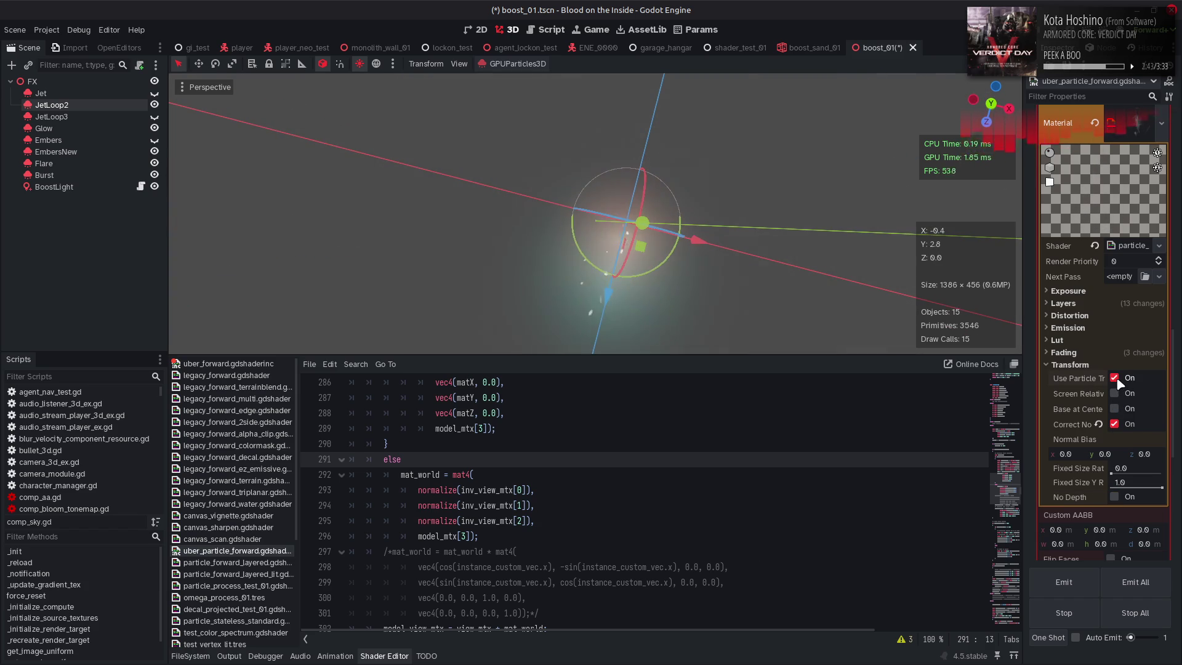
left_click(1114, 394)
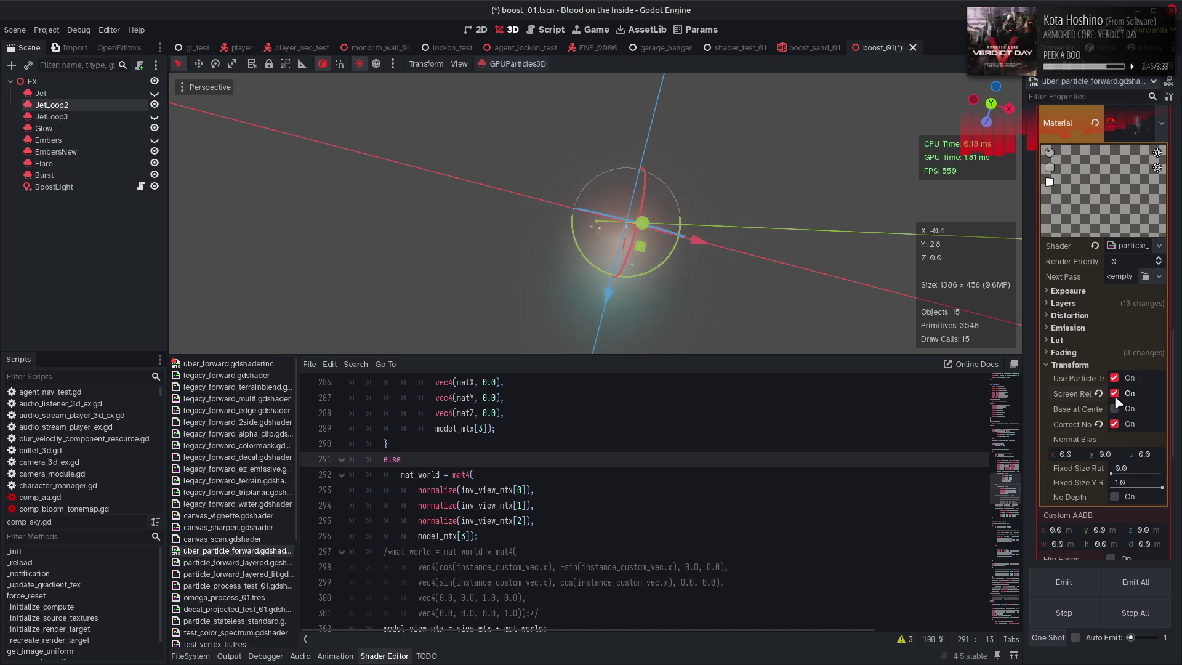
left_click(1114, 409)
left_click(1114, 378)
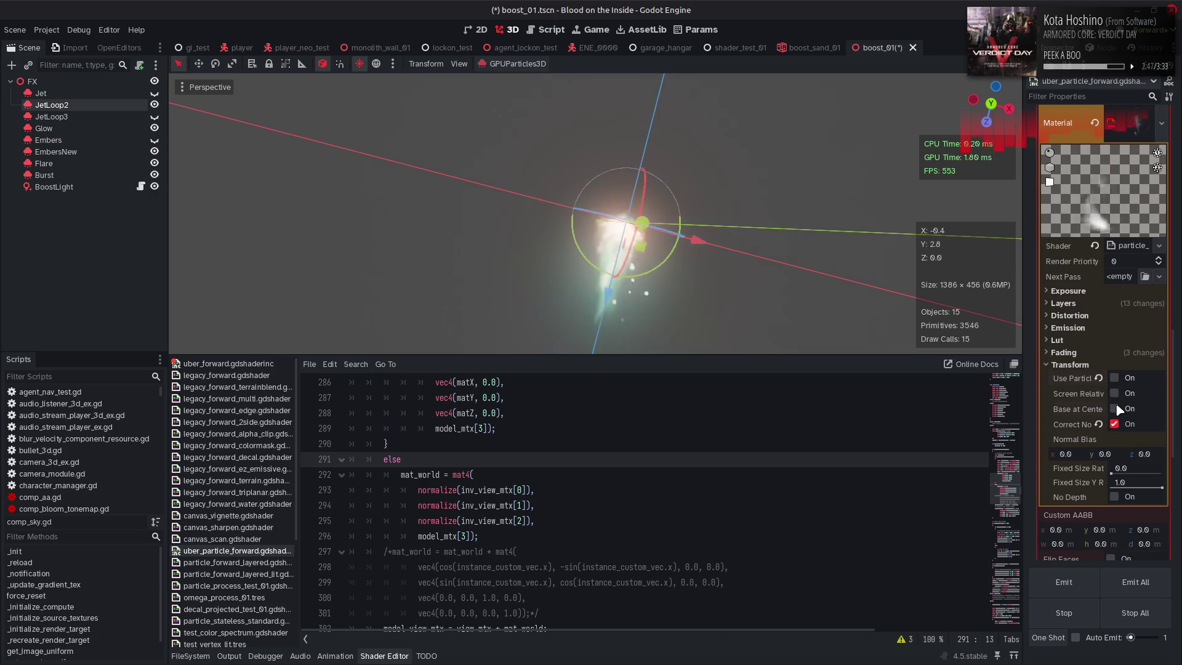
left_click(1114, 409)
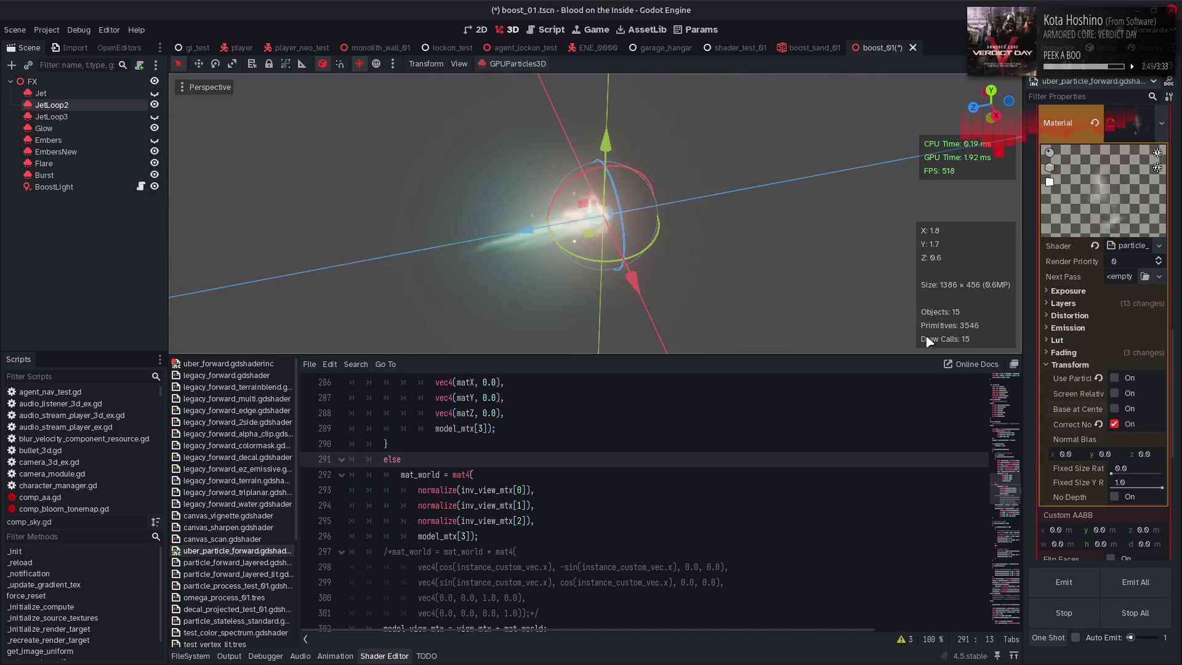
left_click(1114, 409)
left_click(1115, 409)
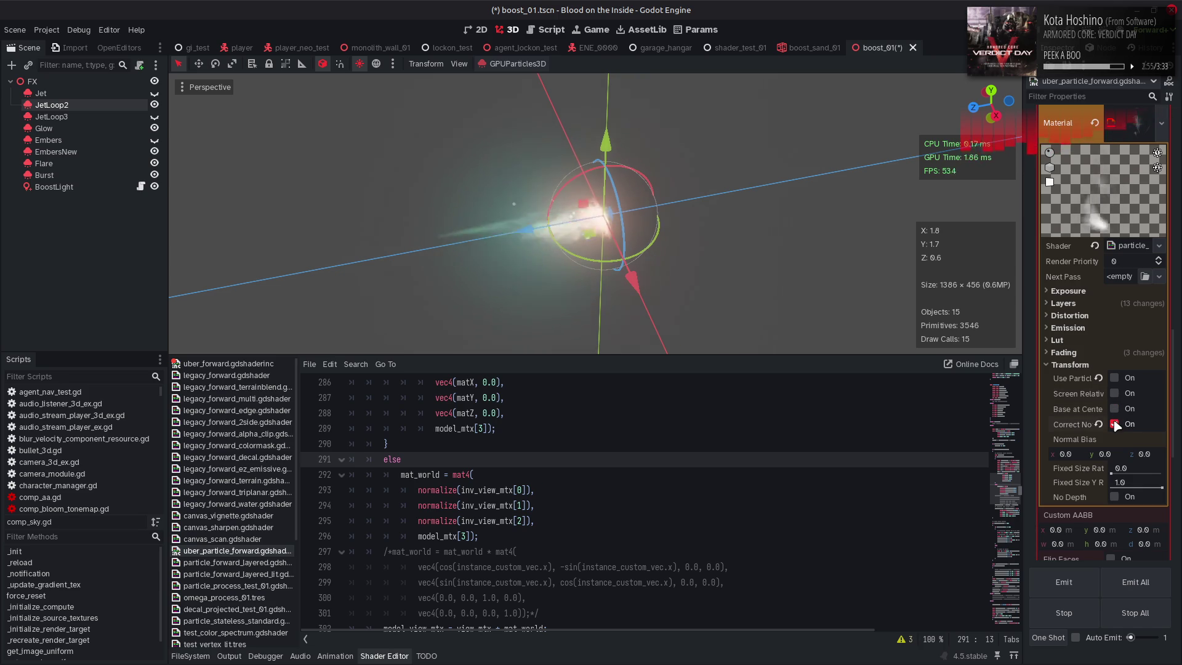
left_click(1082, 355)
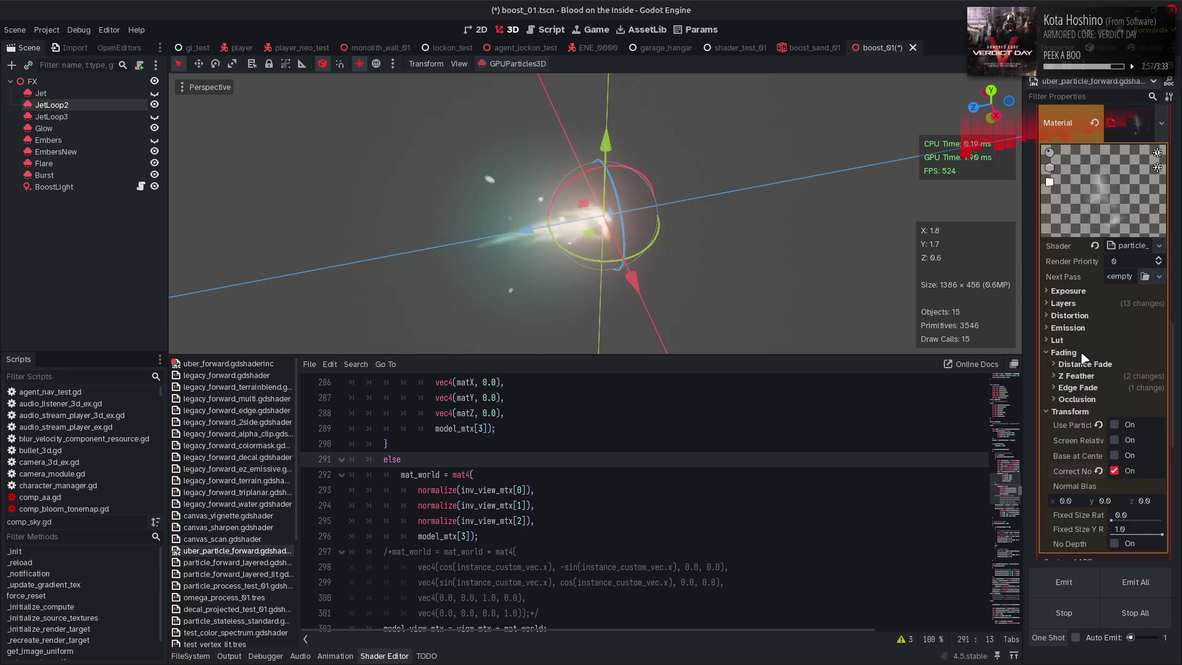
left_click(1083, 357)
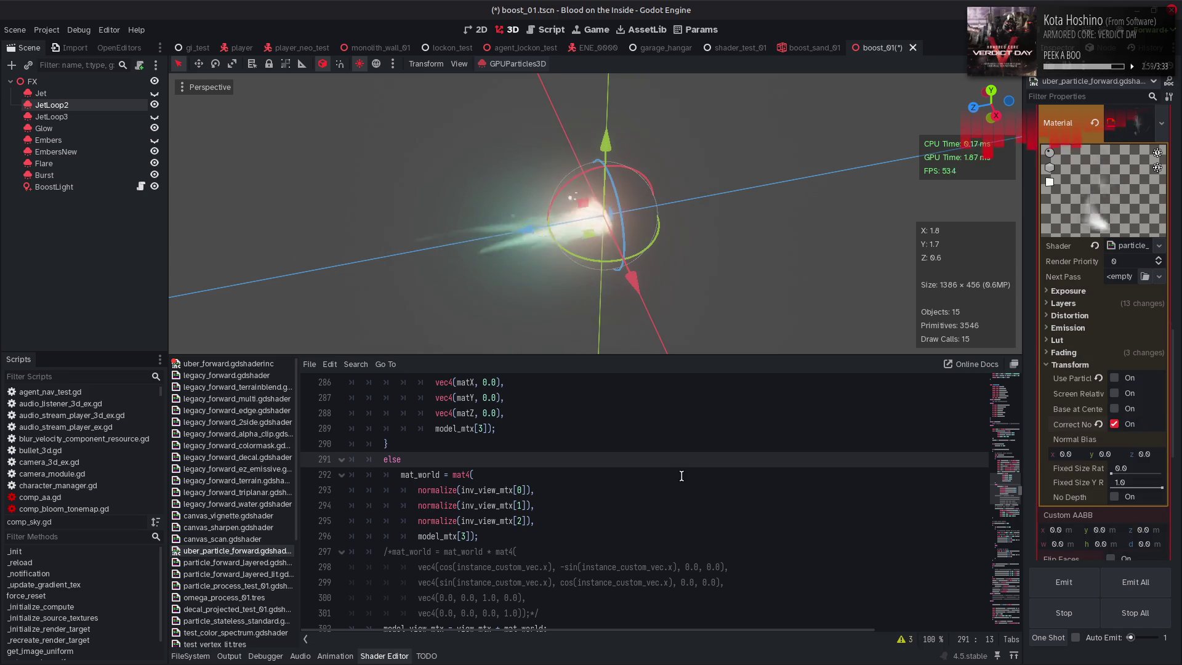
Expand the Fading and Edge Fade sections of the JetLoop2 material
scroll(678, 474, "down", 6)
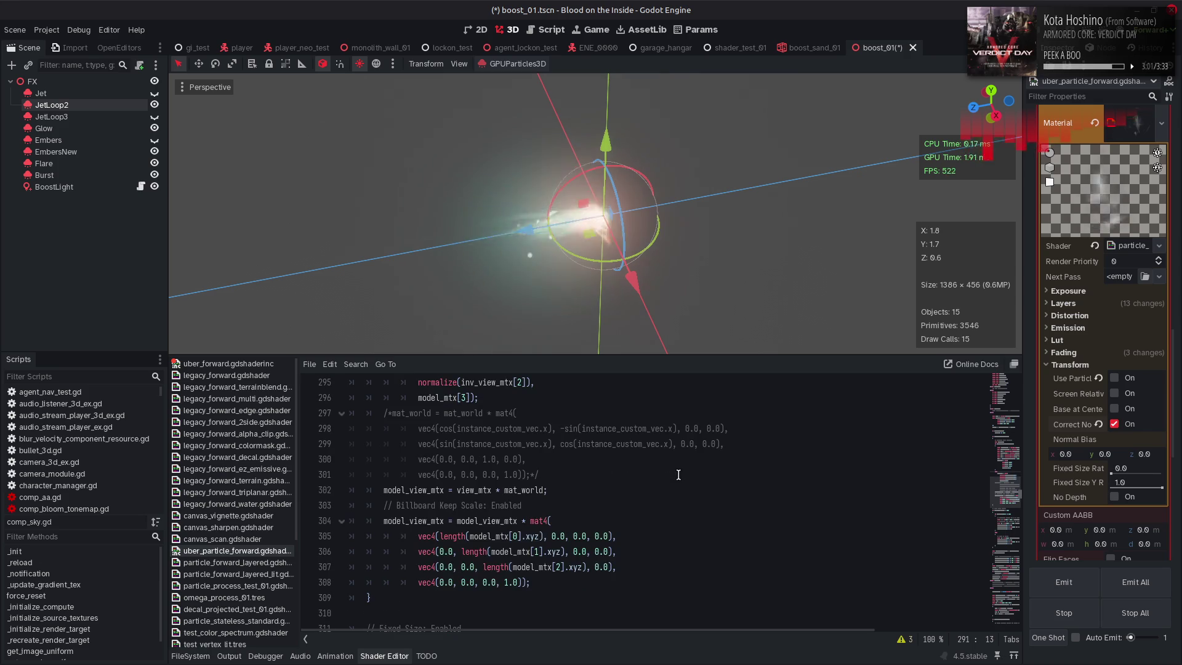
scroll(675, 474, "down", 4)
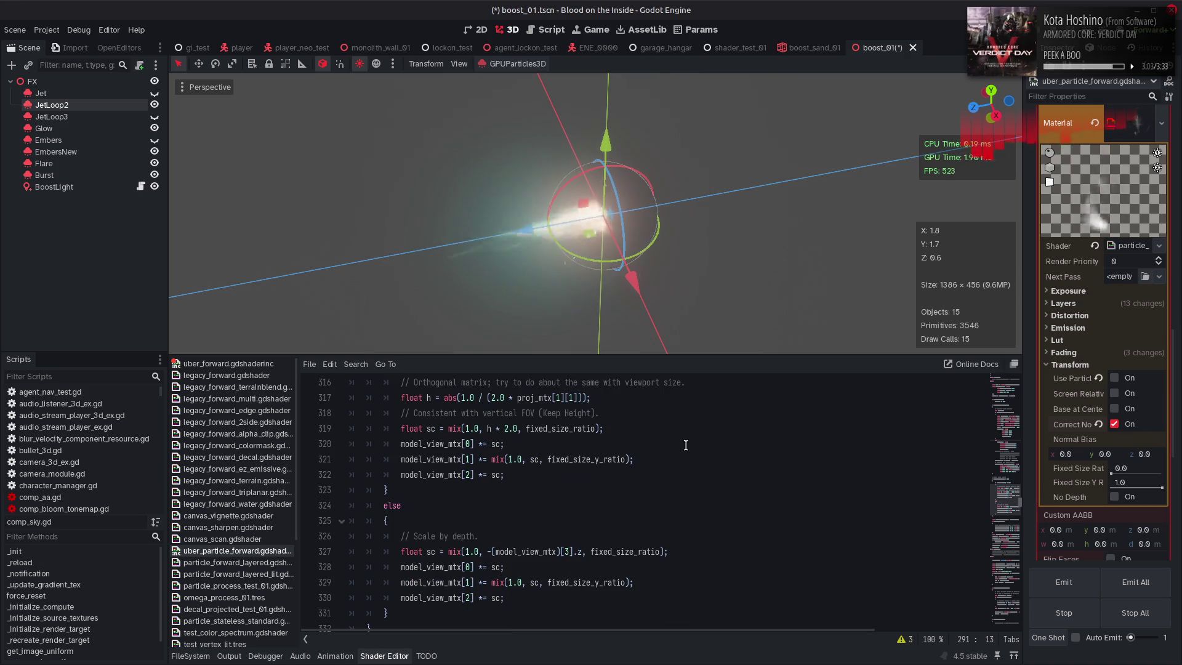
scroll(685, 444, "down", 4)
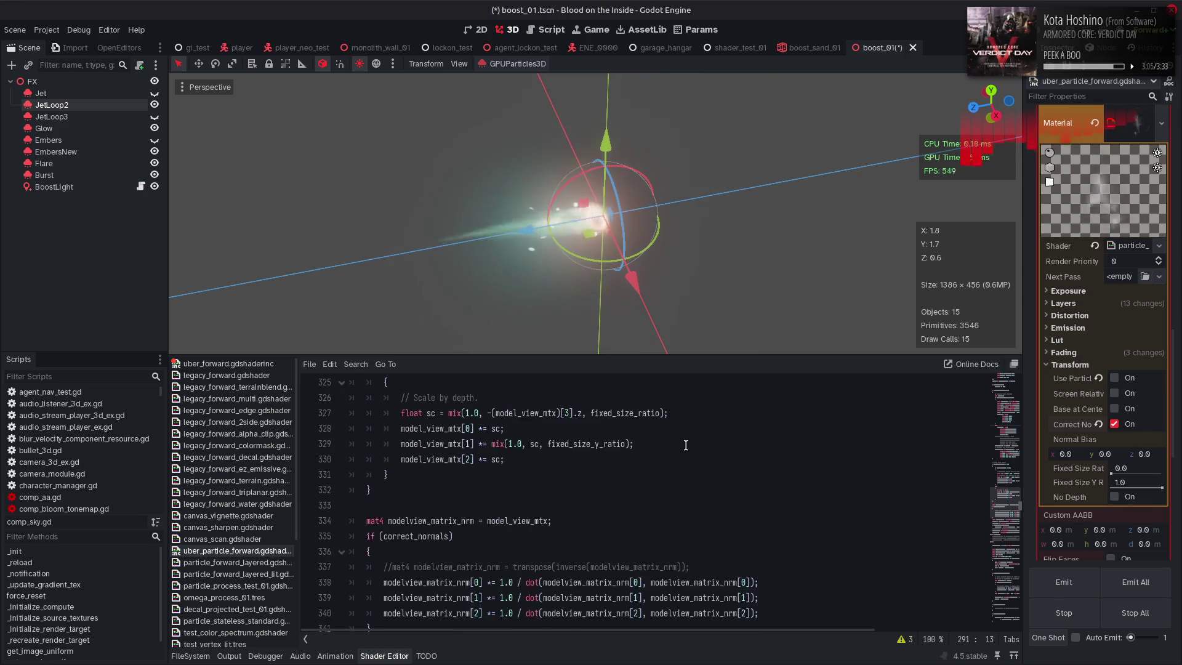
scroll(686, 445, "down", 2)
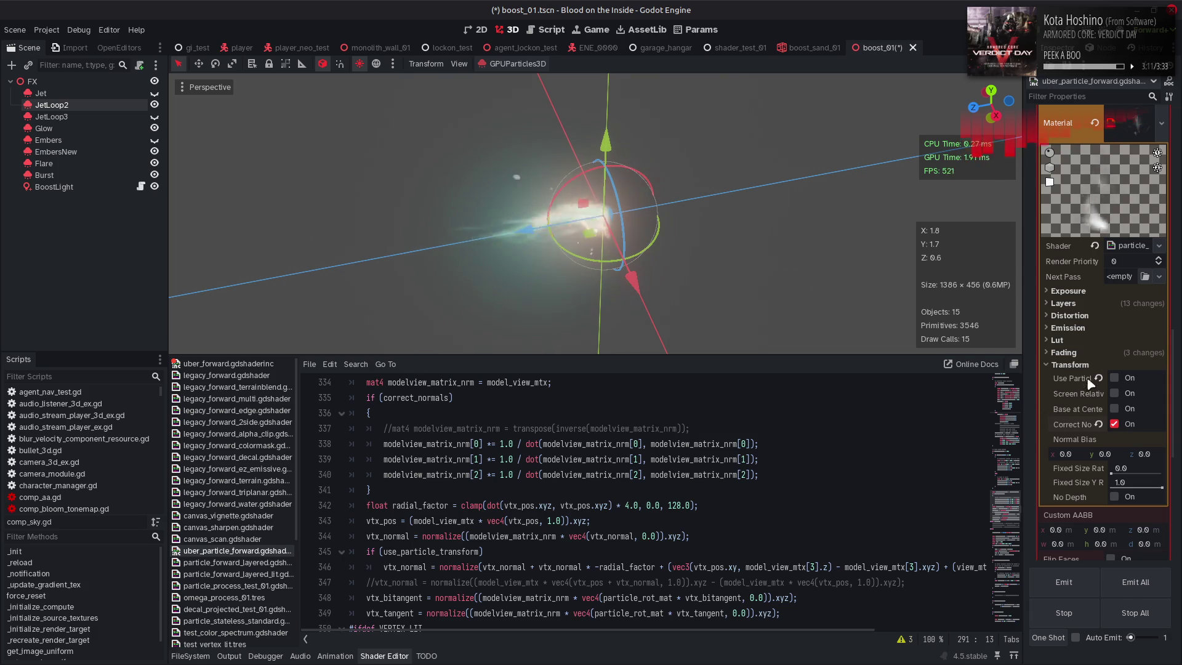
left_click(1078, 353)
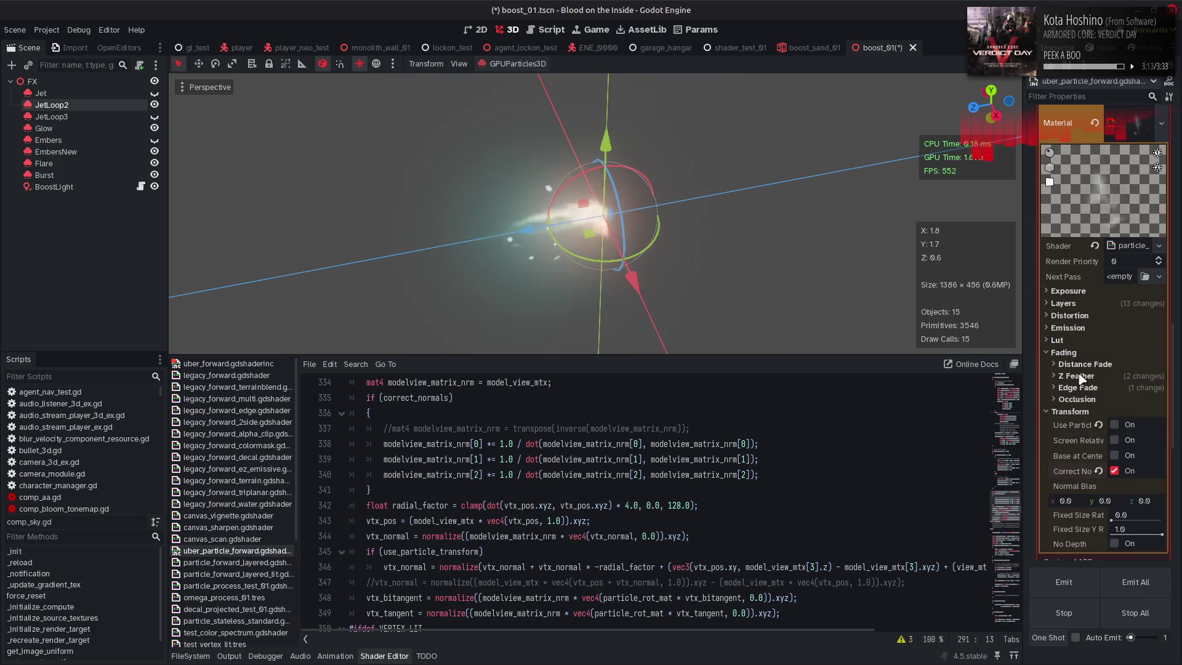
left_click(1082, 388)
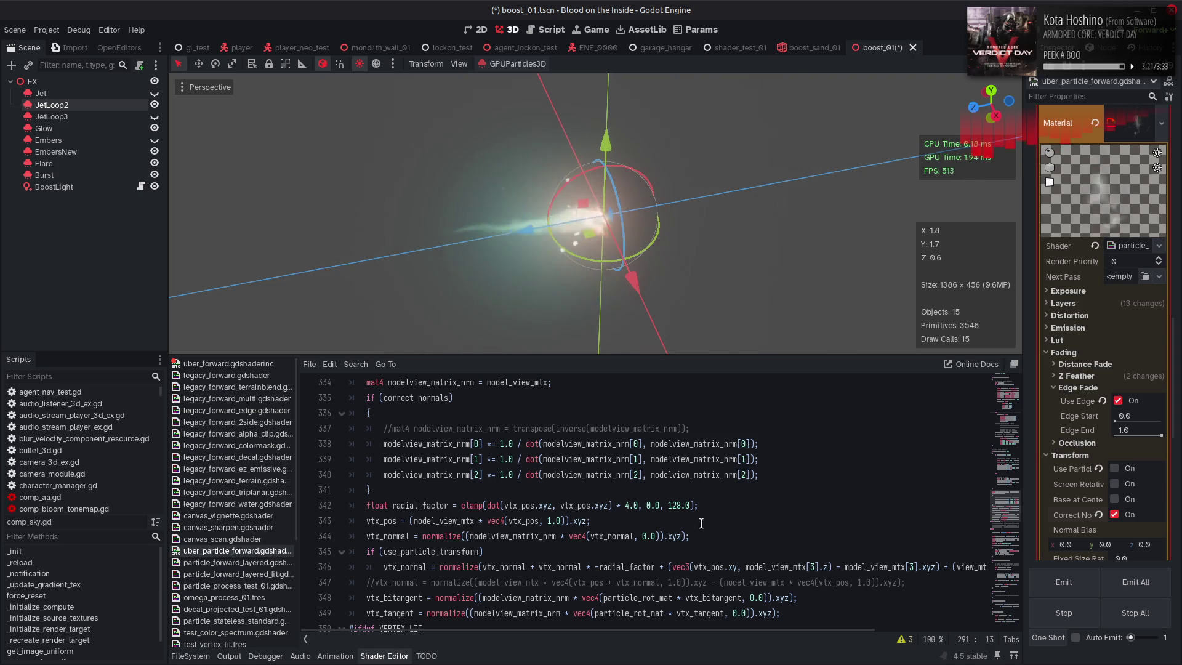
Compare the jet with edge fade toggled, enable Use Particle Transform, and leave edge fade off
left_click(1118, 401)
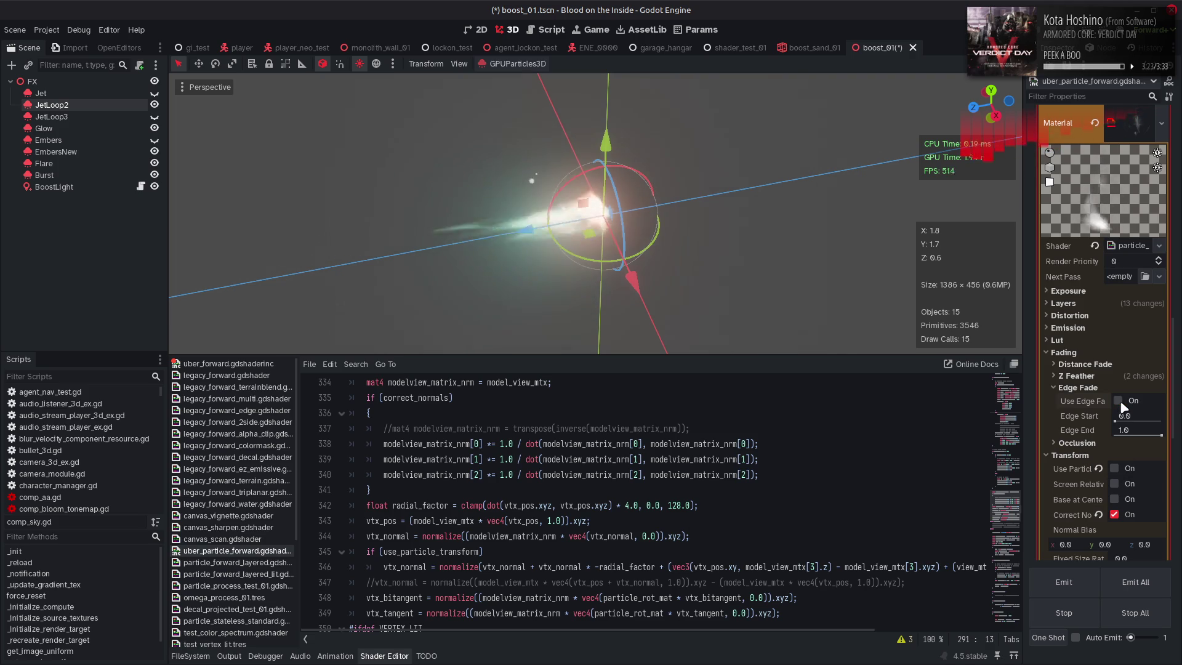
left_click(1113, 468)
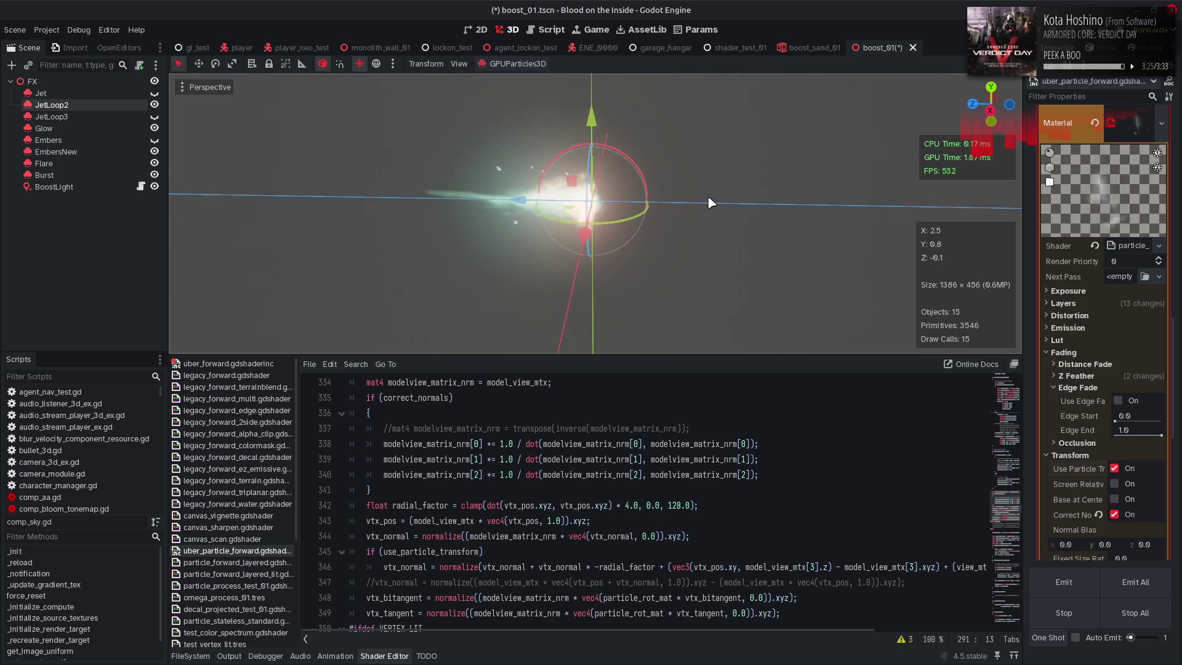
left_click(1118, 401)
left_click(1119, 401)
left_click(1119, 401)
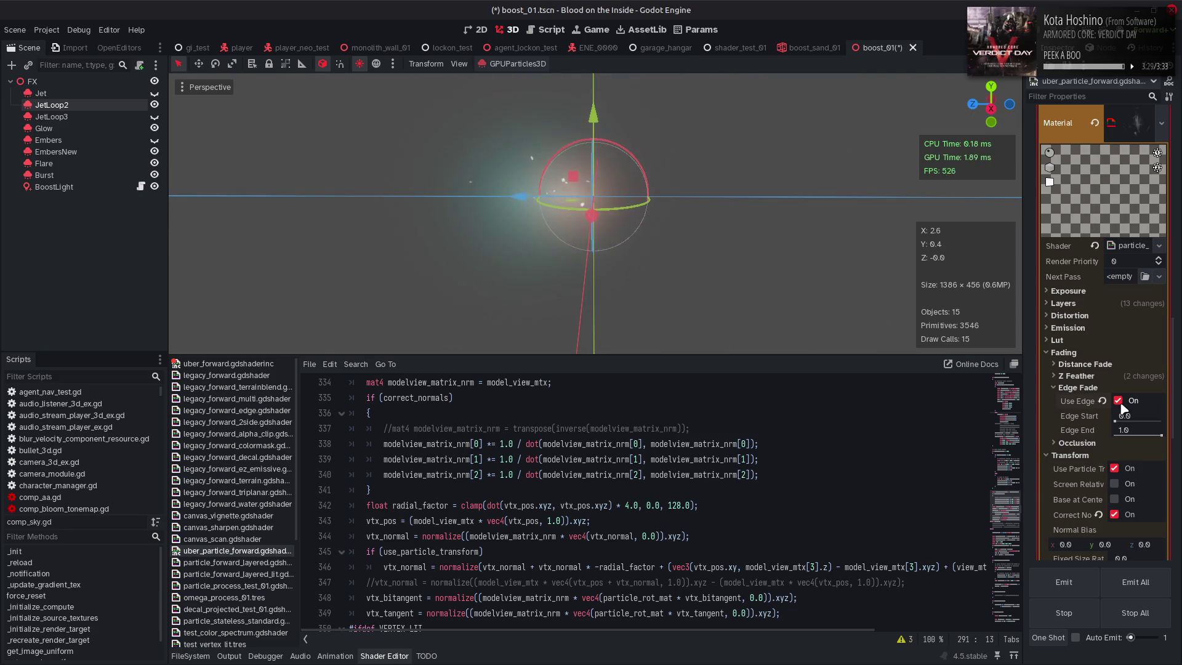
left_click(1119, 401)
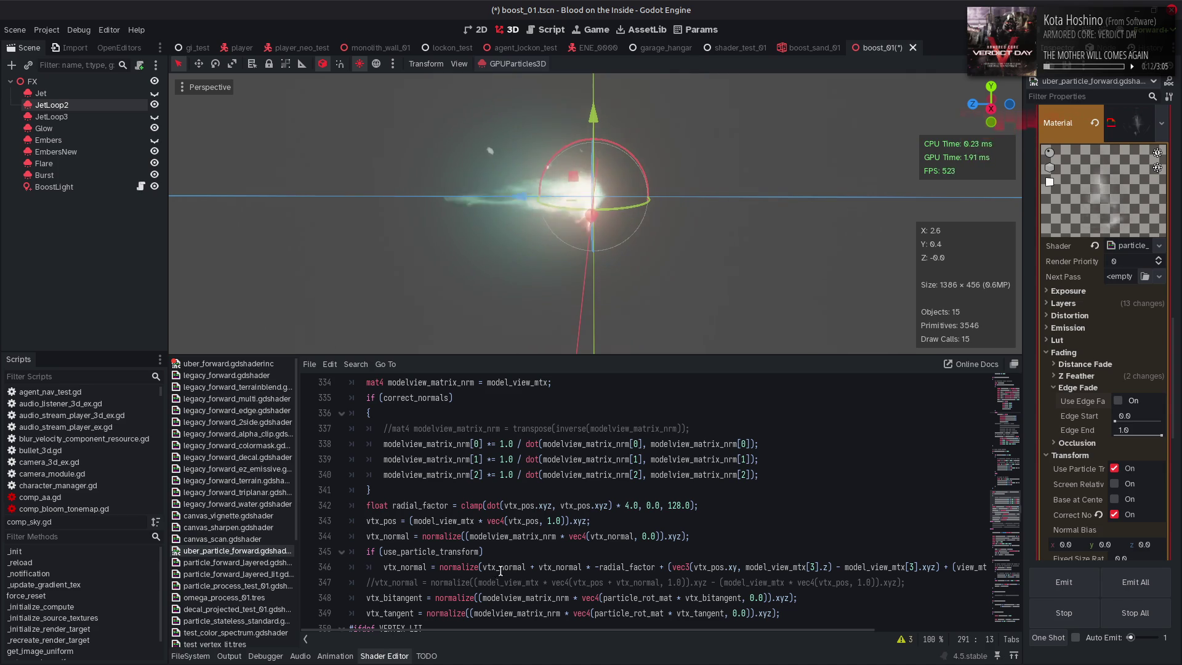
double_click(604, 571)
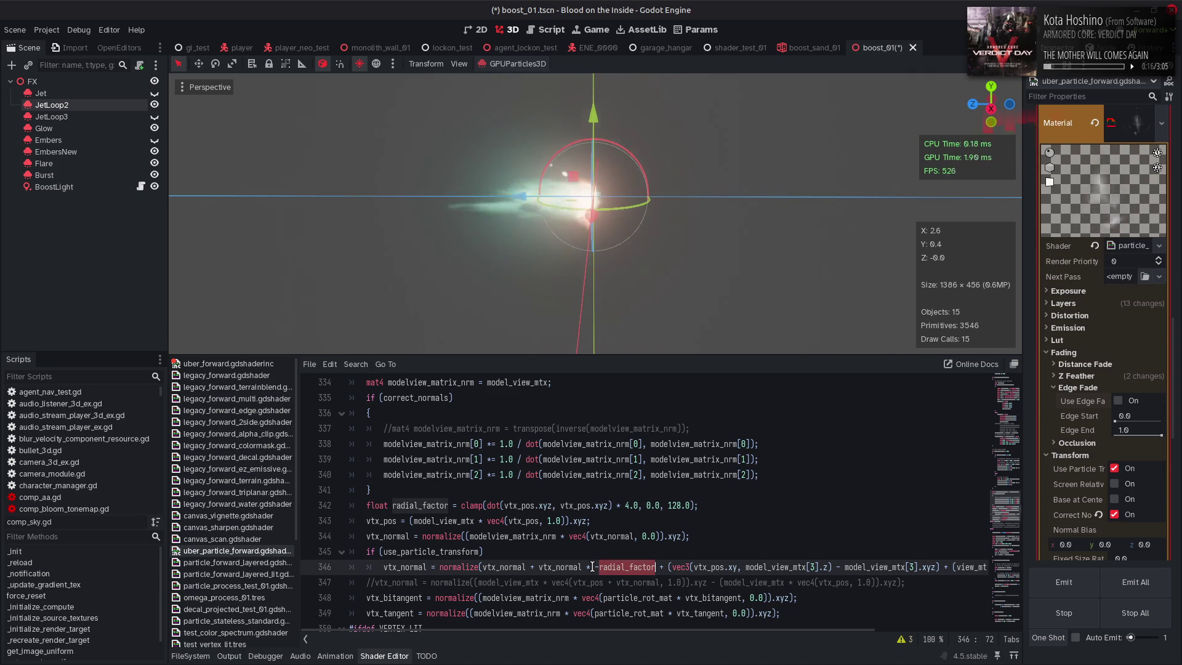
Append *0.0 to radial_factor on shader line 346 and save
mouse_move(593, 628)
left_mouse_down()
mouse_move(775, 637)
mouse_move(551, 632)
left_mouse_up()
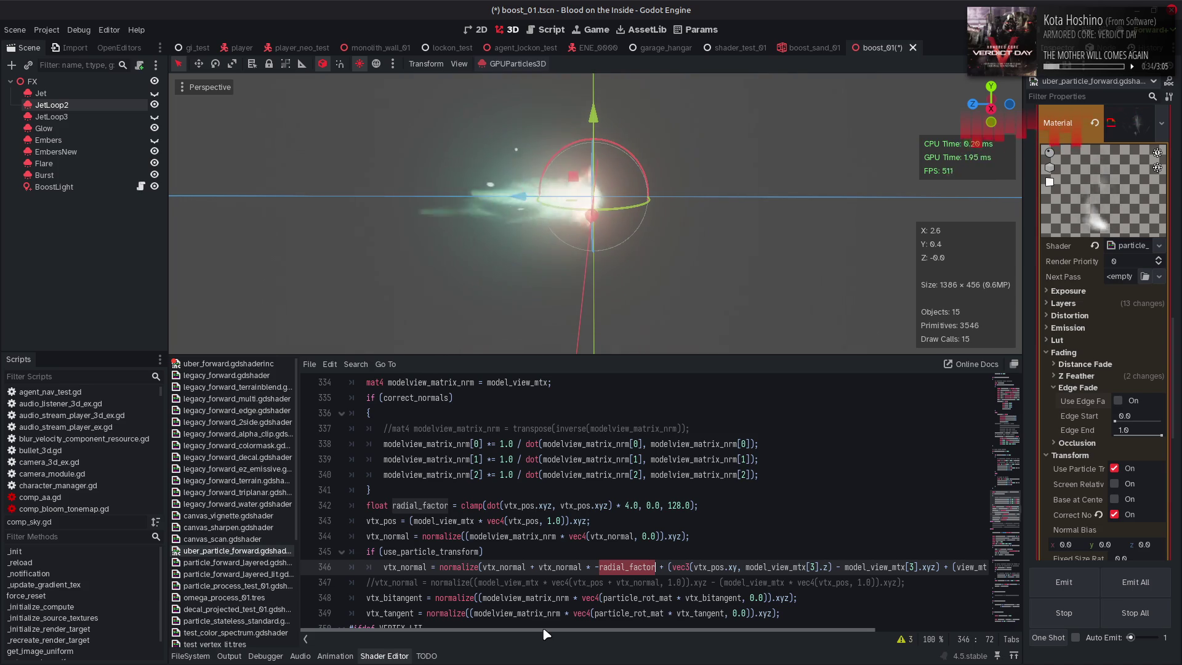
mouse_move(596, 631)
left_mouse_down()
mouse_move(732, 632)
mouse_move(594, 623)
left_mouse_up()
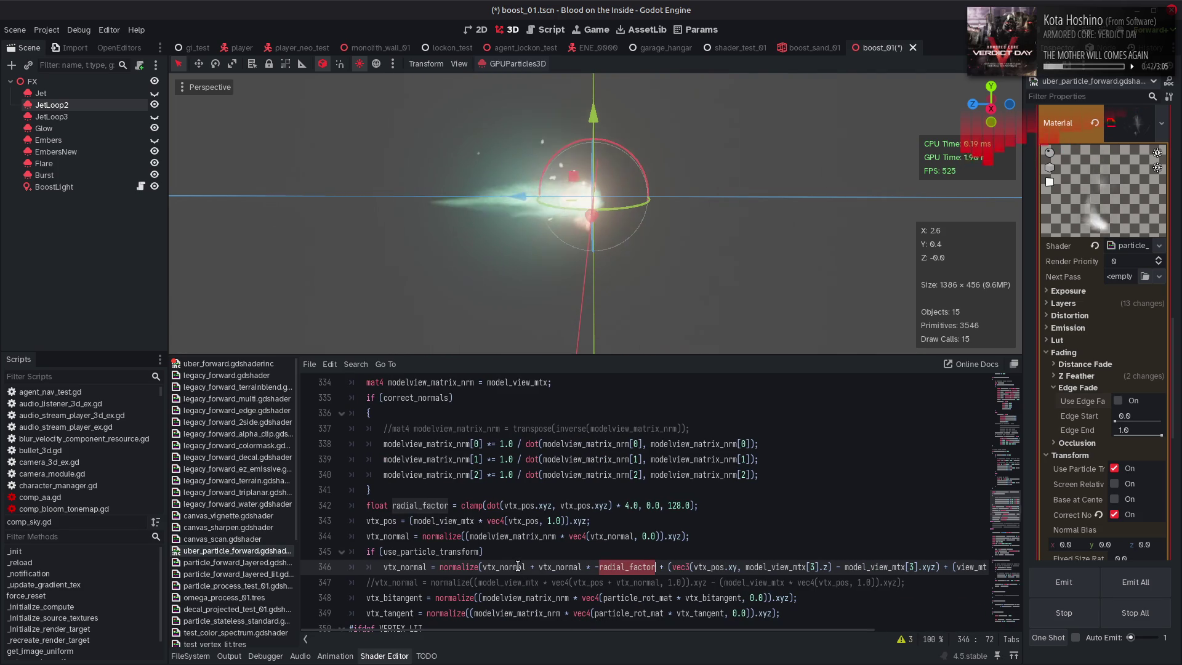
double_click(518, 566)
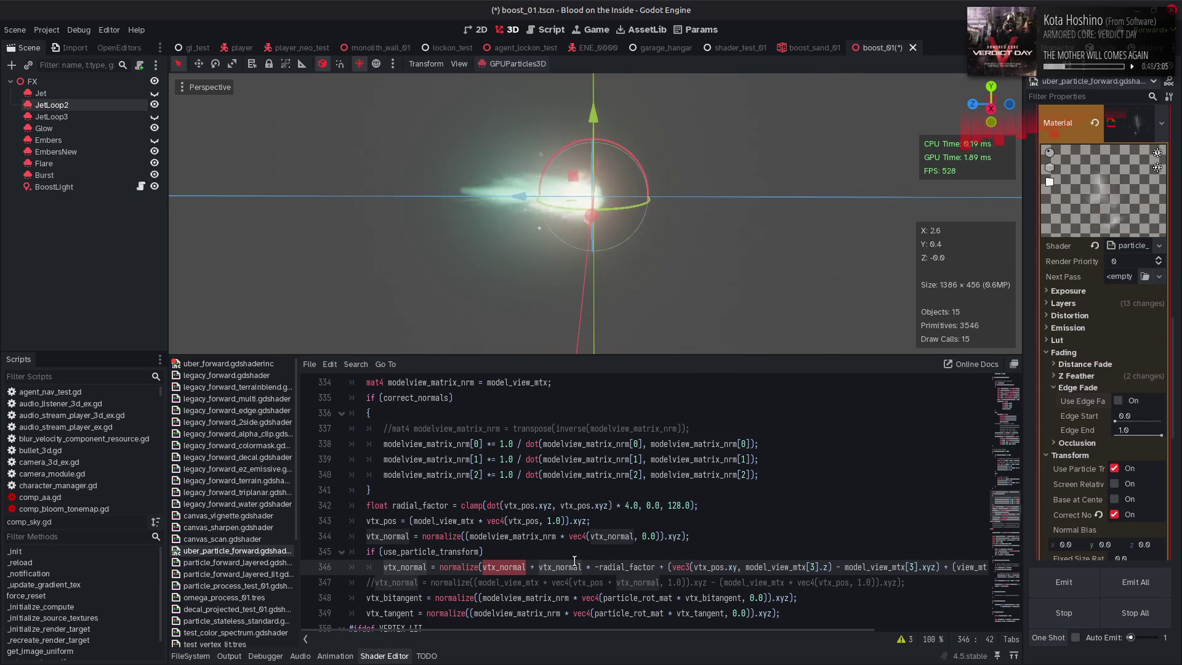
double_click(638, 565)
scroll(657, 634, "right", 2)
mouse_move(656, 630)
left_mouse_down()
mouse_move(725, 623)
mouse_move(657, 627)
left_mouse_up()
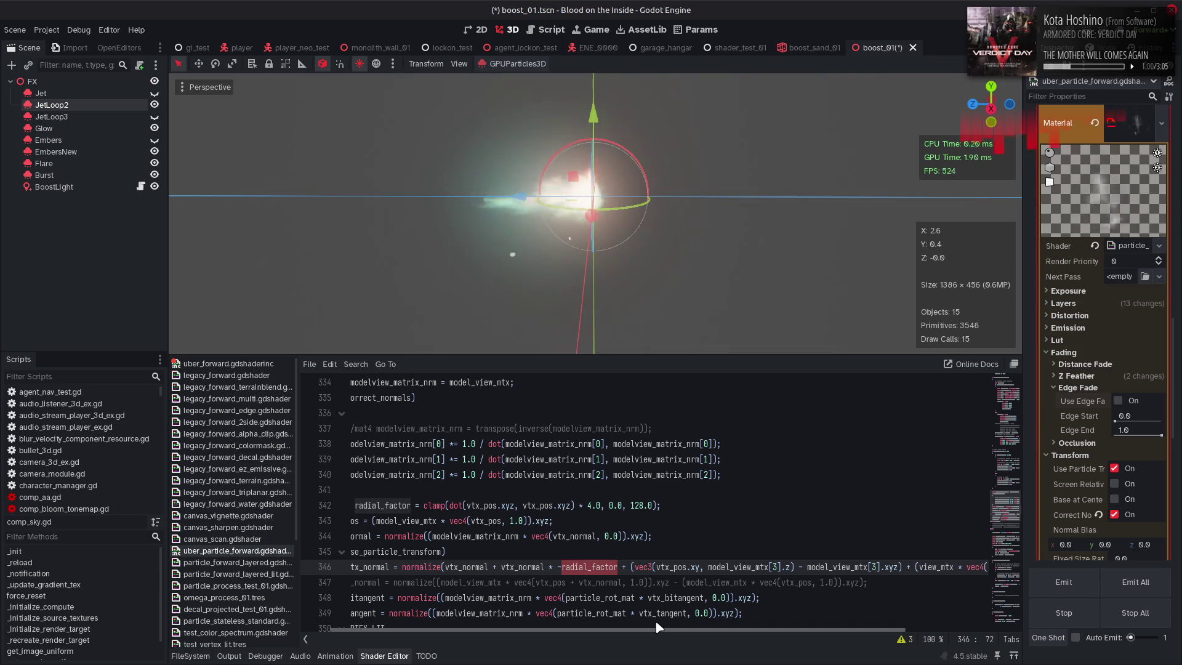
left_click(617, 567)
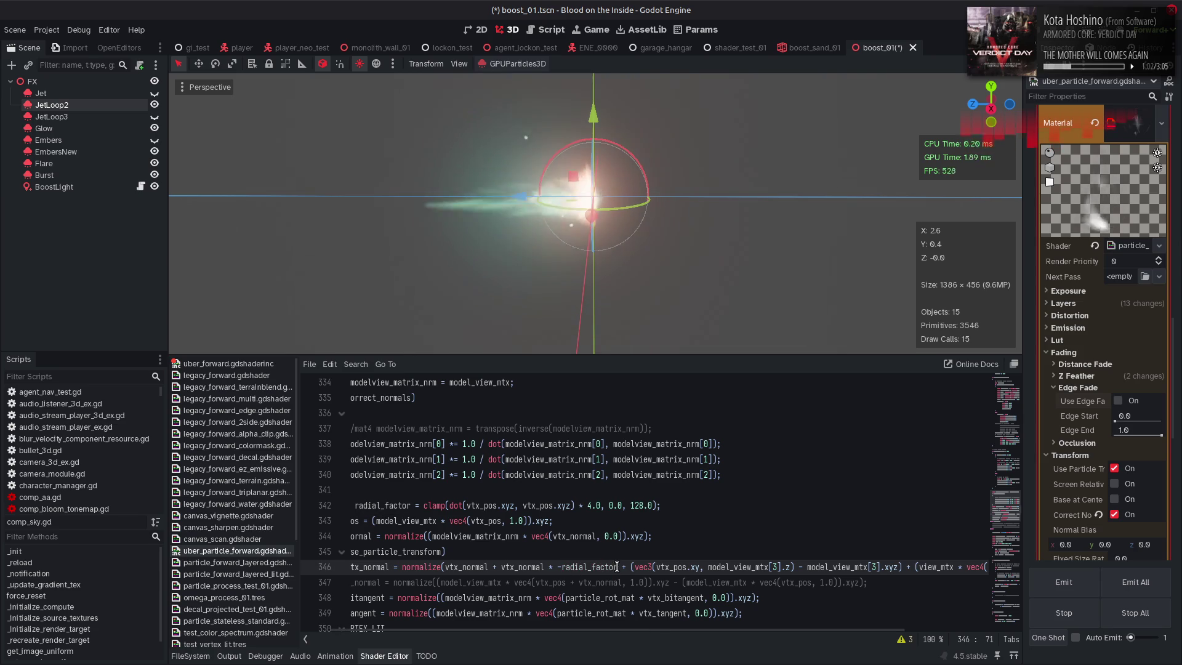
type("*0.0")
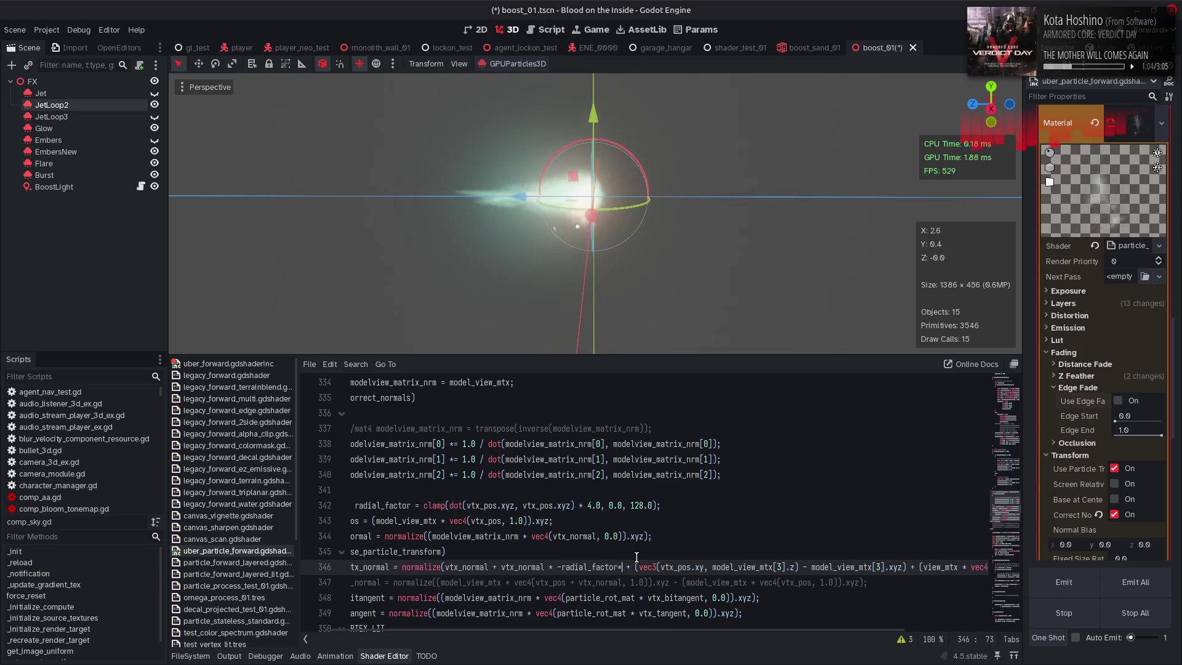
key("ctrl+s")
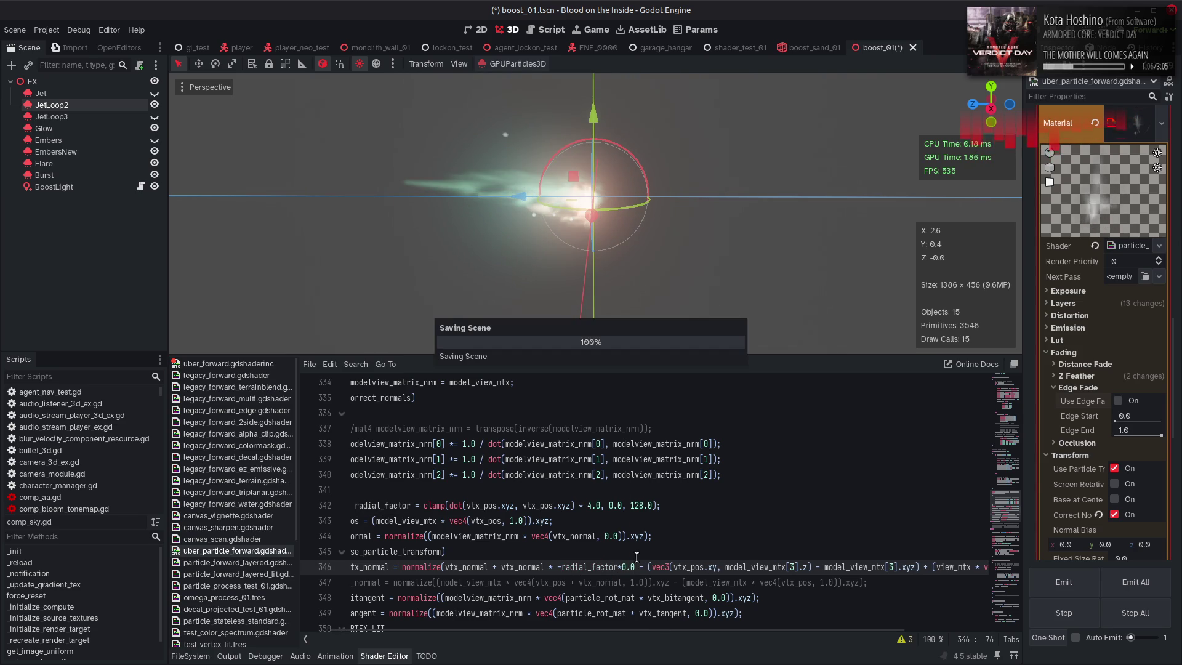
Turn edge fade back on, comment out the use_particle_transform normal lines, and save
left_click(1118, 400)
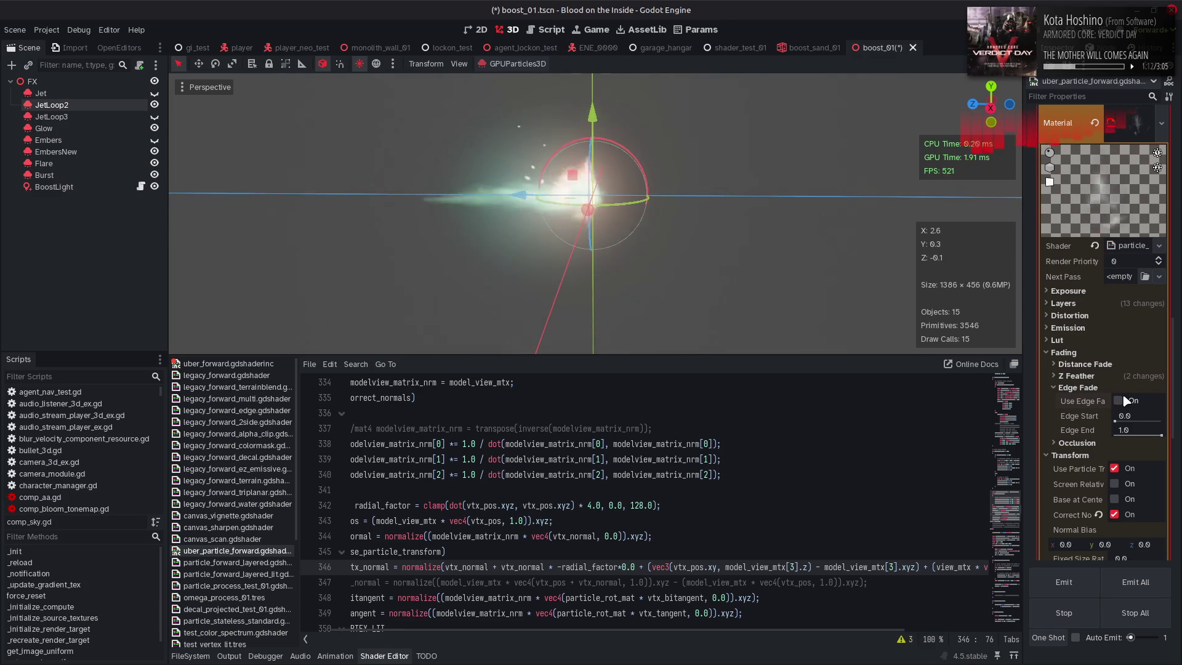
left_click_drag(492, 627, 461, 628)
left_click(363, 551)
key("shift+Down")
key("ctrl+k")
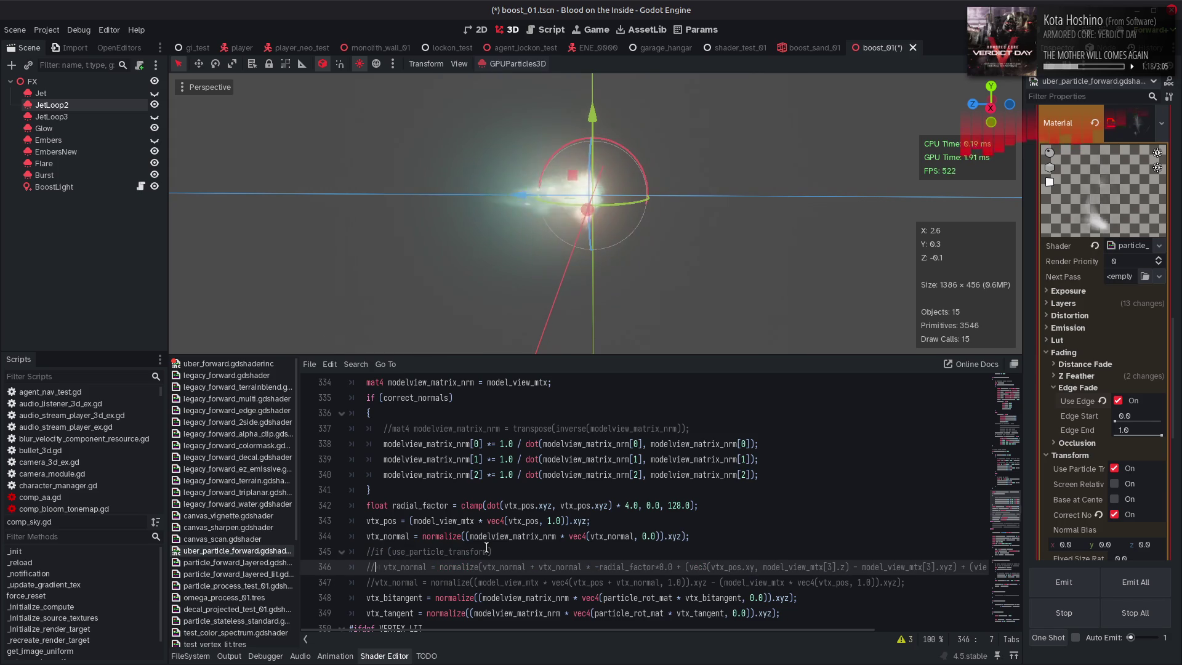
key("Down")
key("BackSpace")
key("BackSpace")
type("//")
key("ctrl+s")
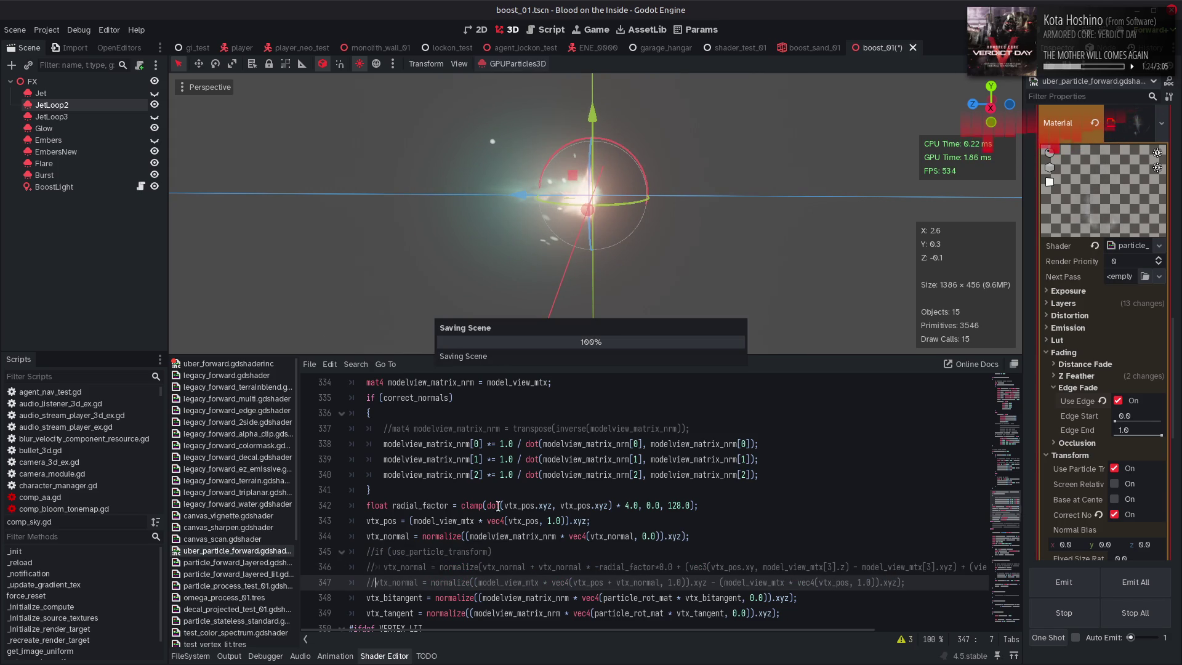
left_click_drag(466, 195, 648, 237)
Compare edge fade on and off, and test Edge End near 0.06 before resetting it to 1.0
left_click(1119, 400)
left_click(1118, 400)
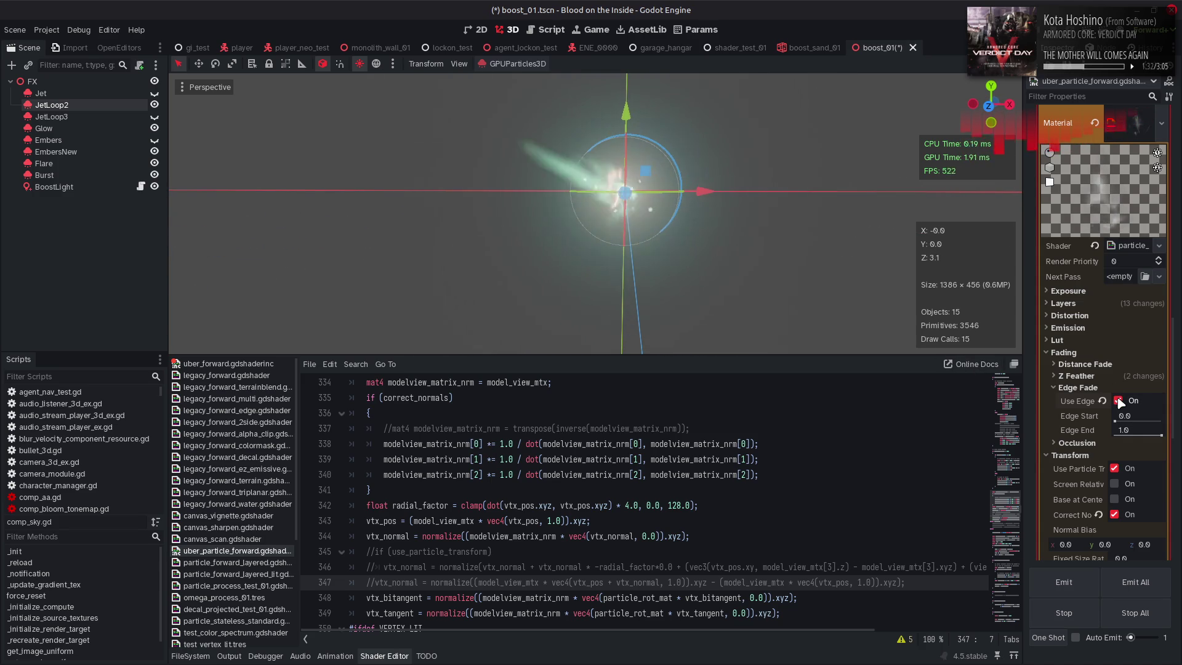
left_click(1118, 401)
left_click(1118, 400)
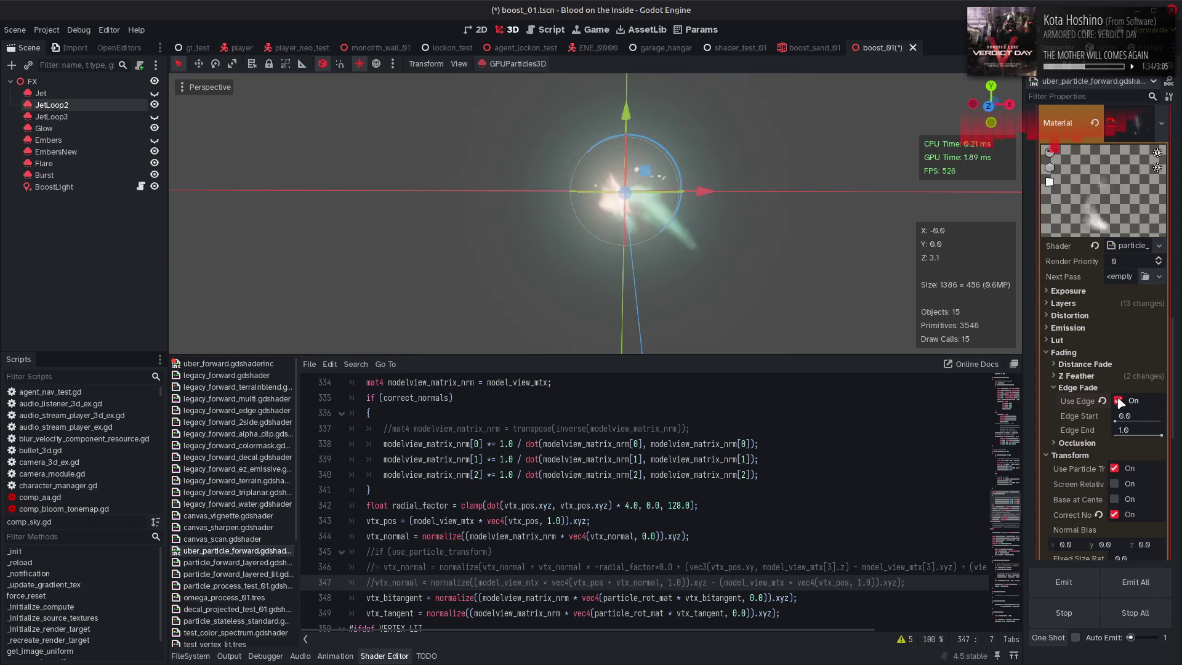
mouse_move(1160, 436)
left_mouse_down()
mouse_move(1117, 435)
mouse_move(1162, 422)
mouse_move(1115, 422)
mouse_move(1127, 436)
mouse_move(1117, 436)
left_mouse_up()
left_click(1102, 429)
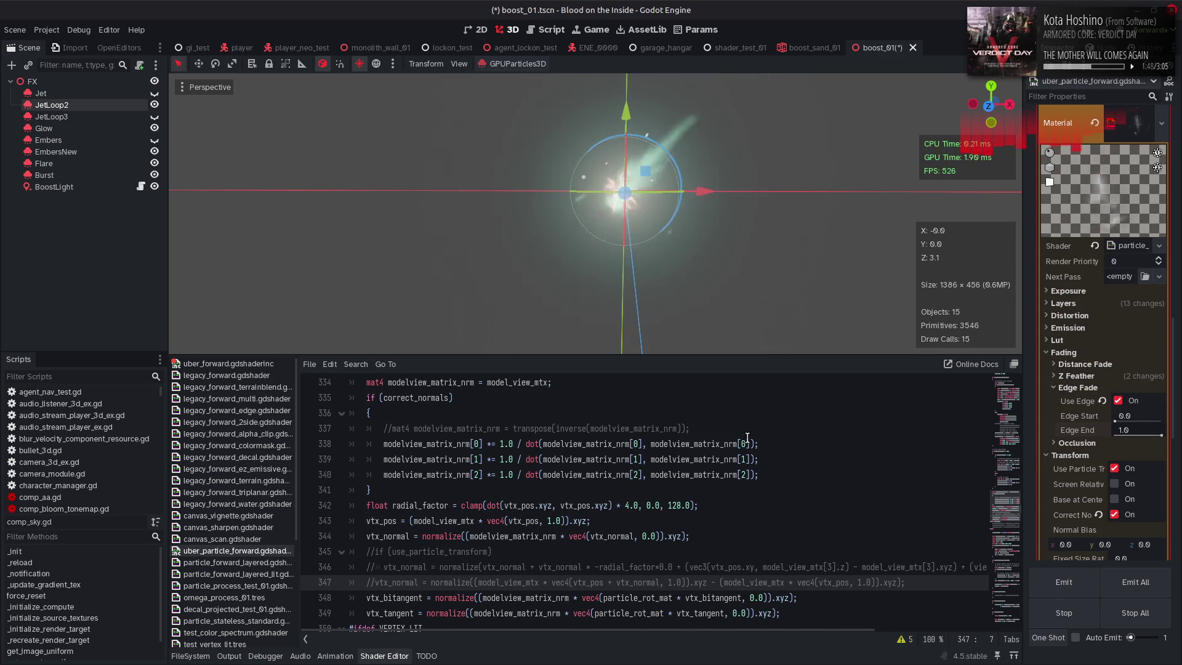
Uncomment the use_particle_transform lines 345–346 and save
scroll(746, 437, "down", 1)
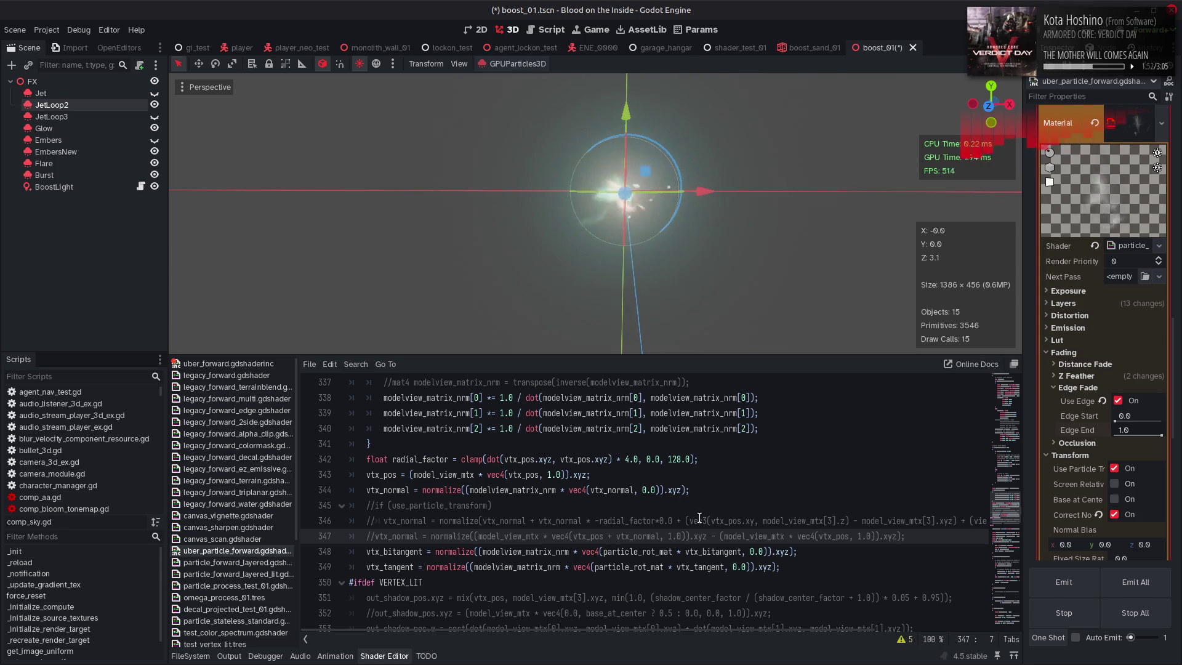
left_click(636, 510)
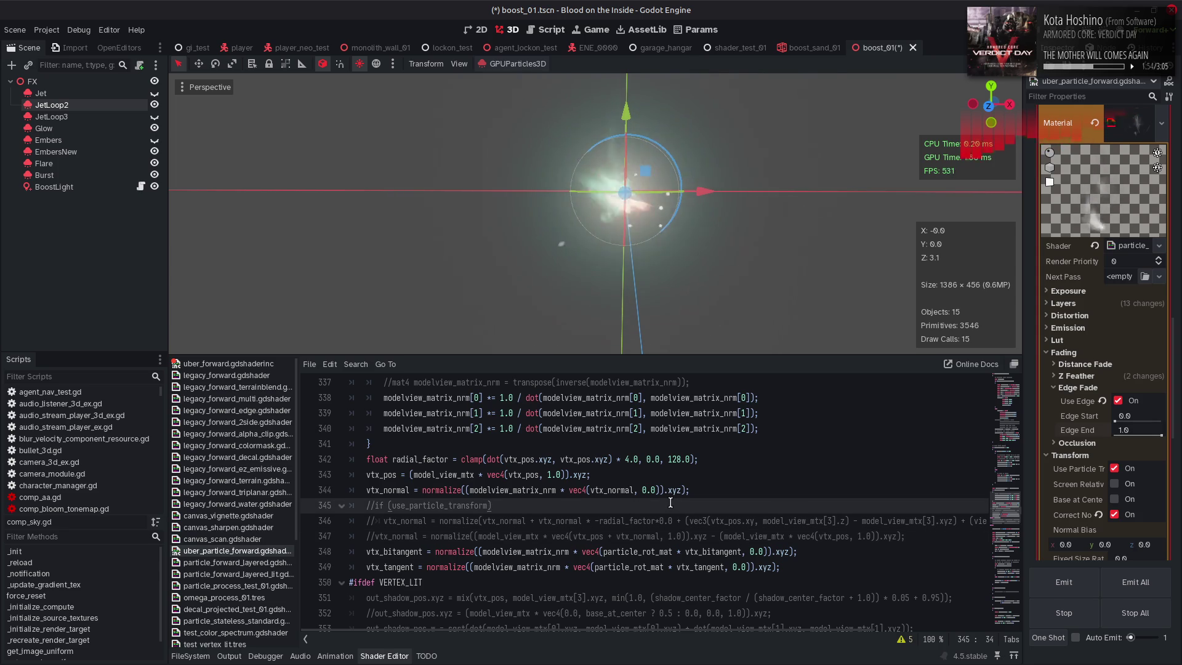
key("Down")
key("ctrl+k")
key("Up")
key("ctrl+k")
key("ctrl+s")
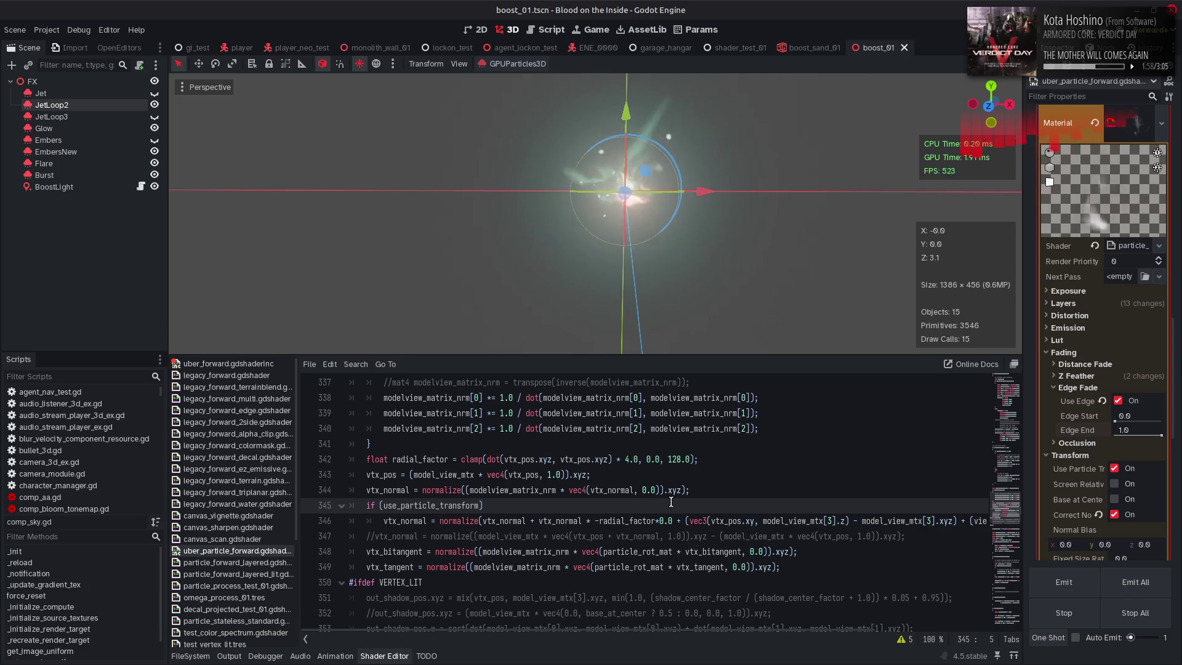
Multiply line 346's model_view_mtx[3].xyz offset term by 0.0 and save
left_click_drag(770, 634, 786, 634)
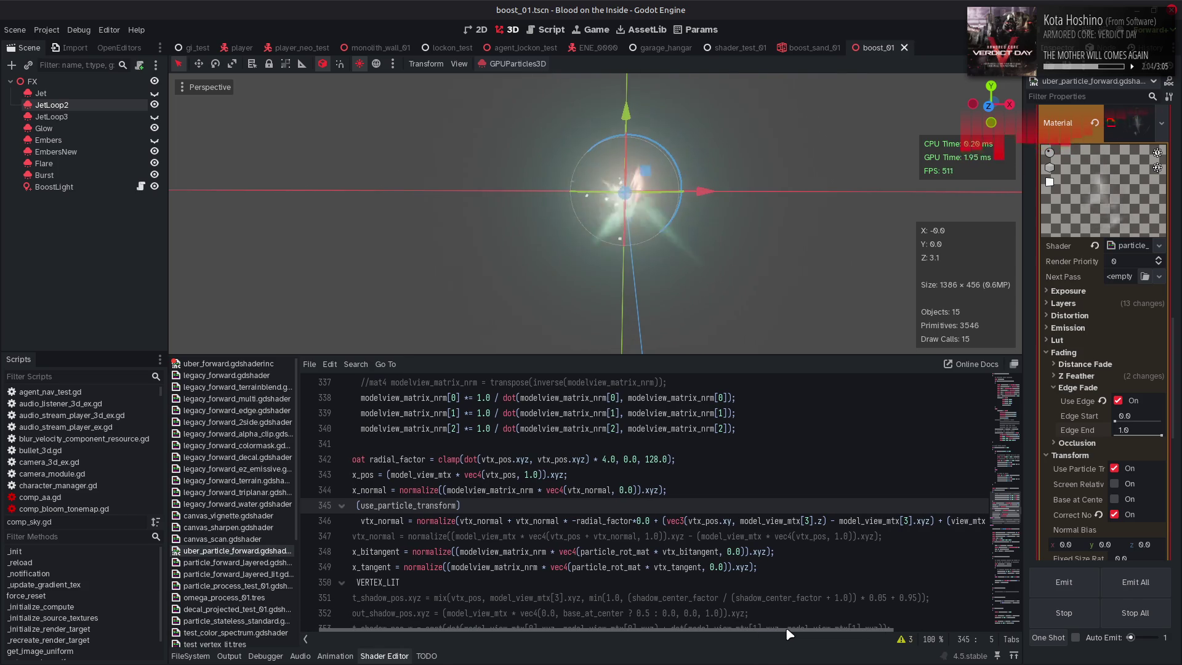
left_click_drag(789, 634, 919, 622)
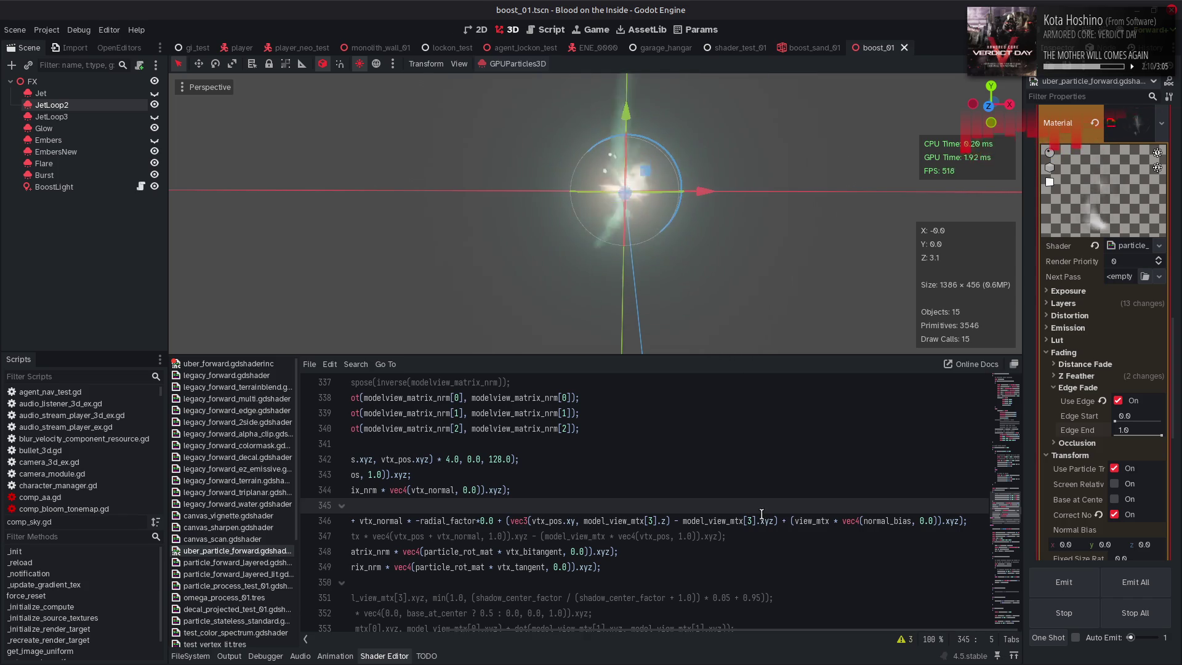
left_click(781, 521)
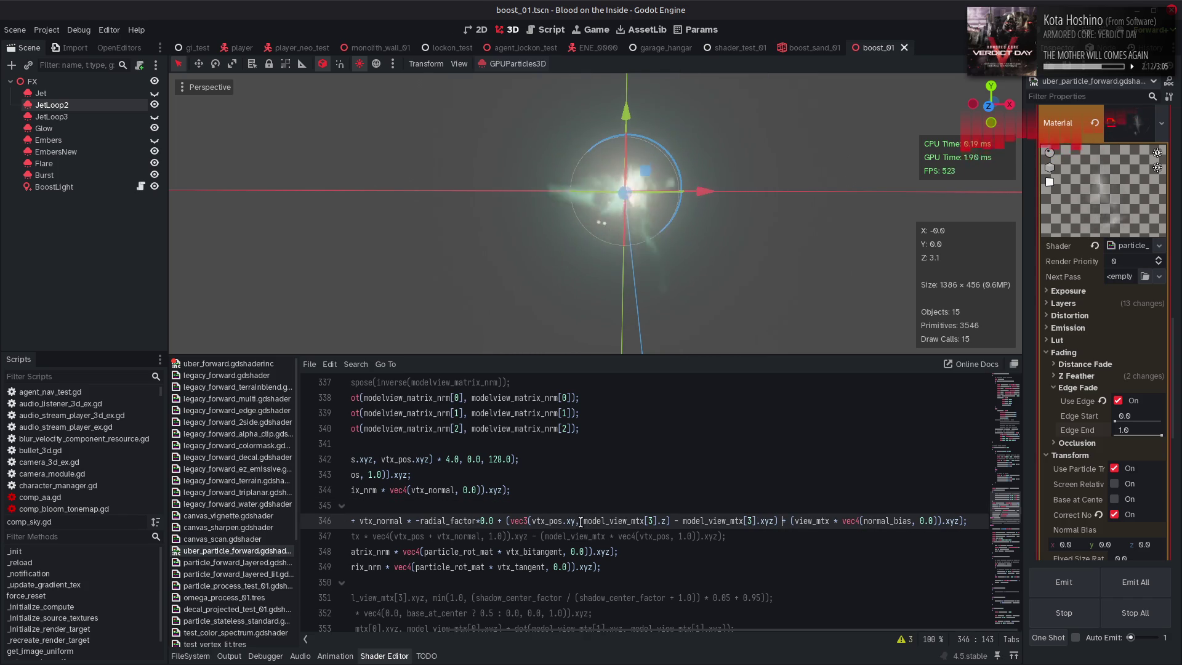
left_click(778, 521)
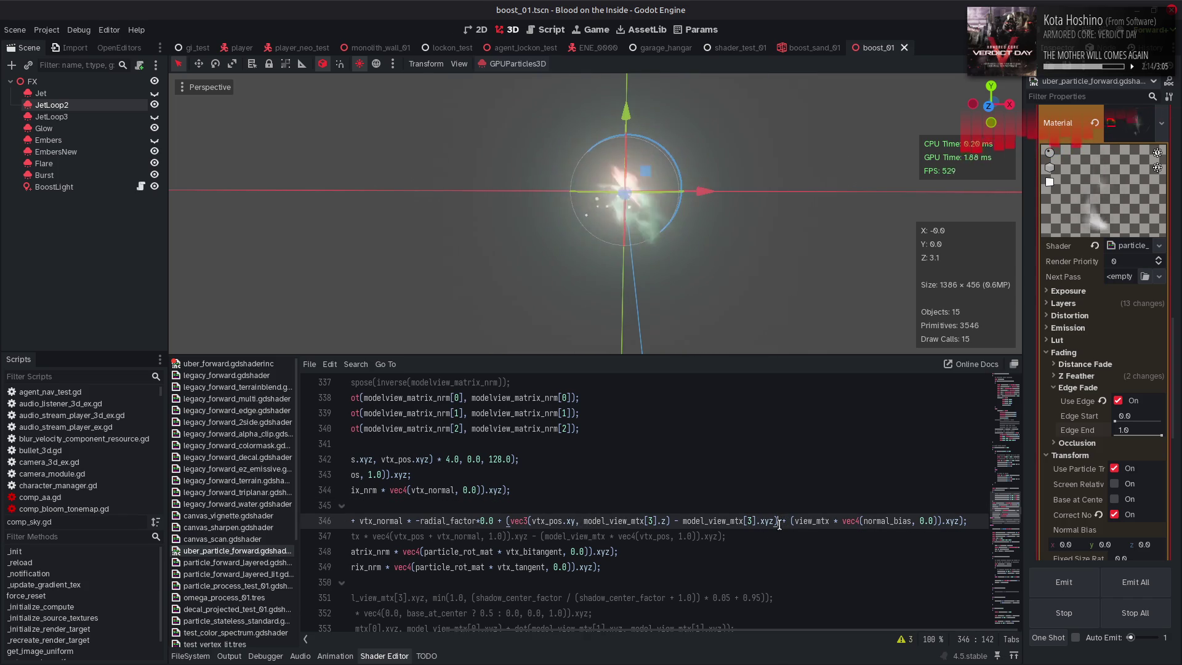
type("*0.0")
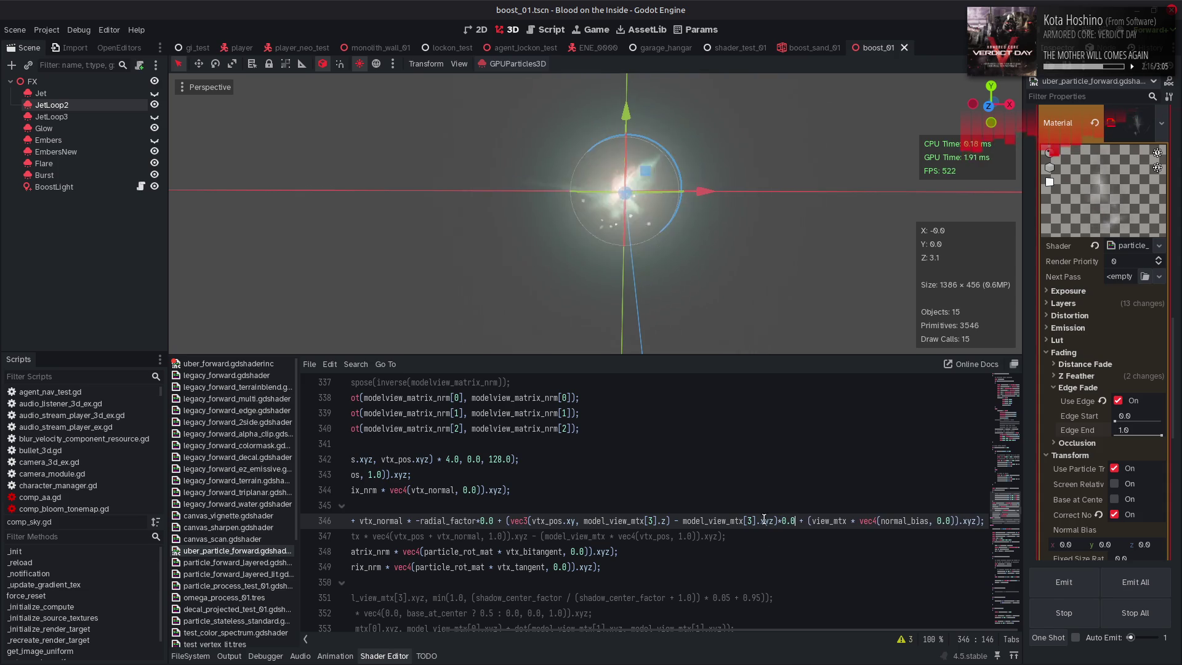
key("ctrl+s")
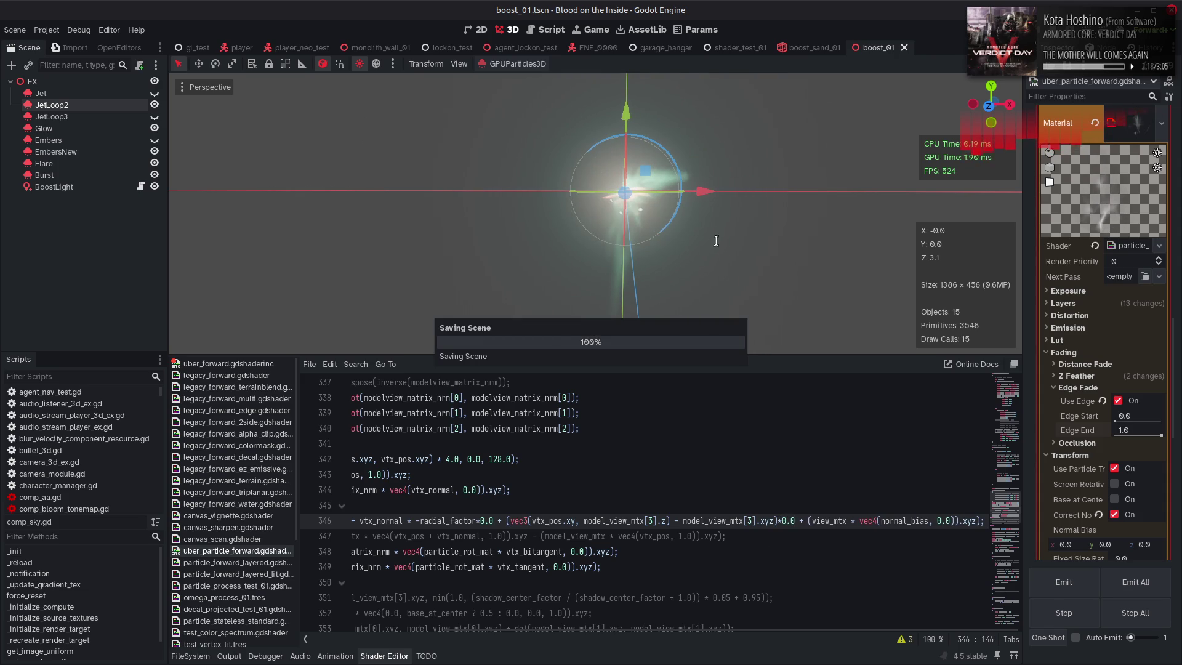
mouse_move(723, 234)
left_mouse_down()
mouse_move(673, 219)
mouse_move(522, 238)
left_mouse_up()
Toggle edge fade and raise Edge Start to 1.0 while viewing the jet
left_click(1118, 400)
left_click(1118, 400)
mouse_move(691, 216)
left_mouse_down()
mouse_move(734, 232)
mouse_move(814, 222)
left_mouse_up()
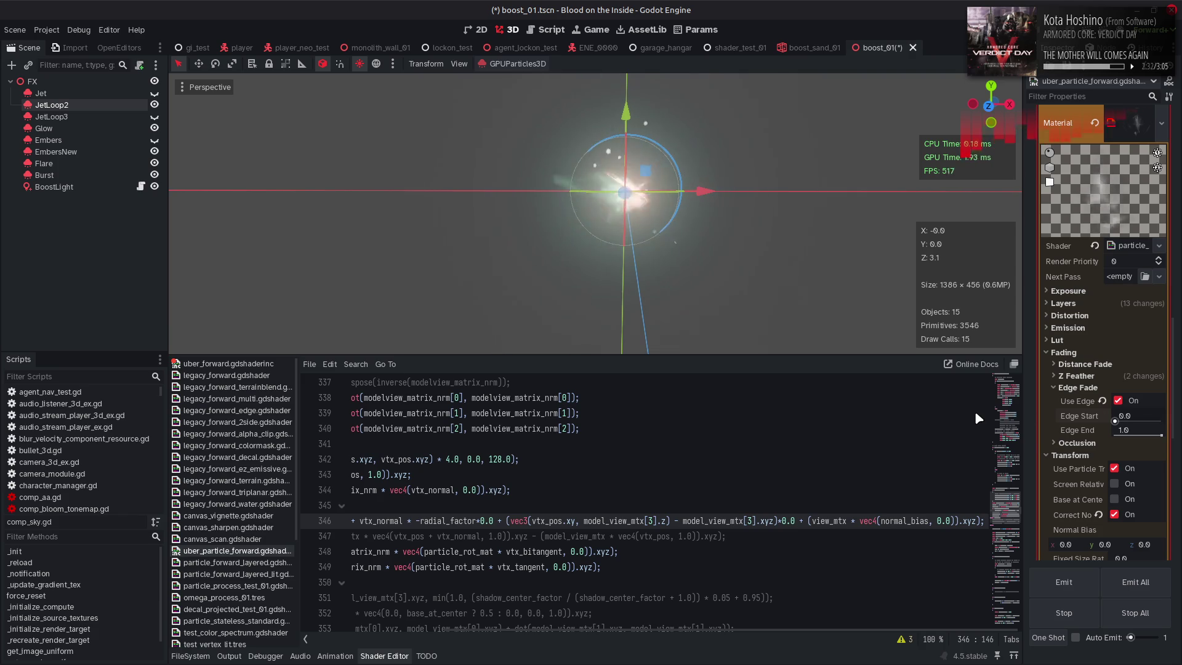
mouse_move(1114, 421)
left_mouse_down()
mouse_move(1177, 429)
mouse_move(943, 420)
left_mouse_up()
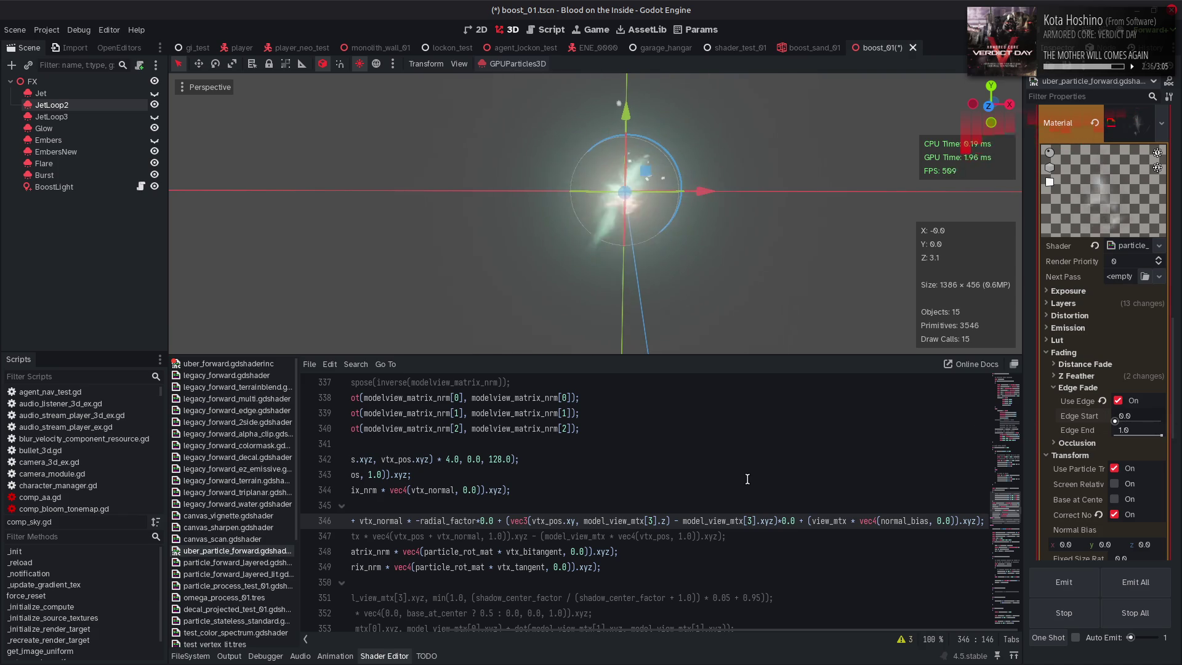
scroll(748, 475, "left", 3)
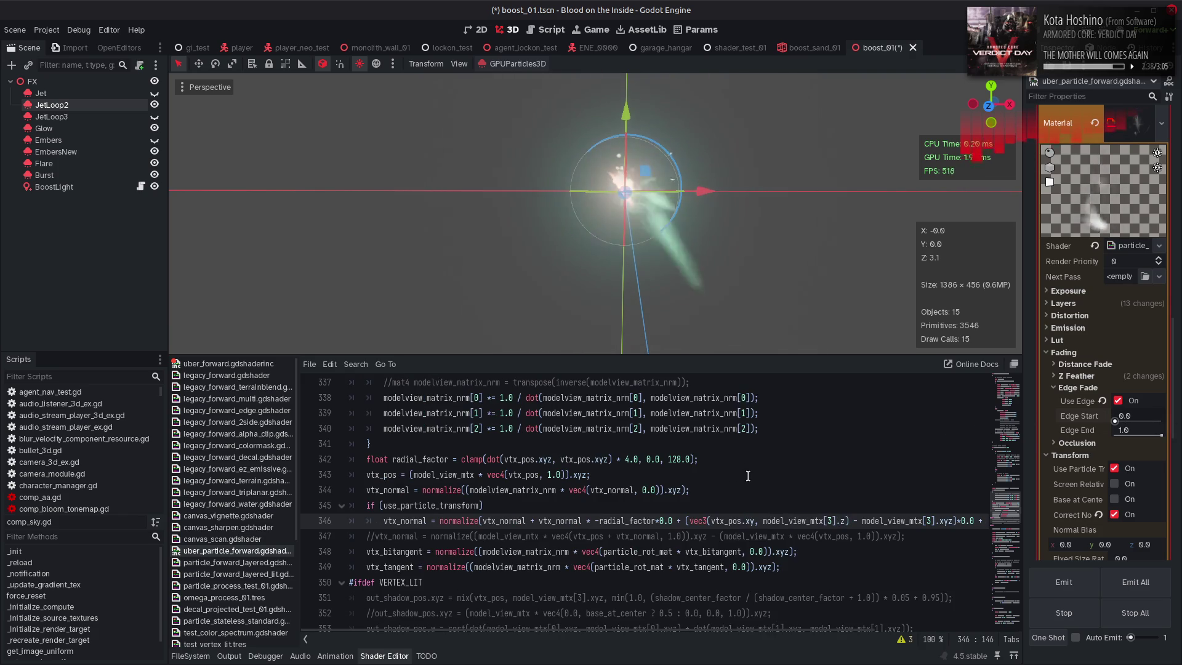
scroll(748, 476, "down", 4)
Step through the edge_fade_active uses to the fragment edge-fade code at line 613
double_click(438, 521)
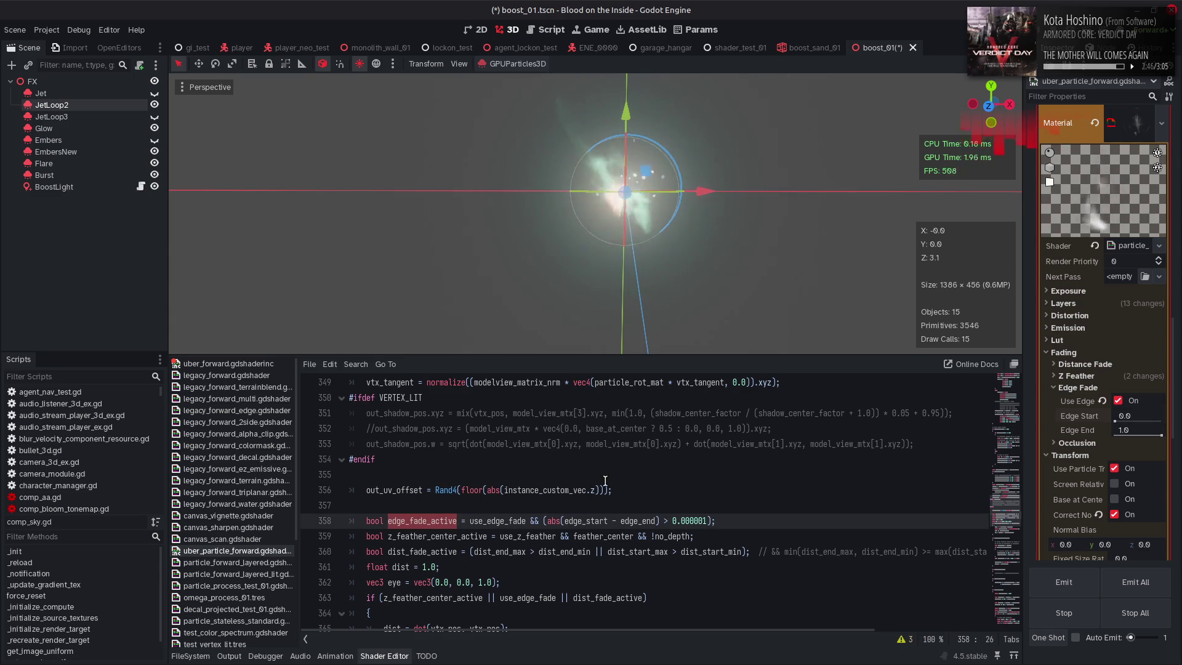
scroll(596, 478, "down", 1)
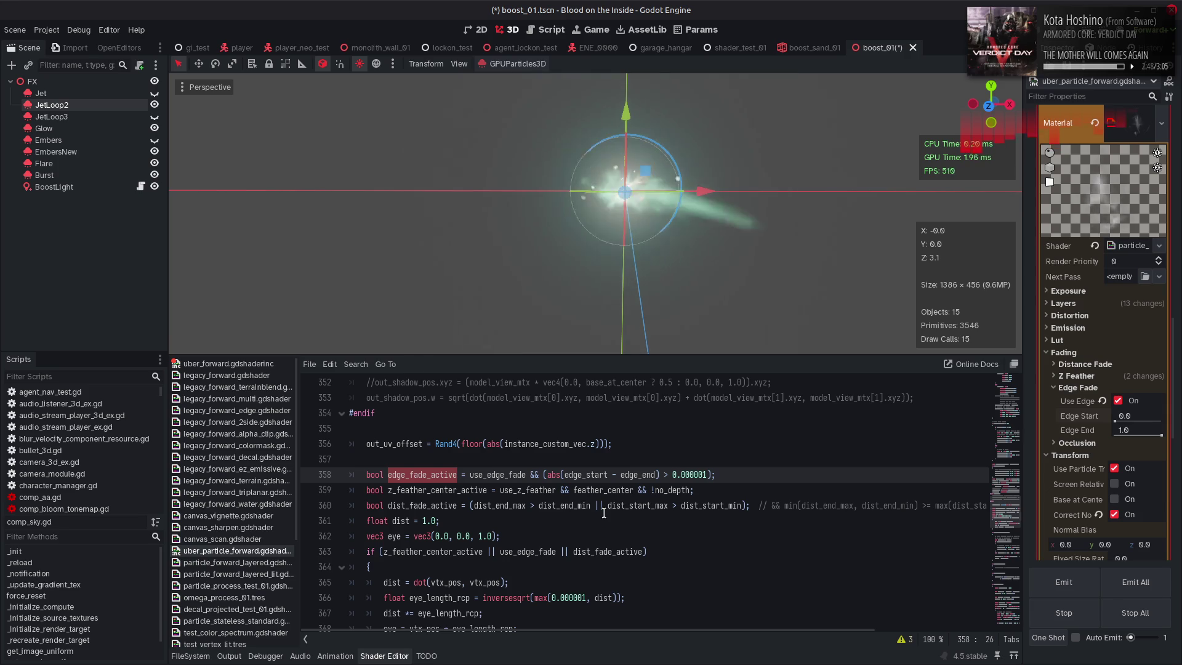
key("ctrl+f")
left_click(867, 639)
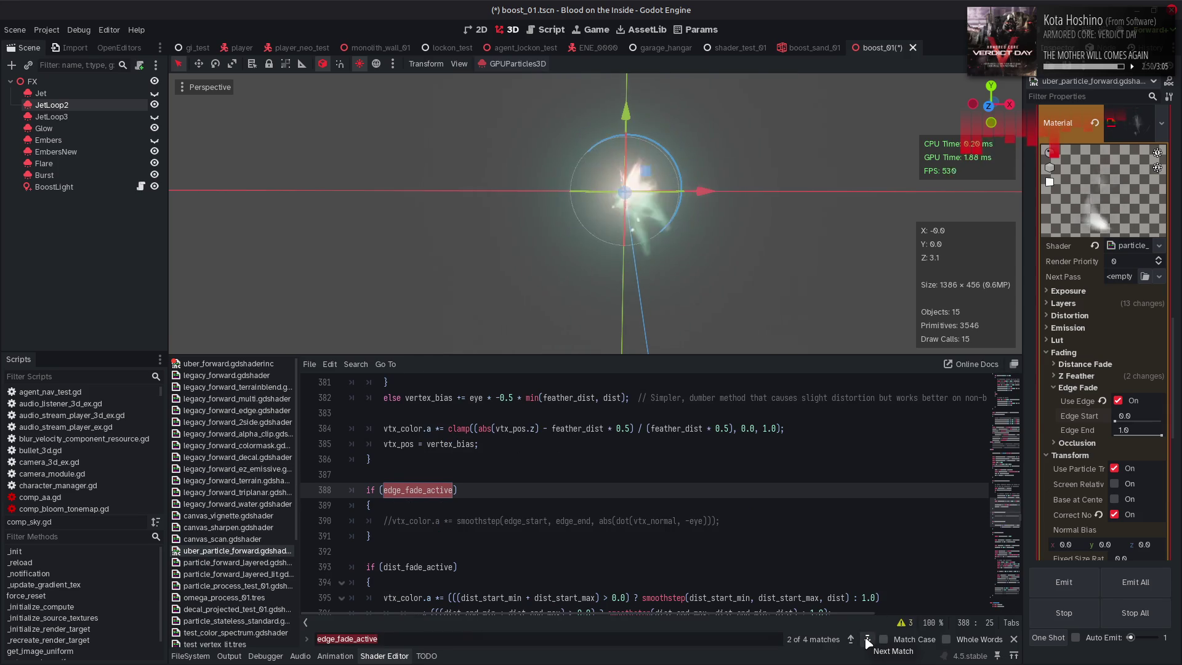
left_click(867, 639)
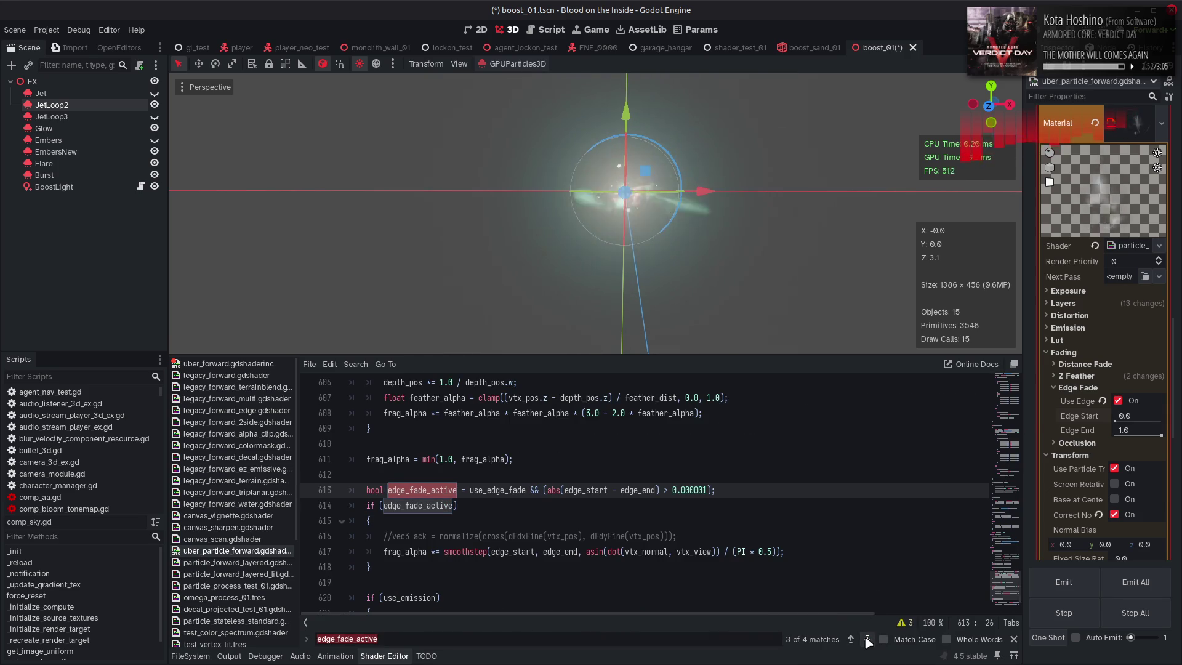
left_click(850, 639)
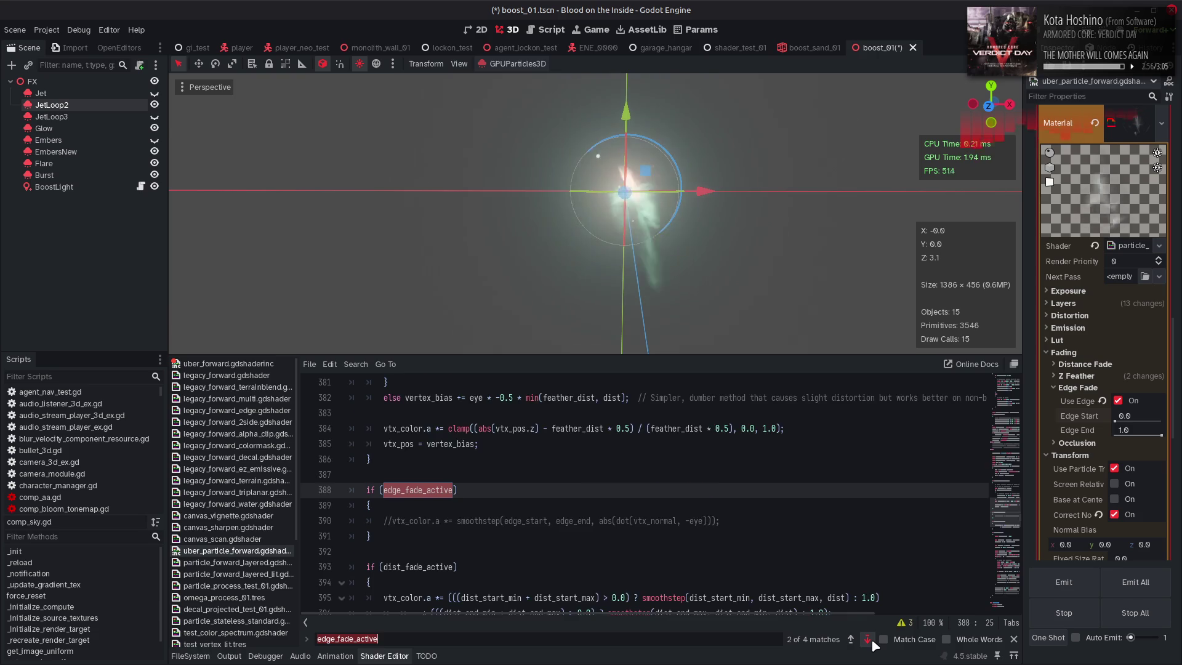
left_click(867, 639)
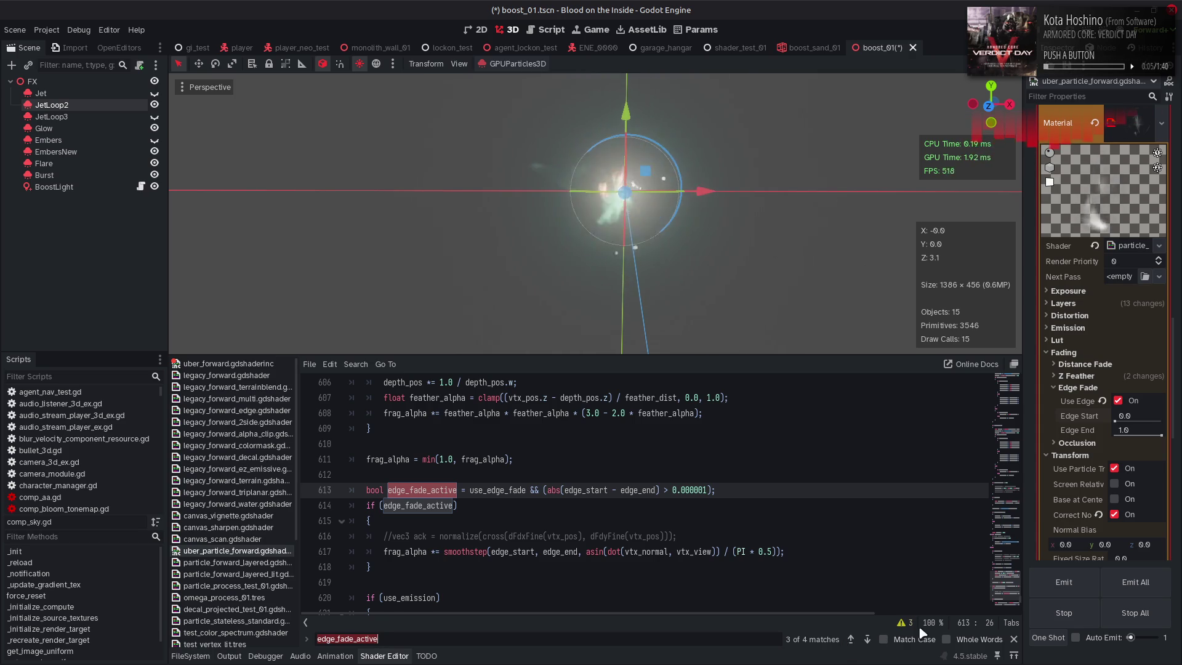
left_click(1012, 639)
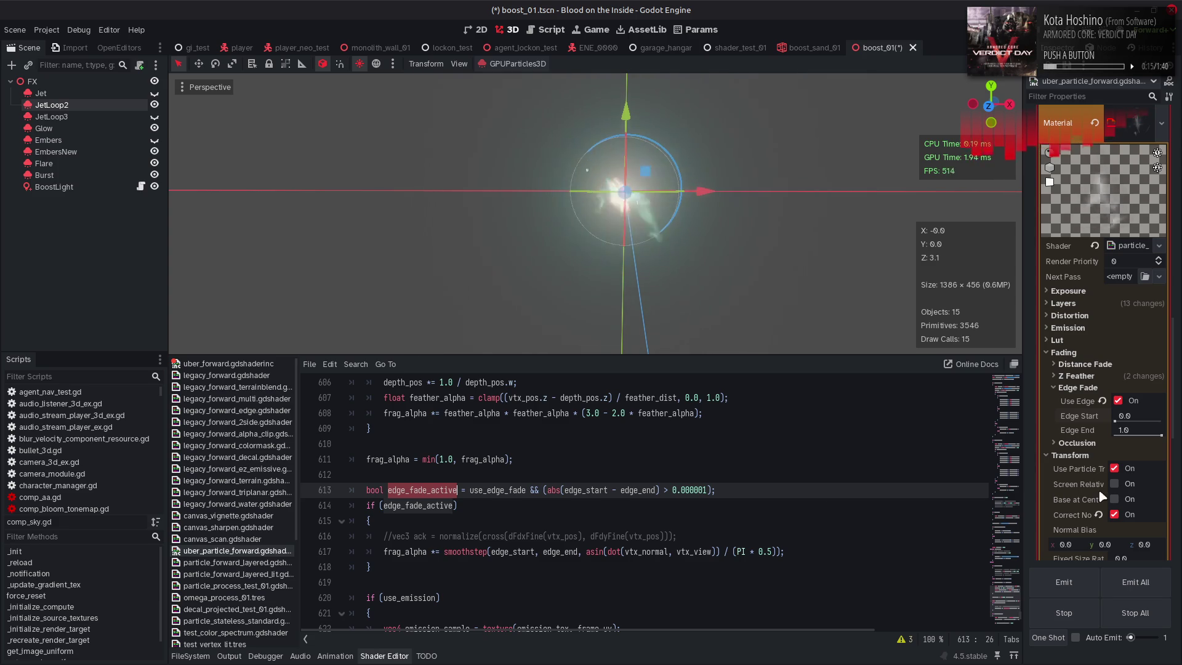
left_click(1114, 469)
mouse_move(708, 184)
left_mouse_down()
mouse_move(553, 166)
mouse_move(739, 272)
mouse_move(757, 238)
mouse_move(763, 250)
mouse_move(757, 264)
mouse_move(585, 204)
mouse_move(576, 185)
mouse_move(746, 274)
mouse_move(760, 260)
left_mouse_up()
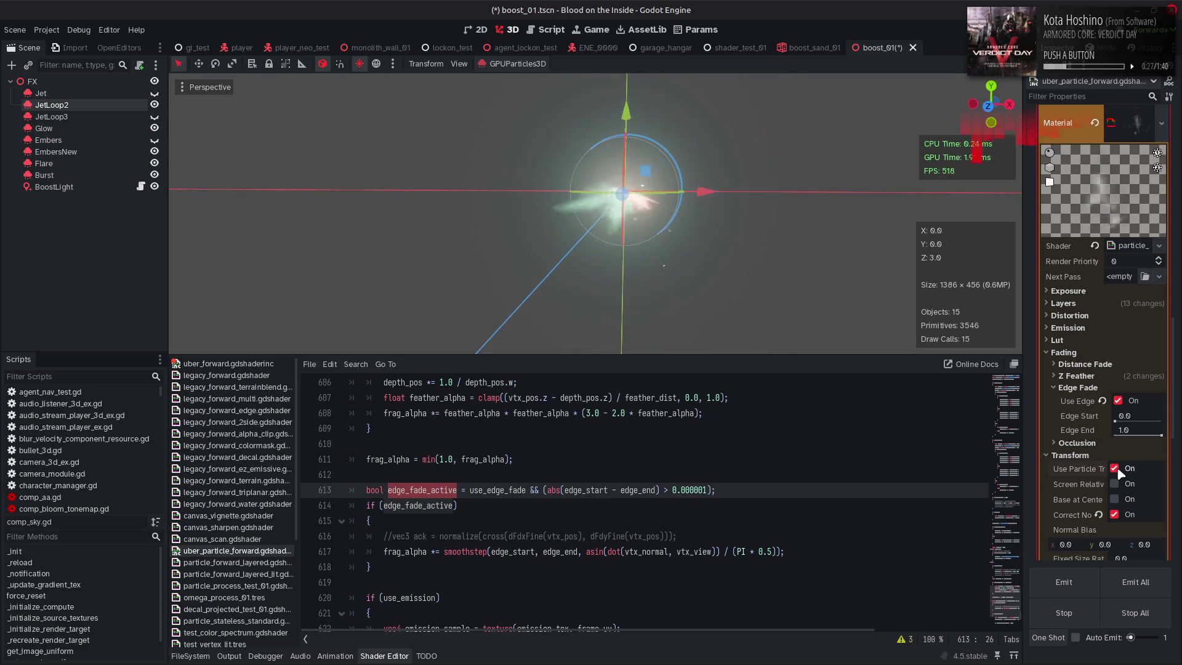
mouse_move(689, 282)
left_mouse_down()
mouse_move(712, 274)
mouse_move(704, 281)
left_mouse_up()
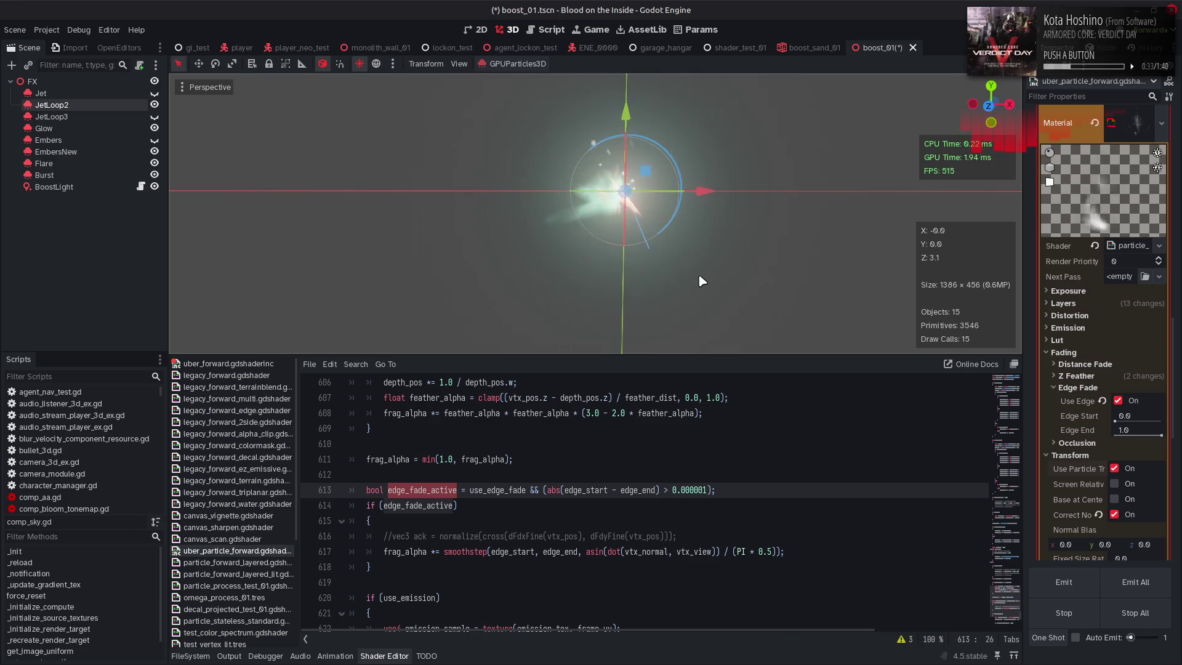
scroll(1083, 345, "up", 8)
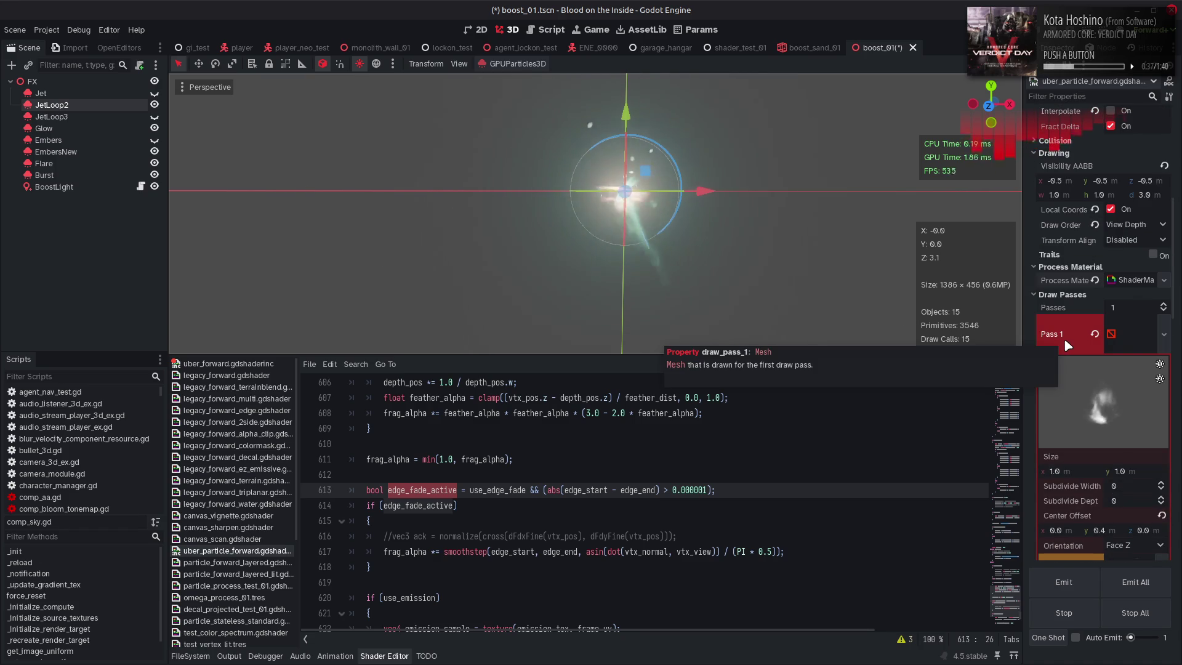
Expand JetLoop2's process material and try Y Correction values, finishing at 0.8
scroll(1067, 346, "up", 2)
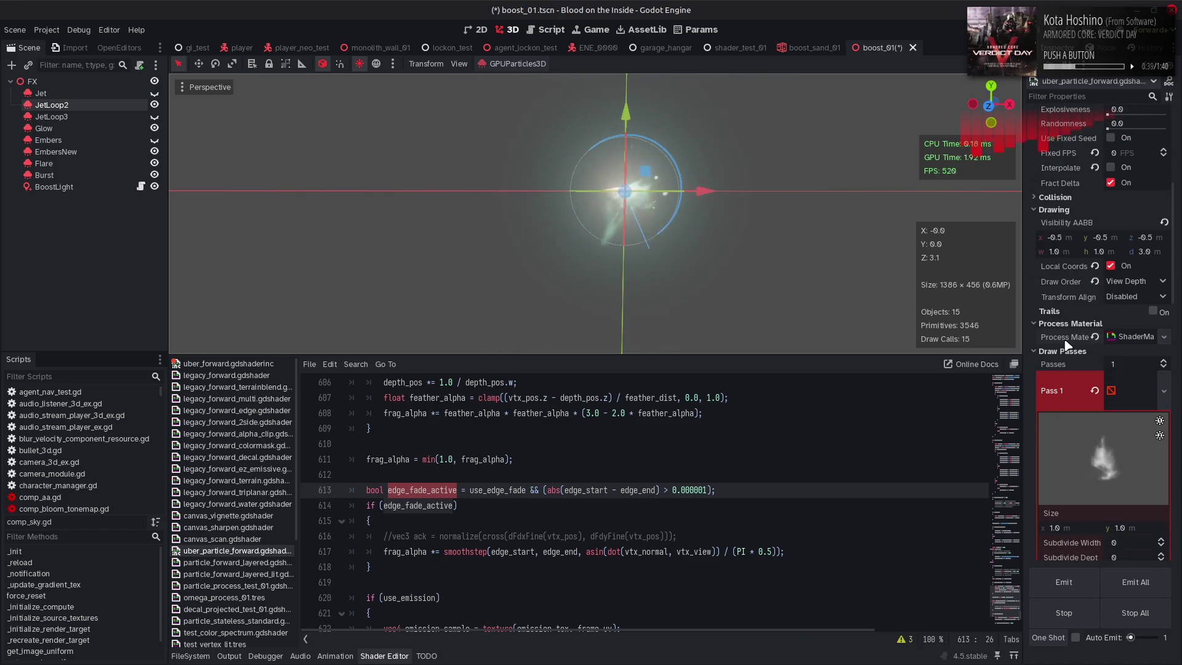
scroll(1067, 345, "up", 6)
left_click(1077, 505)
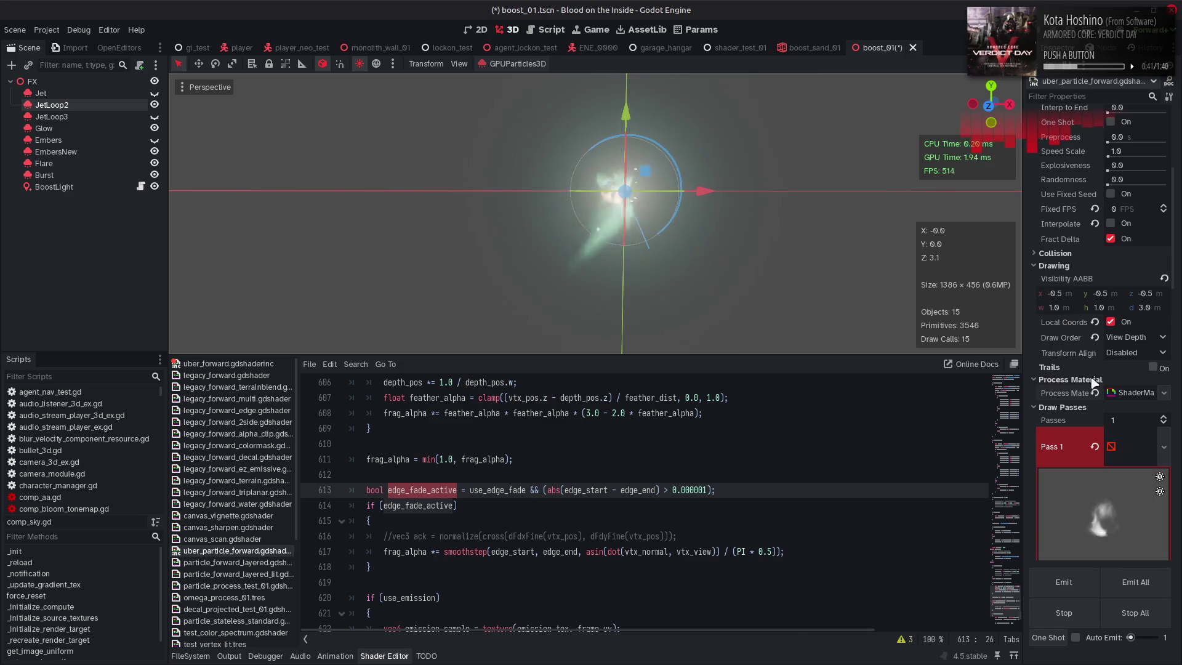
scroll(1082, 389, "down", 4)
scroll(1082, 389, "down", 4)
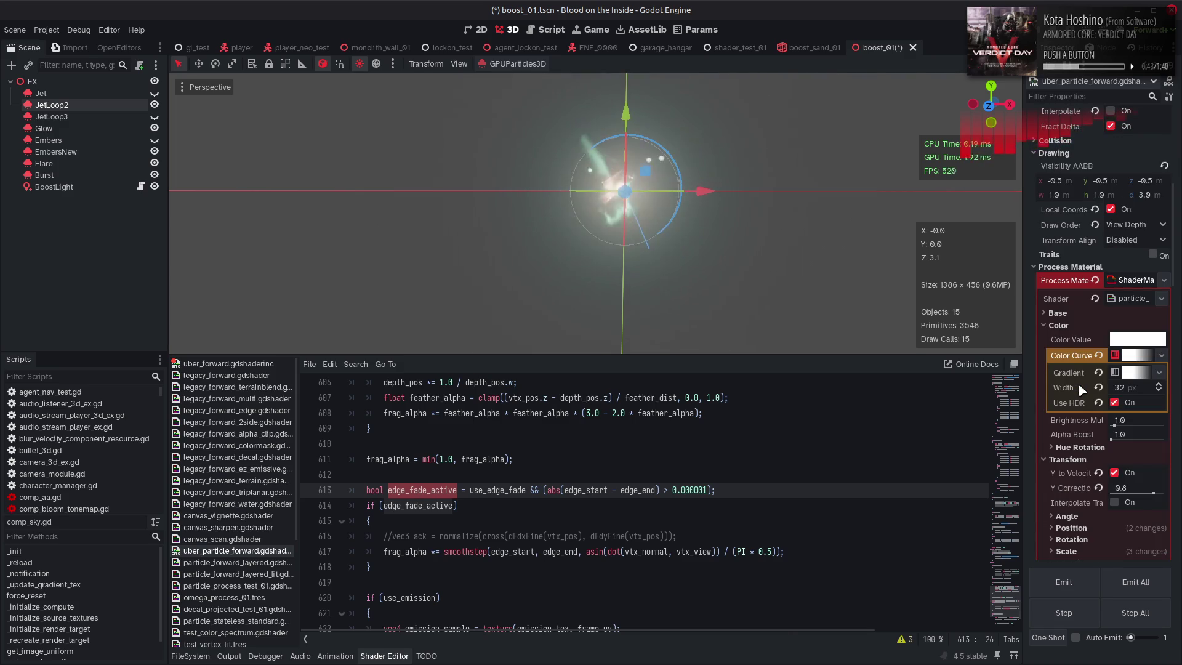
left_click_drag(1152, 493, 1171, 494)
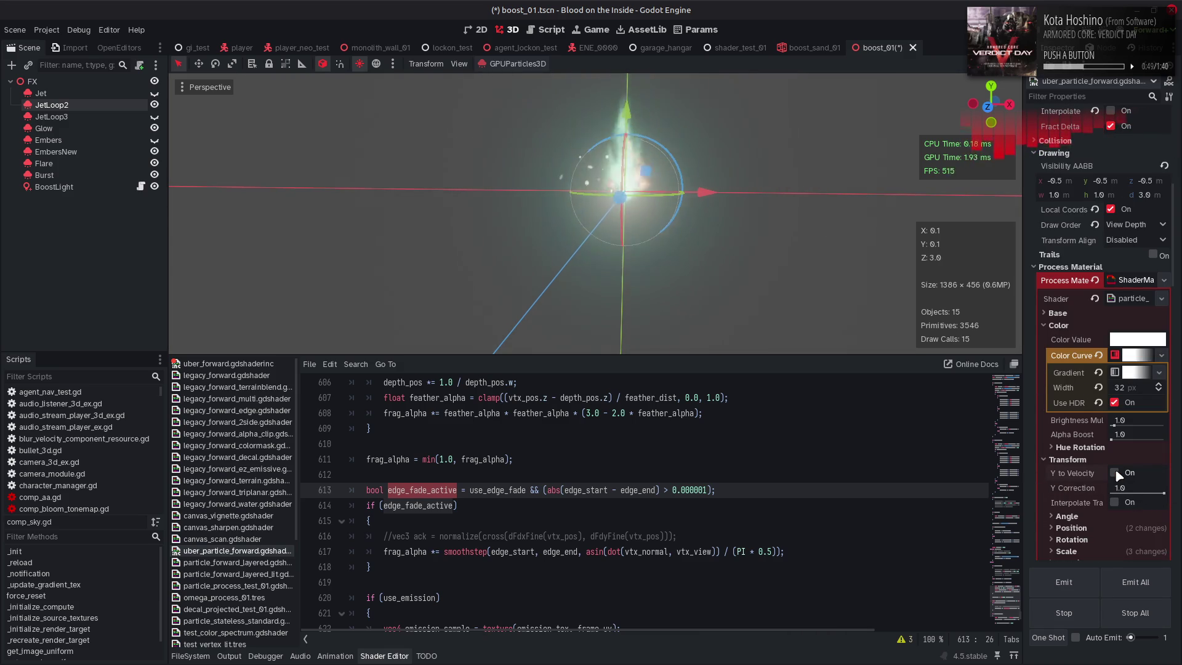
left_click_drag(1163, 494, 1116, 494)
left_click(1098, 488)
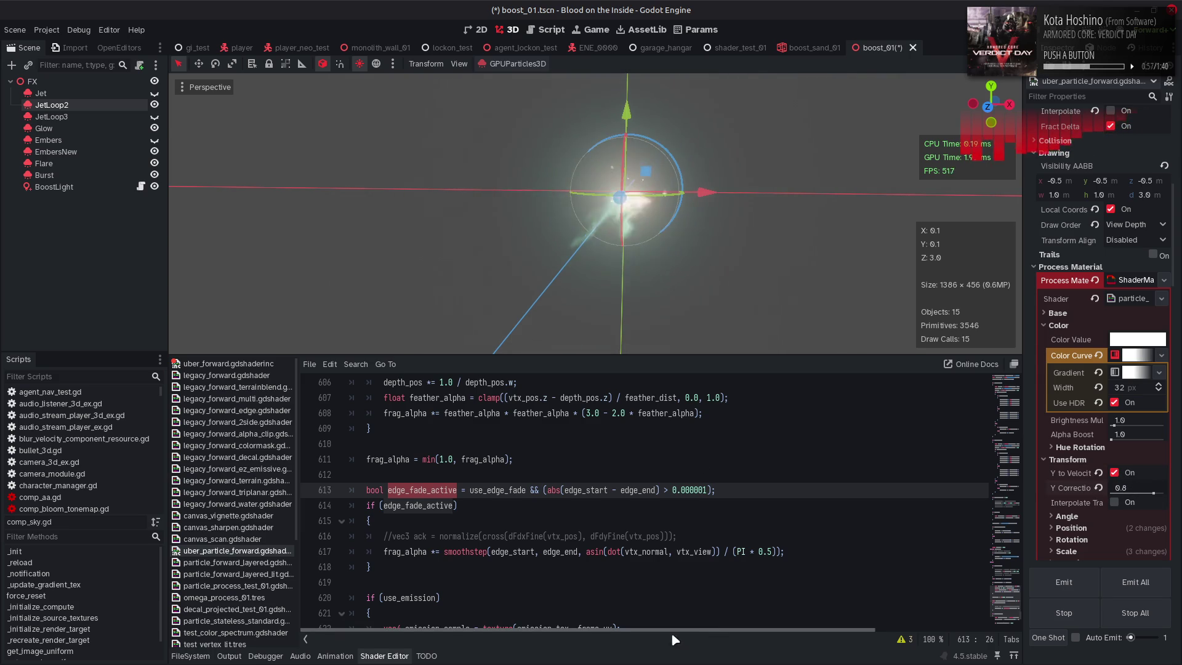
double_click(702, 554)
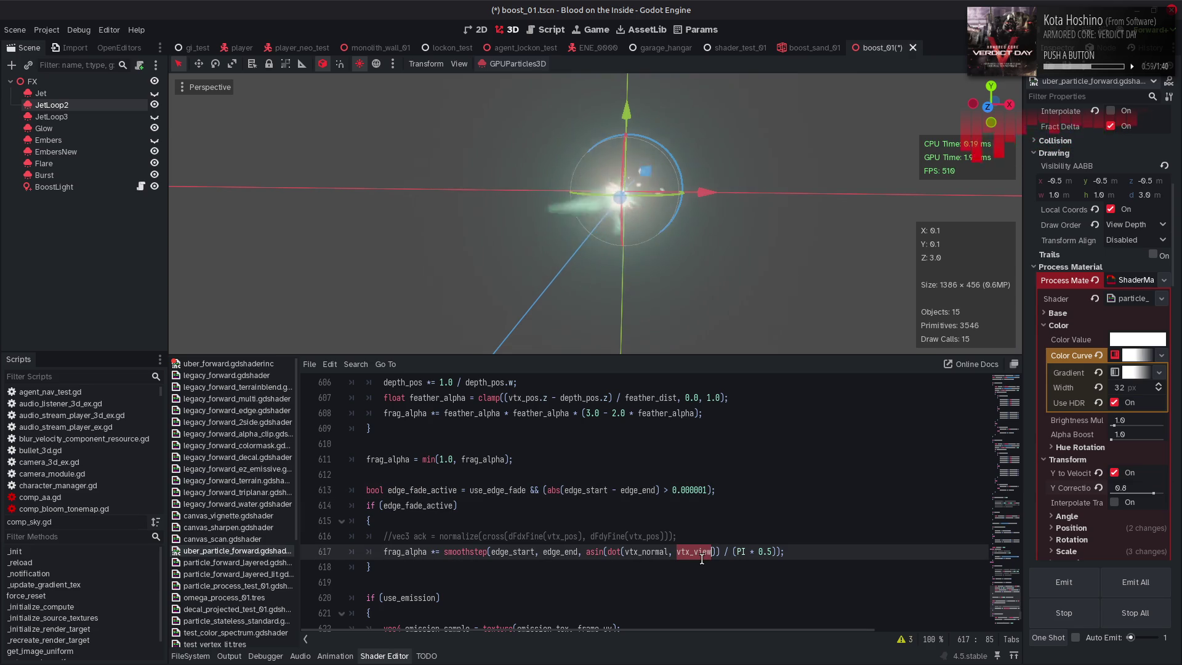
Search for vtx_view and step between its parameter declaration and edge-fade use
key("ctrl+f")
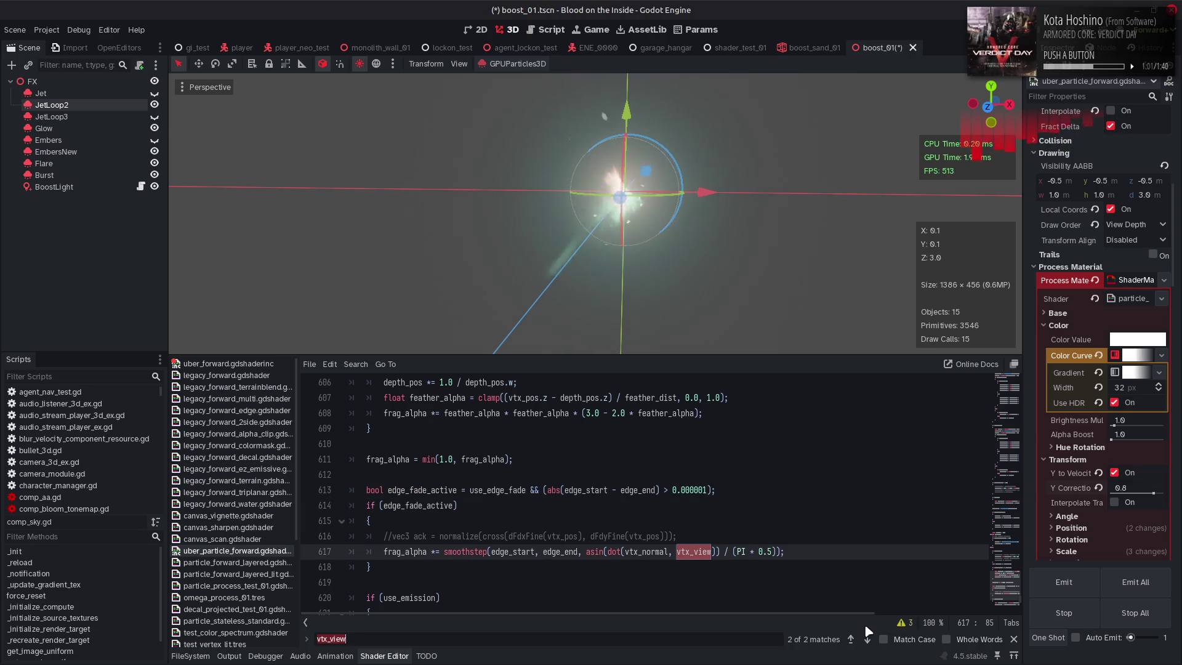
left_click(867, 639)
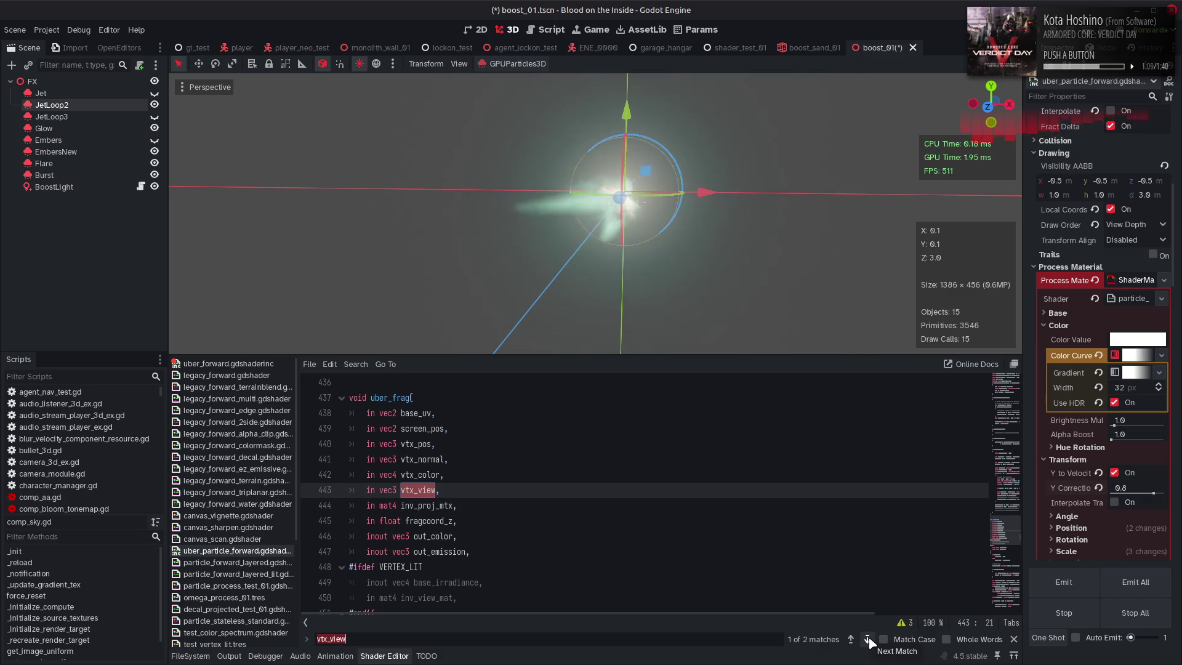
left_click(868, 640)
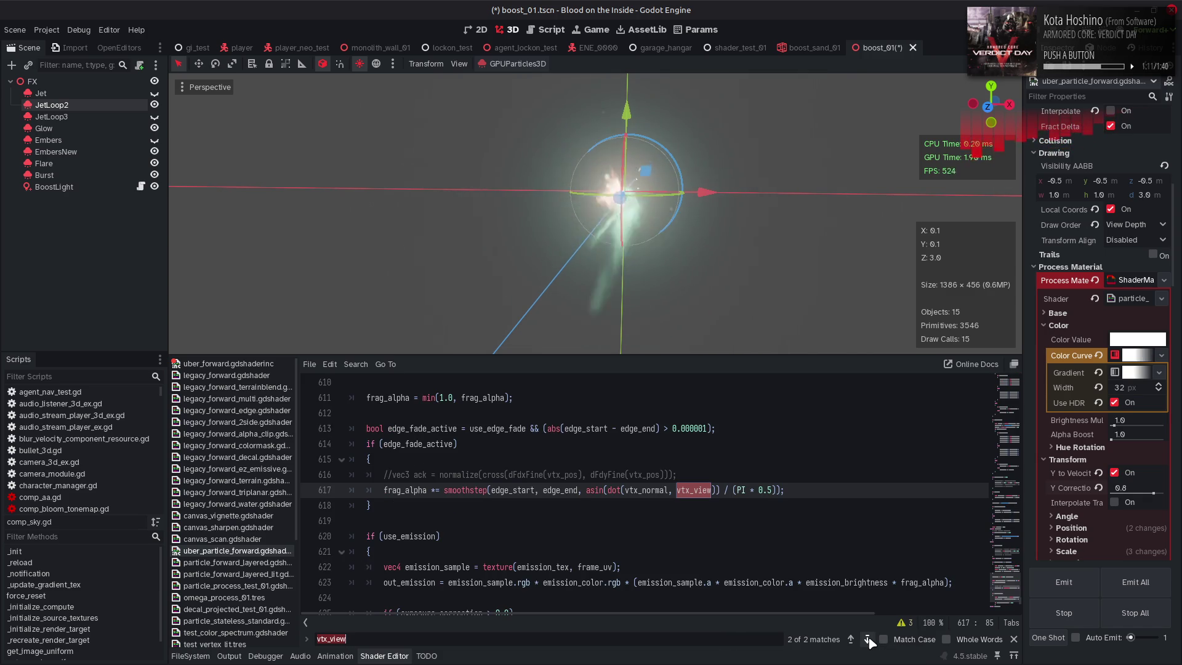
left_click(868, 639)
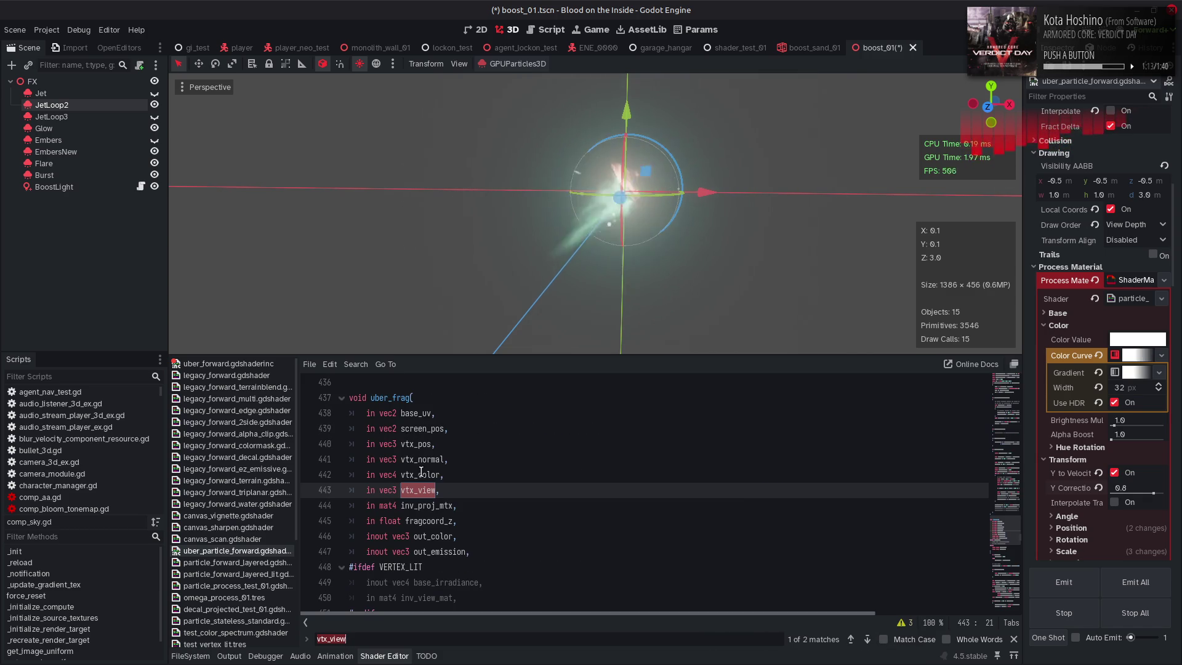
Search for vtx_pos and step back through its uses to the vertex-normal code
double_click(412, 443)
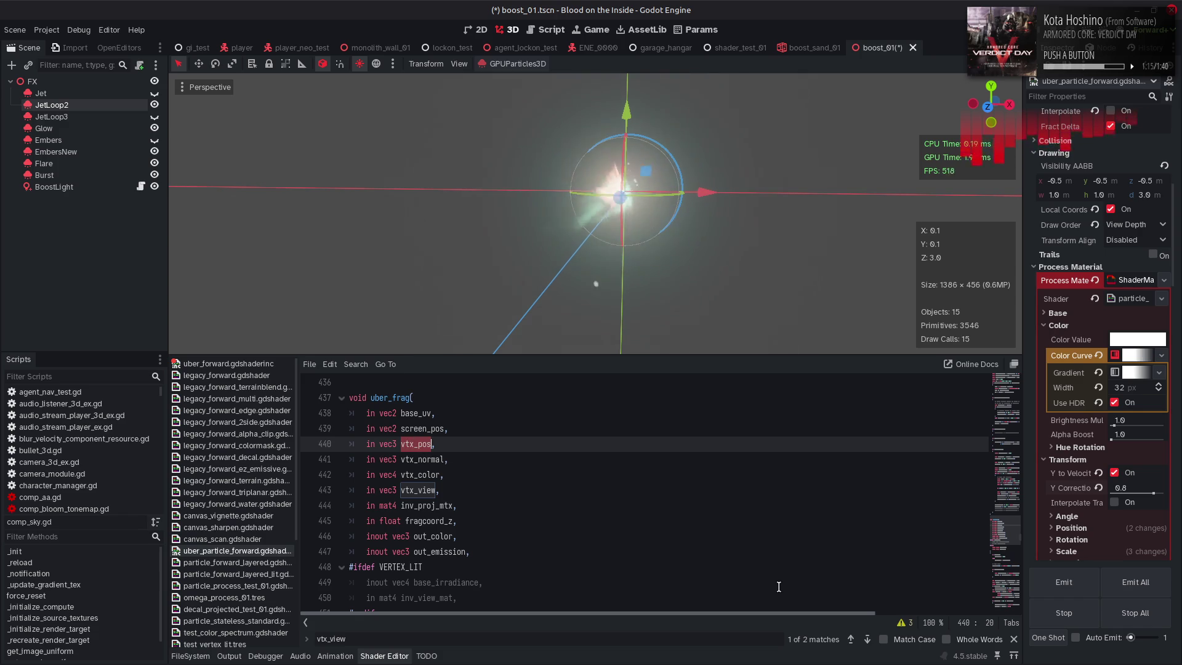
key("ctrl+f")
left_click(851, 639)
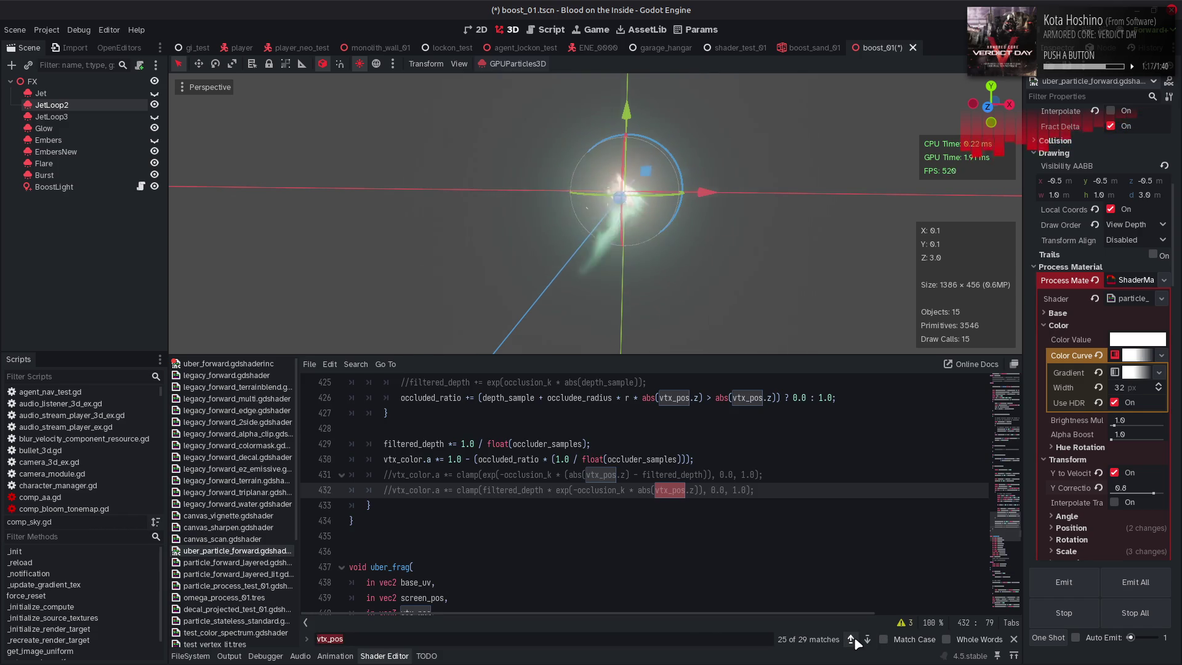
left_click(851, 638)
left_click(851, 639)
left_click(851, 639)
left_click(851, 638)
left_click(851, 639)
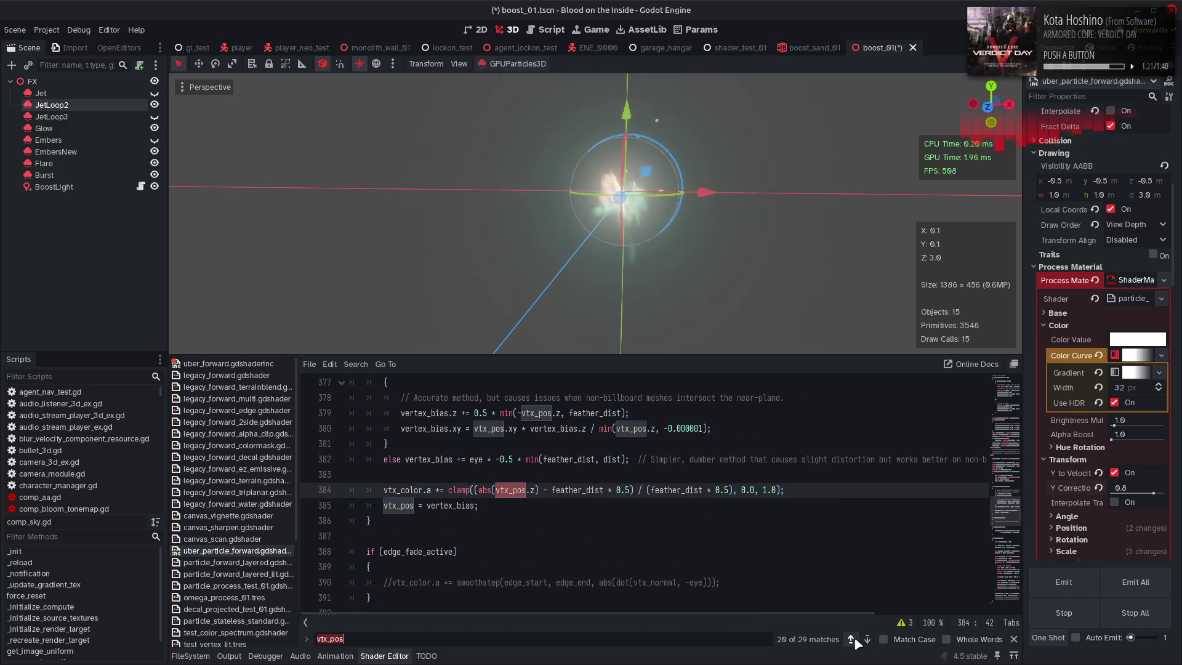
left_click(851, 639)
left_click(851, 639)
left_click(851, 639)
left_click(851, 639)
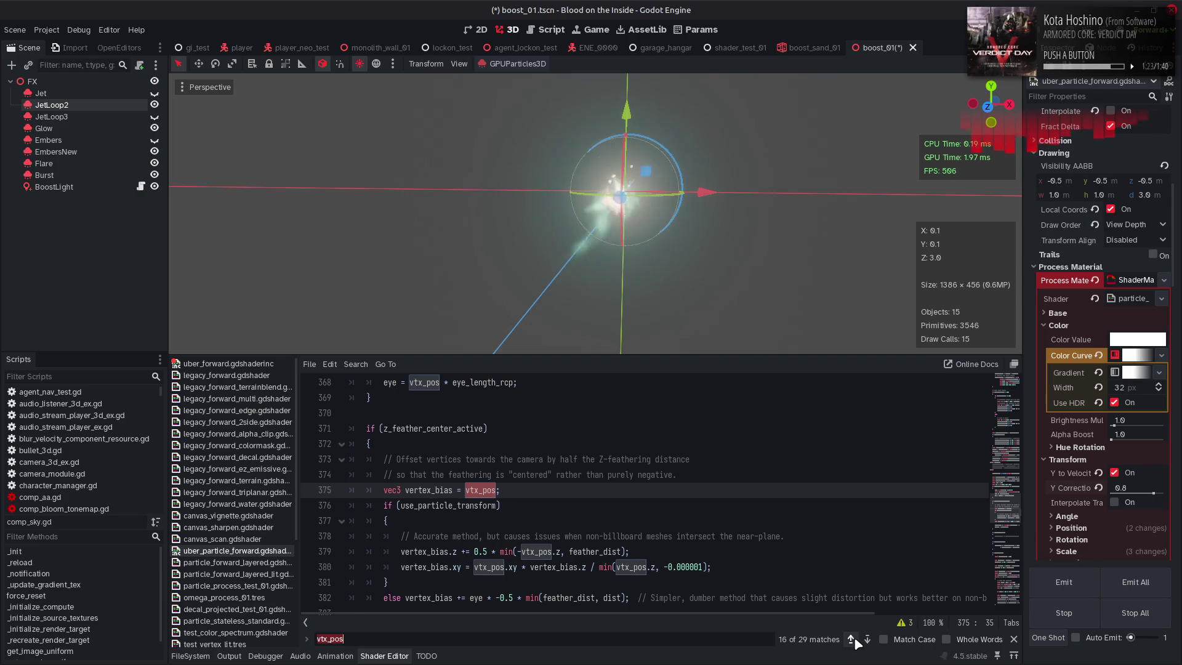
left_click(851, 639)
left_click(851, 638)
left_click(851, 639)
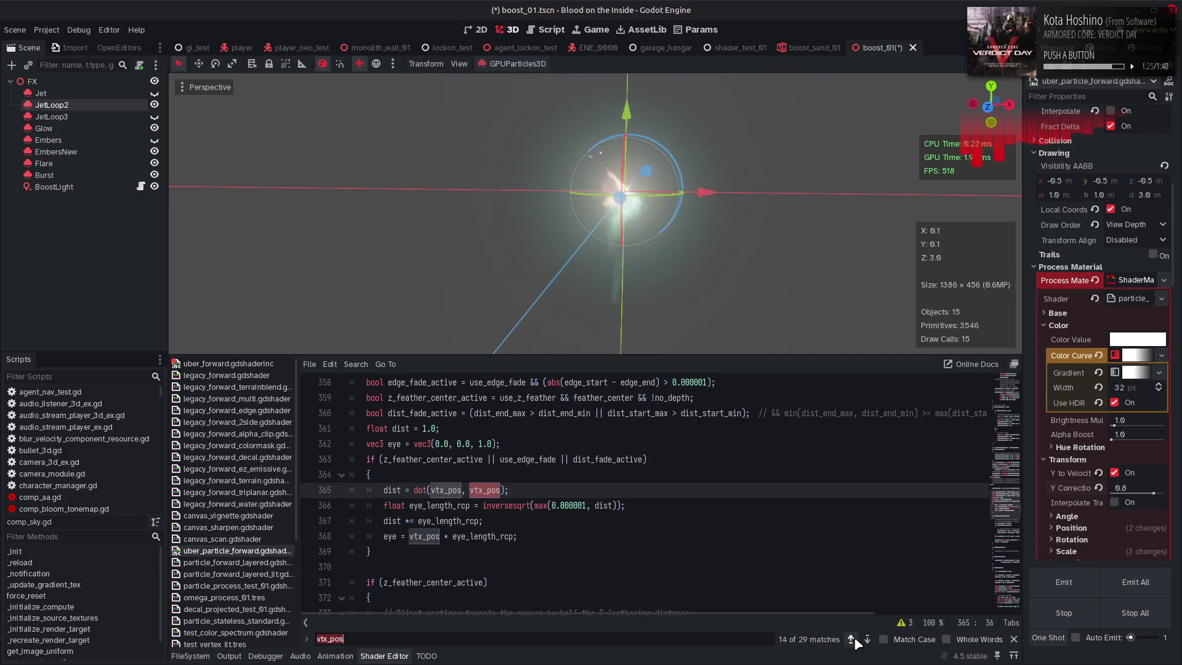
left_click(851, 638)
left_click(851, 639)
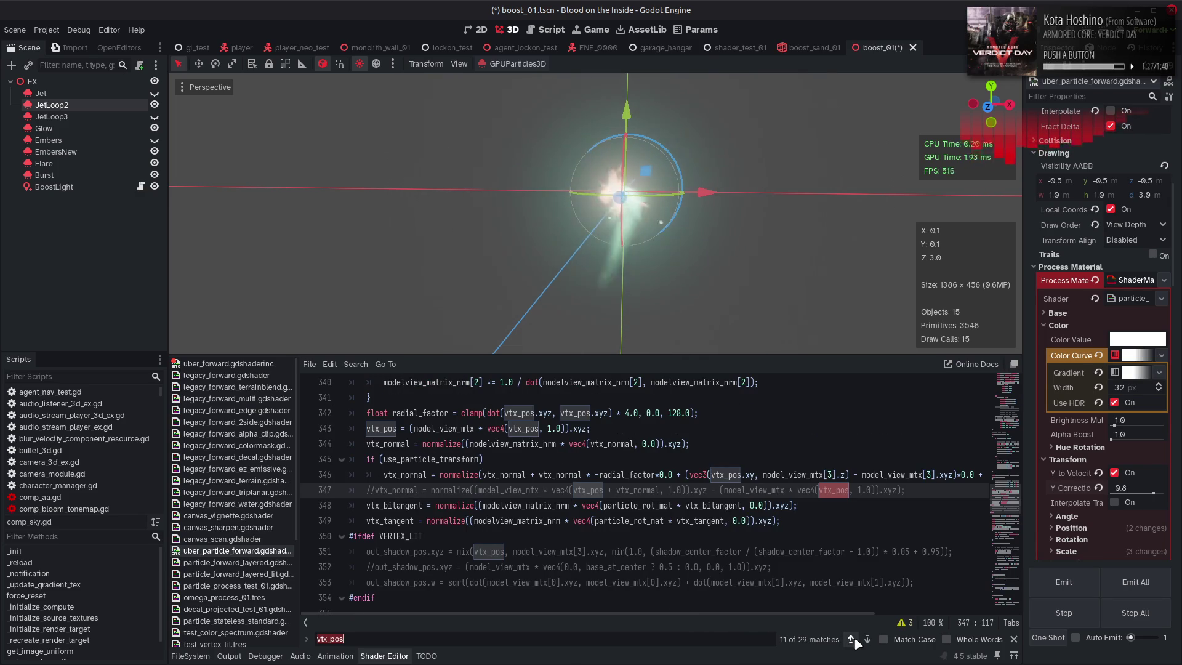
Move from the vertex-normal lines down to the edge_fade_active block near line 613
left_click(389, 435)
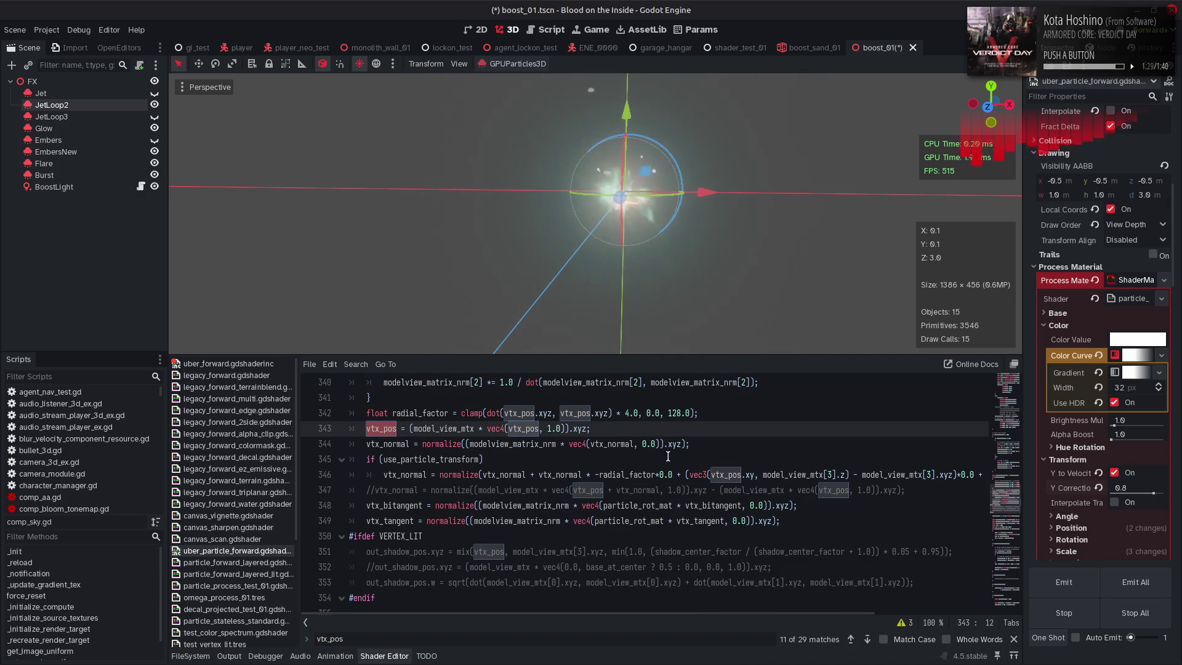
left_click(684, 443)
left_click(802, 481)
left_click(973, 474)
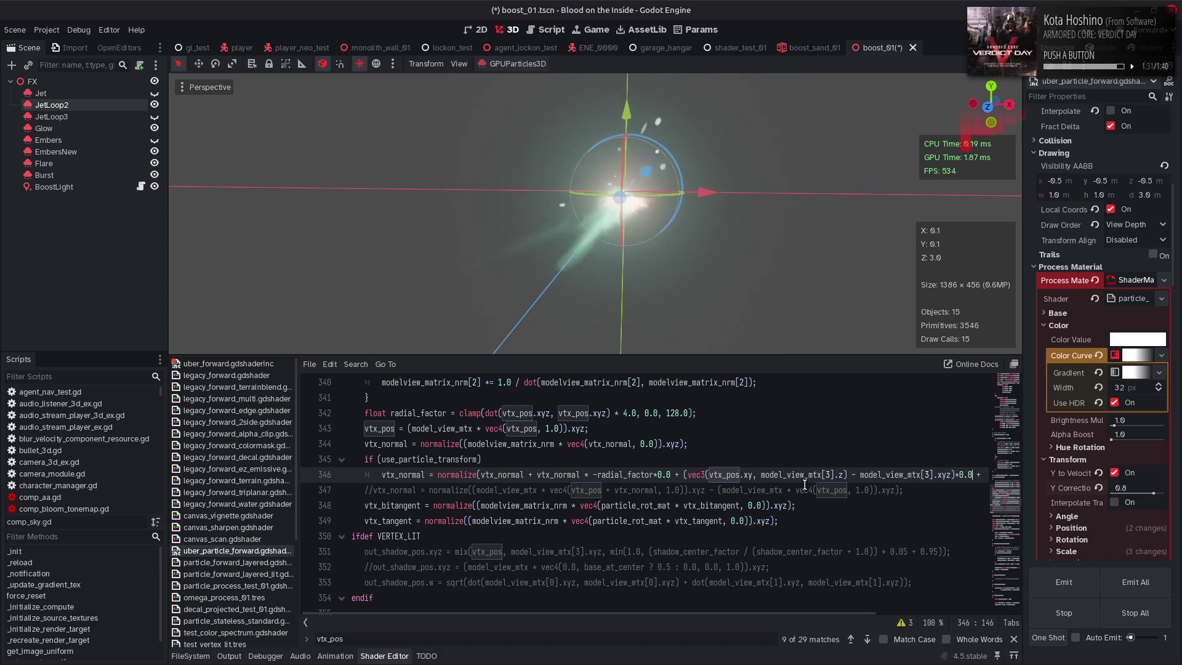
left_click(1013, 639)
left_click(997, 589)
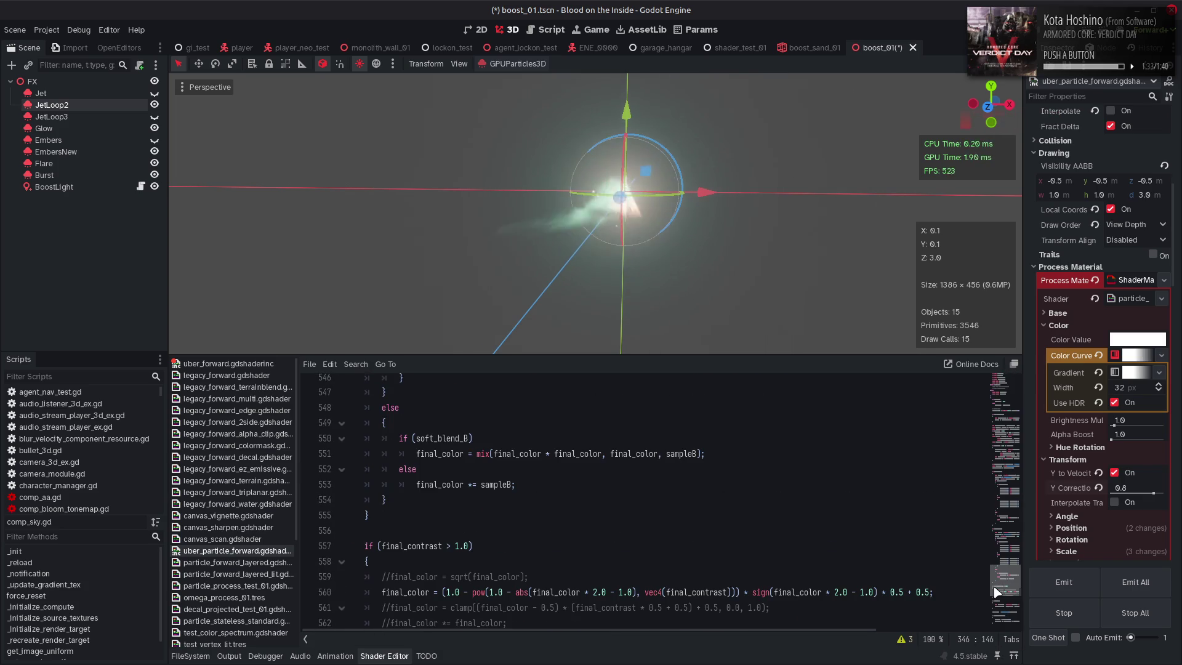
scroll(528, 492, "down", 6)
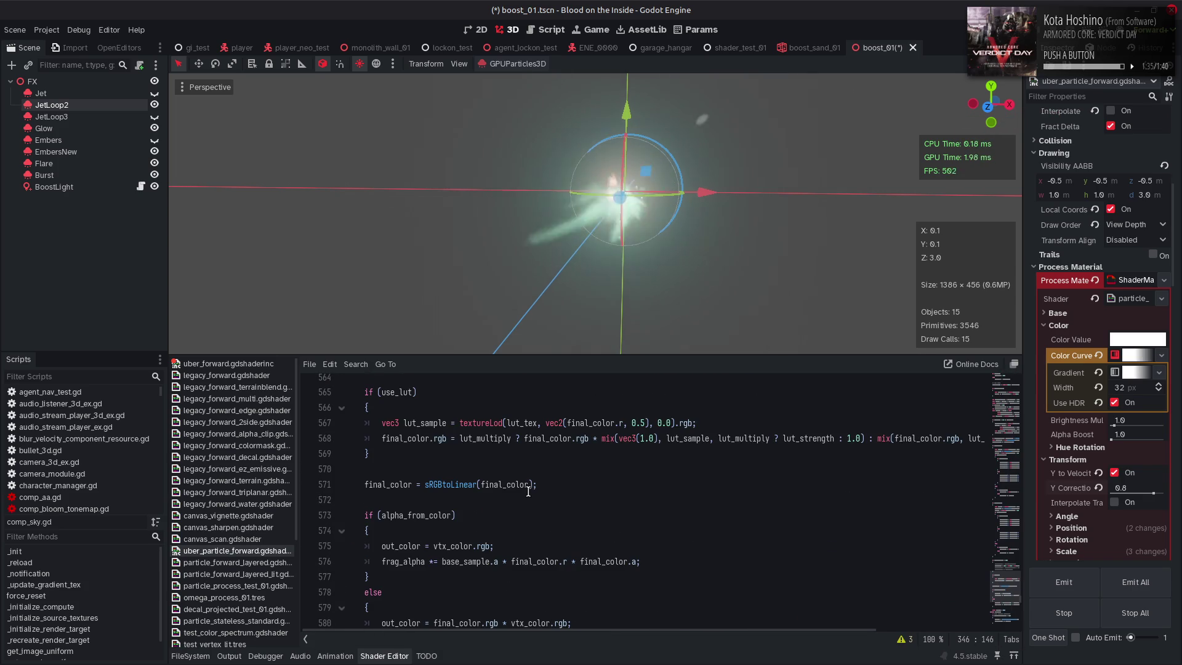
scroll(458, 520, "down", 6)
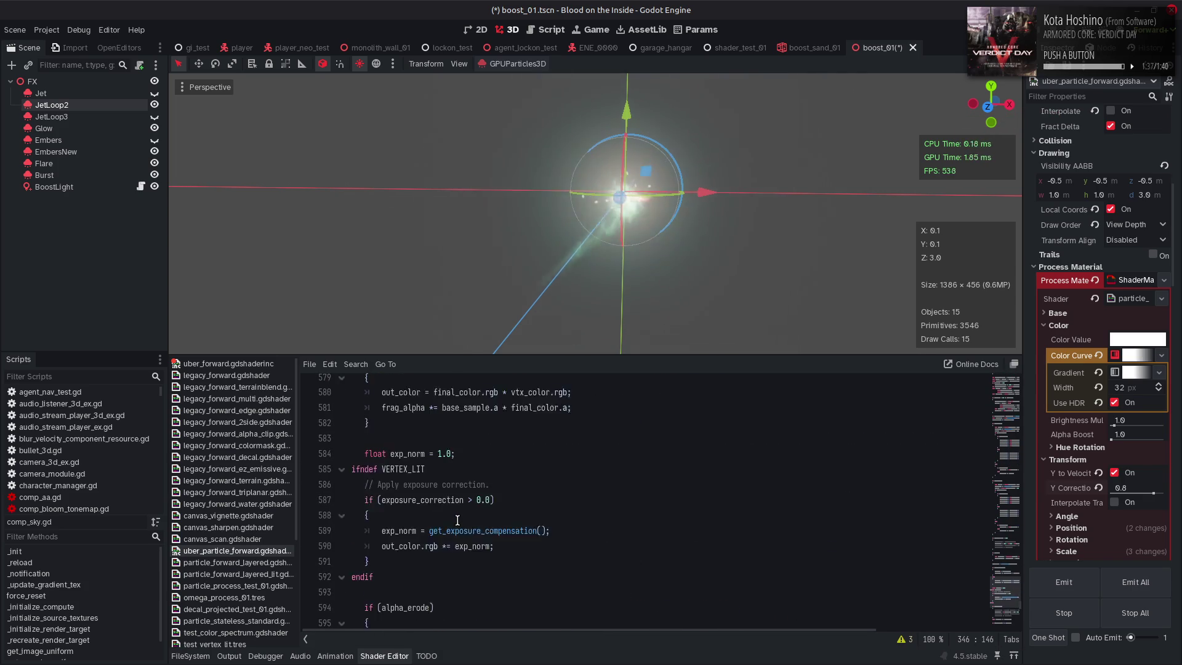
scroll(458, 520, "down", 3)
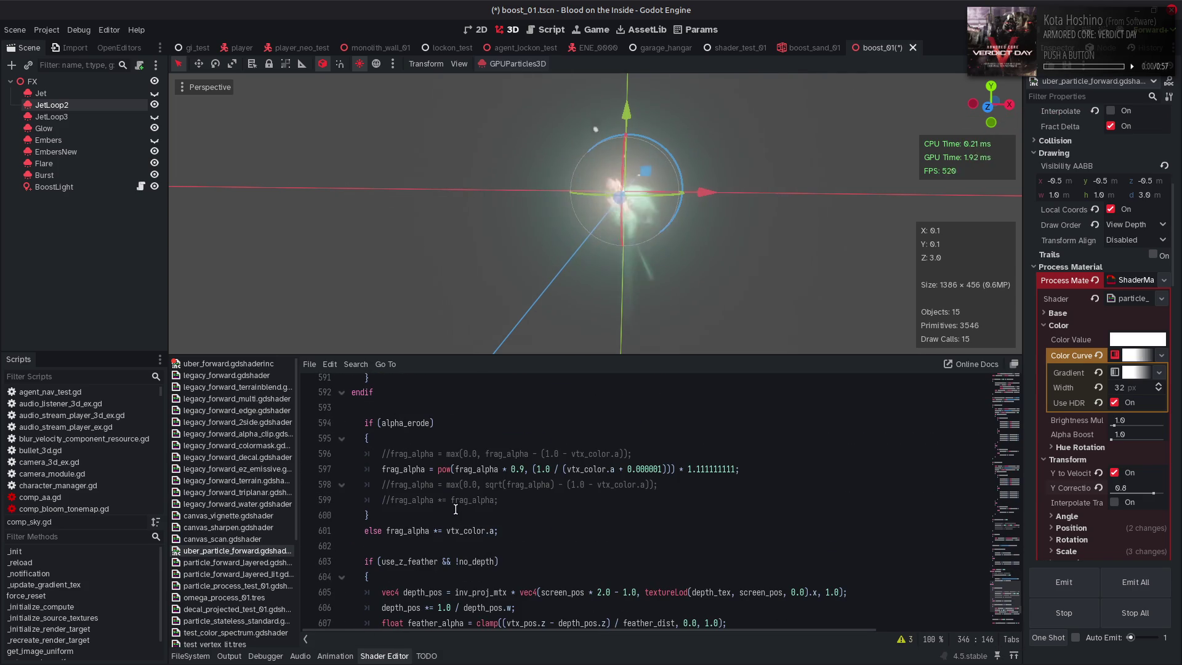
scroll(456, 514, "down", 3)
scroll(455, 509, "down", 3)
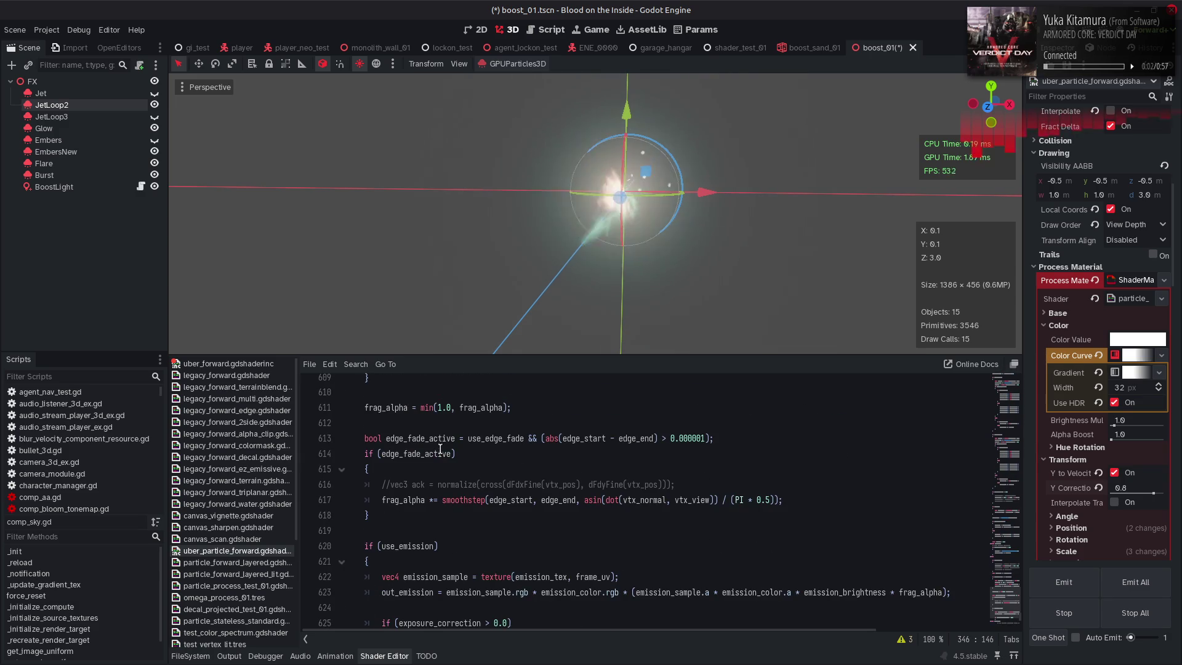
double_click(451, 438)
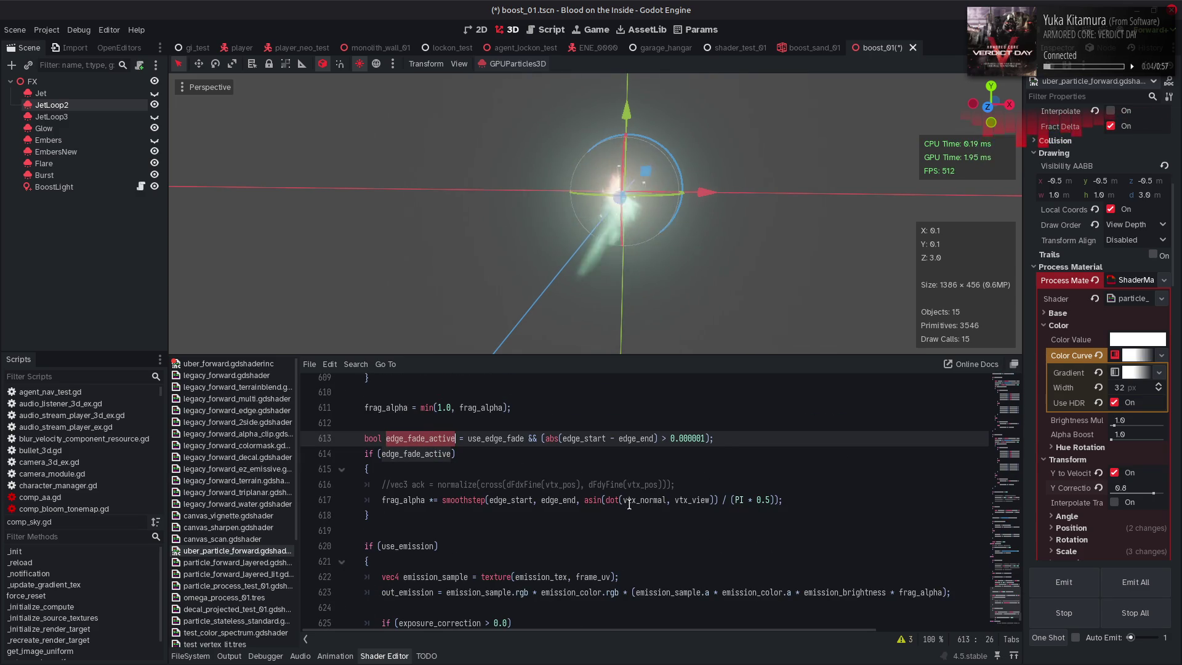
Replace vtx_view in the edge-fade formula with normalize(vtx_pos) and save
left_click(688, 499)
double_click(689, 500)
type("normalize(")
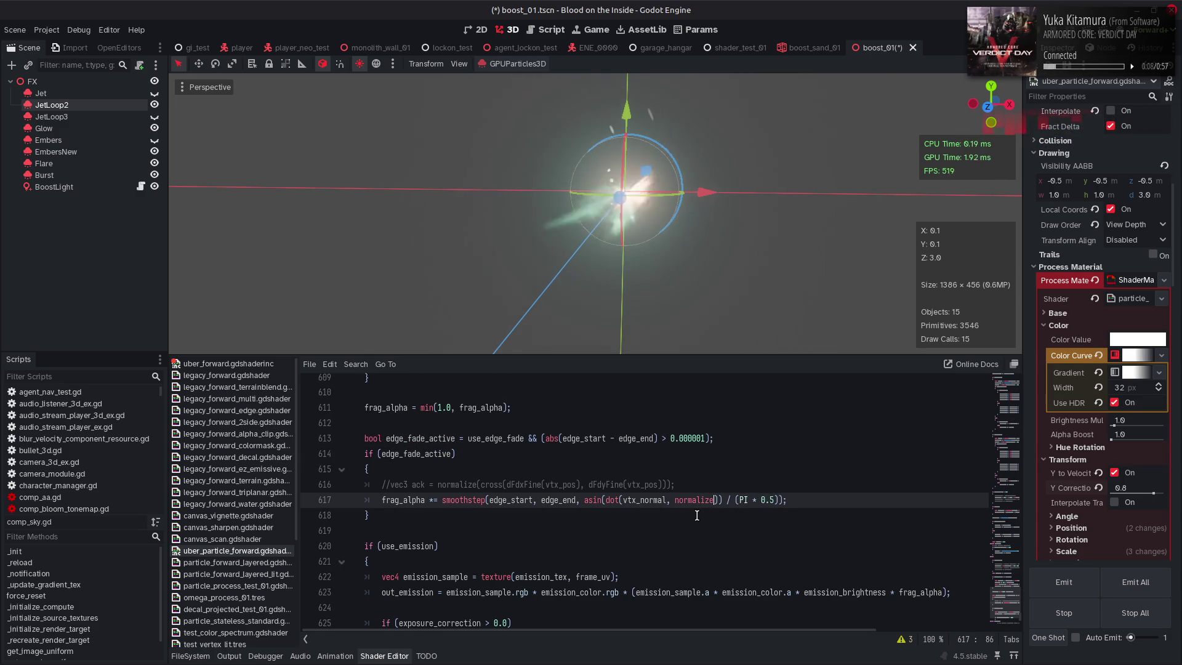
type("vtx_pos")
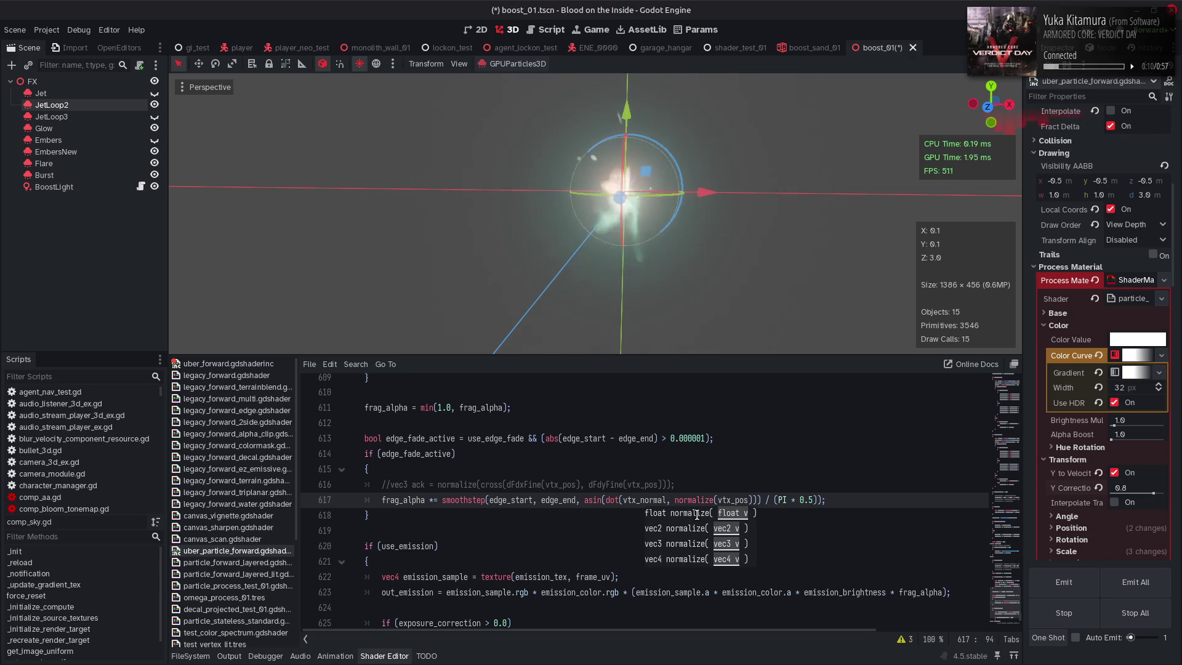
key("ctrl+s")
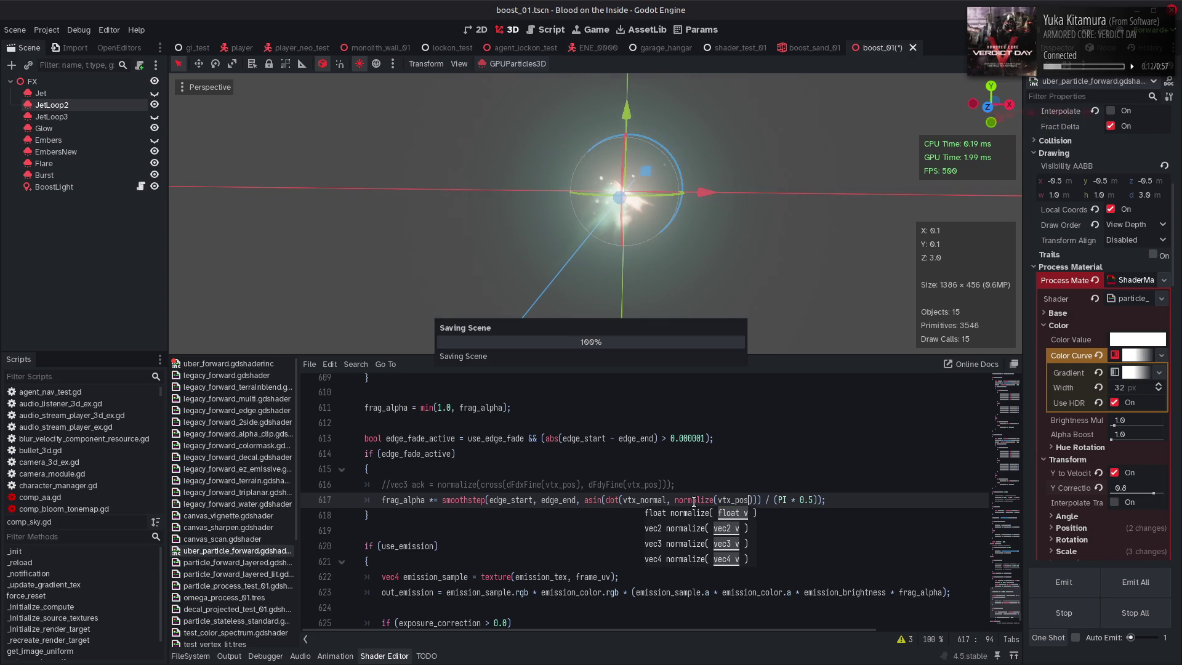
mouse_move(720, 231)
left_mouse_down()
mouse_move(560, 252)
mouse_move(327, 216)
mouse_move(606, 331)
mouse_move(718, 118)
mouse_move(693, 271)
mouse_move(606, 331)
left_mouse_up()
Negate the position to normalize(-vtx_pos) and save
left_click(721, 500)
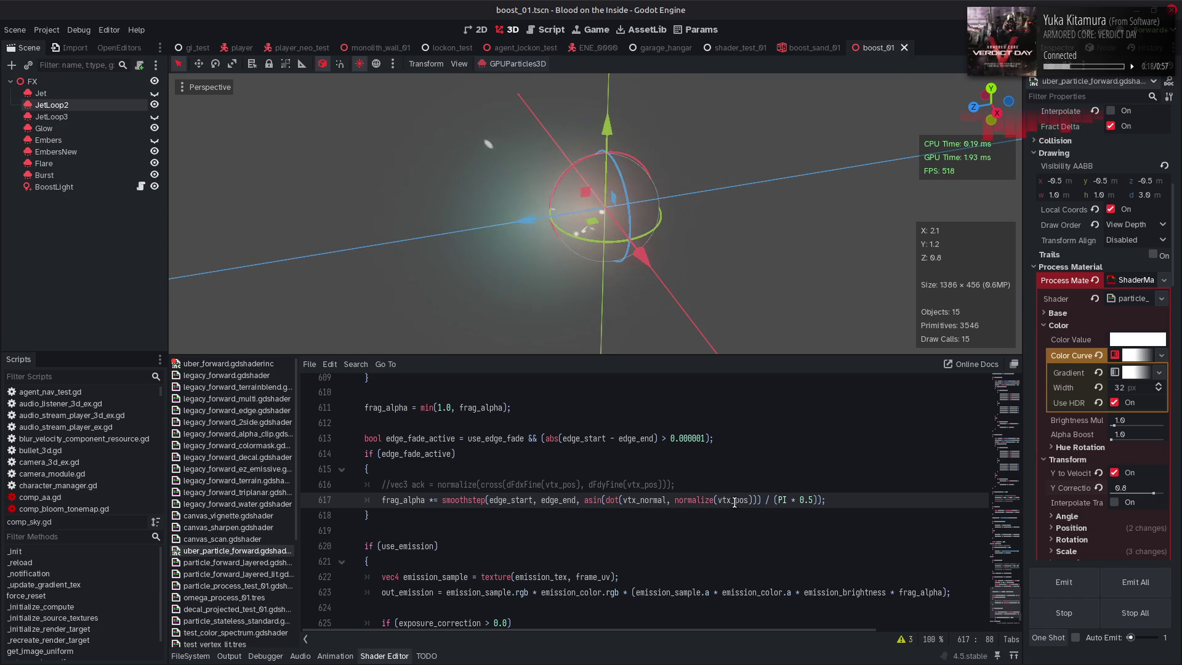
type("-")
key("ctrl+s")
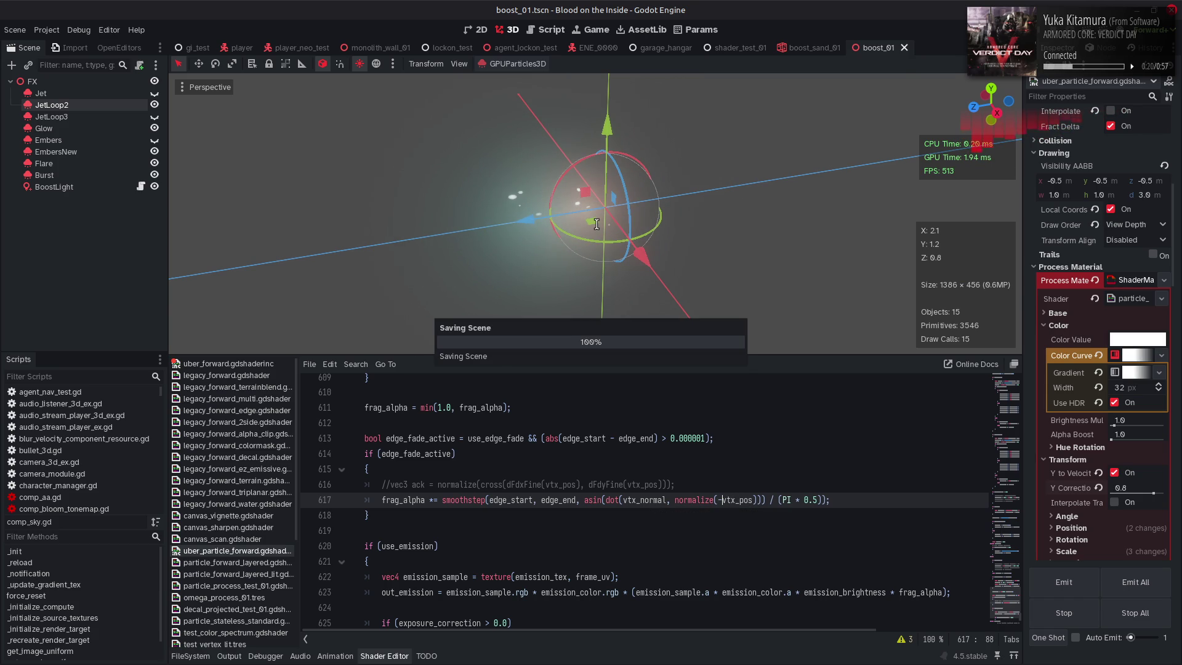
mouse_move(572, 256)
left_mouse_down()
mouse_move(694, 190)
mouse_move(788, 219)
mouse_move(588, 222)
mouse_move(746, 232)
mouse_move(496, 222)
mouse_move(548, 212)
mouse_move(781, 254)
left_mouse_up()
Find the vtx_normal declaration at line 441
double_click(651, 500)
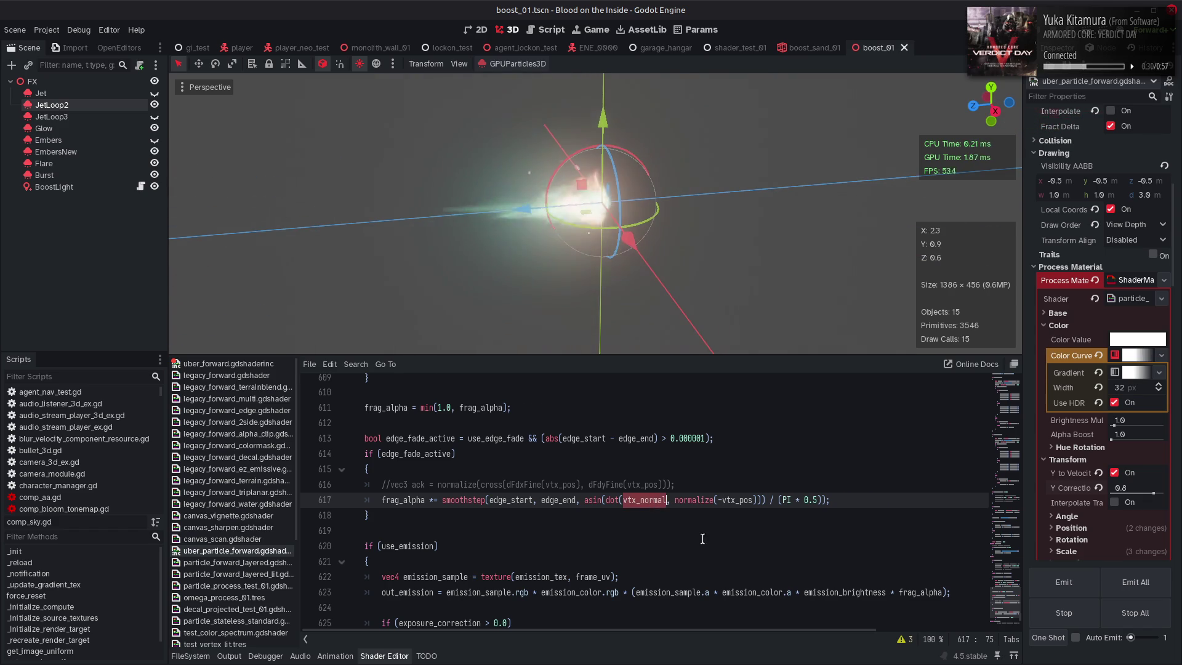
key("ctrl+f")
left_click(850, 639)
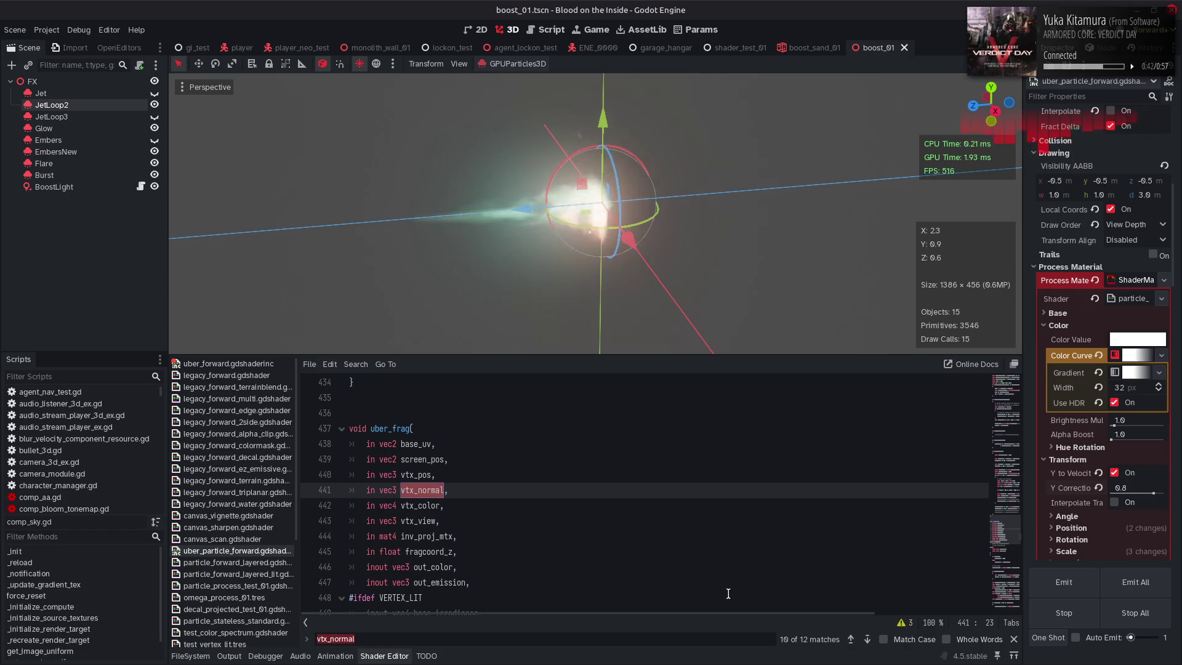
Read through the fragment() code of the particle_forward_layered_lit shader
left_click(265, 574)
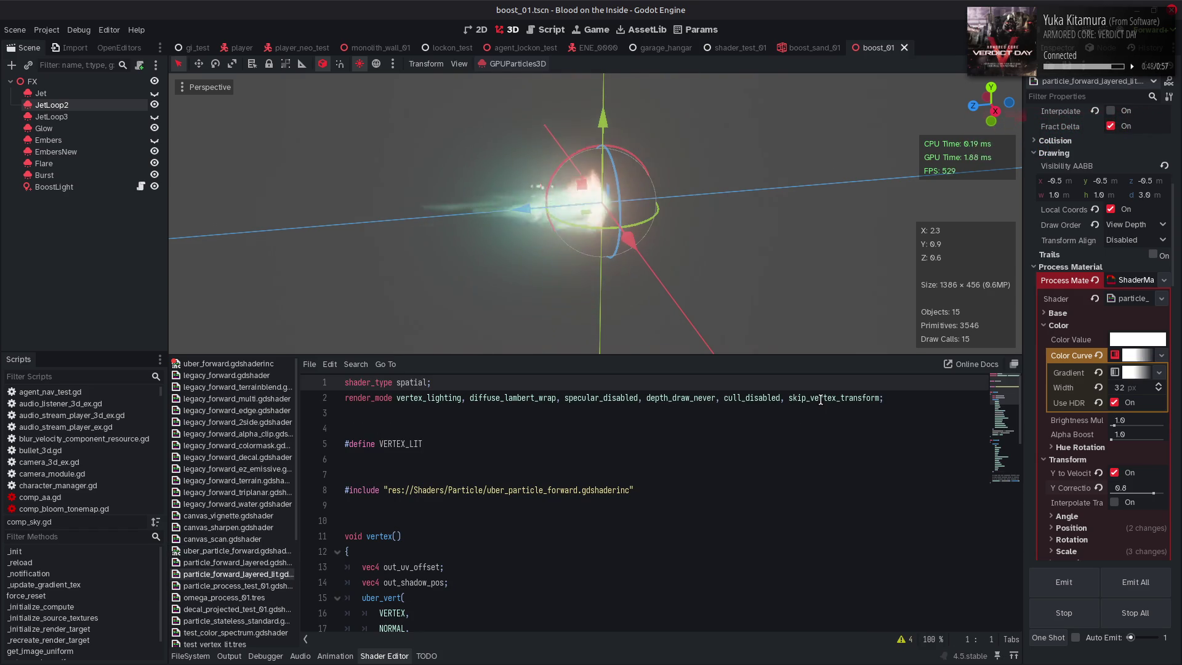
scroll(722, 490, "down", 2)
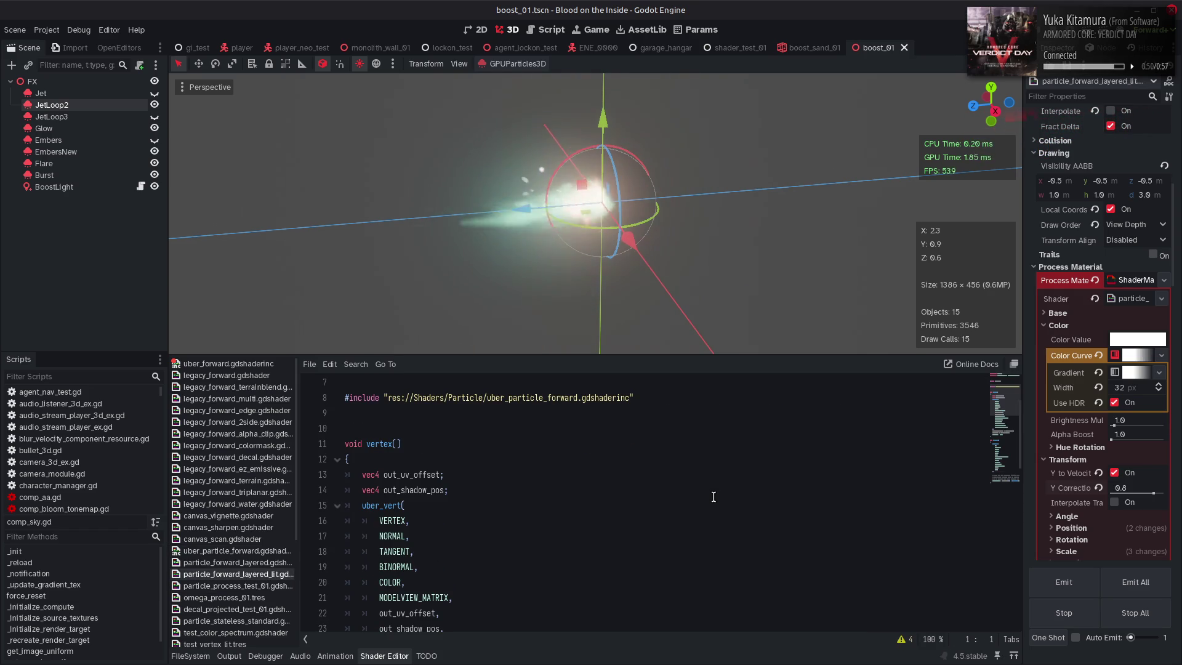
scroll(713, 496, "down", 9)
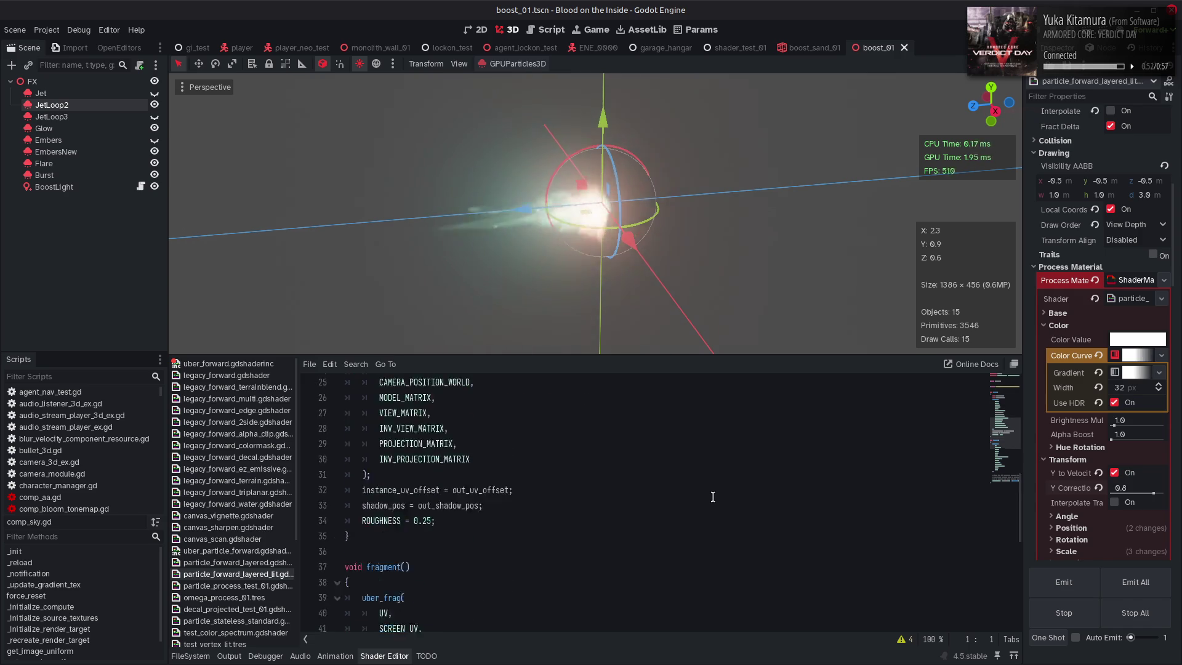
scroll(712, 497, "down", 1)
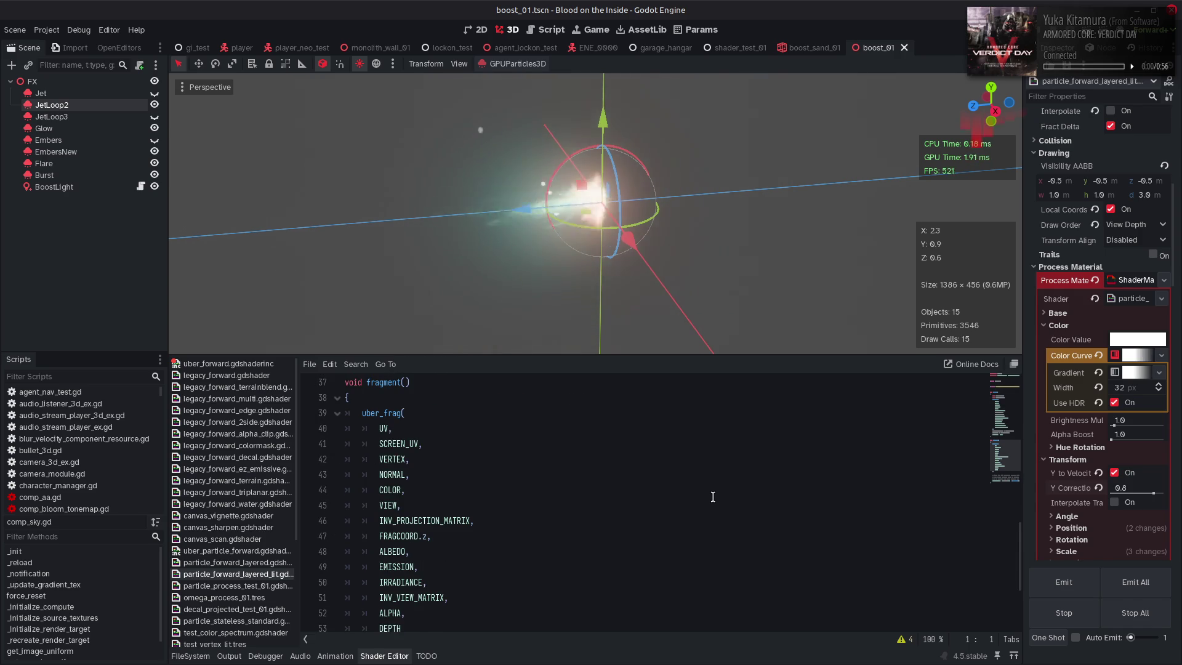
scroll(713, 497, "down", 1)
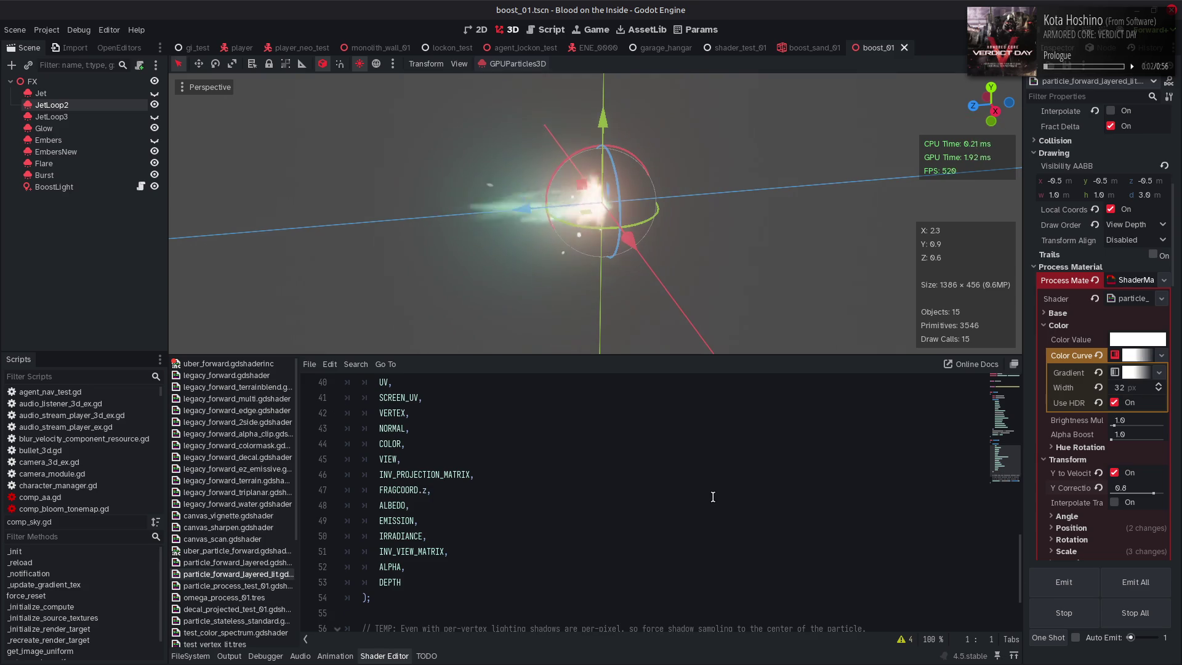
scroll(713, 497, "up", 1)
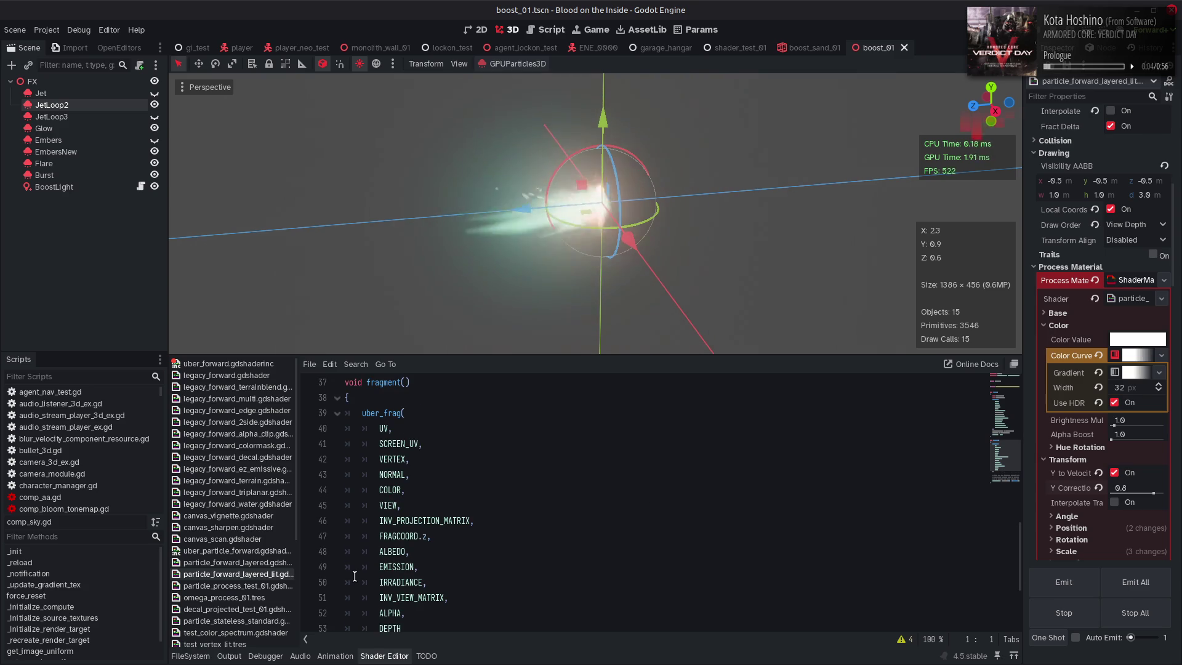
In uber_particle_forward, undo back to vtx_view, change it to -vtx_view on line 617, and save
left_click(271, 552)
left_click(715, 521)
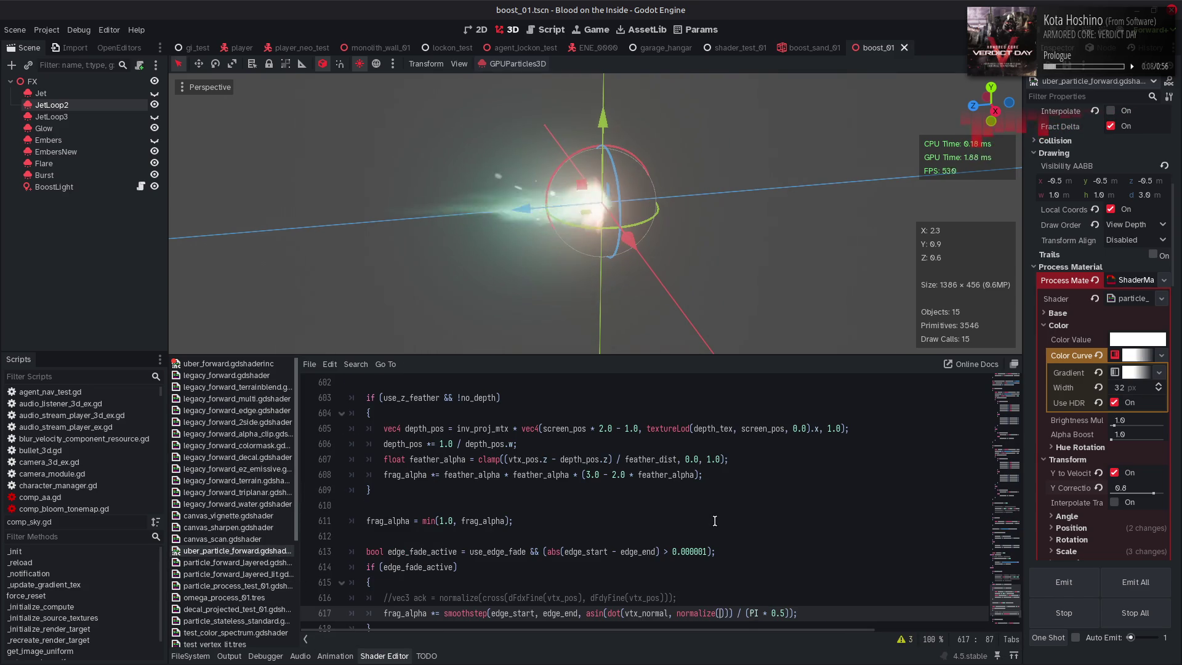
key("ctrl+z")
key("ctrl+z")
key("ctrl+z")
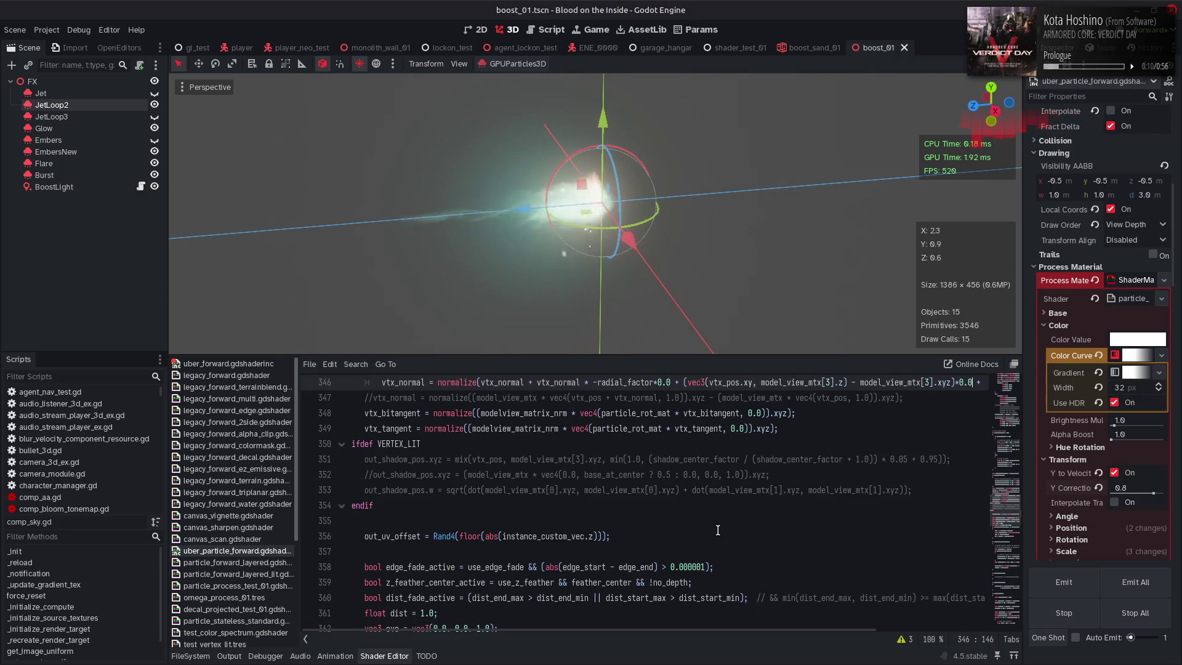
left_click(675, 606)
type("-vtx_view)) / (PI * 0.5));")
key("ctrl+s")
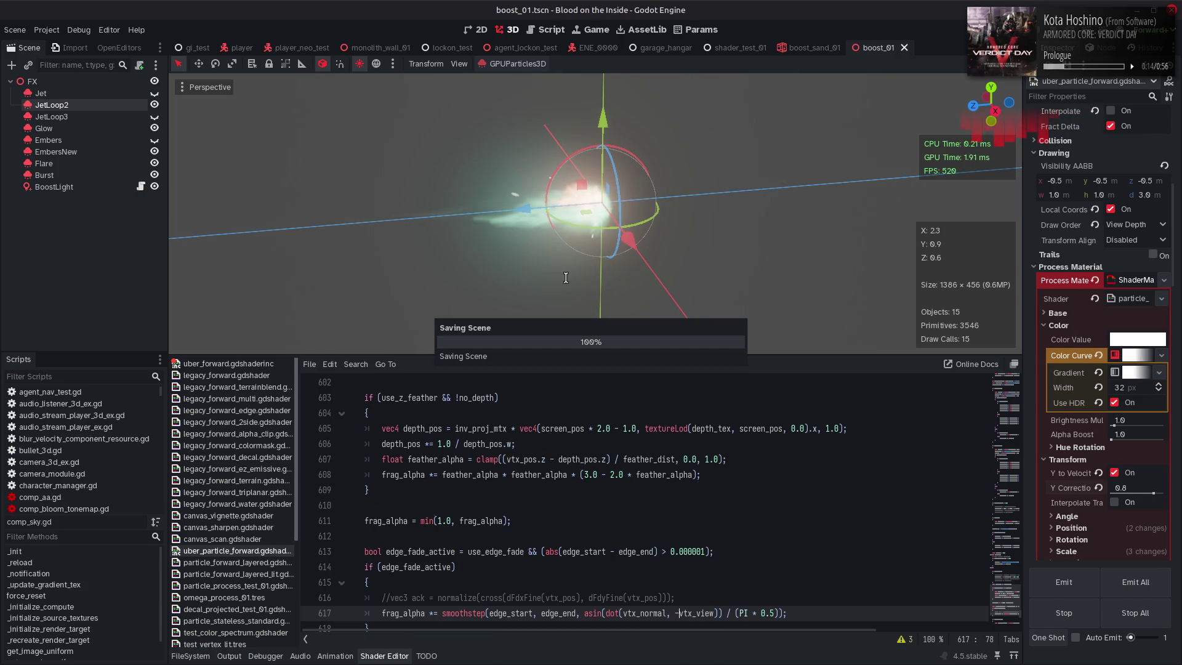
mouse_move(620, 271)
left_mouse_down()
mouse_move(427, 224)
mouse_move(673, 222)
mouse_move(470, 233)
left_mouse_up()
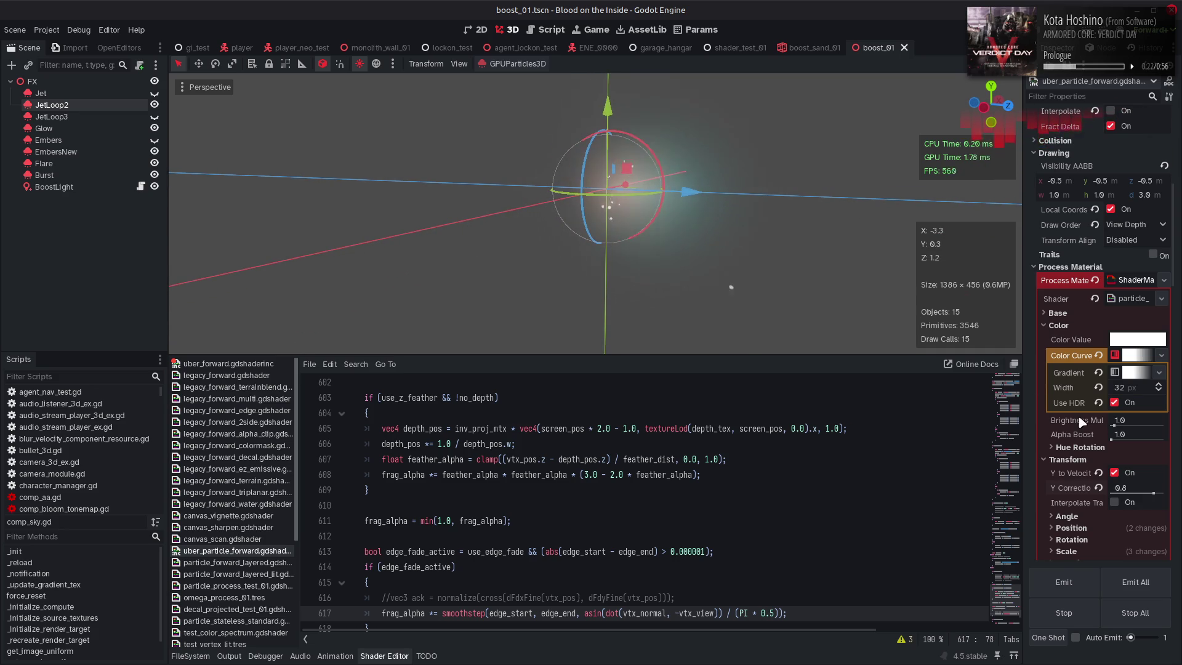
Turn off Use Particle Transform, restore plain vtx_view on edge-fade line 617, and save
scroll(1080, 420, "down", 10)
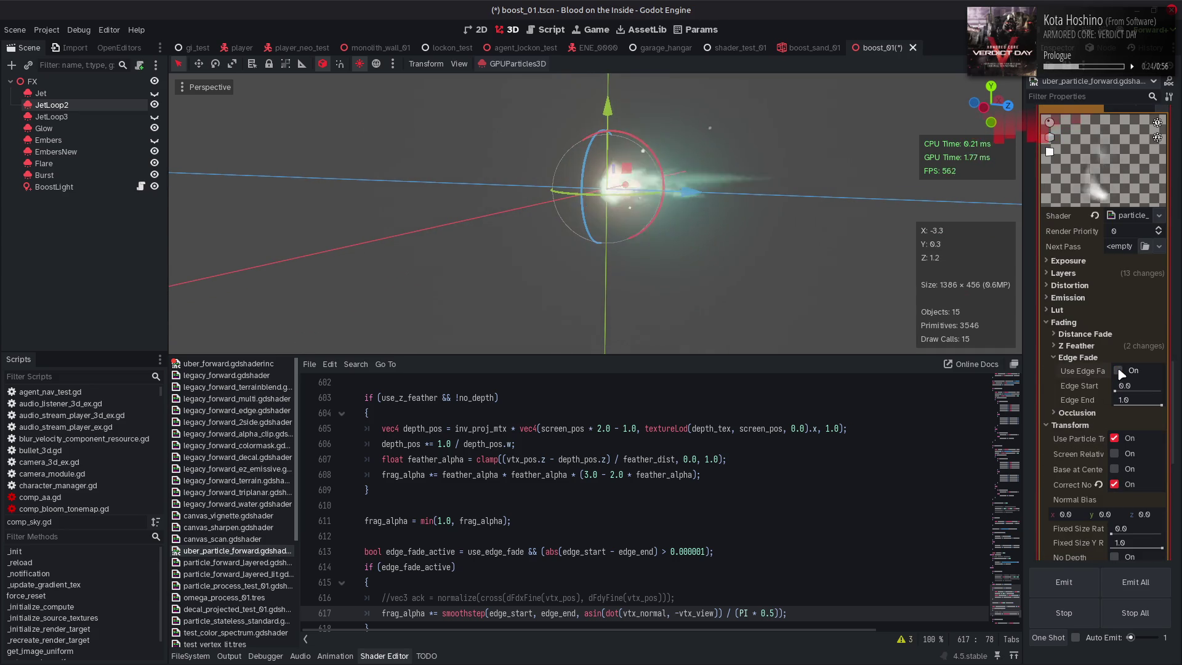
left_click(1121, 438)
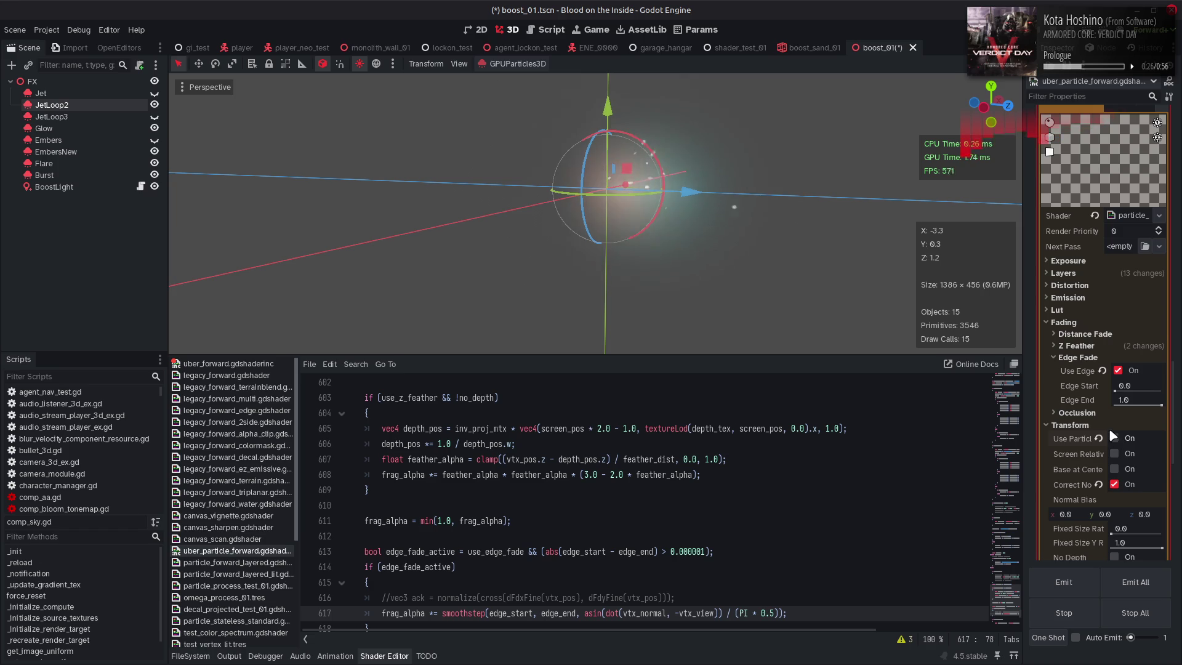
left_click(787, 458)
key("ctrl+z")
key("ctrl+s")
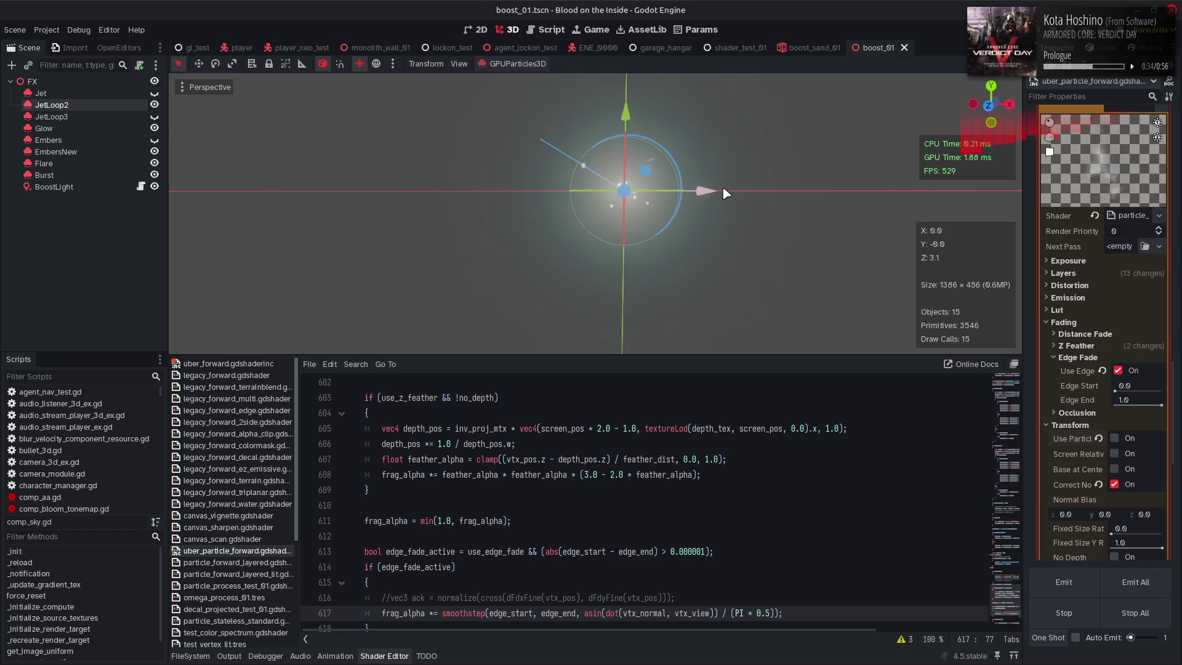
Re-enable Use Particle Transform on JetLoop2's pass material
mouse_move(723, 193)
left_mouse_down()
mouse_move(685, 262)
mouse_move(625, 311)
mouse_move(712, 205)
left_mouse_up()
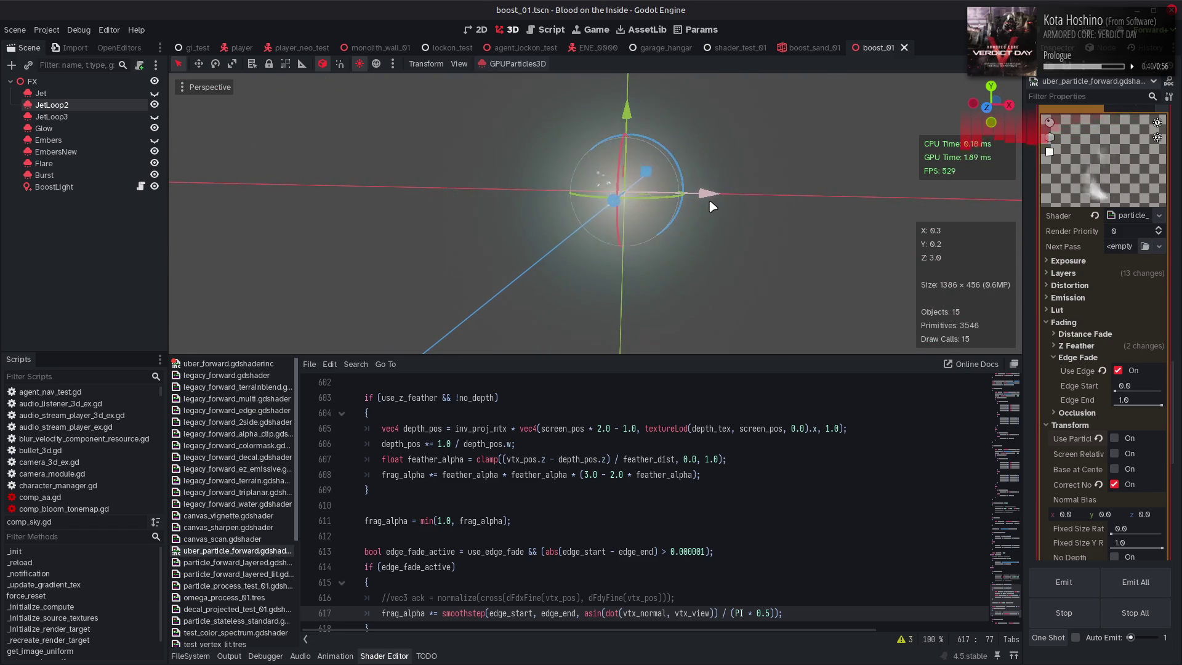
left_click(1115, 438)
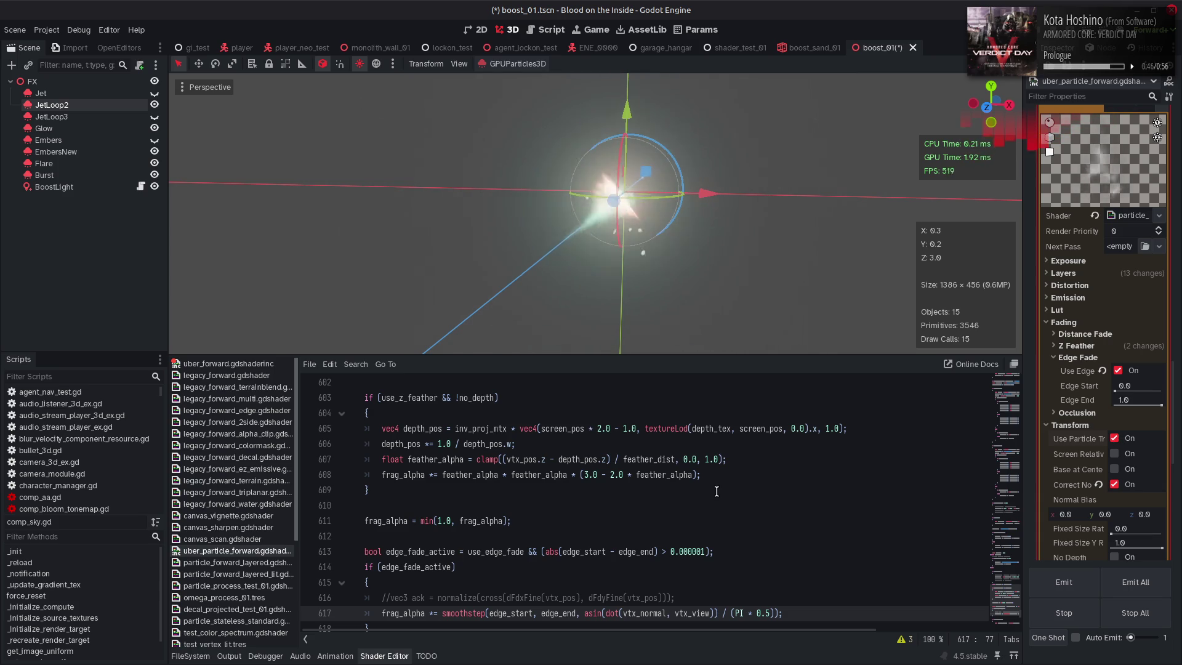
left_click_drag(1000, 603, 1004, 378)
scroll(490, 491, "down", 20)
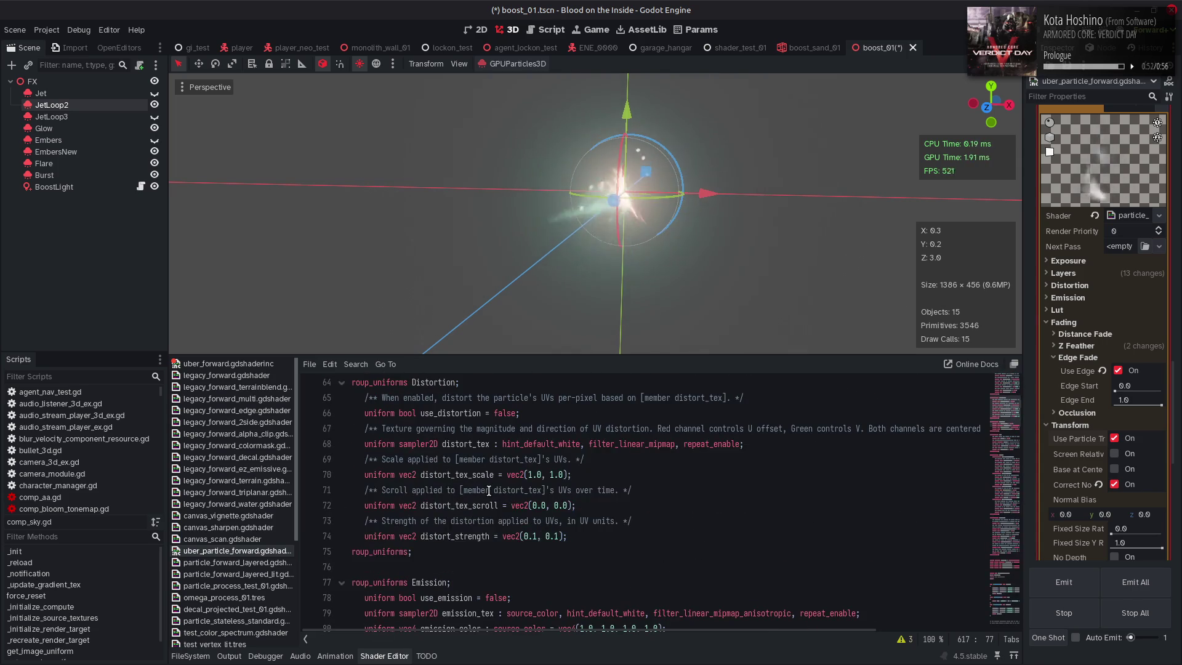
Search for use_particle_transform to reach its check in the vertex normal code
scroll(488, 490, "down", 5)
scroll(488, 491, "down", 15)
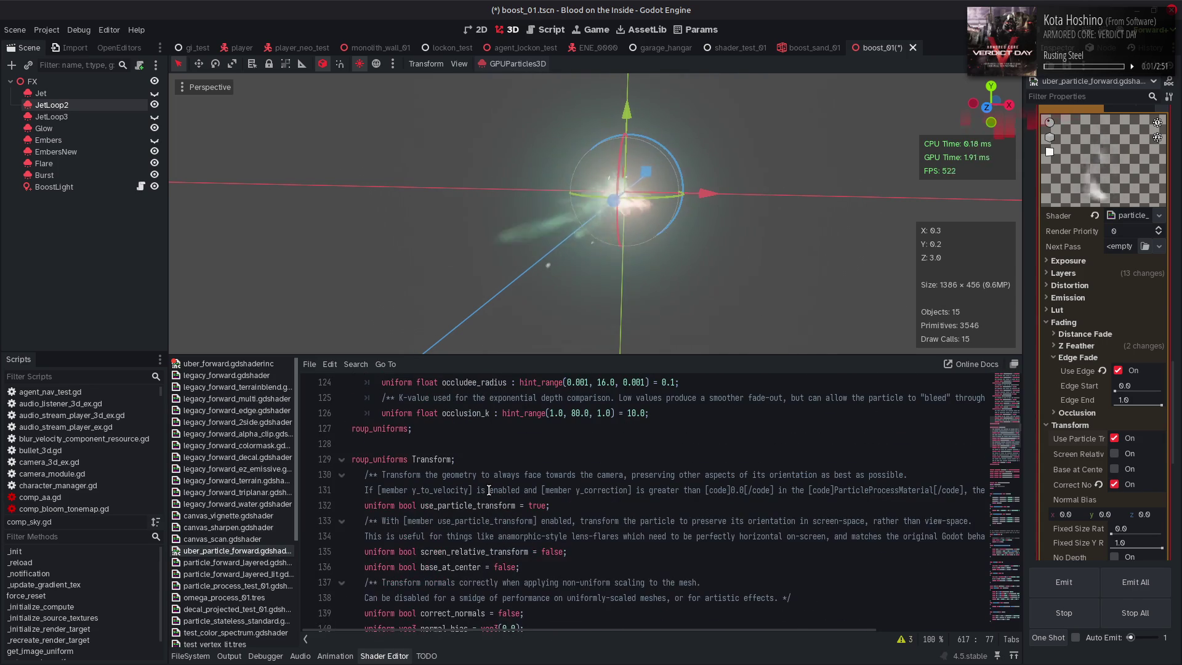
double_click(485, 499)
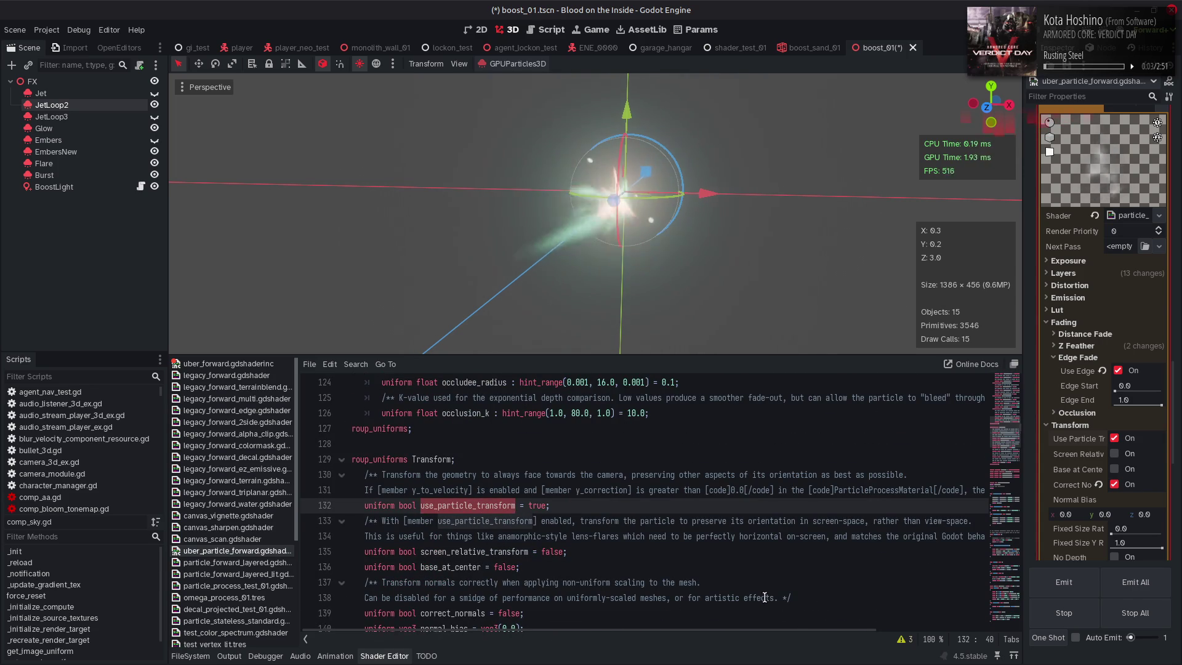
key("ctrl+f")
left_click(865, 639)
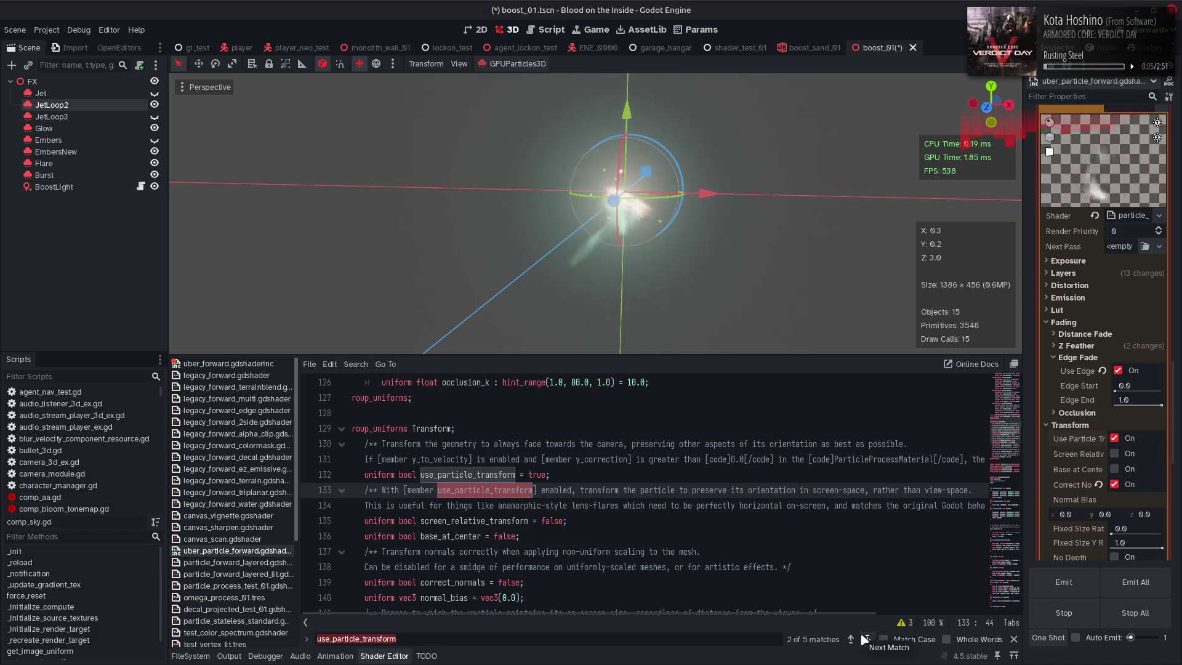
left_click(865, 639)
left_click(864, 639)
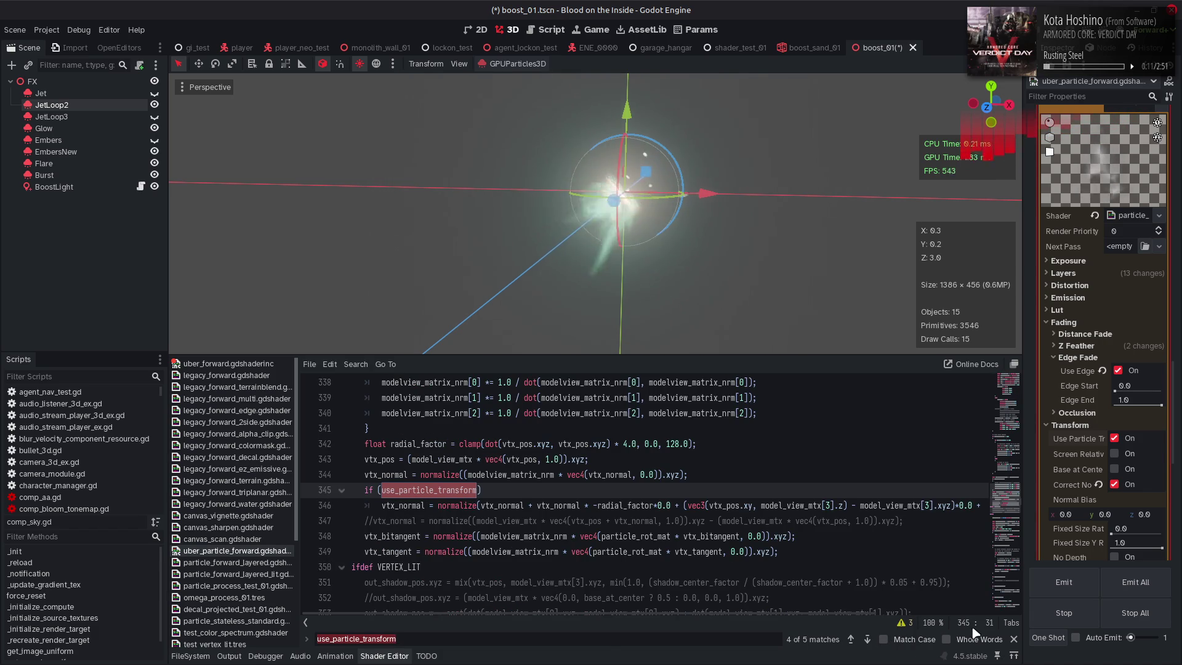
left_click(1014, 639)
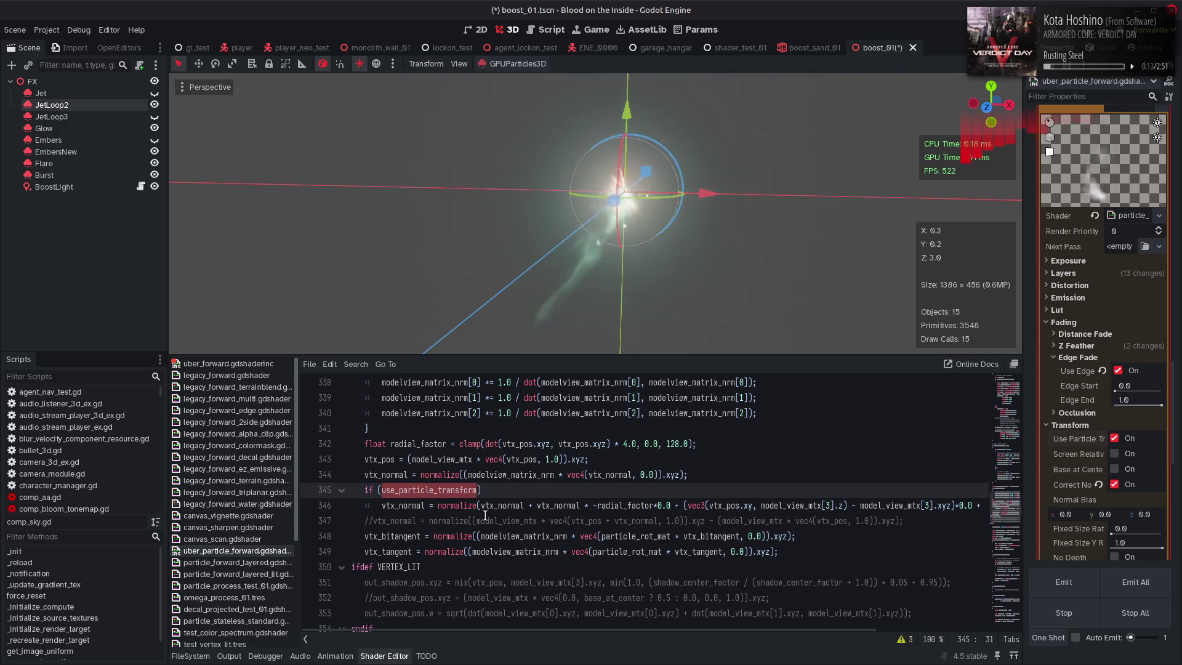
Comment out lines 345 and 346 with // and save the scene
left_click(363, 490)
type("//")
left_click(365, 504)
type("//")
key("ctrl+s")
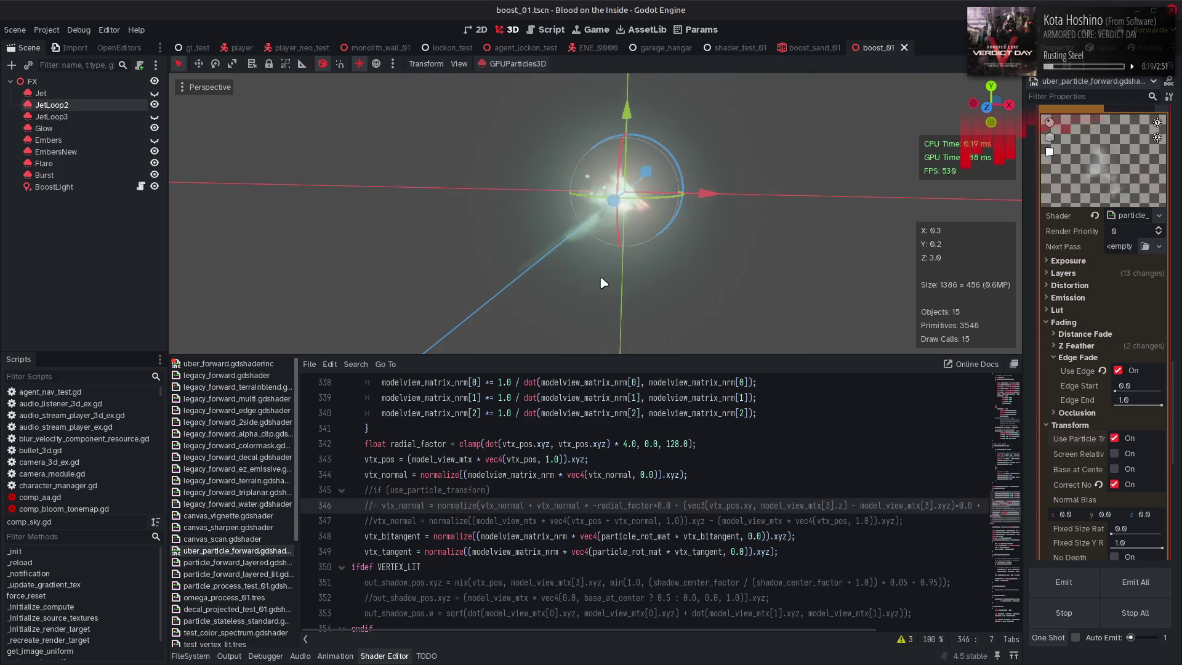
mouse_move(603, 283)
left_mouse_down()
mouse_move(617, 267)
mouse_move(200, 266)
mouse_move(508, 277)
mouse_move(580, 267)
mouse_move(412, 275)
left_mouse_up()
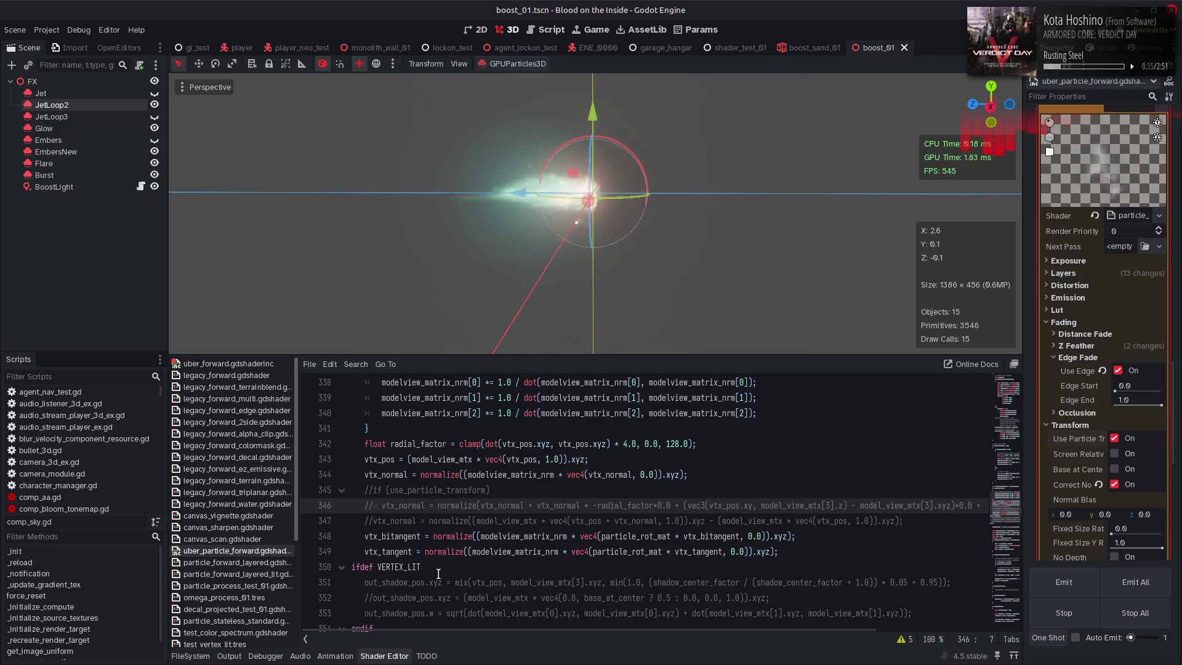
Uncomment the alternate vtx_normal line 347 and save to test it
left_click(376, 514)
key("ctrl+k")
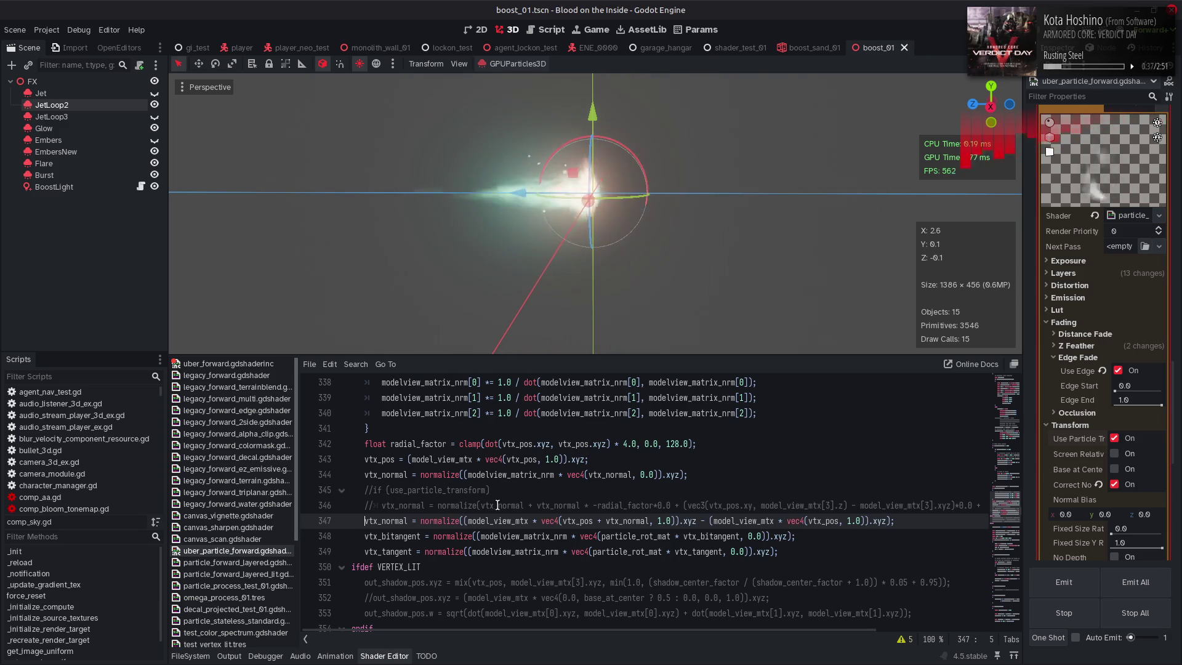
key("ctrl+s")
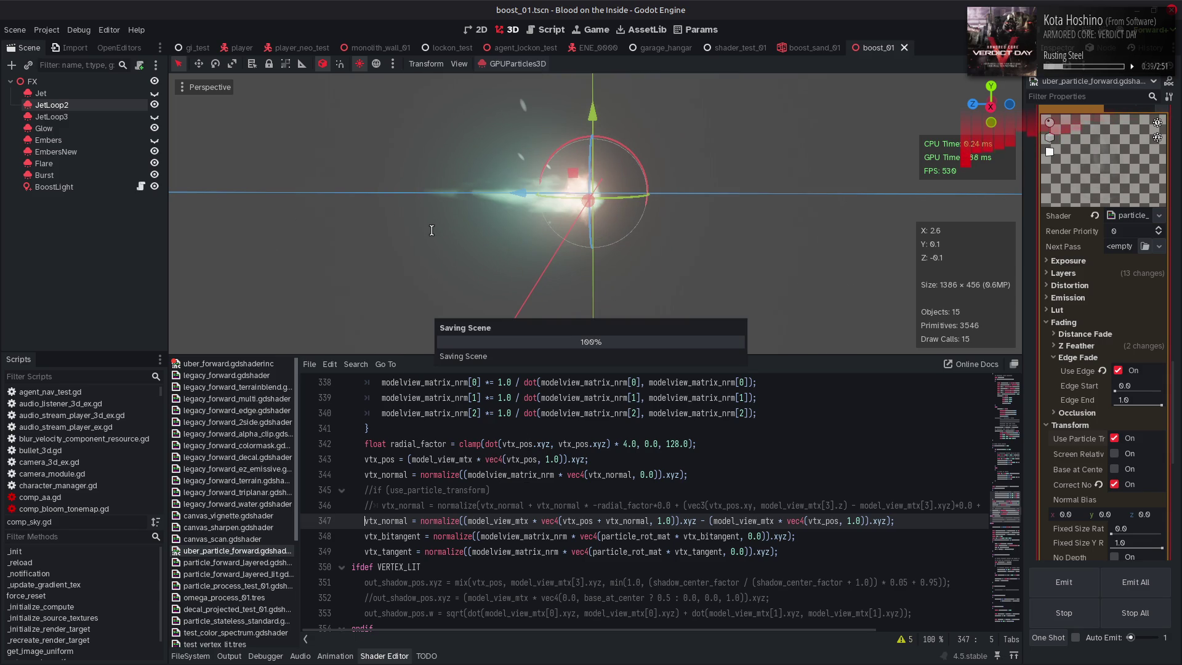
mouse_move(417, 253)
left_mouse_down()
mouse_move(590, 248)
mouse_move(660, 270)
left_mouse_up()
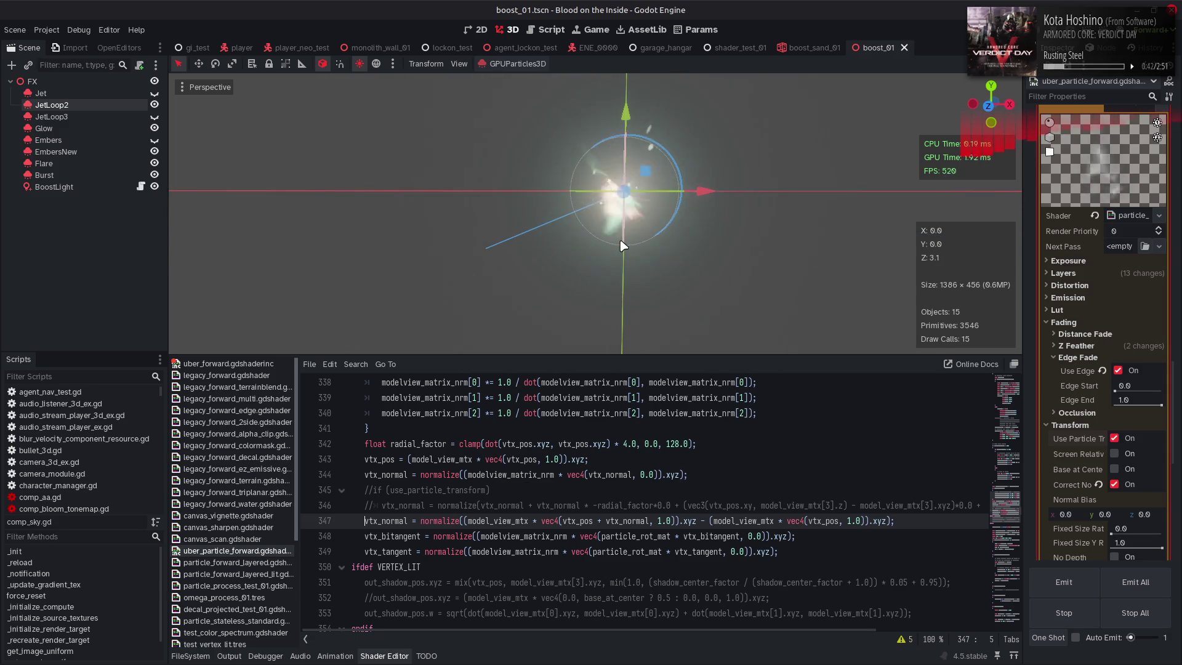
Raise Edge Start to 0.89, comment out line 347 again, and save
left_click_drag(1115, 392, 1159, 398)
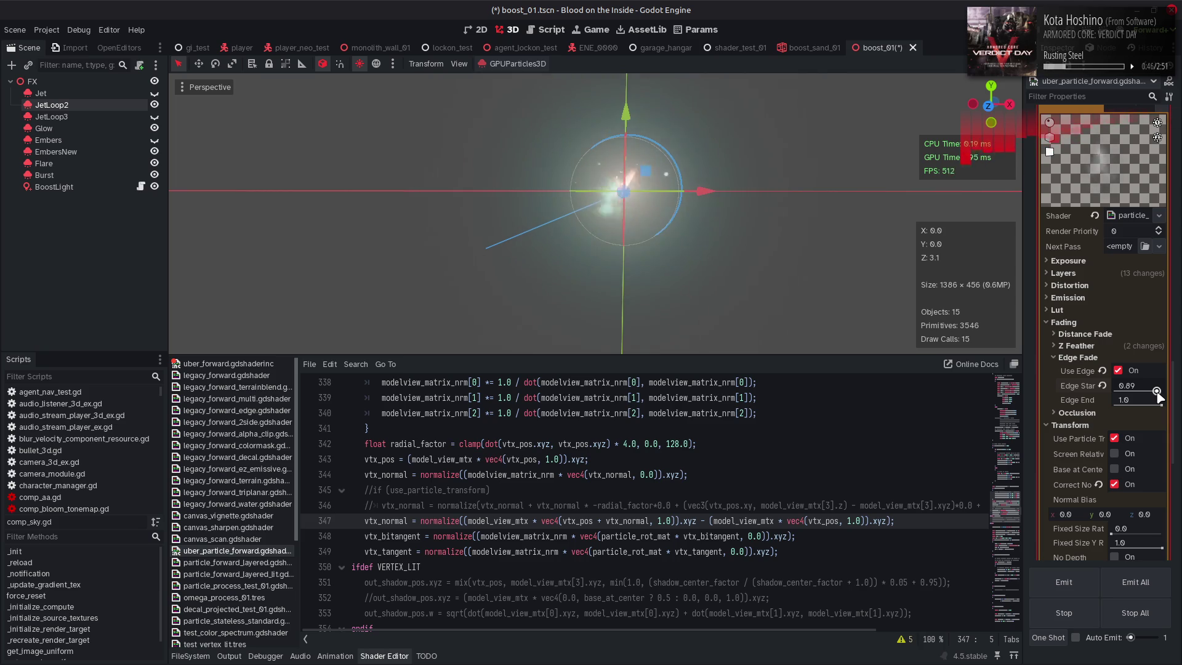
left_click(781, 435)
key("ctrl+z")
key("ctrl+s")
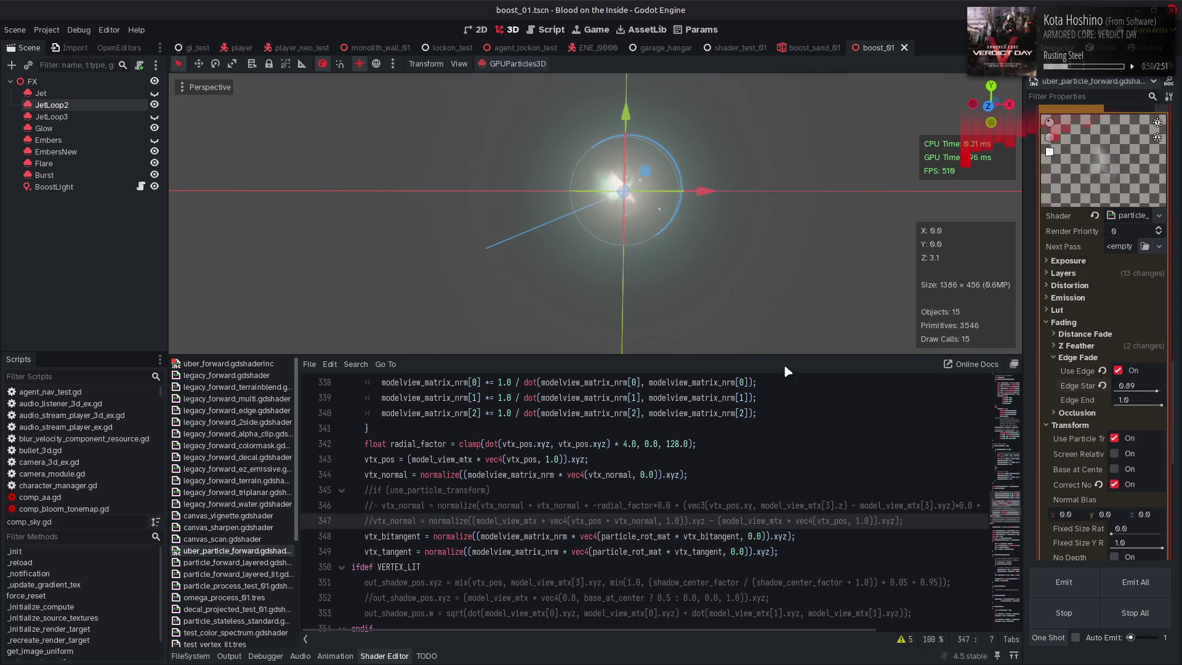
left_click_drag(765, 248, 560, 258)
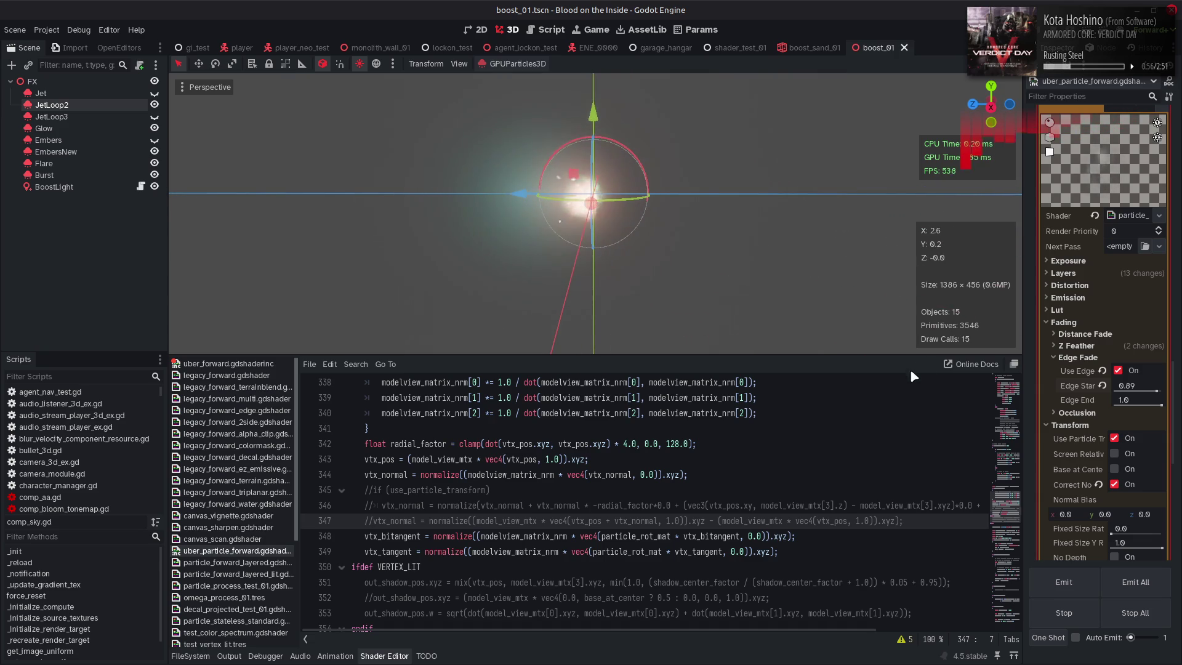
left_click(607, 475)
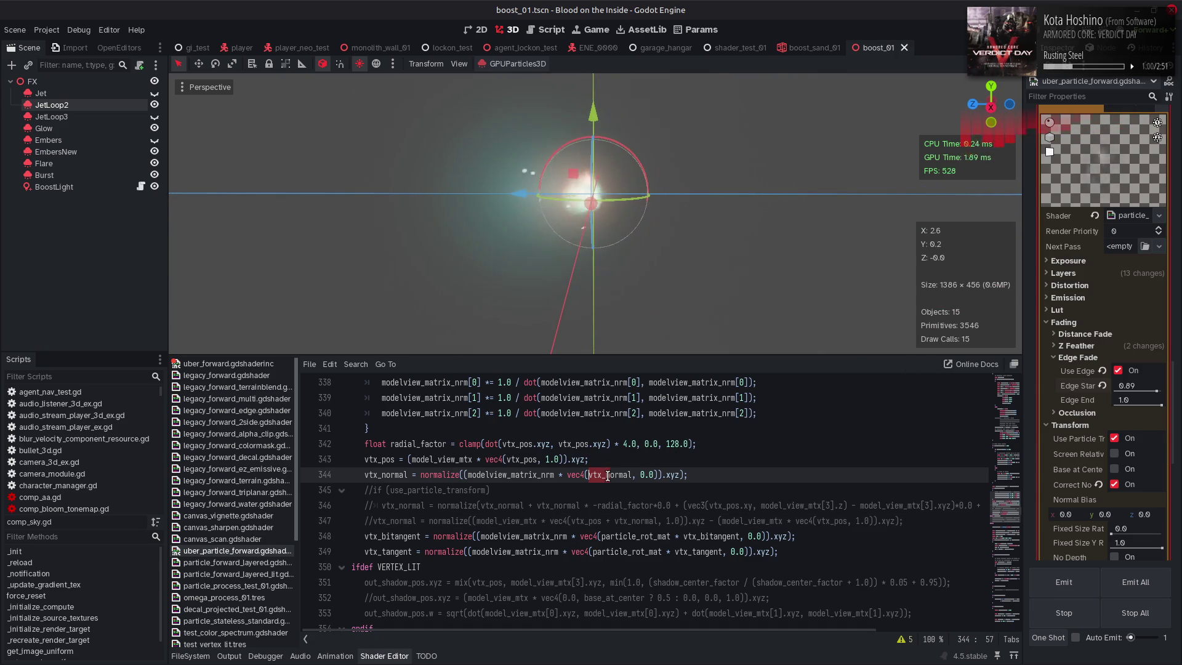
double_click(607, 475)
key("ctrl+f")
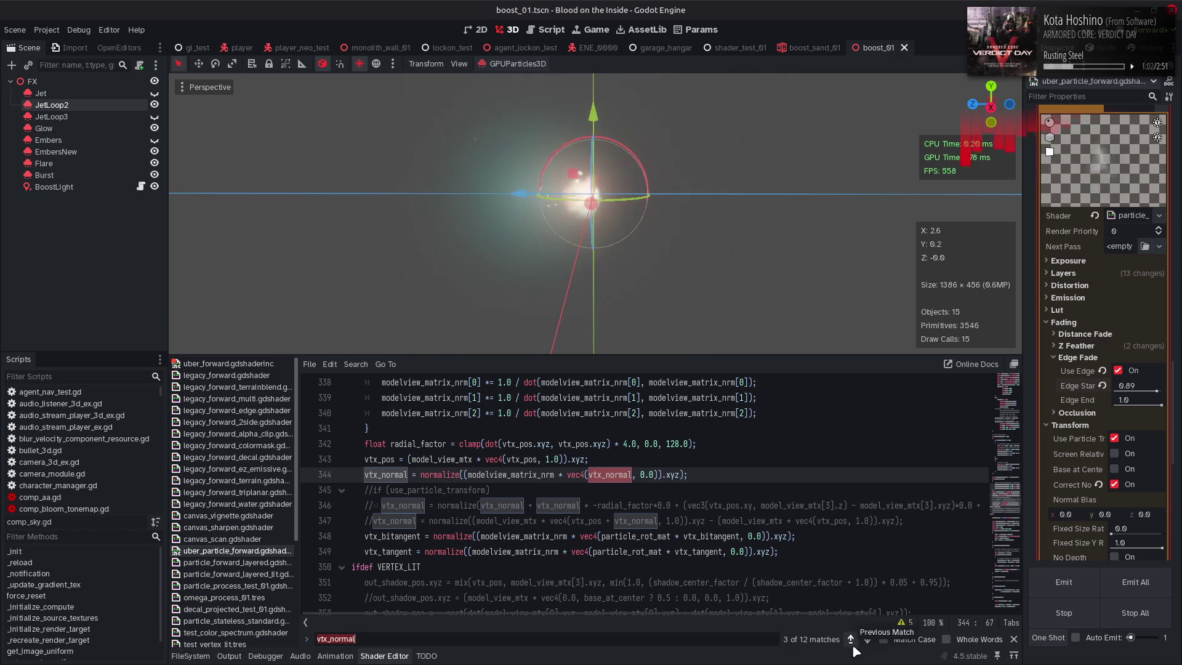
left_click(1119, 483)
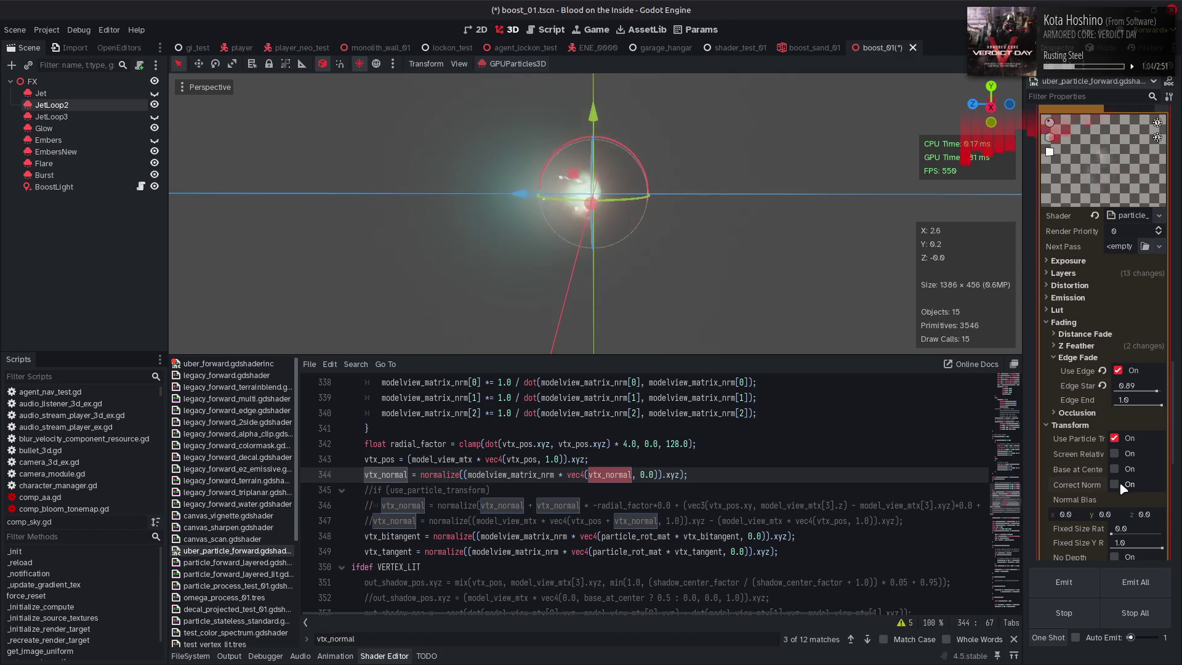
left_click_drag(708, 271, 817, 261)
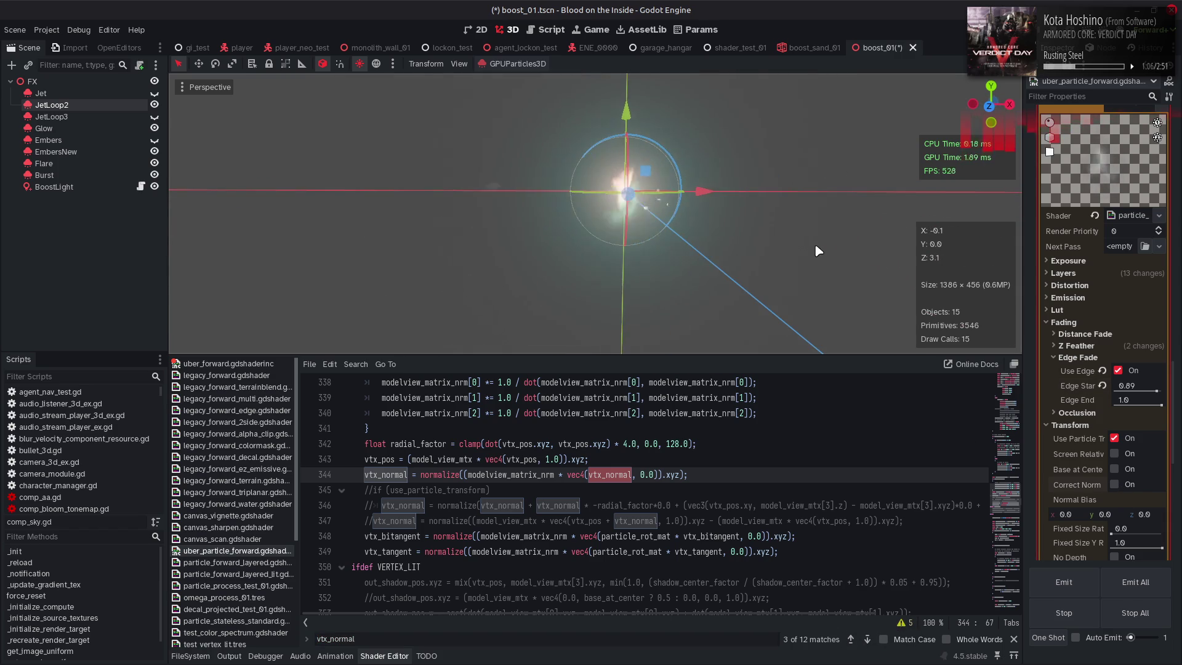
left_click(1116, 486)
scroll(746, 525, "up", 2)
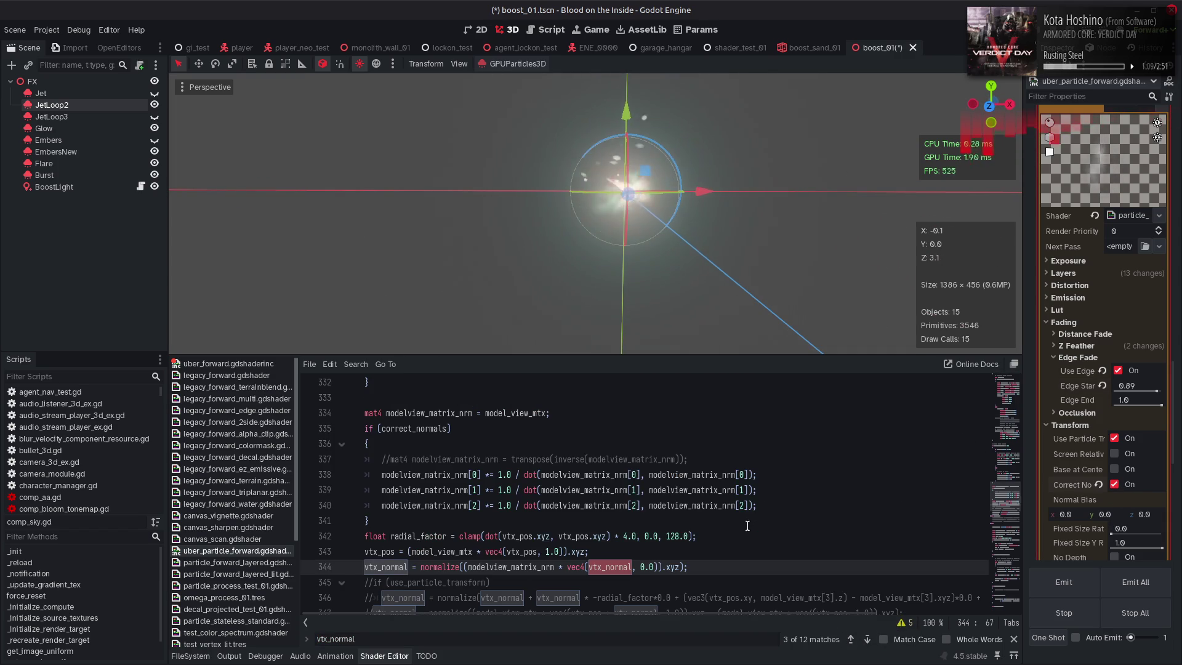
double_click(392, 568)
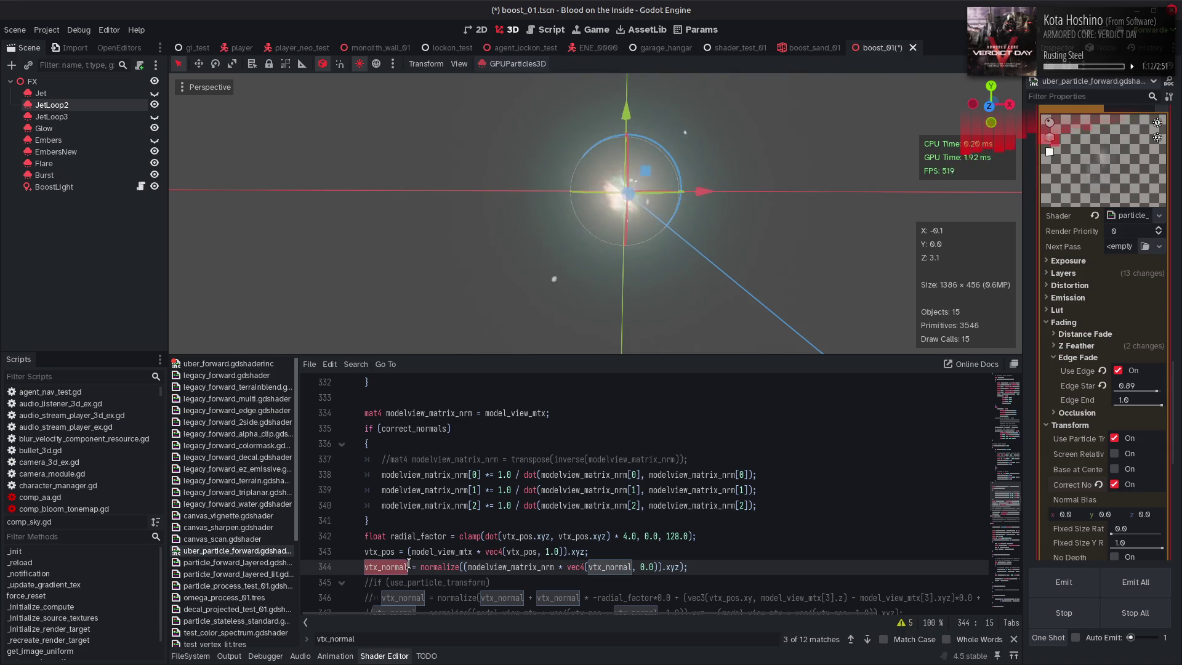
scroll(409, 564, "down", 3)
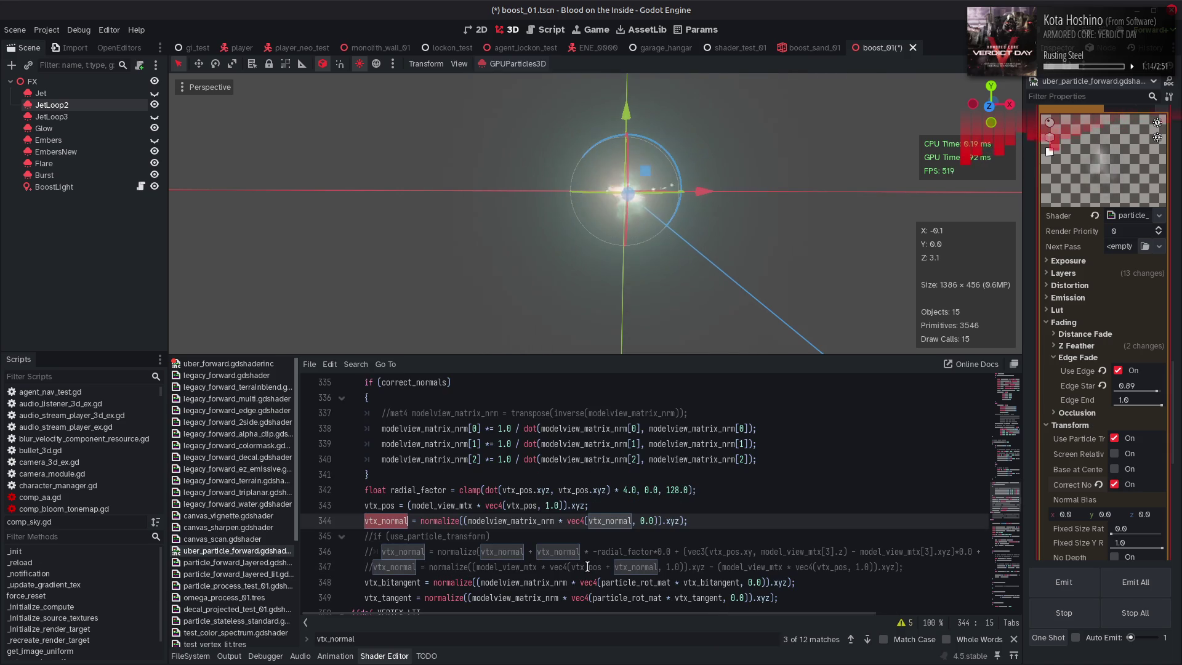
key("ctrl+f")
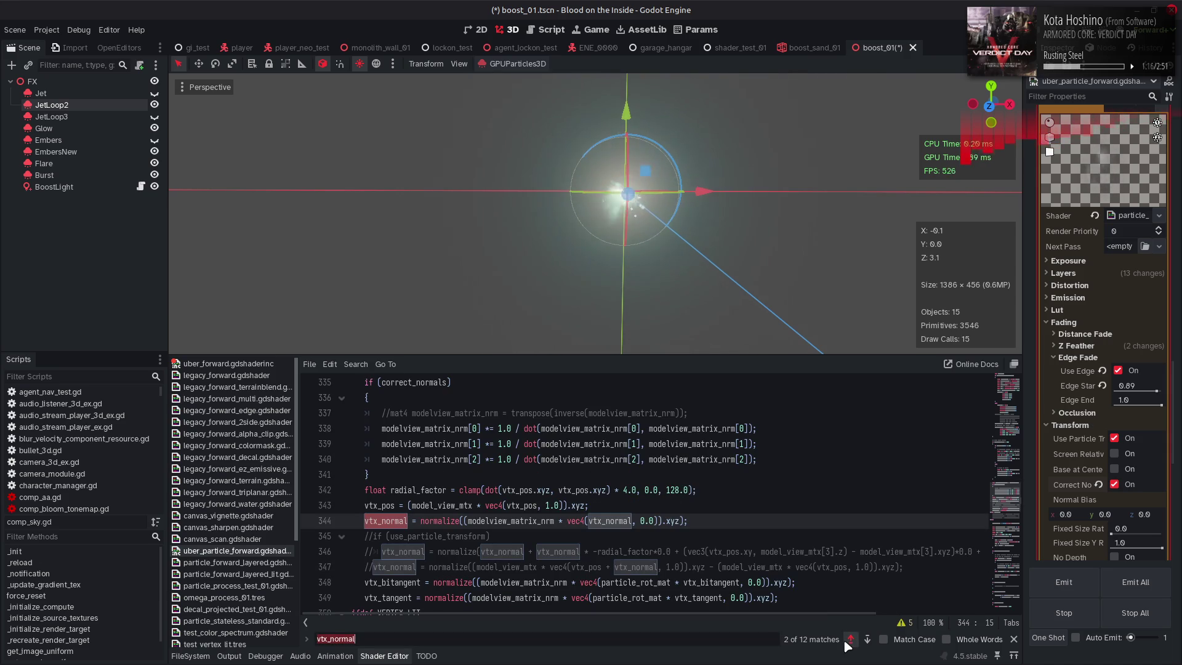
left_click(848, 640)
left_click(864, 640)
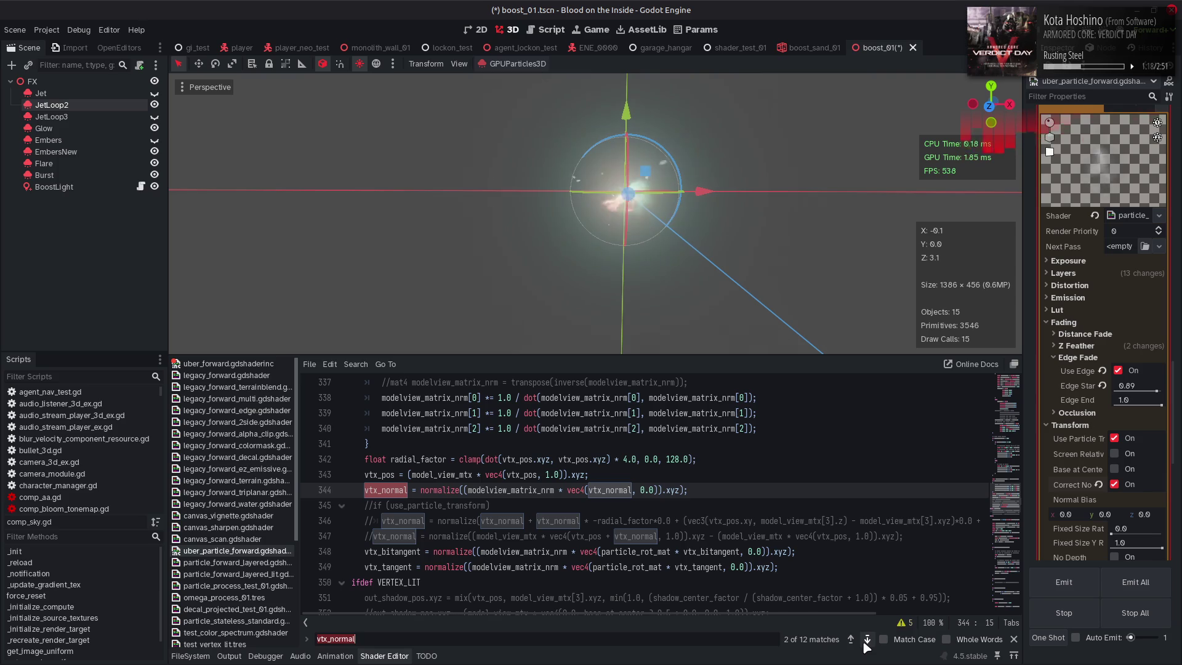
scroll(685, 527, "up", 2)
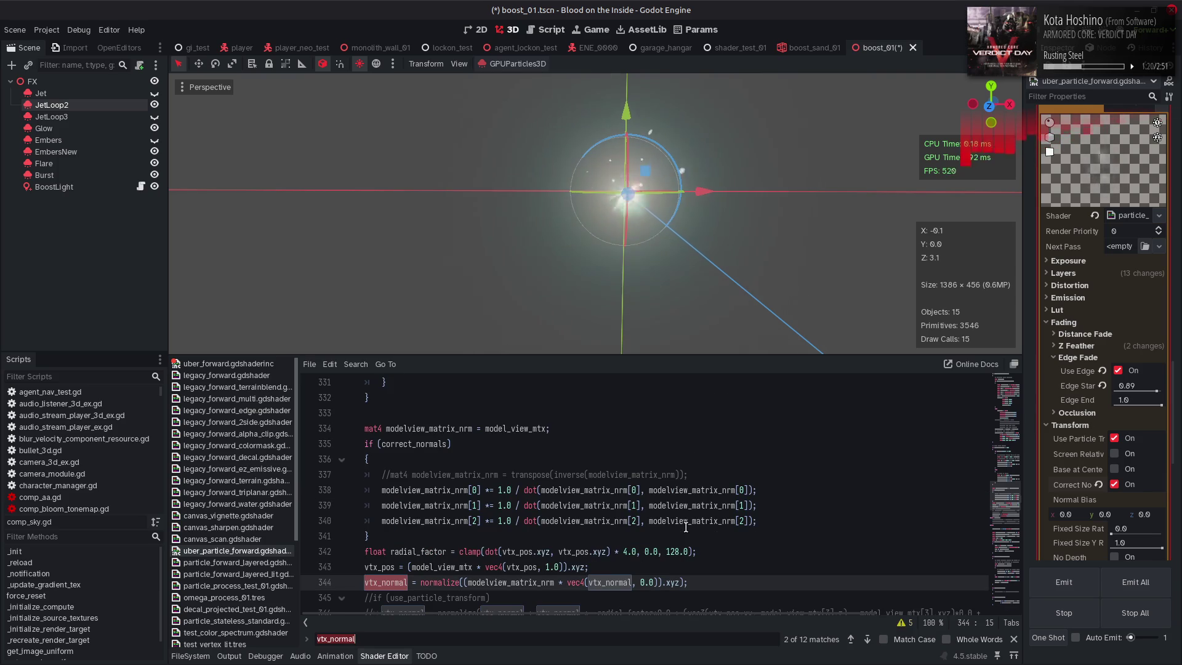
scroll(686, 527, "up", 3)
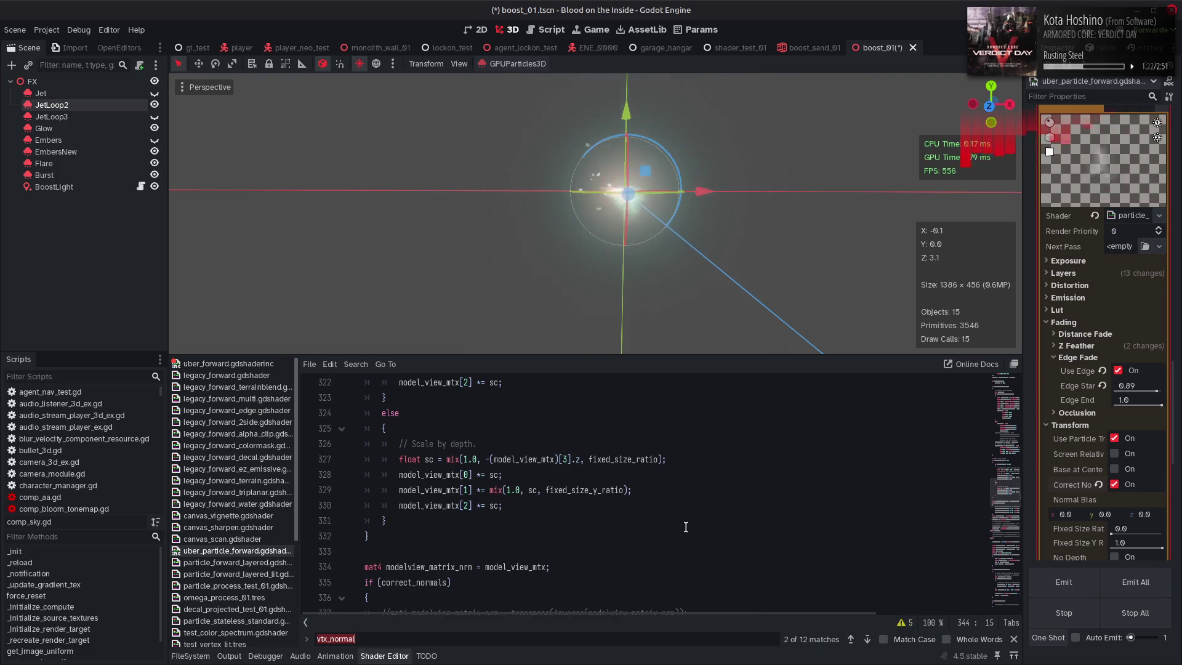
scroll(686, 528, "down", 6)
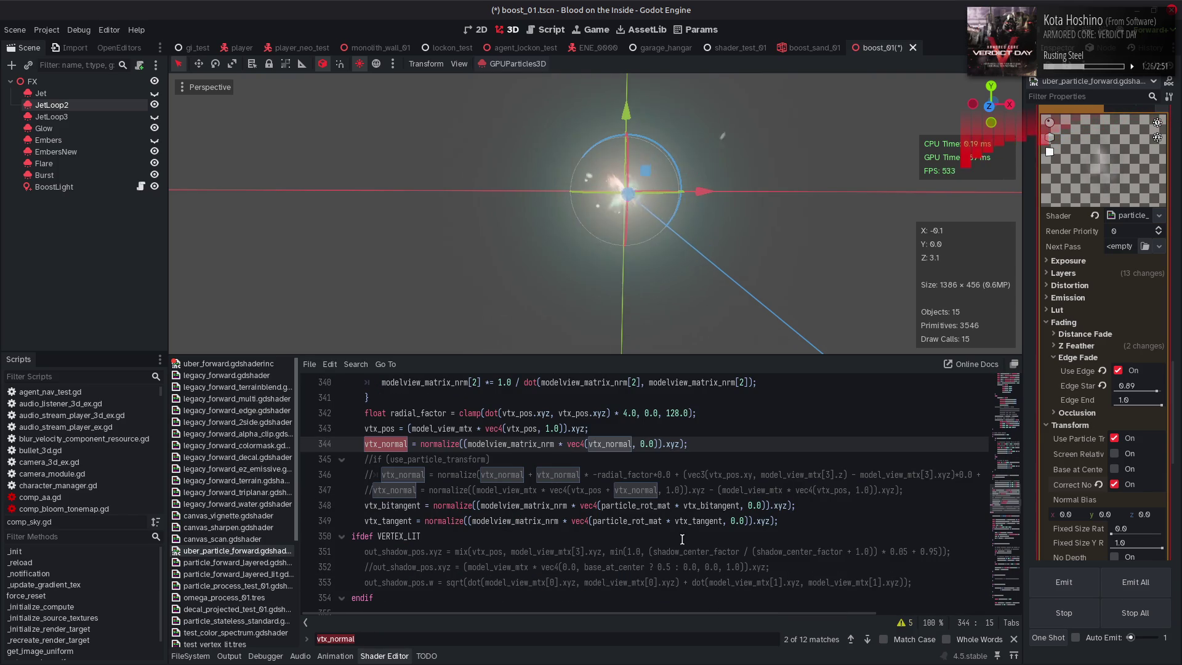
left_click(1014, 639)
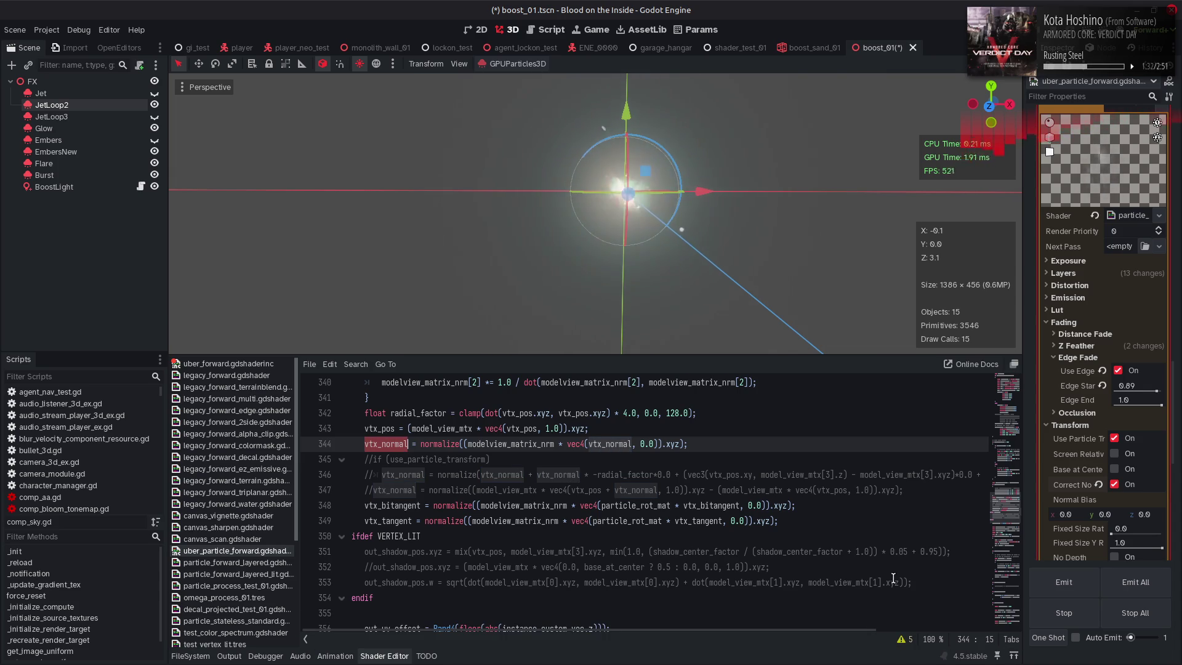
left_click(771, 485)
Uncomment line 346's vtx_normal adjustment and line 345's use_particle_transform condition, then save
left_click(768, 478)
key("Home")
key("Delete")
key("Delete")
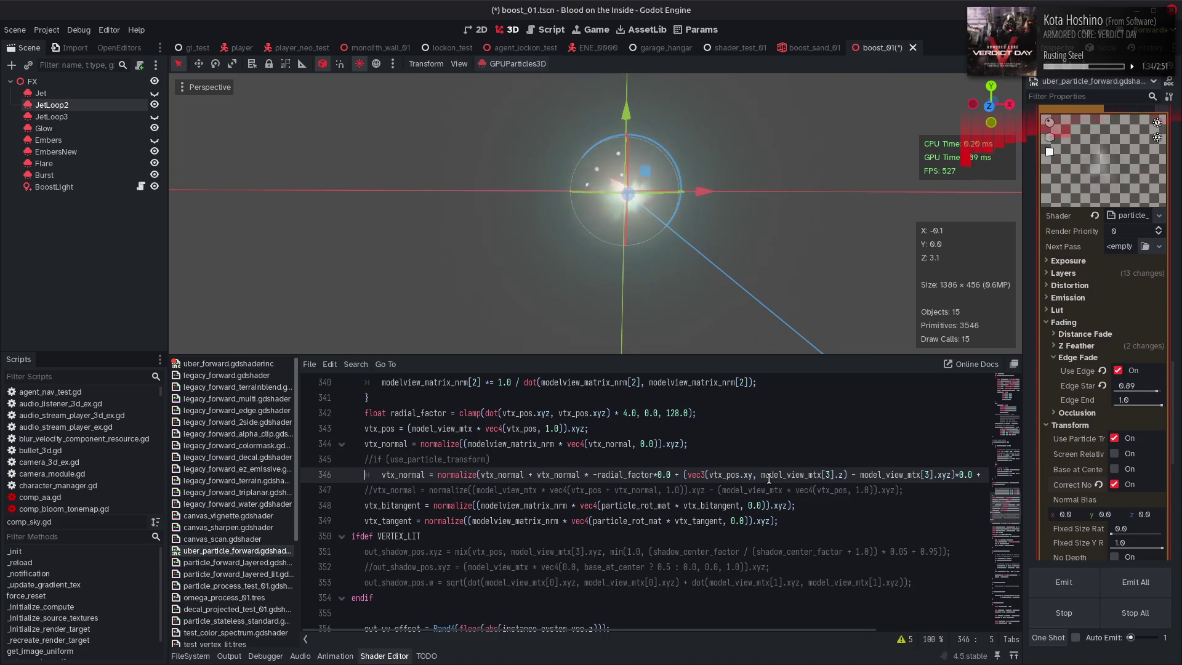
key("Up")
key("Delete")
key("Delete")
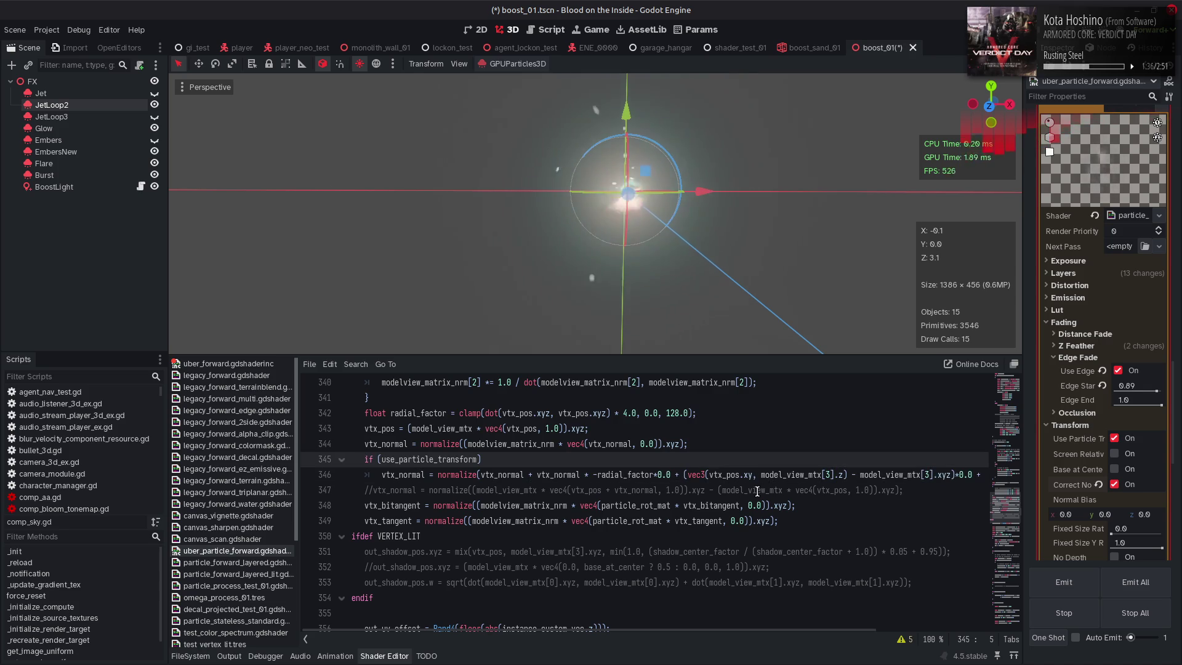
key("ctrl+s")
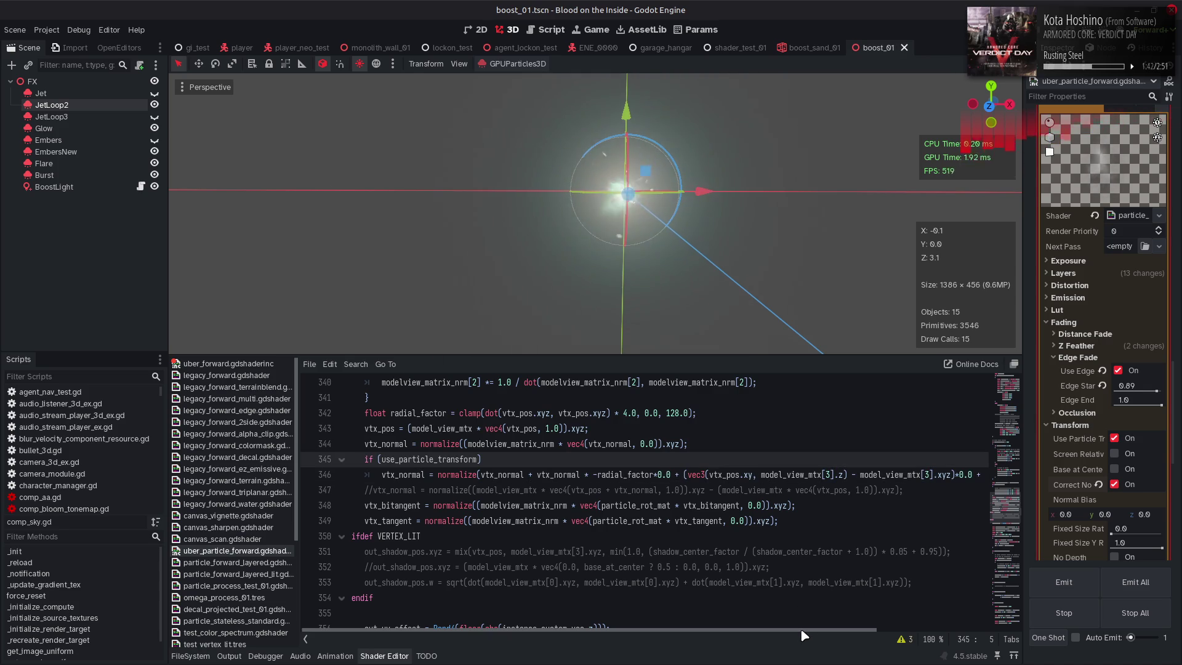
left_click_drag(803, 634, 970, 616)
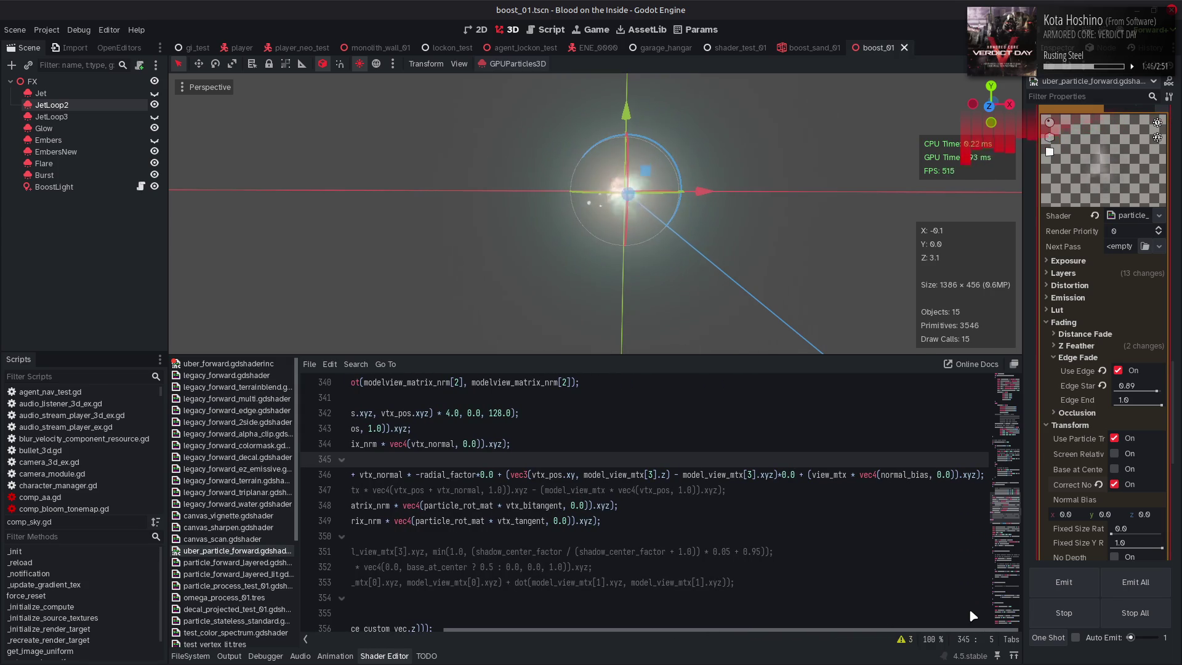
left_click_drag(965, 615, 517, 575)
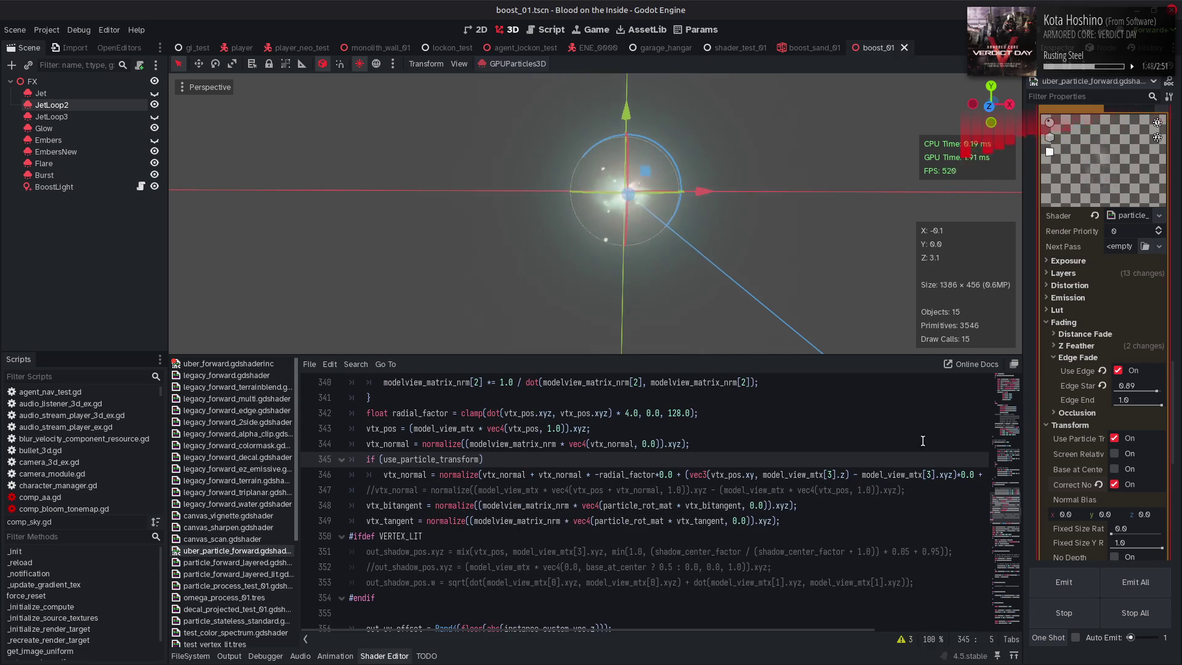